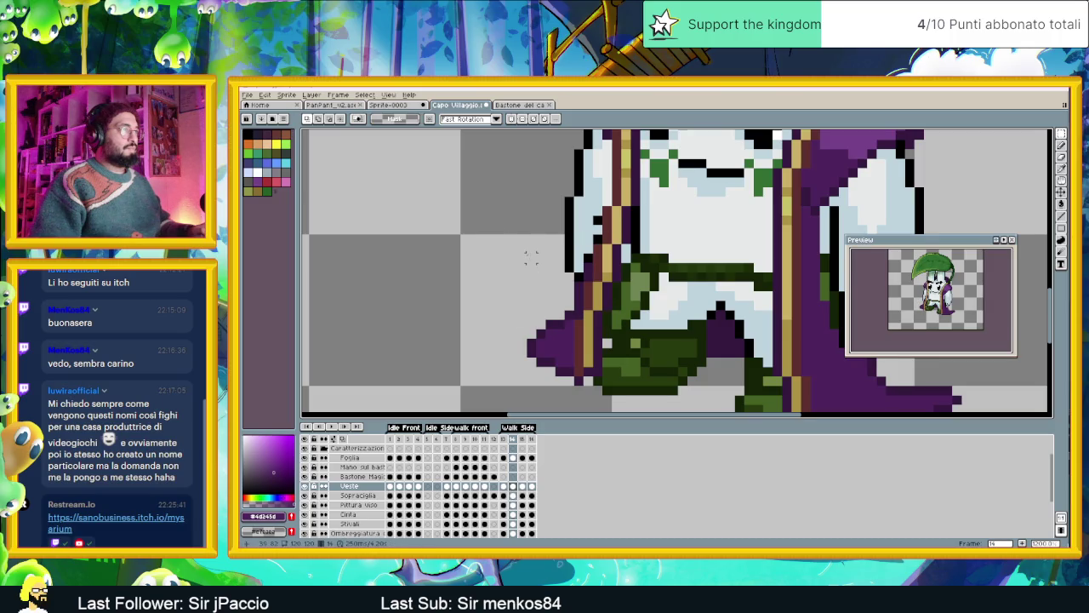
Select the front leg and nudge it right in the current side-walk frame.
{"action": "left_click_drag", "start_coordinate": [525, 242], "coordinate": [642, 397]}
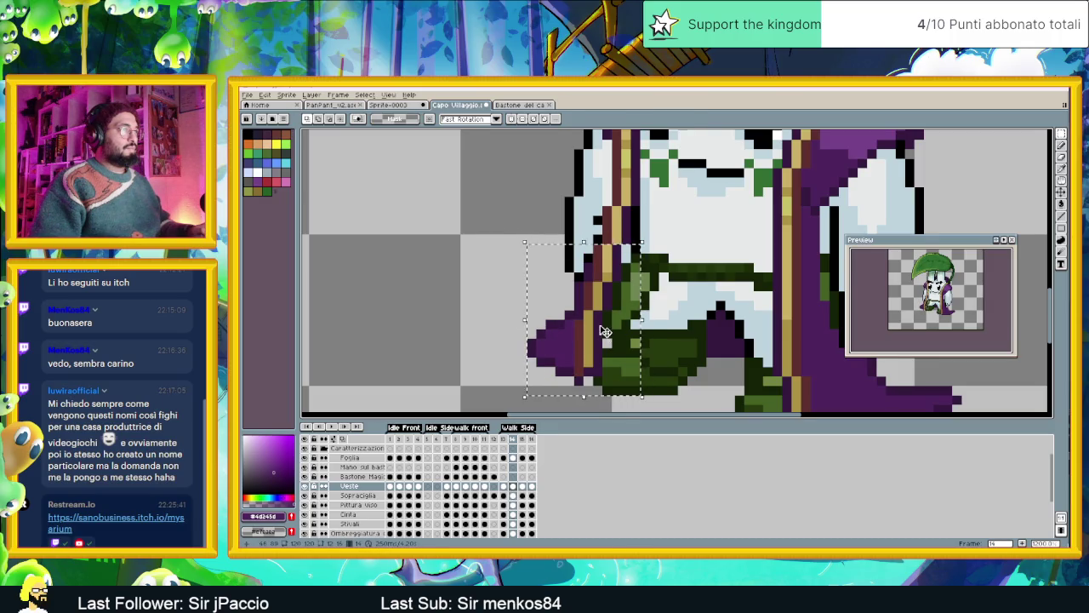
{"action": "key", "text": "Right"}
{"action": "key", "text": "ctrl+d"}
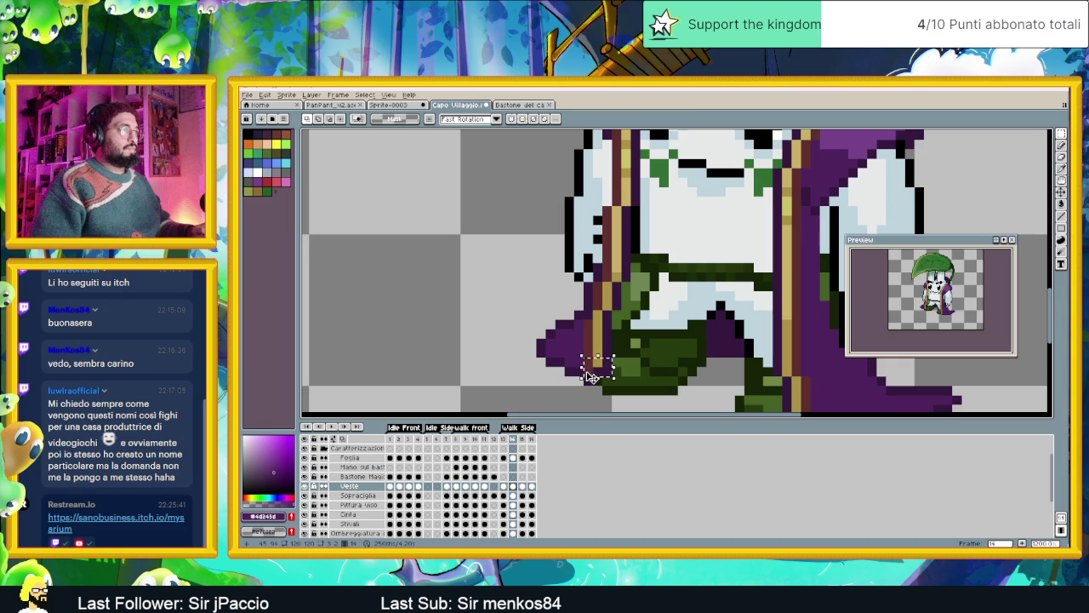
Reposition two small patches of cape pixels beside the boot.
{"action": "left_click_drag", "start_coordinate": [589, 375], "coordinate": [599, 376]}
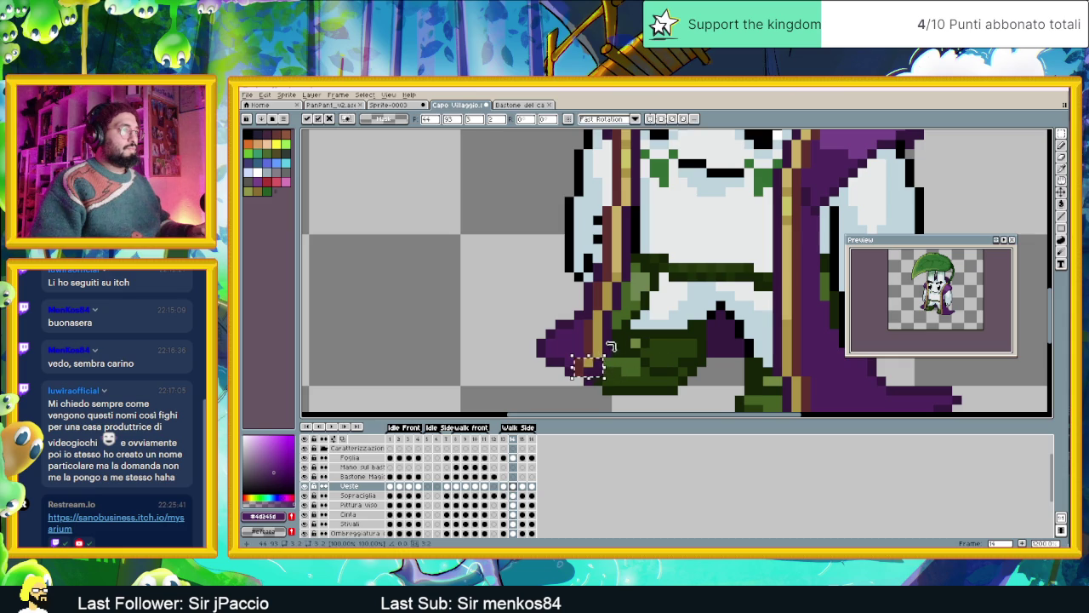
{"action": "key", "text": "ctrl+d"}
{"action": "mouse_move", "coordinate": [608, 348]}
{"action": "left_mouse_down"}
{"action": "mouse_move", "coordinate": [573, 364]}
{"action": "mouse_move", "coordinate": [597, 358]}
{"action": "mouse_move", "coordinate": [572, 379]}
{"action": "mouse_move", "coordinate": [588, 374]}
{"action": "left_mouse_up"}
{"action": "key", "text": "Return"}
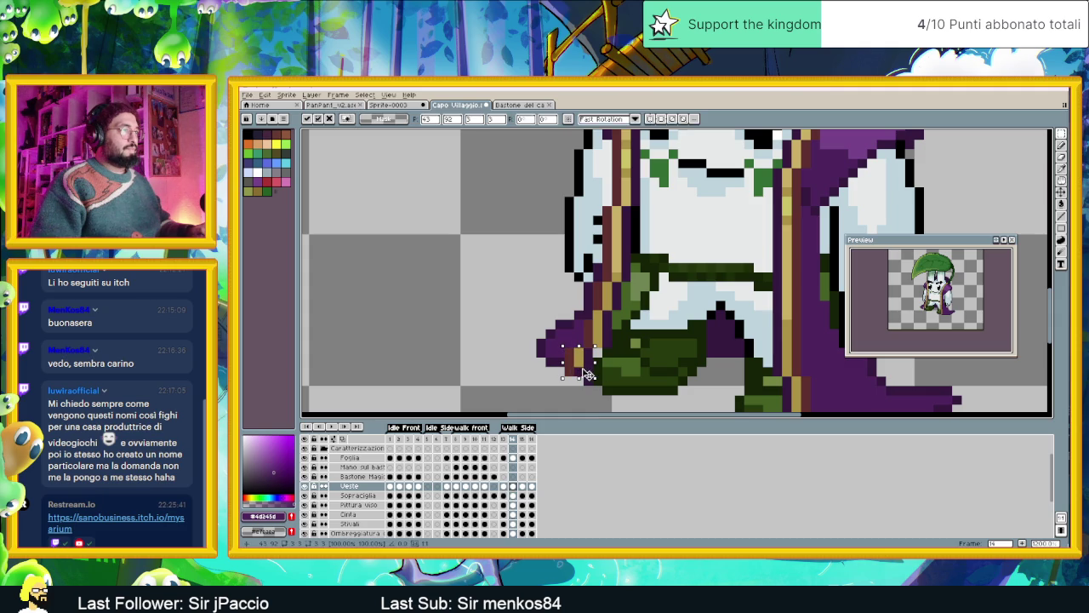
{"action": "left_click", "coordinate": [626, 364]}
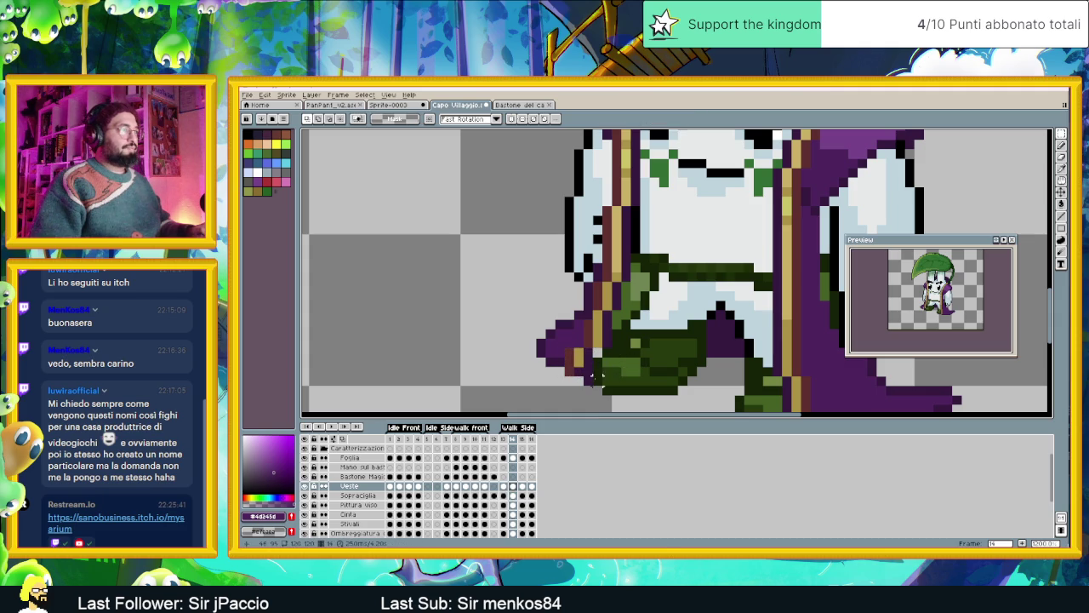
Switch to the Pencil and eyedrop the darker robe purple from the cape.
{"action": "key", "text": "b"}
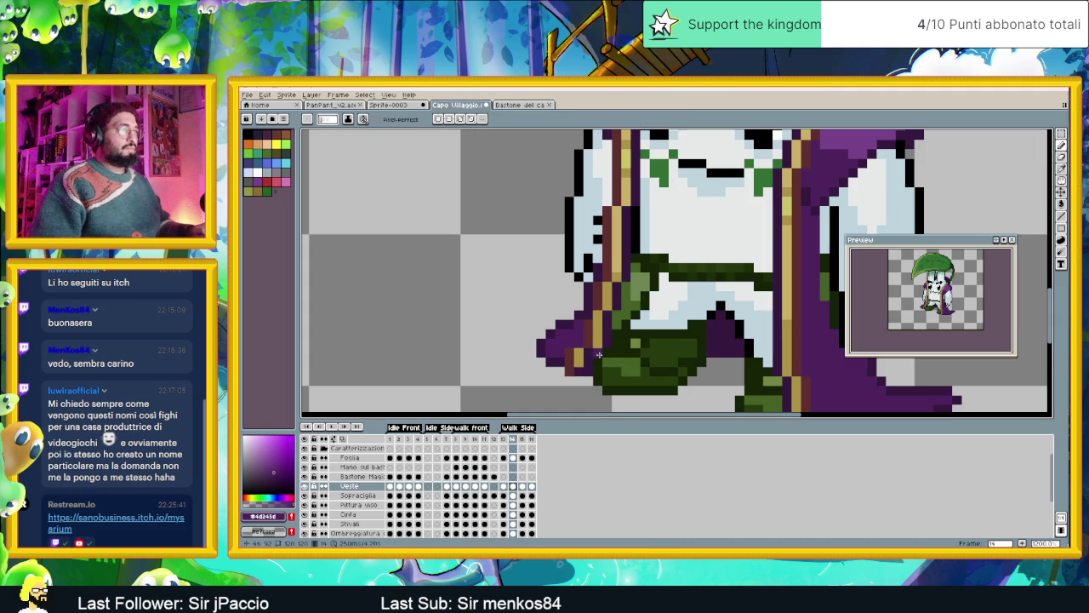
{"action": "left_click", "coordinate": [606, 351], "text": "alt"}
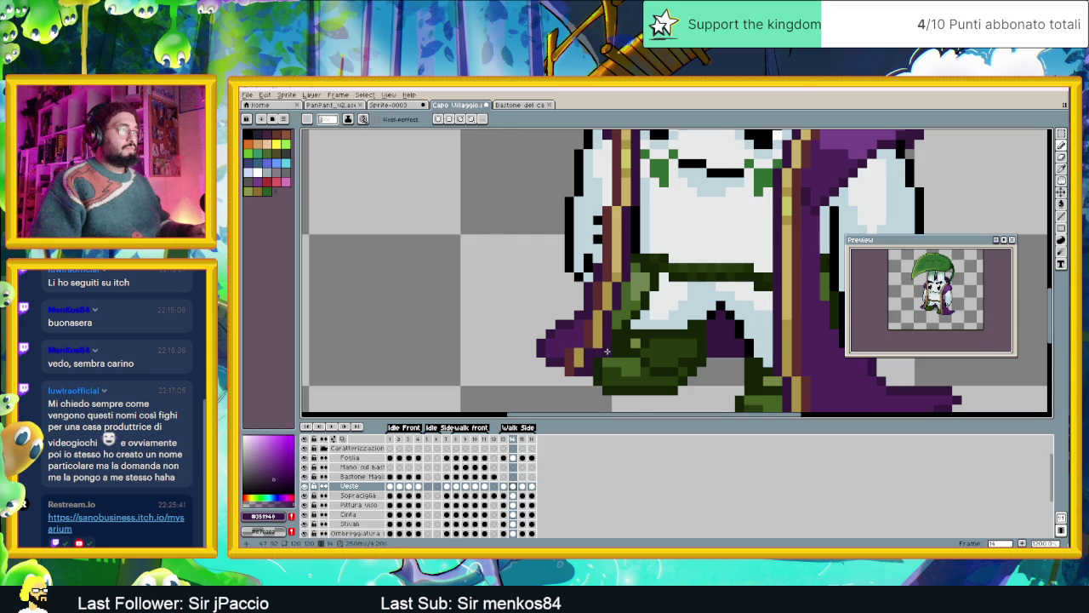
{"action": "scroll", "coordinate": [662, 360], "scroll_direction": "down", "scroll_amount": 3}
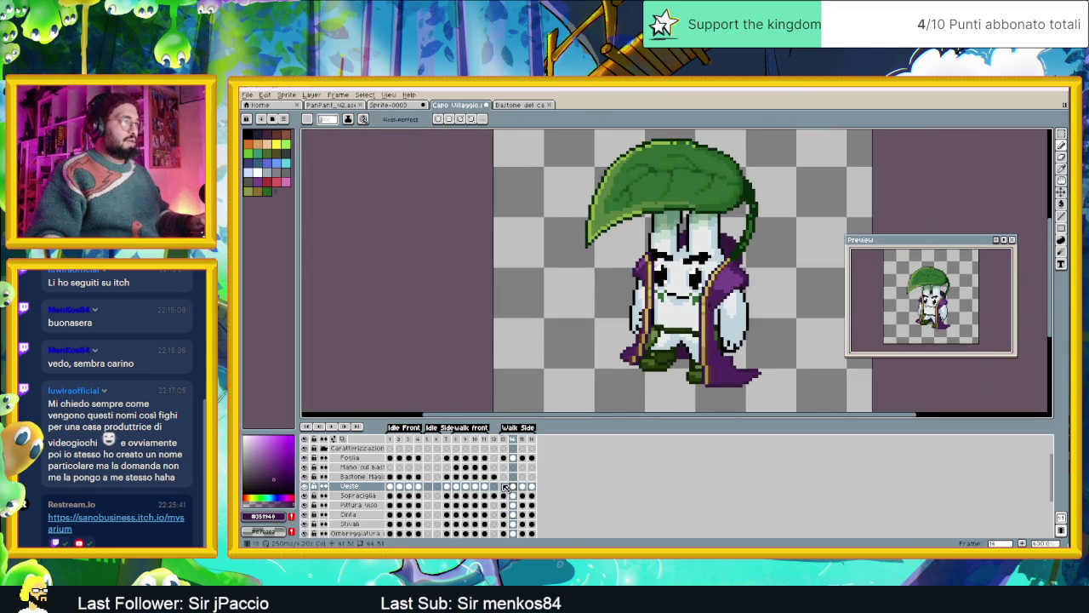
Flip between walk frames 13 and 14 to compare the poses.
{"action": "left_click", "coordinate": [506, 486]}
{"action": "left_click", "coordinate": [514, 488]}
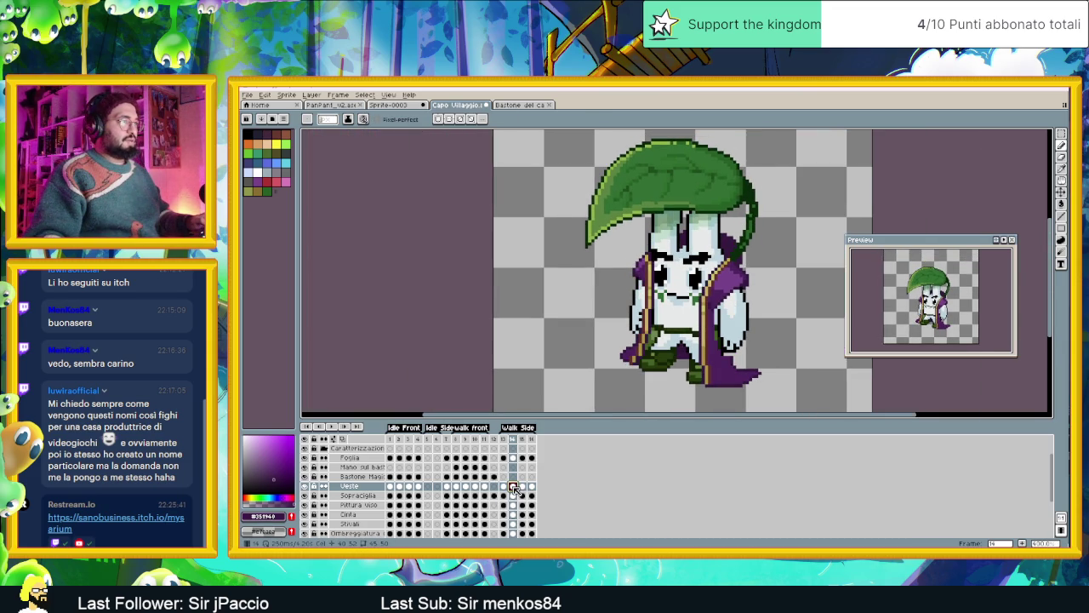
{"action": "left_click", "coordinate": [506, 489]}
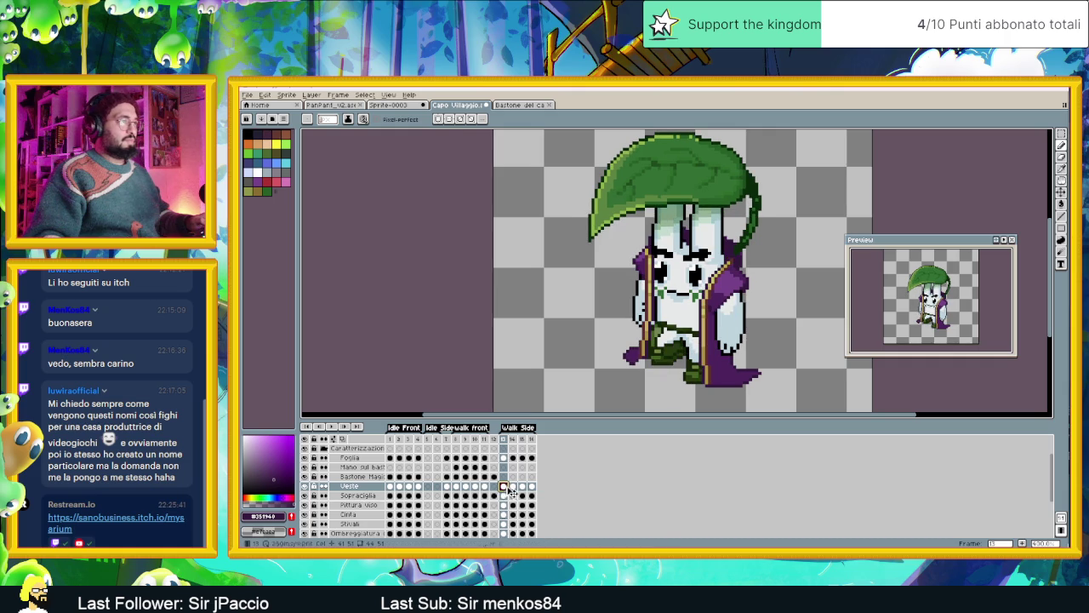
{"action": "left_click", "coordinate": [513, 488]}
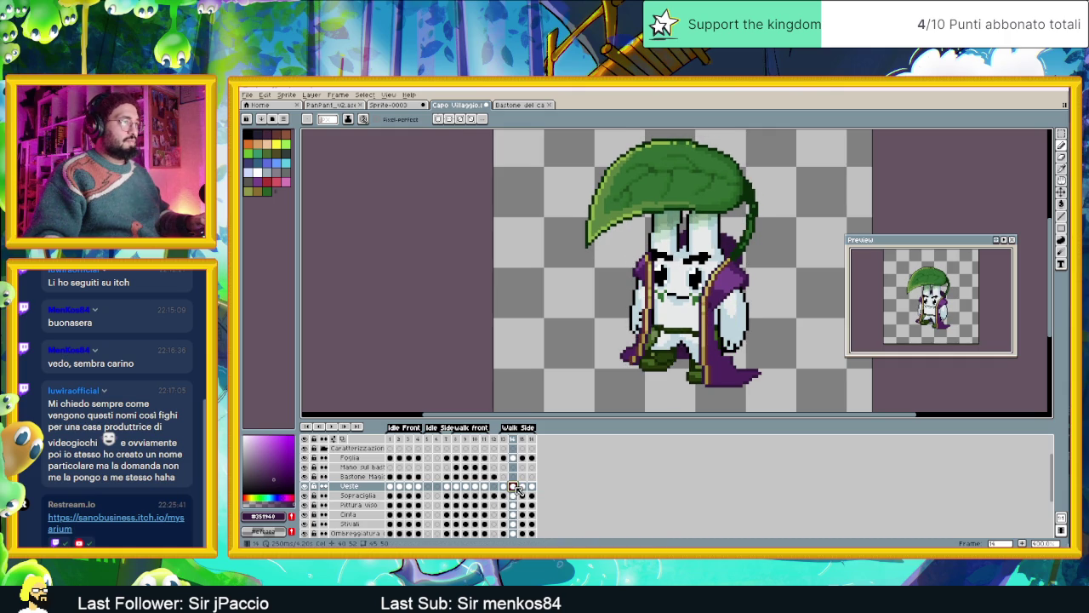
{"action": "key", "text": "Left"}
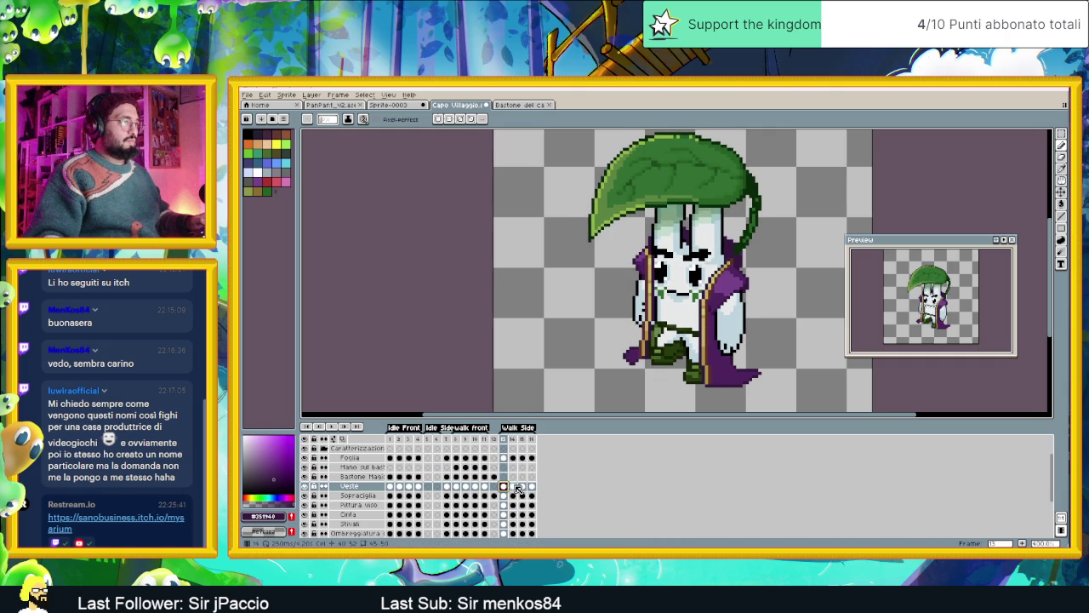
{"action": "left_click", "coordinate": [514, 488]}
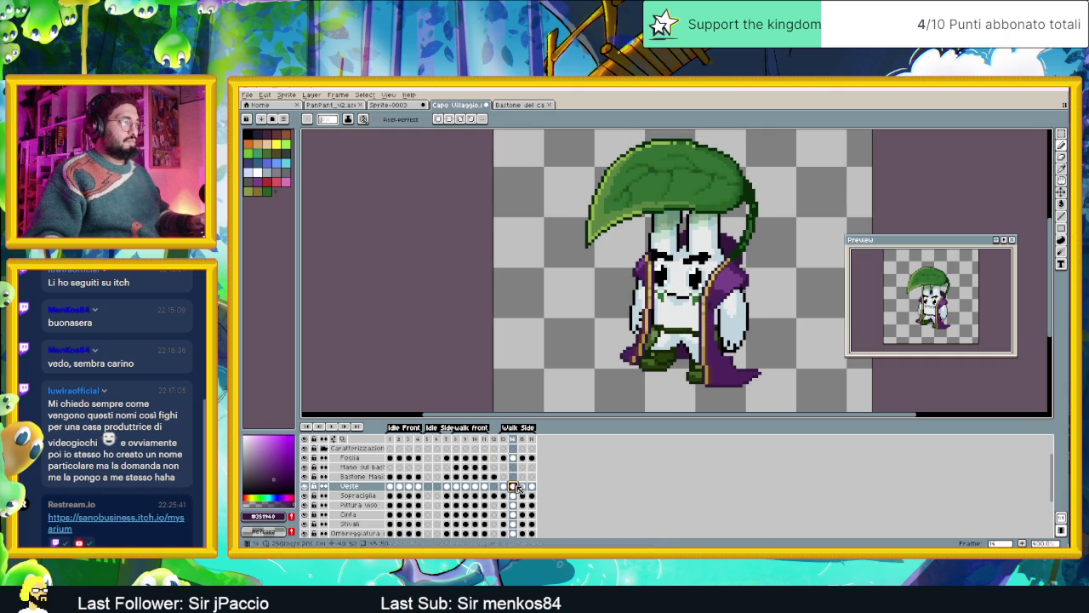
Go to walk frame 15 and zoom in on the sprite.
{"action": "left_click", "coordinate": [523, 486]}
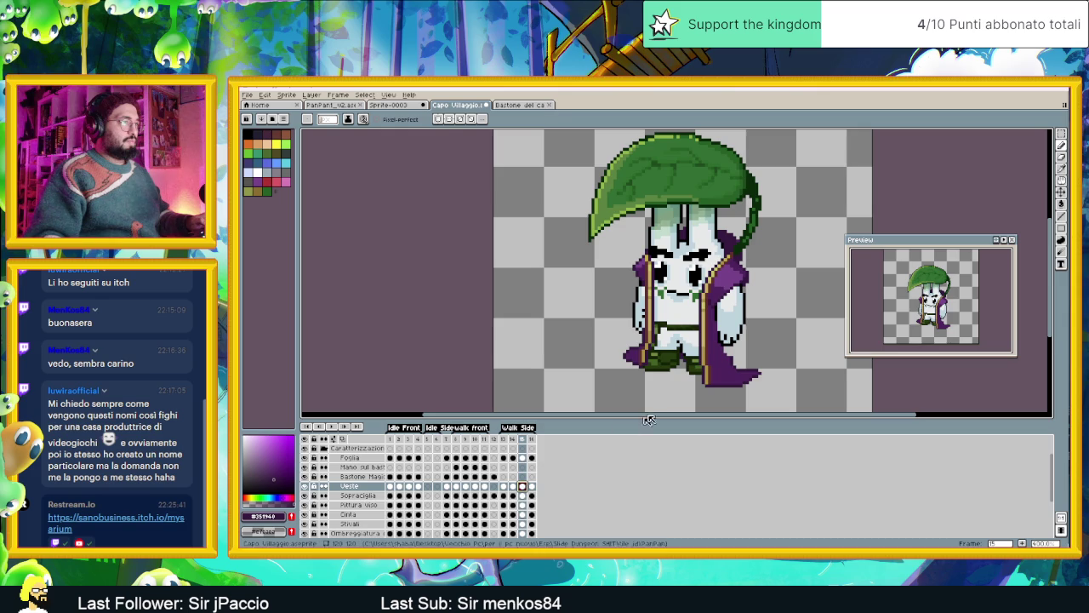
{"action": "scroll", "coordinate": [671, 364], "scroll_direction": "up", "scroll_amount": 1}
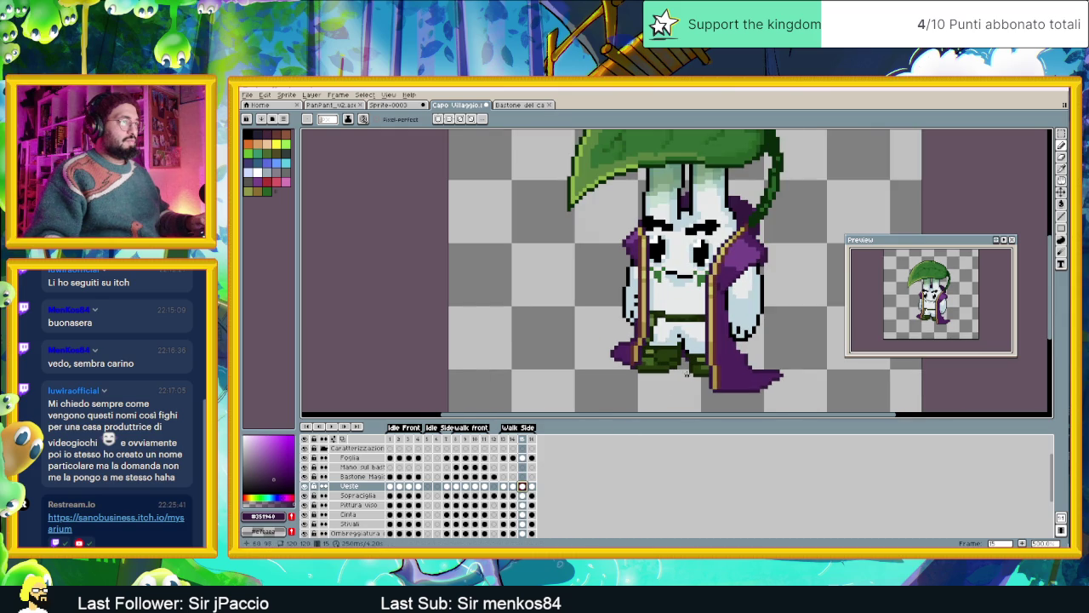
{"action": "scroll", "coordinate": [708, 373], "scroll_direction": "up", "scroll_amount": 1}
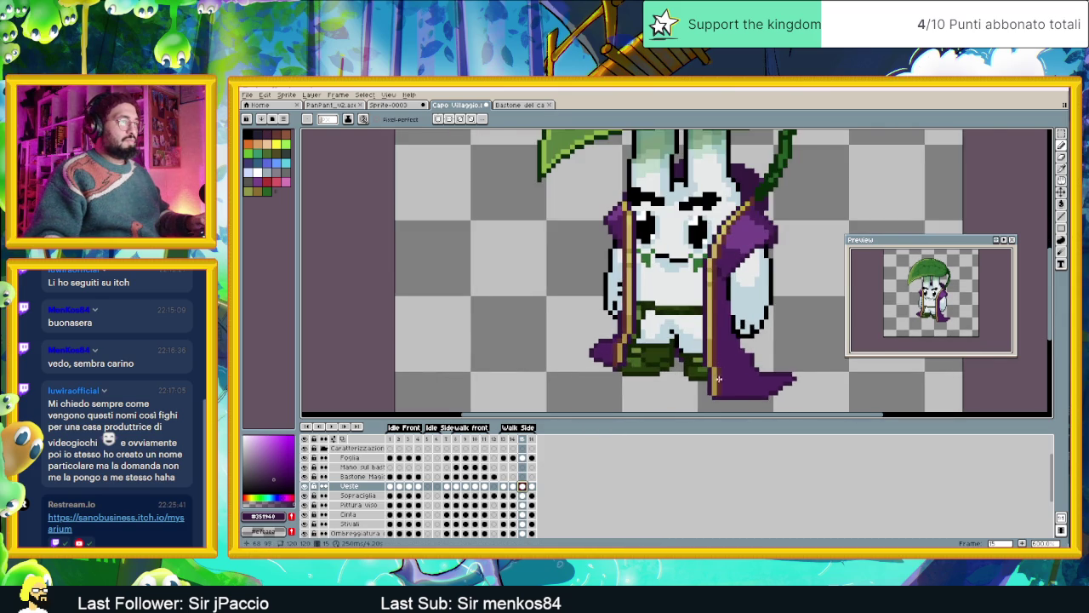
{"action": "scroll", "coordinate": [717, 382], "scroll_direction": "up", "scroll_amount": 1}
Select and adjust the belt, lower robe and bottom-edge areas with the marquee.
{"action": "key", "text": "v"}
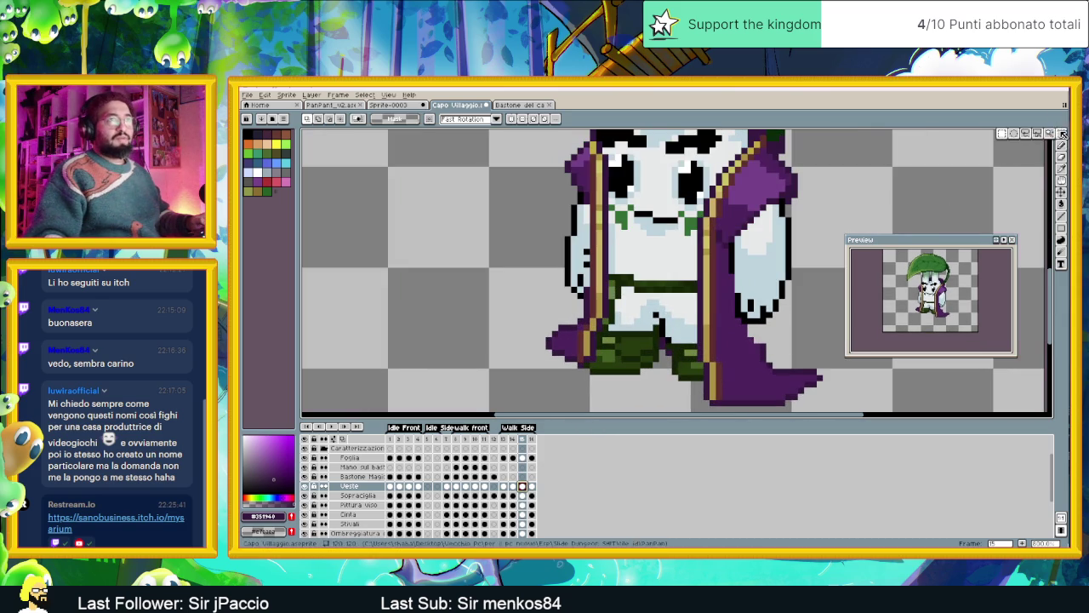
{"action": "left_click_drag", "start_coordinate": [814, 283], "coordinate": [759, 232]}
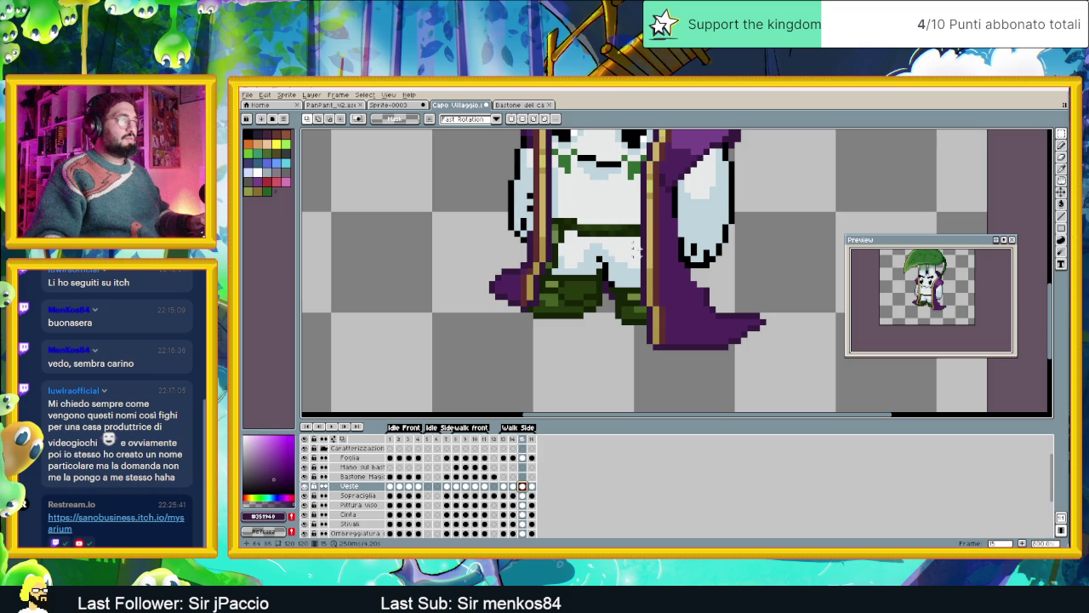
{"action": "left_click_drag", "start_coordinate": [633, 225], "coordinate": [666, 269]}
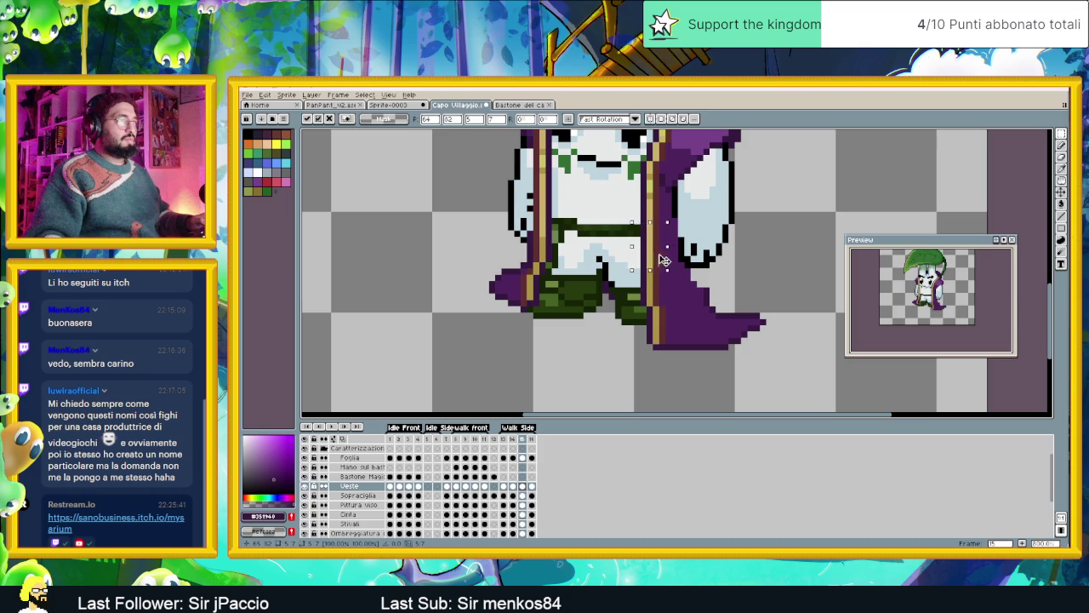
{"action": "left_click", "coordinate": [630, 277]}
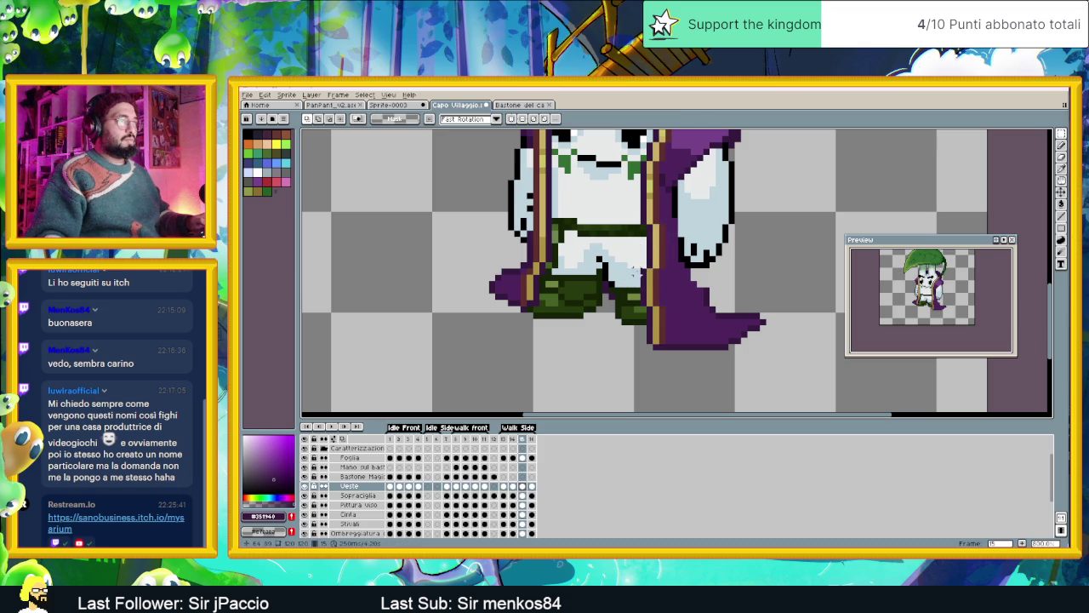
{"action": "left_click_drag", "start_coordinate": [635, 269], "coordinate": [678, 307]}
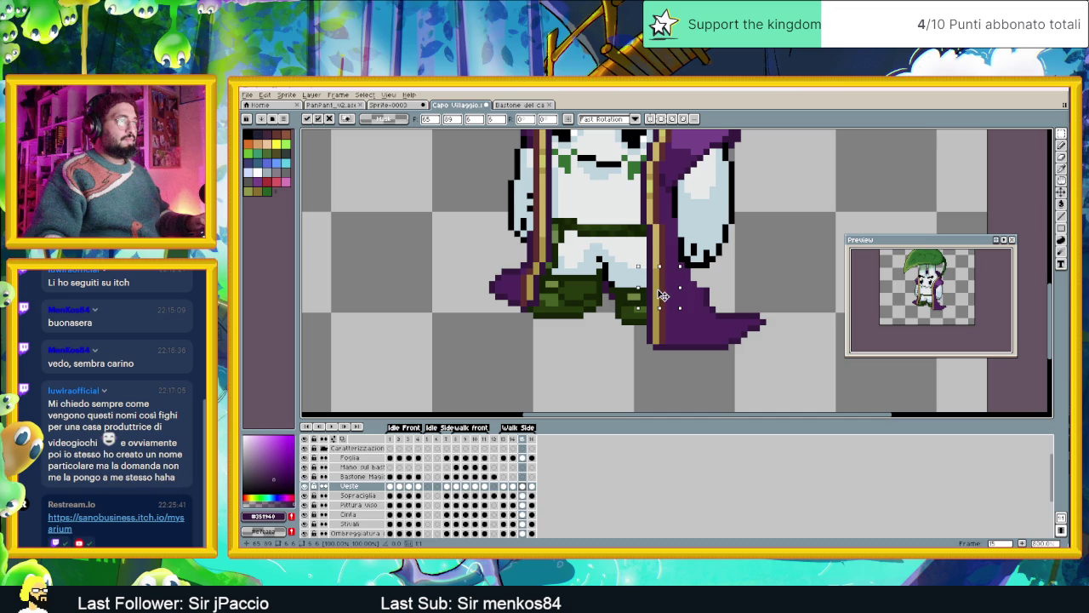
{"action": "left_click", "coordinate": [643, 311]}
{"action": "left_click_drag", "start_coordinate": [646, 308], "coordinate": [672, 339]}
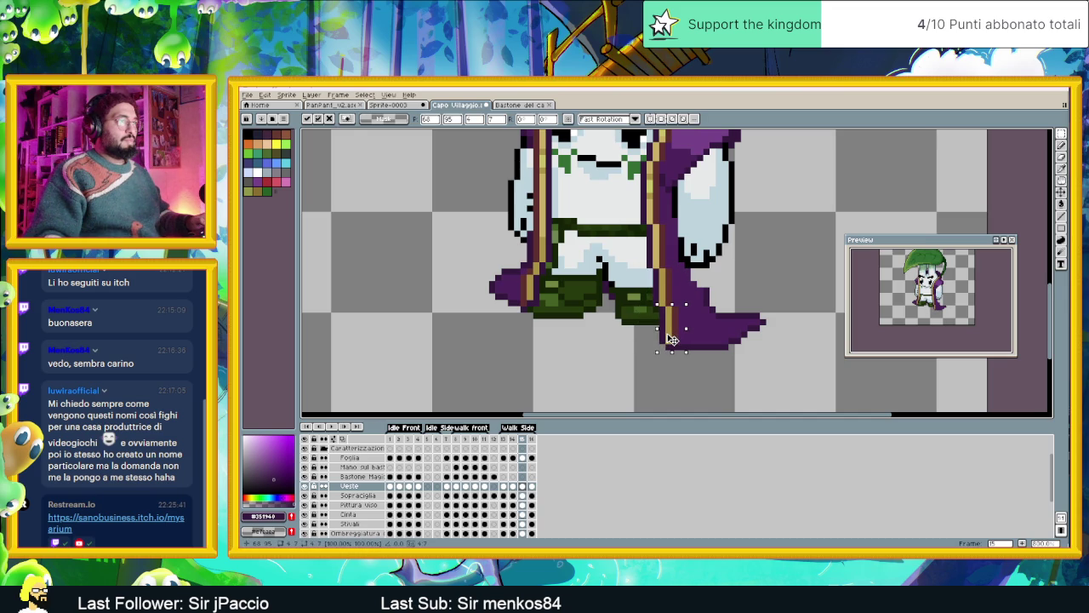
{"action": "key", "text": "ctrl+d"}
Undo a stray stroke, then adjust the hem, belly-side patch and back boot pixels.
{"action": "left_click_drag", "start_coordinate": [660, 334], "coordinate": [670, 351]}
{"action": "key", "text": "ctrl+z"}
{"action": "left_click_drag", "start_coordinate": [645, 316], "coordinate": [686, 351]}
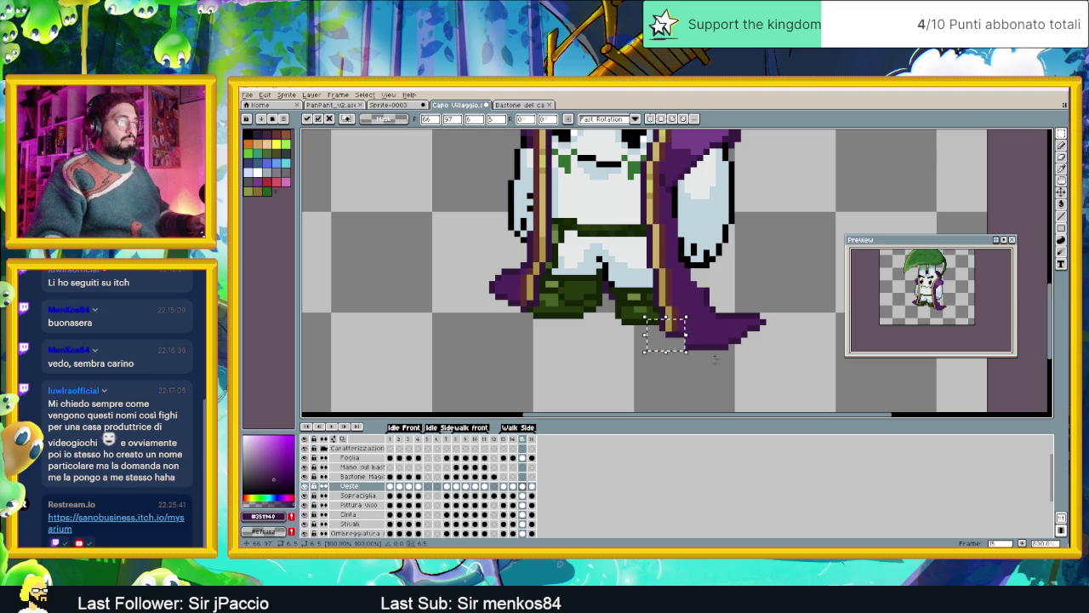
{"action": "key", "text": "ctrl+d"}
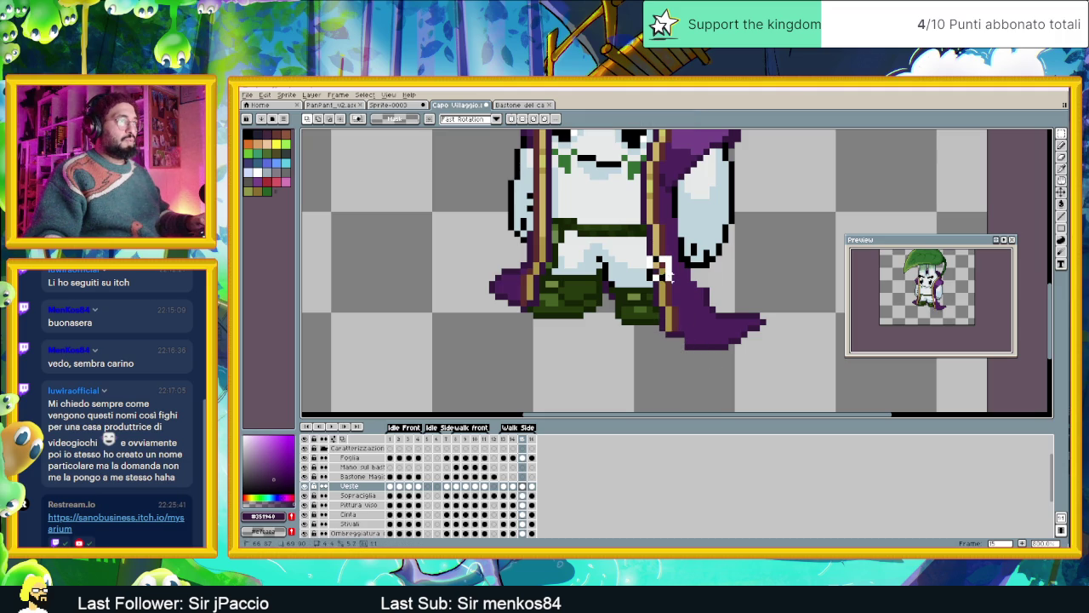
{"action": "left_click_drag", "start_coordinate": [644, 240], "coordinate": [673, 268]}
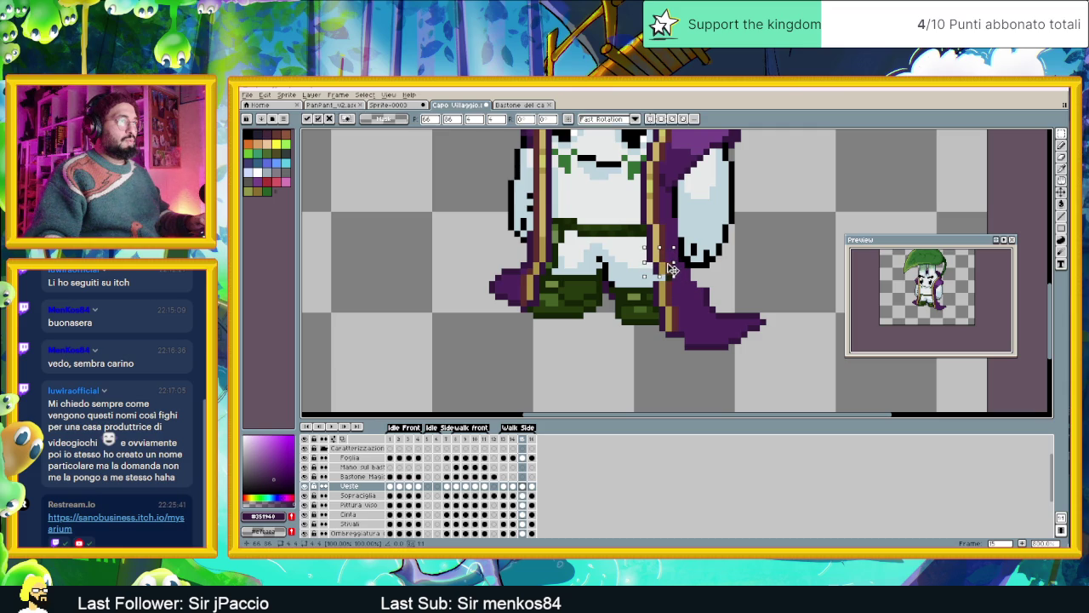
{"action": "key", "text": "ctrl+d"}
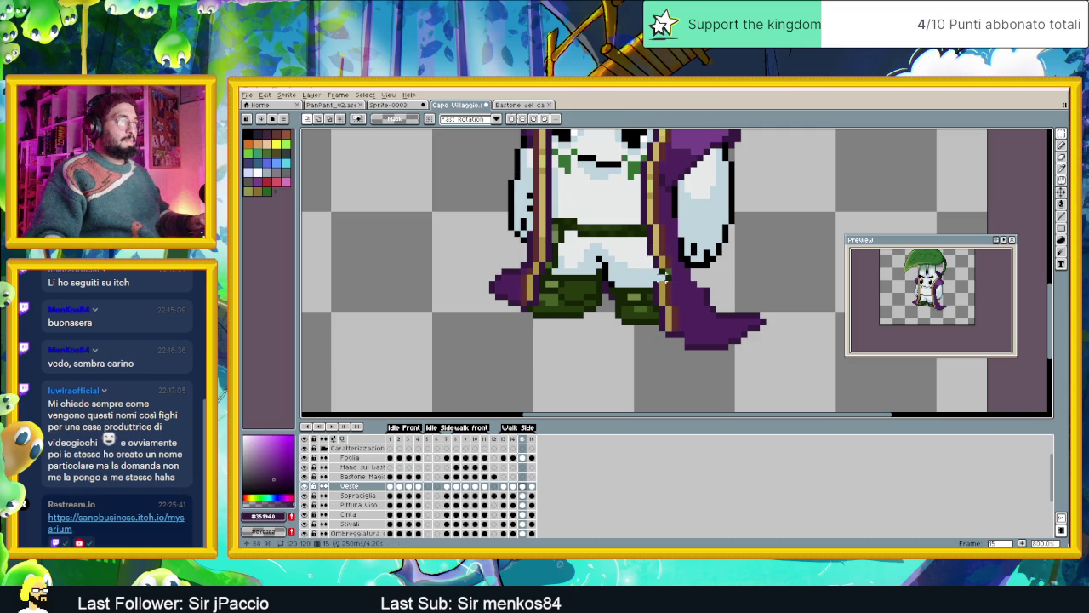
{"action": "left_click_drag", "start_coordinate": [655, 288], "coordinate": [671, 274]}
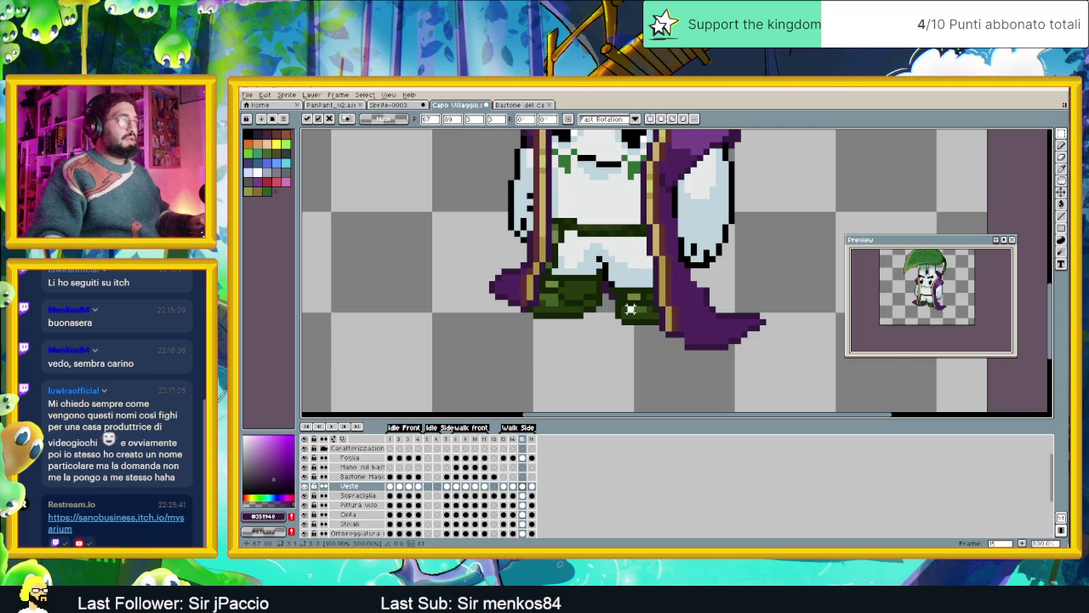
{"action": "key", "text": "ctrl+d"}
{"action": "scroll", "coordinate": [643, 323], "scroll_direction": "down", "scroll_amount": 2}
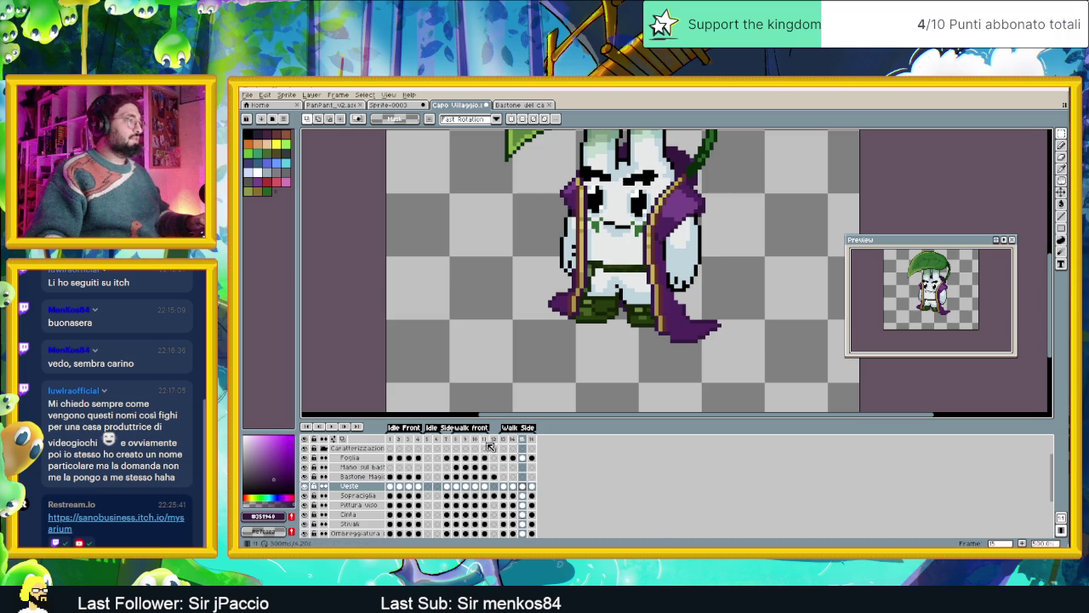
Step through walk frames 14, 15 and 16, then play the walk animation.
{"action": "left_click", "coordinate": [513, 440]}
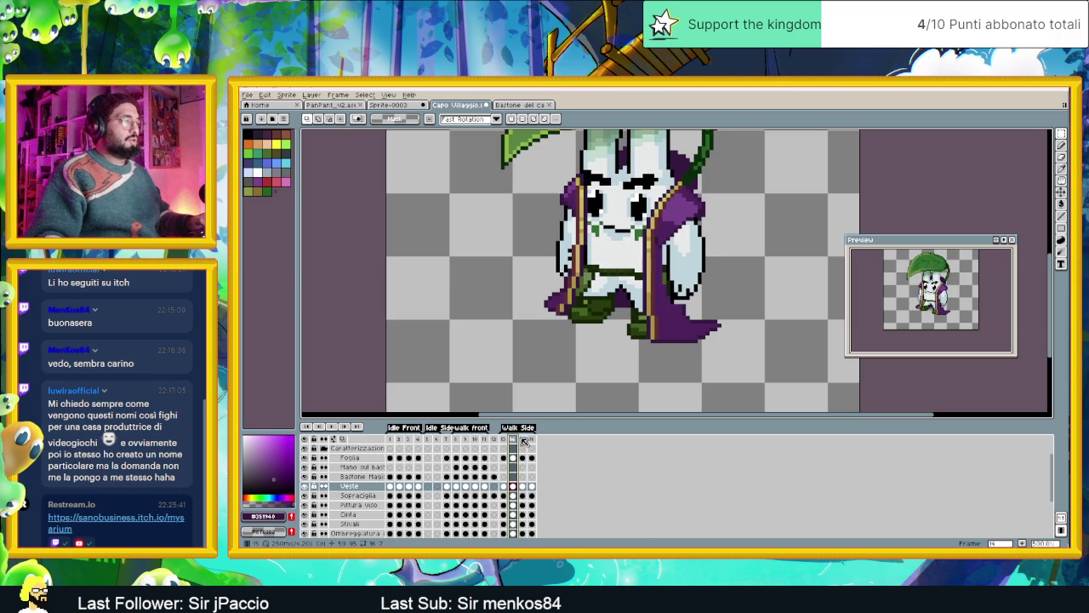
{"action": "left_click", "coordinate": [524, 440]}
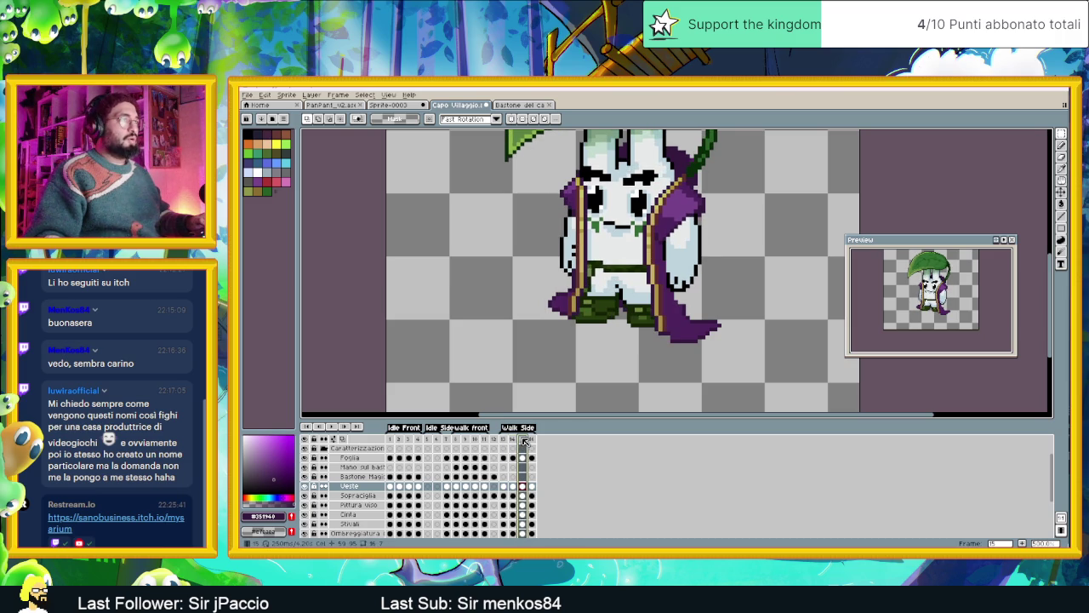
{"action": "left_click", "coordinate": [531, 440]}
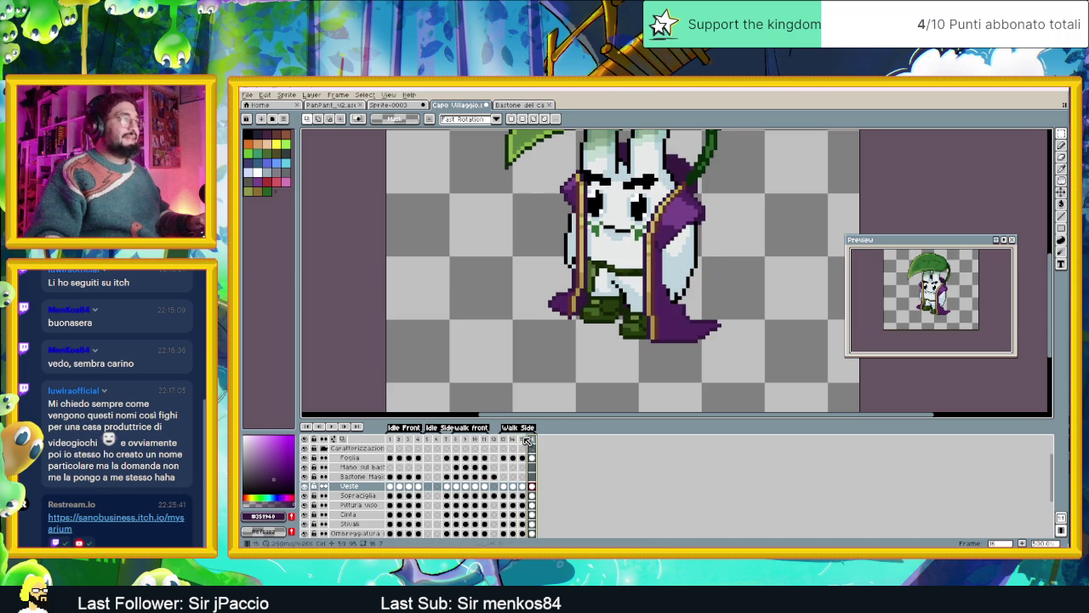
{"action": "left_click", "coordinate": [334, 427]}
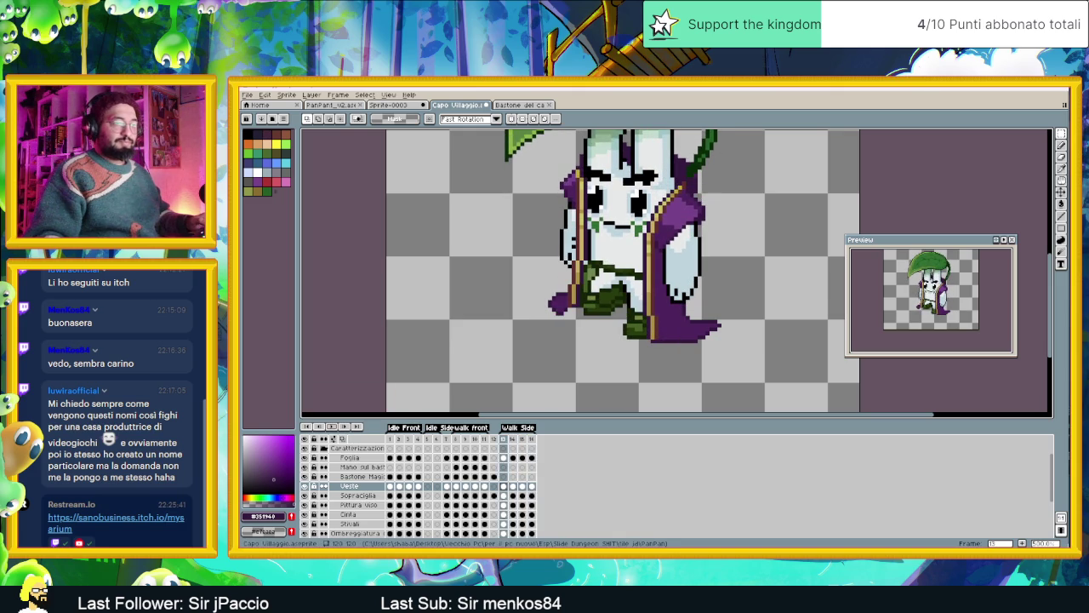
{"action": "key", "text": "alt+Tab"}
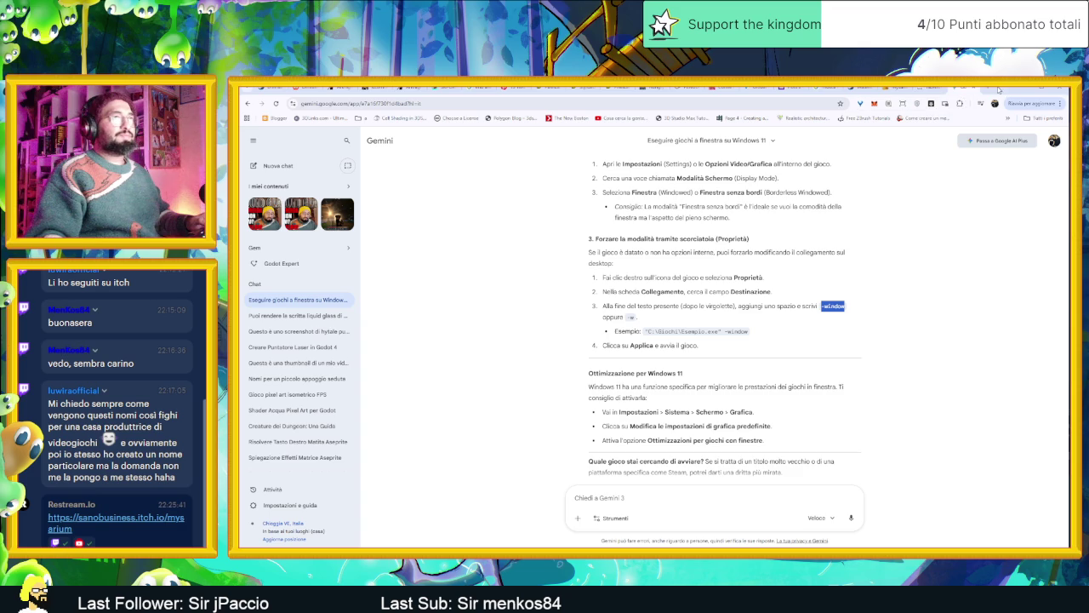
Search Google in a new tab for 'culo letta da maurizio merluzzo'.
{"action": "key", "text": "ctrl+t"}
{"action": "type", "text": "culo letta da maurizio merluzzo"}
{"action": "key", "text": "Return"}
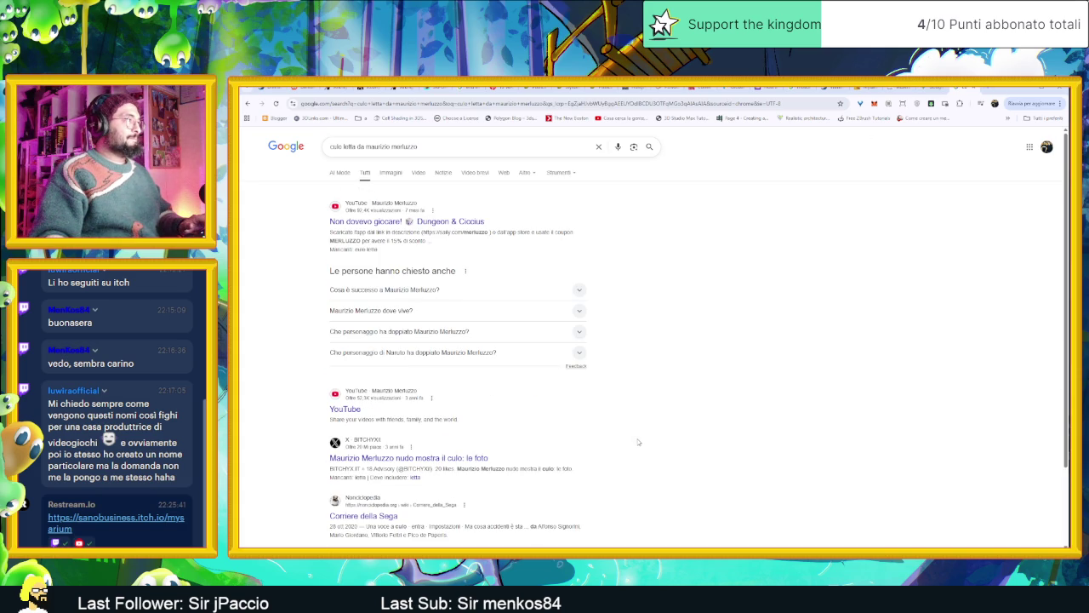
Add 'toony pitonny' to the query, rerun it, and open the Facebook video result.
{"action": "scroll", "coordinate": [630, 435], "scroll_direction": "down", "scroll_amount": 2}
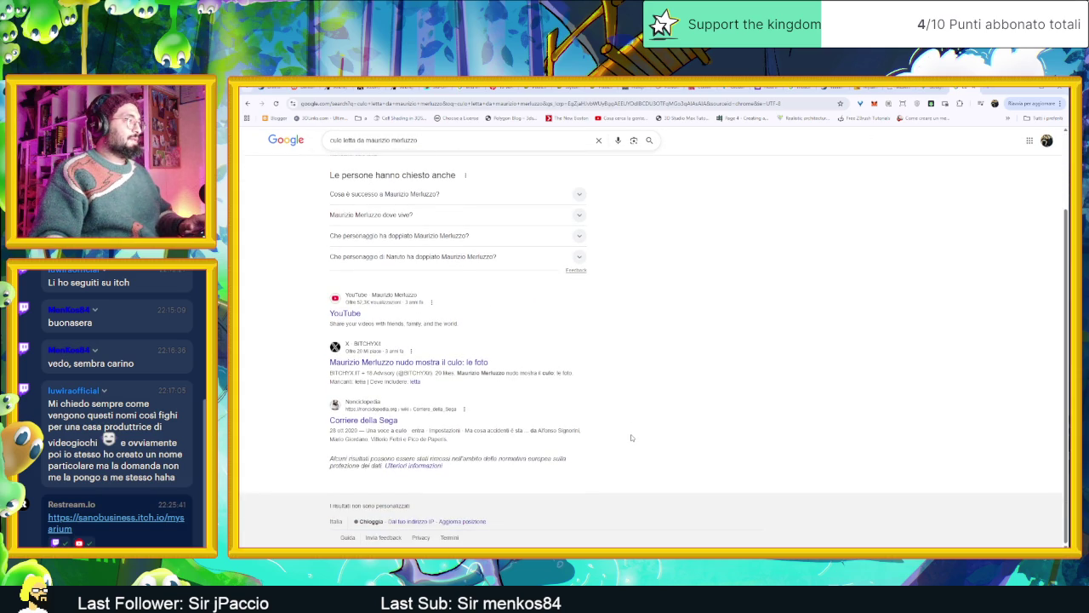
{"action": "scroll", "coordinate": [621, 428], "scroll_direction": "up", "scroll_amount": 2}
{"action": "left_click", "coordinate": [344, 146]}
{"action": "type", "text": "toon"}
{"action": "type", "text": "y p"}
{"action": "type", "text": "itonny"}
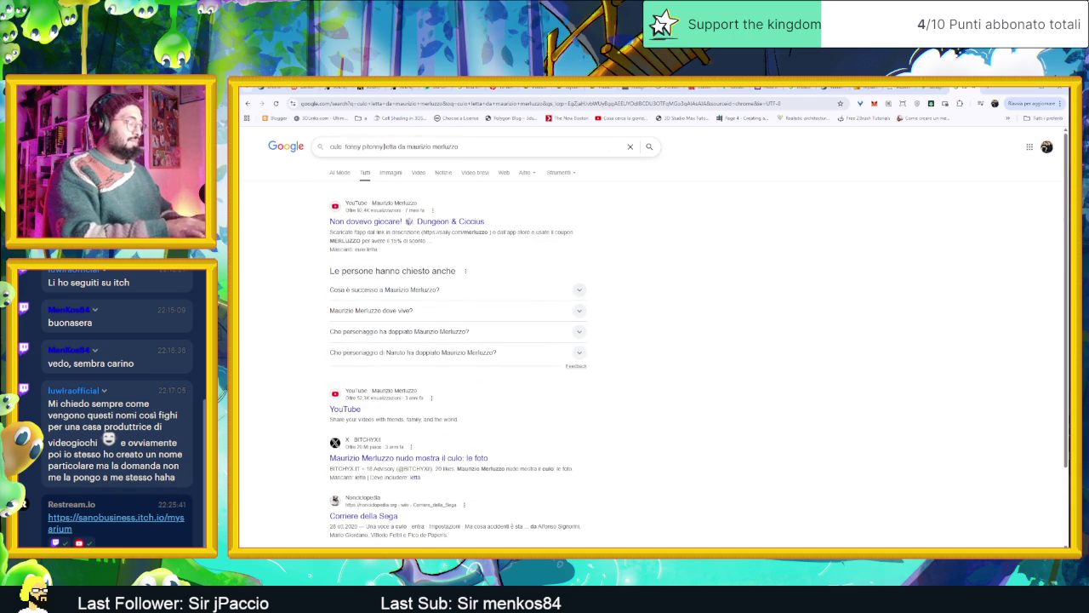
{"action": "key", "text": "Return"}
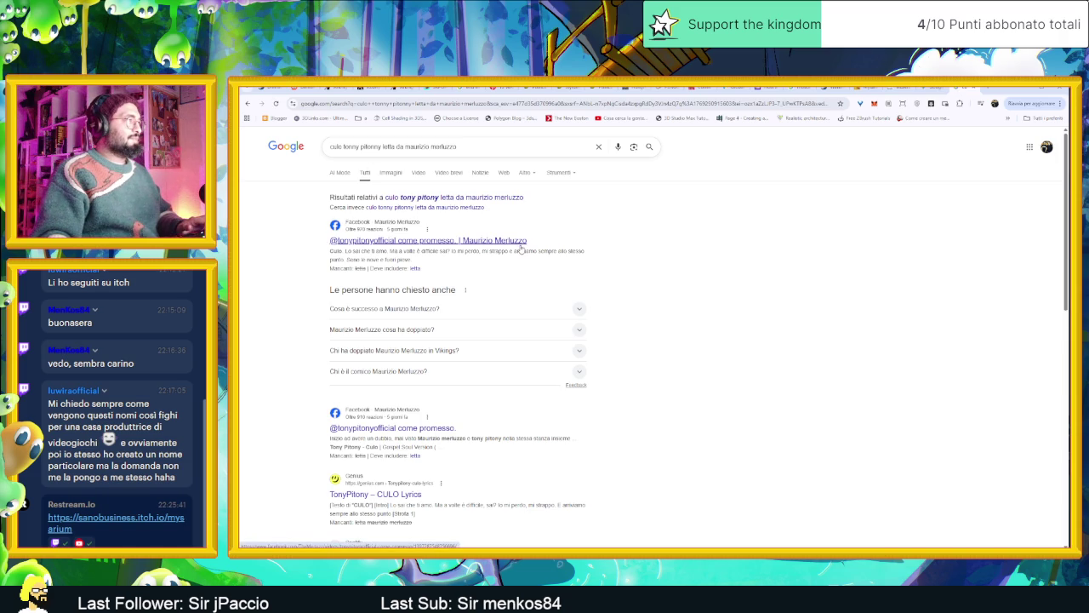
{"action": "left_click", "coordinate": [520, 247]}
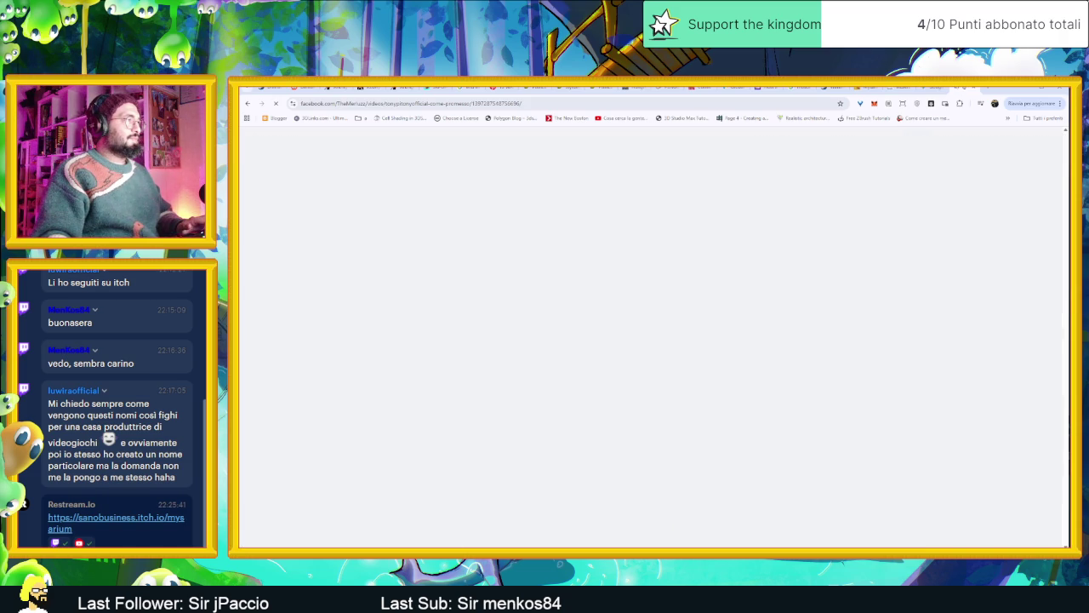
Allow all Facebook cookies, log in with a saved account e-mail, then switch tabs.
{"action": "left_click", "coordinate": [737, 465]}
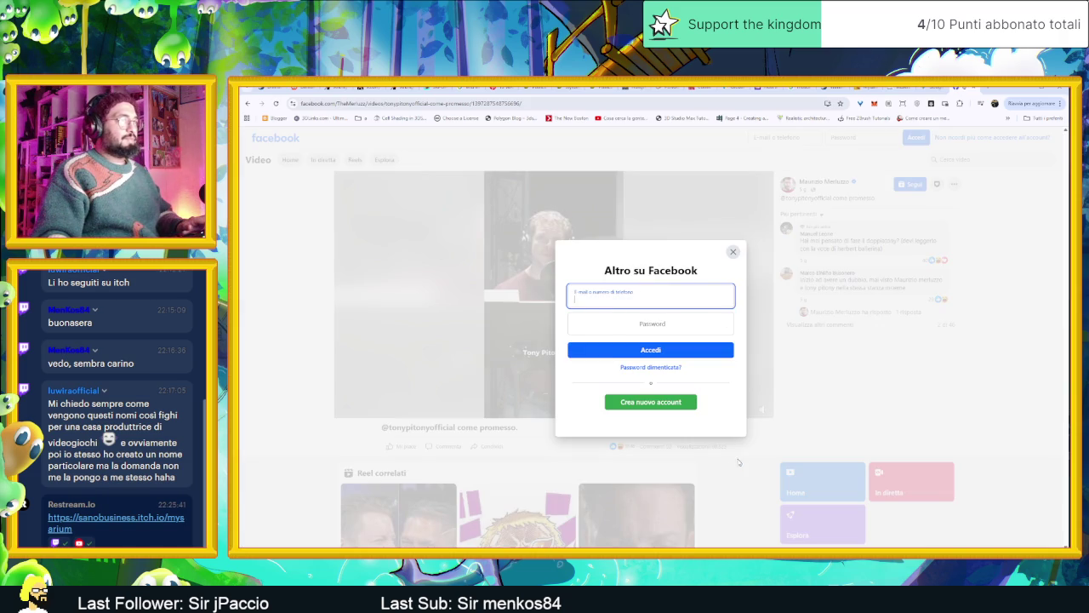
{"action": "left_click", "coordinate": [677, 354]}
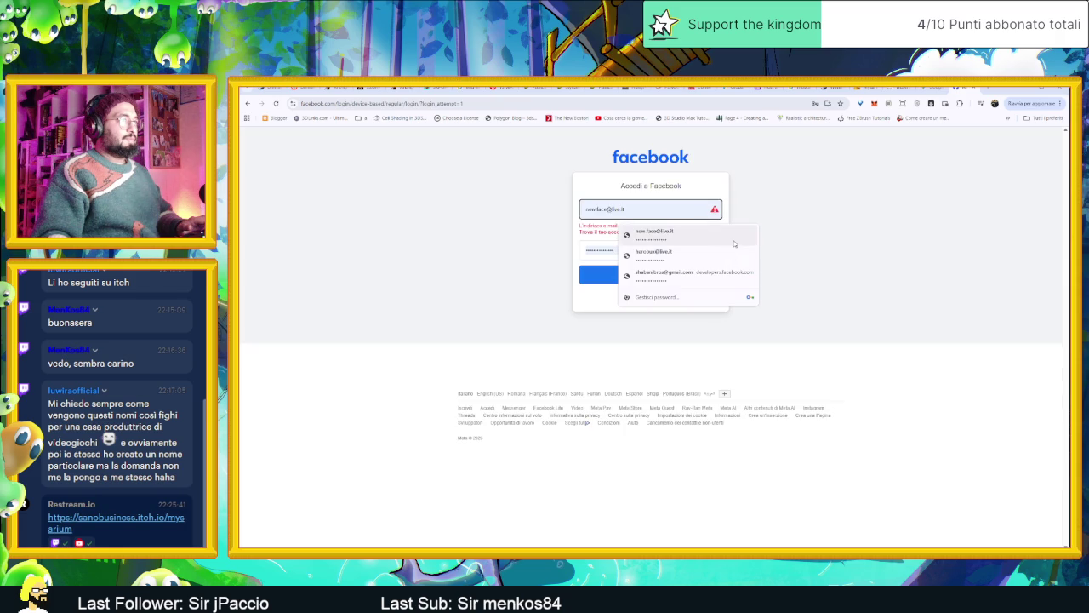
{"action": "left_click", "coordinate": [668, 272]}
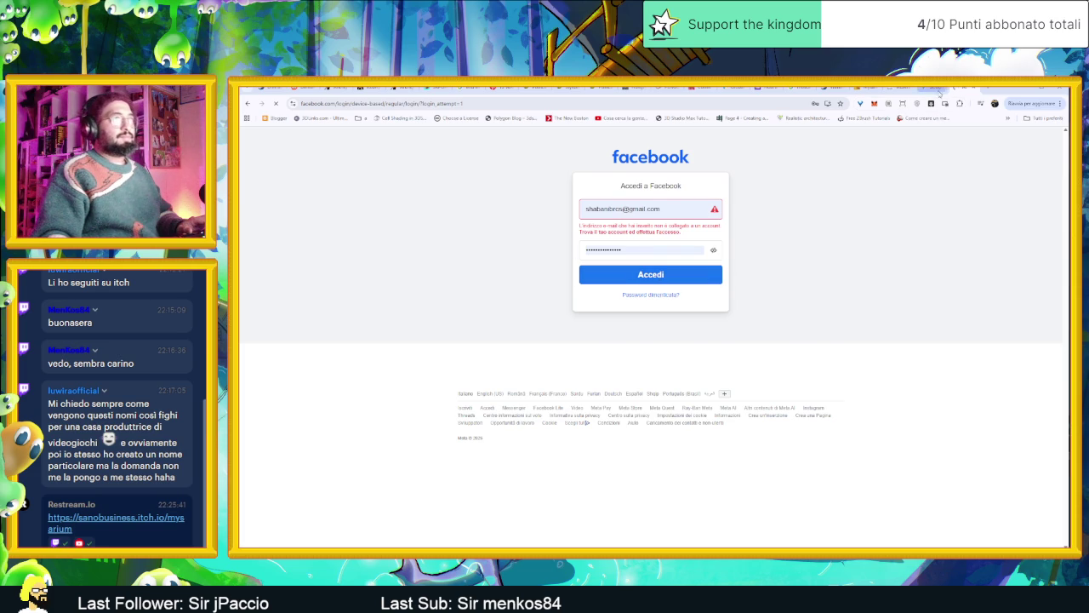
{"action": "key", "text": "ctrl+Tab"}
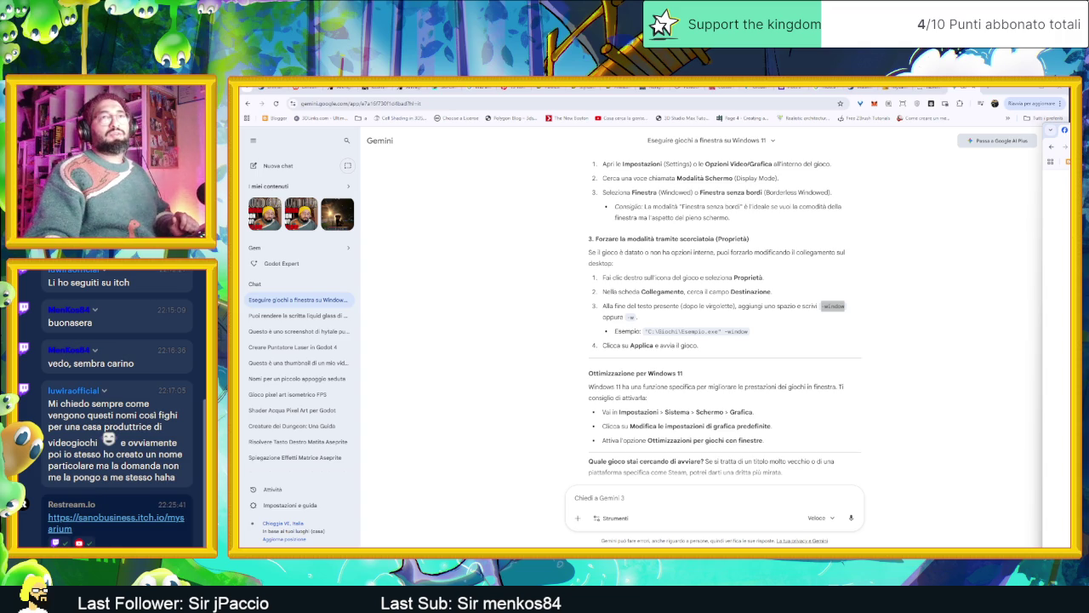
Dismiss the save-login prompt, trust this device, and block Facebook notifications.
{"action": "left_click", "coordinate": [1063, 130]}
{"action": "left_click_drag", "start_coordinate": [1056, 129], "coordinate": [733, 160]}
{"action": "left_click", "coordinate": [1037, 459]}
{"action": "left_click", "coordinate": [1017, 473]}
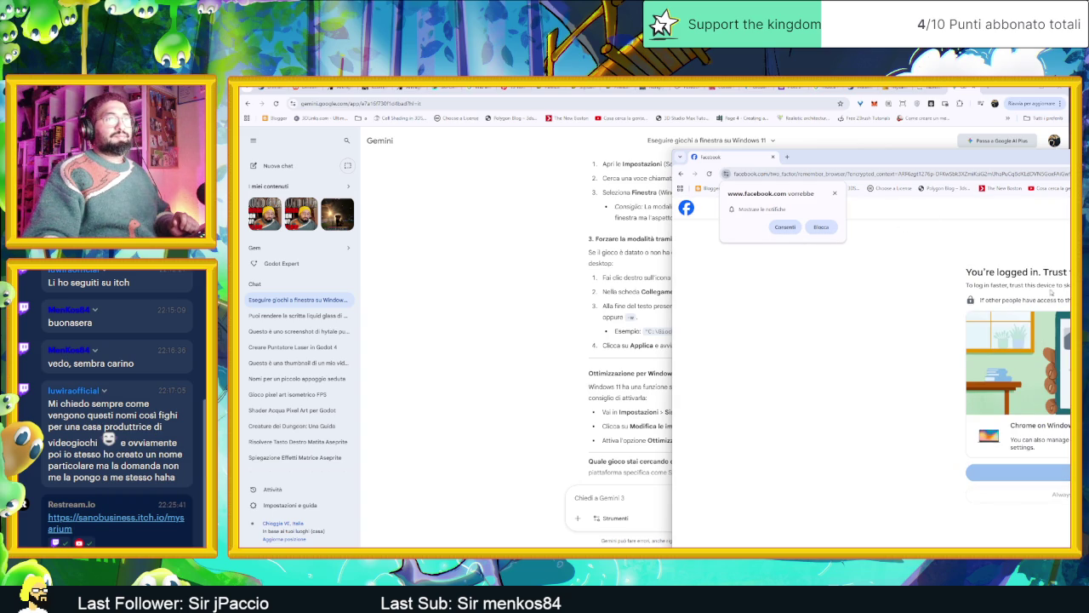
{"action": "mouse_move", "coordinate": [710, 159]}
{"action": "left_mouse_down"}
{"action": "mouse_move", "coordinate": [1003, 125]}
{"action": "mouse_move", "coordinate": [979, 93]}
{"action": "left_mouse_up"}
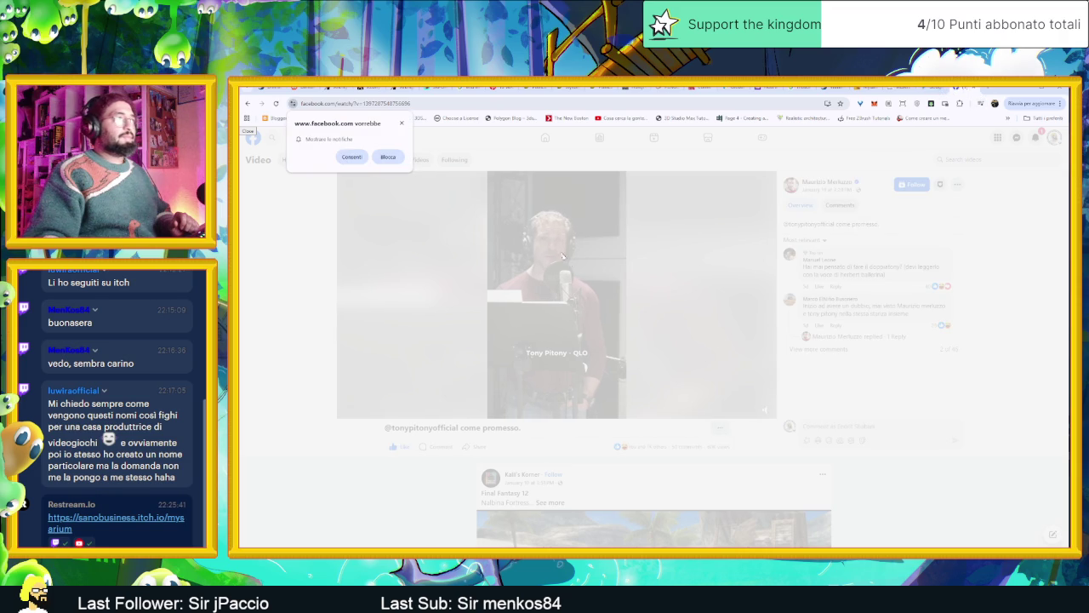
{"action": "left_click", "coordinate": [555, 246]}
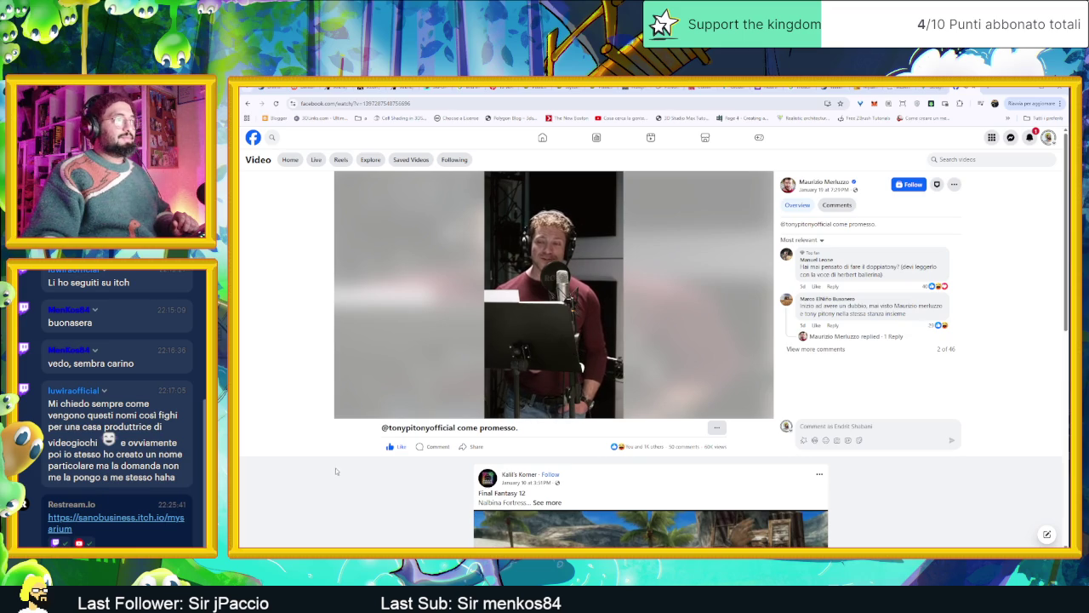
{"action": "mouse_move", "coordinate": [554, 294]}
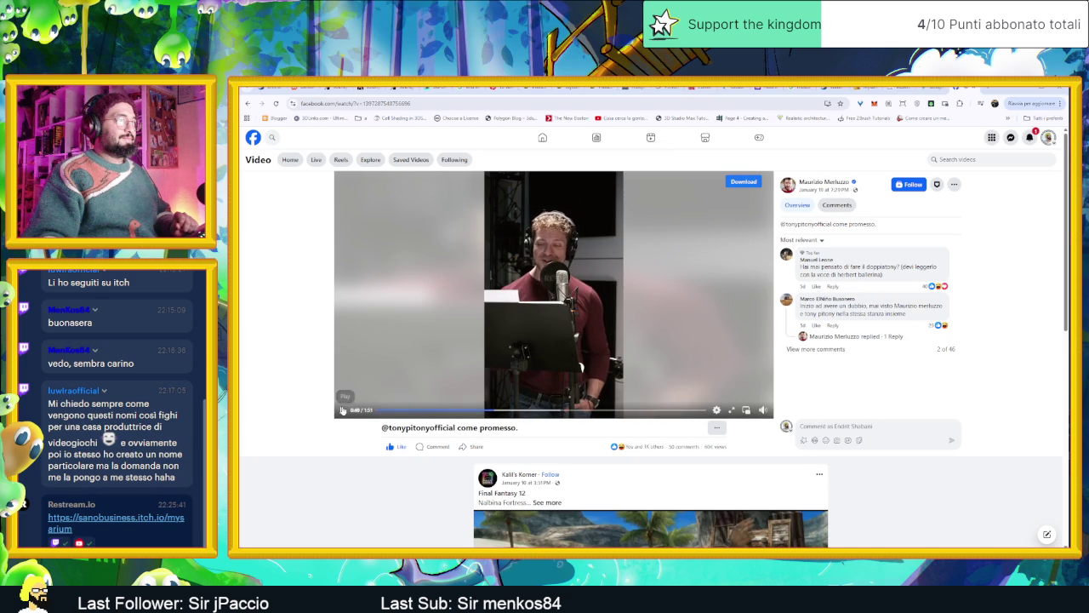
Check the Facebook notifications, then open new Google tabs.
{"action": "left_click", "coordinate": [1029, 138]}
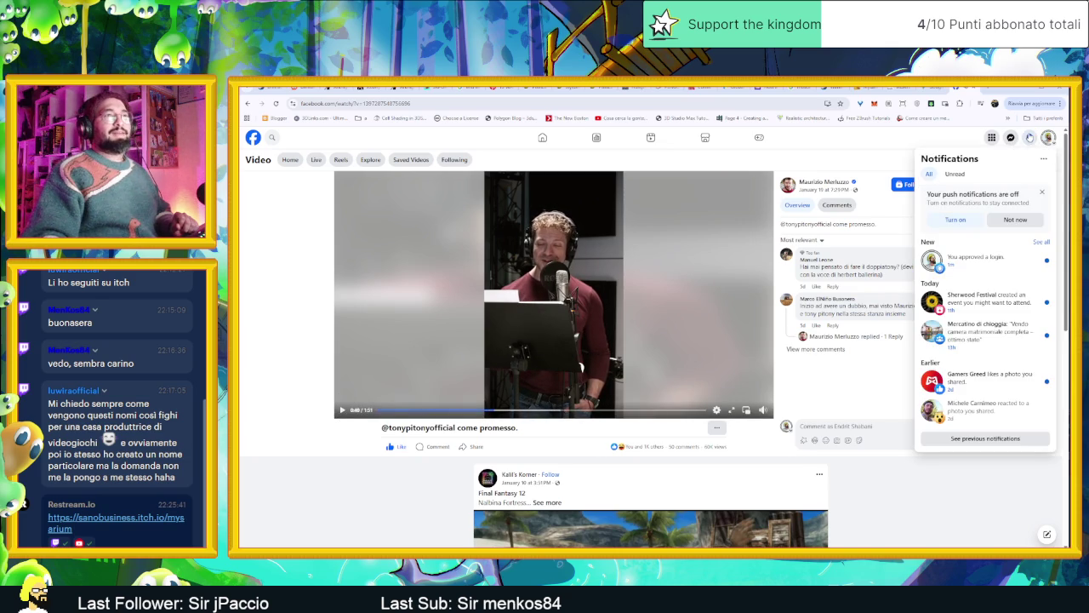
{"action": "left_click", "coordinate": [1030, 138]}
{"action": "left_click", "coordinate": [973, 88]}
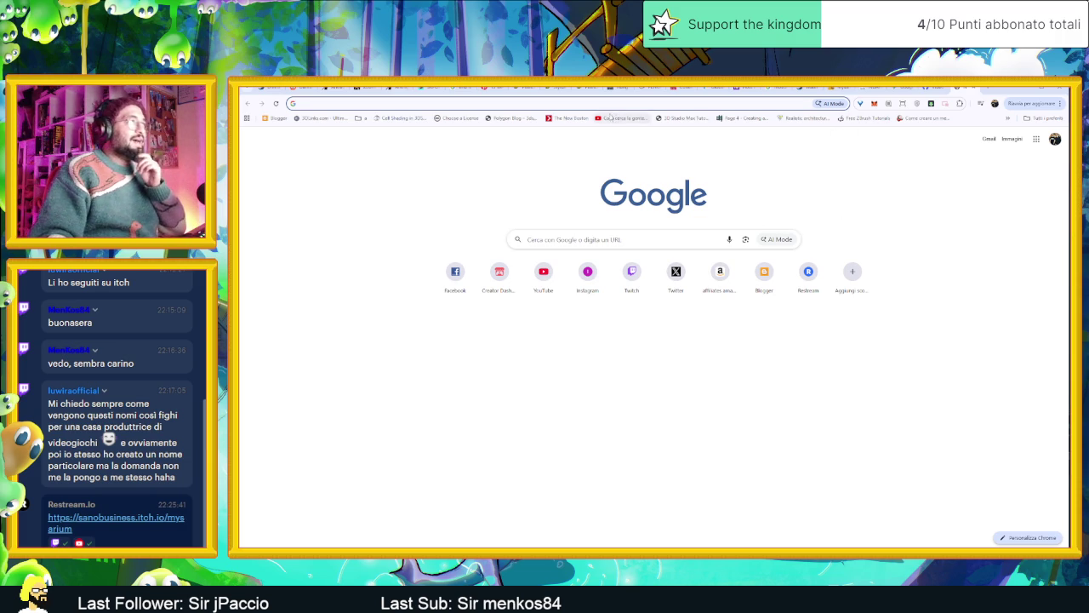
{"action": "left_click", "coordinate": [595, 111]}
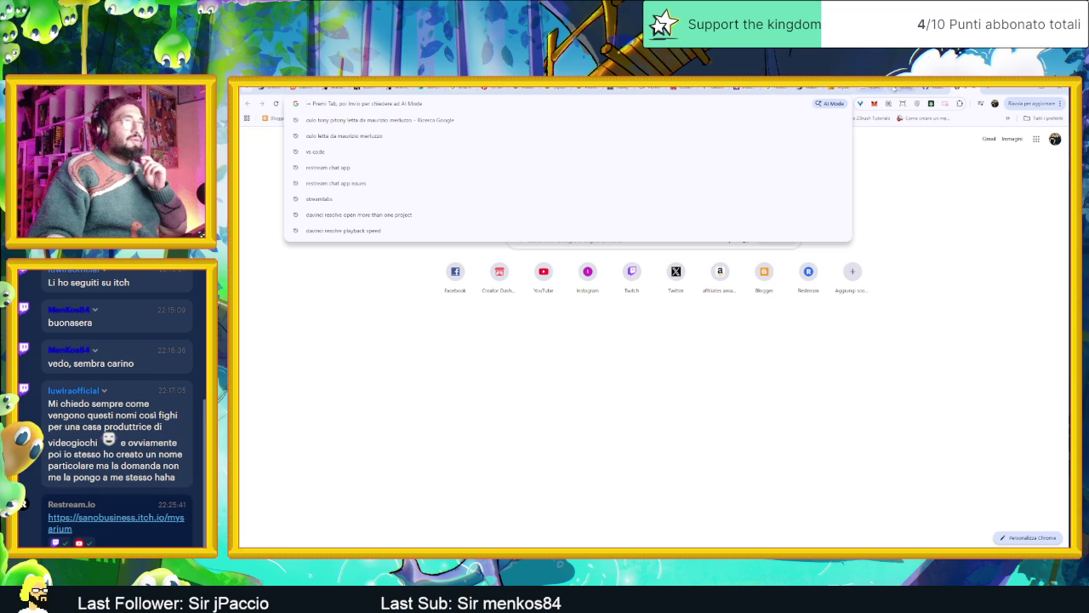
{"action": "key", "text": "ctrl+v"}
{"action": "key", "text": "Return"}
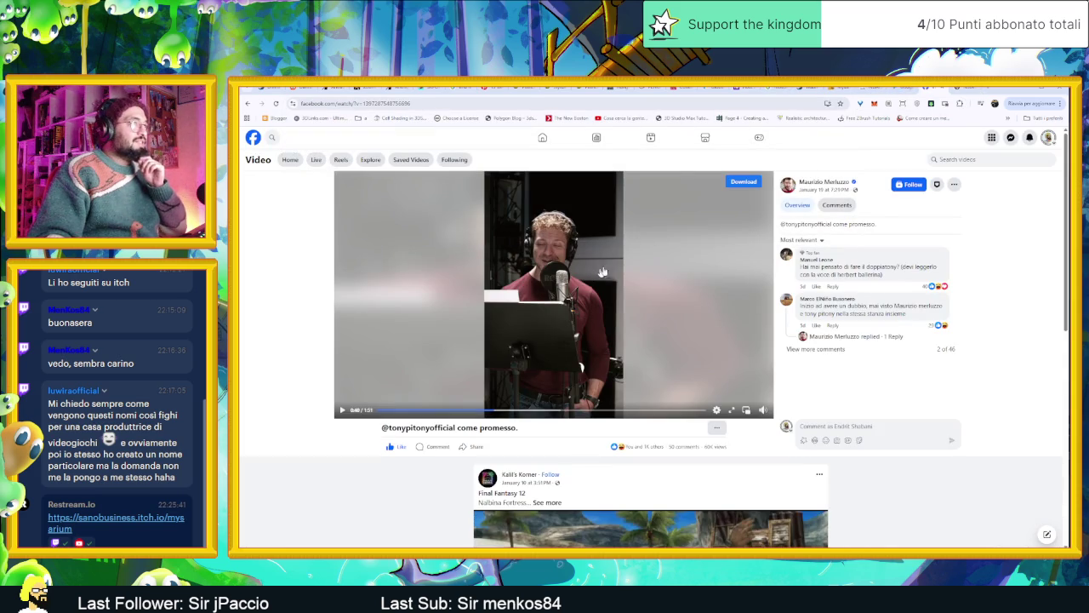
{"action": "left_click", "coordinate": [959, 89]}
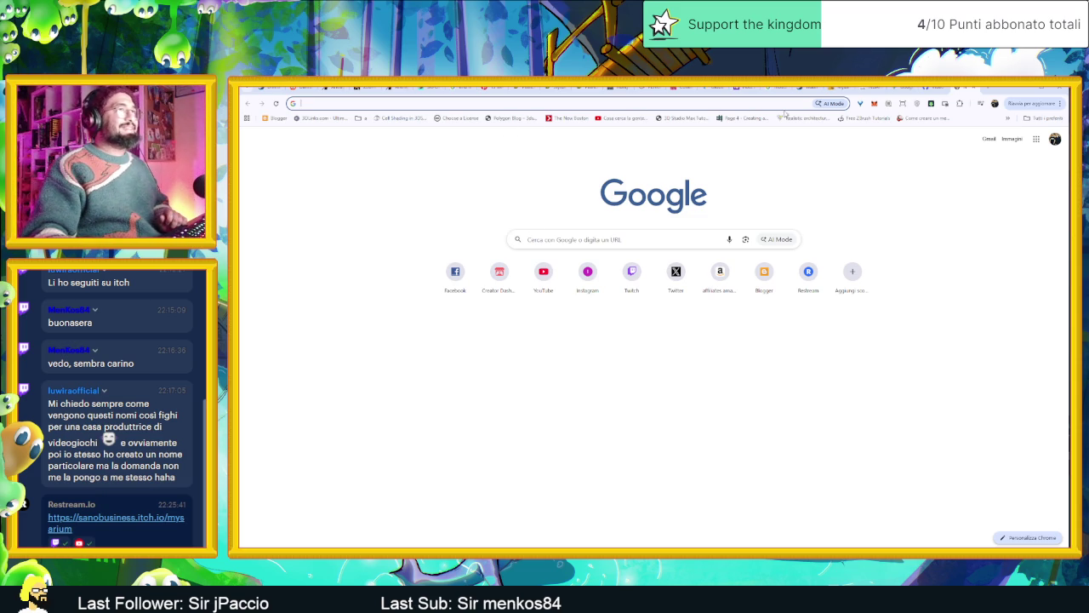
Open YouTube, search 'tonny pittony culo' and scroll through the results.
{"action": "left_click", "coordinate": [538, 276]}
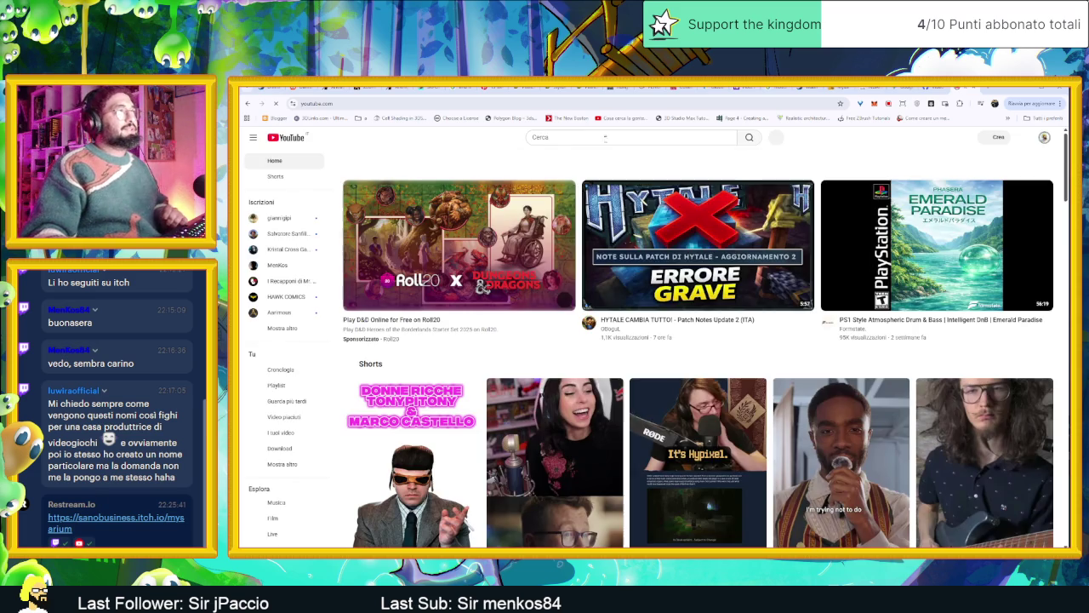
{"action": "left_click", "coordinate": [634, 137]}
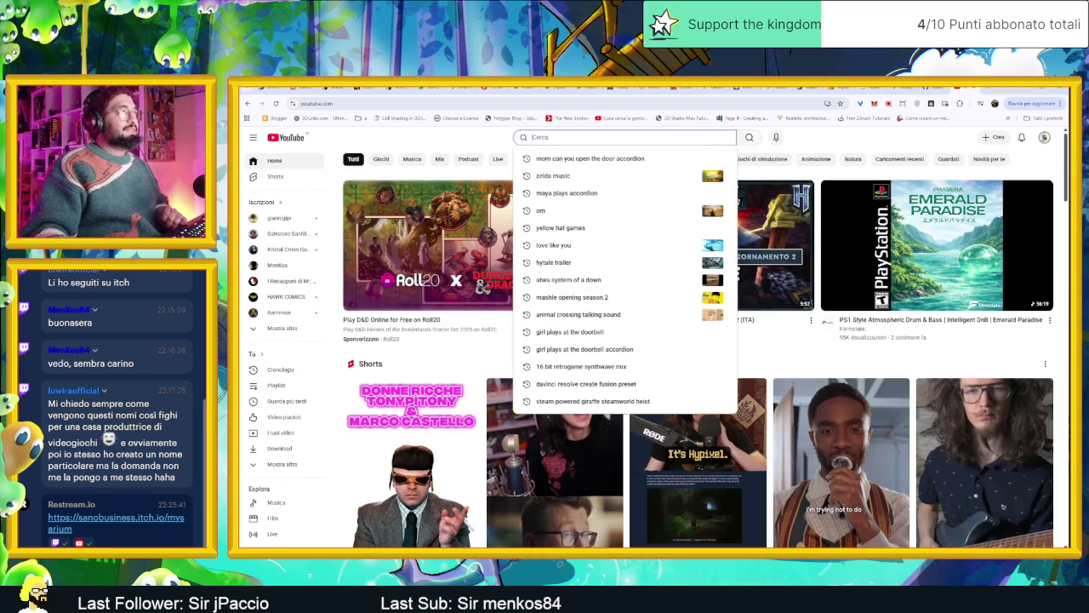
{"action": "type", "text": "tonn"}
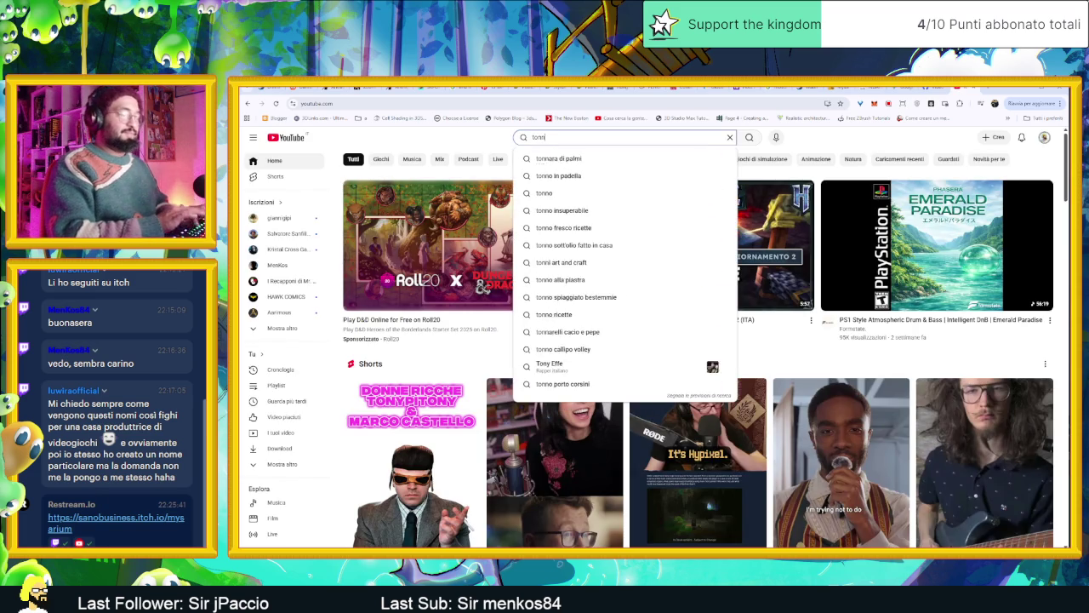
{"action": "type", "text": "y pitton"}
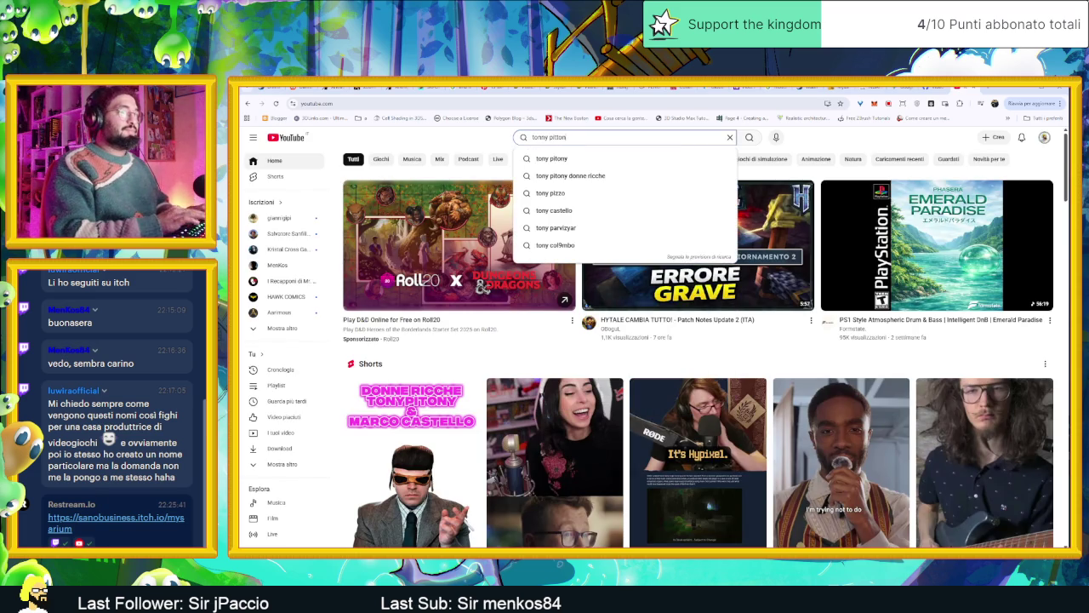
{"action": "type", "text": "y culo"}
{"action": "key", "text": "Return"}
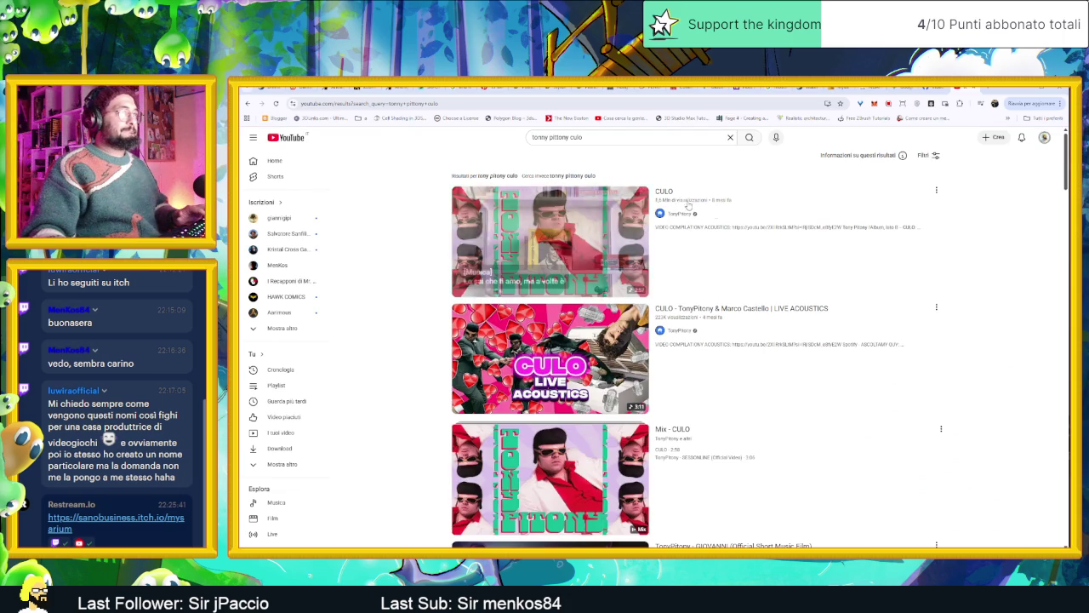
{"action": "scroll", "coordinate": [678, 202], "scroll_direction": "down", "scroll_amount": 1}
{"action": "scroll", "coordinate": [731, 217], "scroll_direction": "down", "scroll_amount": 2}
{"action": "scroll", "coordinate": [785, 230], "scroll_direction": "down", "scroll_amount": 3}
{"action": "scroll", "coordinate": [785, 230], "scroll_direction": "down", "scroll_amount": 3}
{"action": "scroll", "coordinate": [785, 230], "scroll_direction": "down", "scroll_amount": 3}
{"action": "scroll", "coordinate": [786, 230], "scroll_direction": "down", "scroll_amount": 3}
{"action": "scroll", "coordinate": [766, 234], "scroll_direction": "up", "scroll_amount": 2}
{"action": "scroll", "coordinate": [657, 246], "scroll_direction": "up", "scroll_amount": 1}
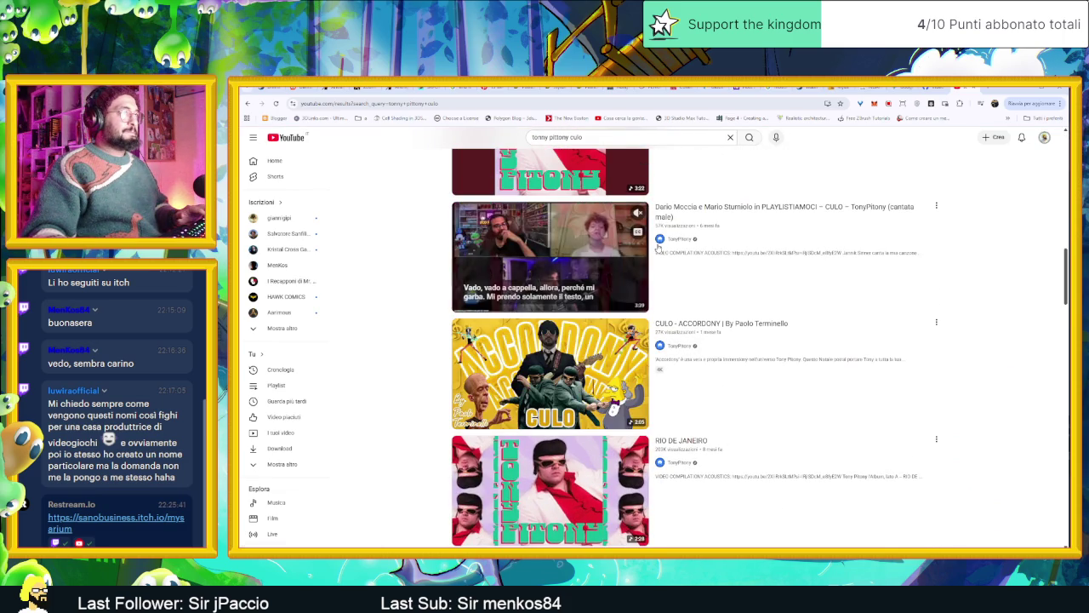
{"action": "scroll", "coordinate": [681, 255], "scroll_direction": "down", "scroll_amount": 1}
{"action": "scroll", "coordinate": [766, 272], "scroll_direction": "down", "scroll_amount": 3}
{"action": "scroll", "coordinate": [850, 292], "scroll_direction": "down", "scroll_amount": 3}
{"action": "scroll", "coordinate": [860, 294], "scroll_direction": "down", "scroll_amount": 4}
{"action": "scroll", "coordinate": [872, 298], "scroll_direction": "down", "scroll_amount": 3}
{"action": "scroll", "coordinate": [885, 302], "scroll_direction": "down", "scroll_amount": 3}
{"action": "scroll", "coordinate": [902, 307], "scroll_direction": "down", "scroll_amount": 3}
{"action": "scroll", "coordinate": [907, 308], "scroll_direction": "down", "scroll_amount": 3}
{"action": "scroll", "coordinate": [907, 305], "scroll_direction": "down", "scroll_amount": 3}
{"action": "scroll", "coordinate": [902, 304], "scroll_direction": "down", "scroll_amount": 3}
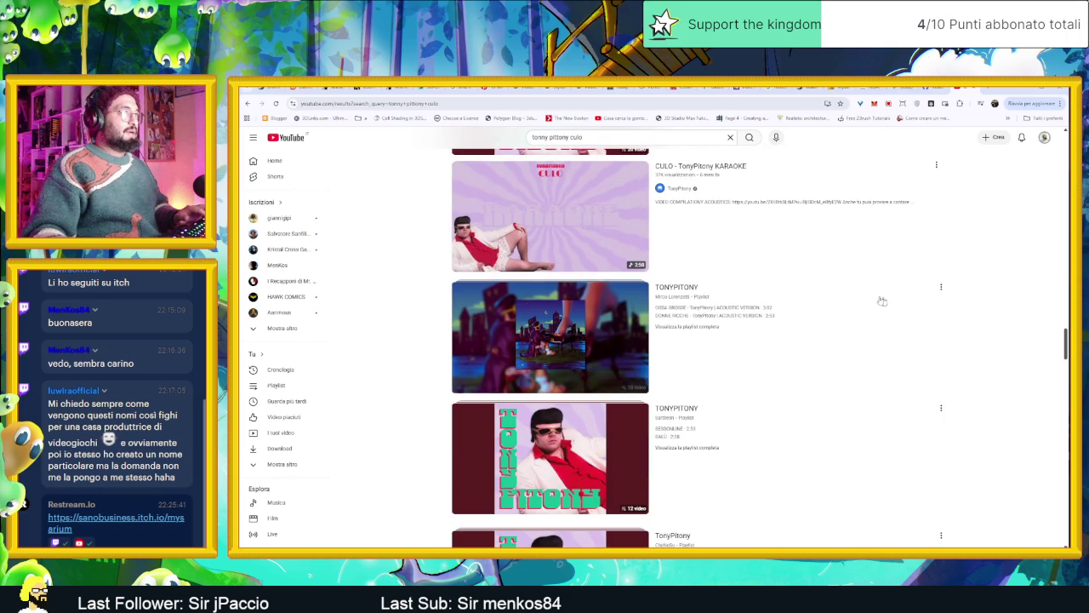
{"action": "scroll", "coordinate": [618, 162], "scroll_direction": "down", "scroll_amount": 3}
{"action": "scroll", "coordinate": [621, 179], "scroll_direction": "down", "scroll_amount": 3}
{"action": "scroll", "coordinate": [625, 200], "scroll_direction": "down", "scroll_amount": 3}
{"action": "scroll", "coordinate": [630, 217], "scroll_direction": "down", "scroll_amount": 3}
Search 'culo live acoustic' via the spelling correction and open the CULO live acoustics video.
{"action": "key", "text": "slash"}
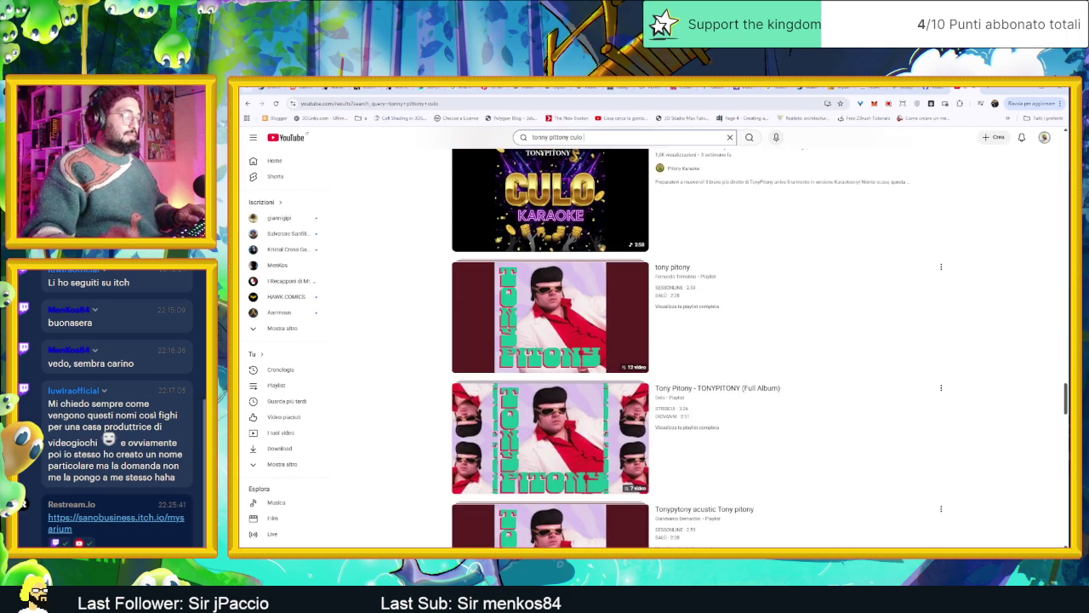
{"action": "type", "text": "live acu"}
{"action": "type", "text": "cus"}
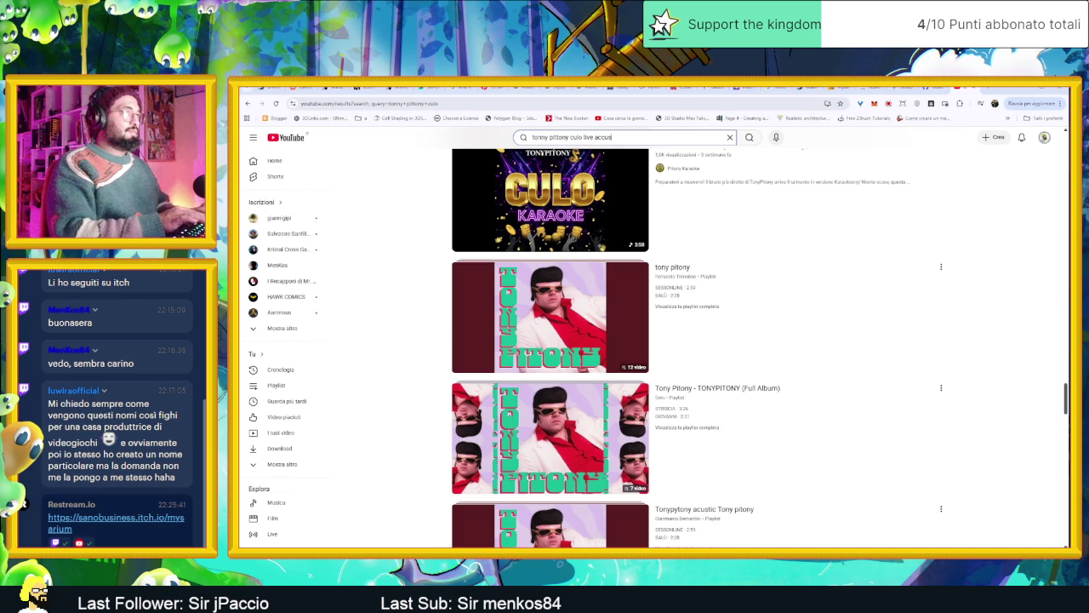
{"action": "type", "text": "ca"}
{"action": "key", "text": "Return"}
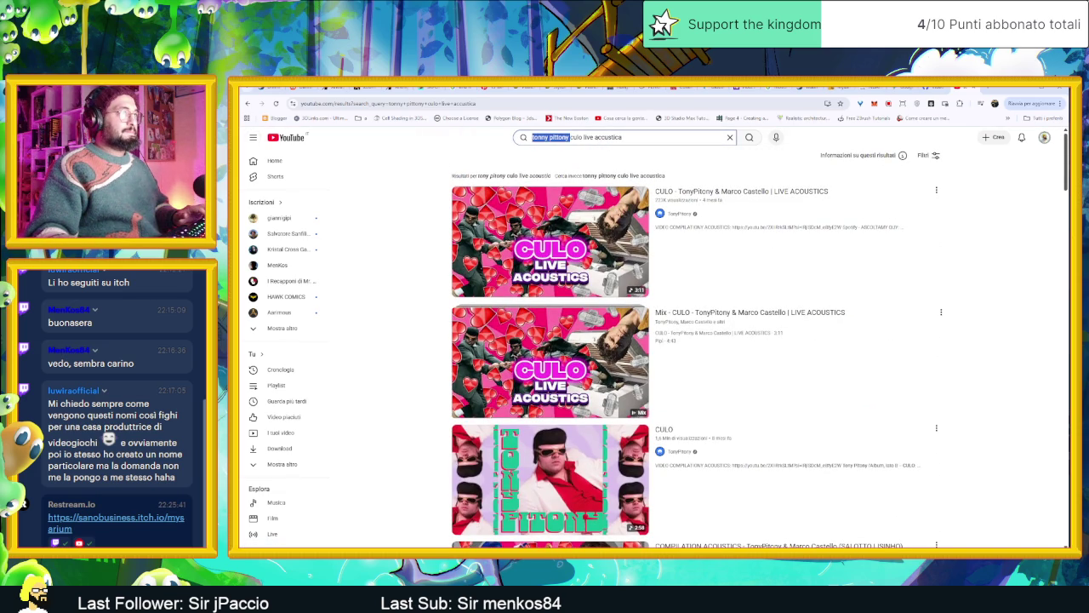
{"action": "key", "text": "BackSpace"}
{"action": "key", "text": "Return"}
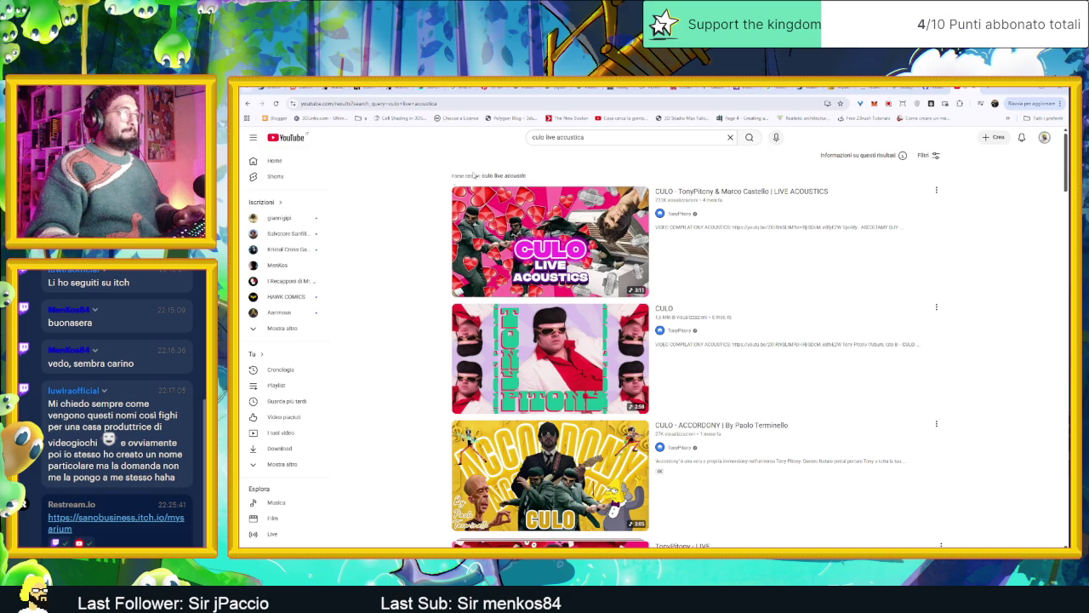
{"action": "scroll", "coordinate": [400, 260], "scroll_direction": "down", "scroll_amount": 2}
{"action": "scroll", "coordinate": [399, 262], "scroll_direction": "down", "scroll_amount": 5}
{"action": "scroll", "coordinate": [399, 261], "scroll_direction": "down", "scroll_amount": 3}
{"action": "scroll", "coordinate": [396, 263], "scroll_direction": "down", "scroll_amount": 3}
{"action": "scroll", "coordinate": [396, 263], "scroll_direction": "down", "scroll_amount": 1}
{"action": "scroll", "coordinate": [397, 262], "scroll_direction": "down", "scroll_amount": 3}
{"action": "scroll", "coordinate": [396, 262], "scroll_direction": "down", "scroll_amount": 3}
{"action": "scroll", "coordinate": [396, 263], "scroll_direction": "down", "scroll_amount": 3}
{"action": "scroll", "coordinate": [396, 263], "scroll_direction": "down", "scroll_amount": 3}
{"action": "scroll", "coordinate": [396, 263], "scroll_direction": "down", "scroll_amount": 3}
{"action": "scroll", "coordinate": [397, 263], "scroll_direction": "down", "scroll_amount": 3}
{"action": "scroll", "coordinate": [397, 263], "scroll_direction": "down", "scroll_amount": 2}
{"action": "scroll", "coordinate": [397, 263], "scroll_direction": "down", "scroll_amount": 2}
{"action": "scroll", "coordinate": [396, 268], "scroll_direction": "down", "scroll_amount": 2}
{"action": "scroll", "coordinate": [395, 273], "scroll_direction": "down", "scroll_amount": 5}
{"action": "scroll", "coordinate": [394, 273], "scroll_direction": "down", "scroll_amount": 2}
{"action": "scroll", "coordinate": [394, 272], "scroll_direction": "up", "scroll_amount": 5}
{"action": "scroll", "coordinate": [394, 270], "scroll_direction": "up", "scroll_amount": 6}
{"action": "scroll", "coordinate": [394, 268], "scroll_direction": "up", "scroll_amount": 5}
{"action": "scroll", "coordinate": [394, 270], "scroll_direction": "up", "scroll_amount": 5}
{"action": "scroll", "coordinate": [396, 268], "scroll_direction": "up", "scroll_amount": 5}
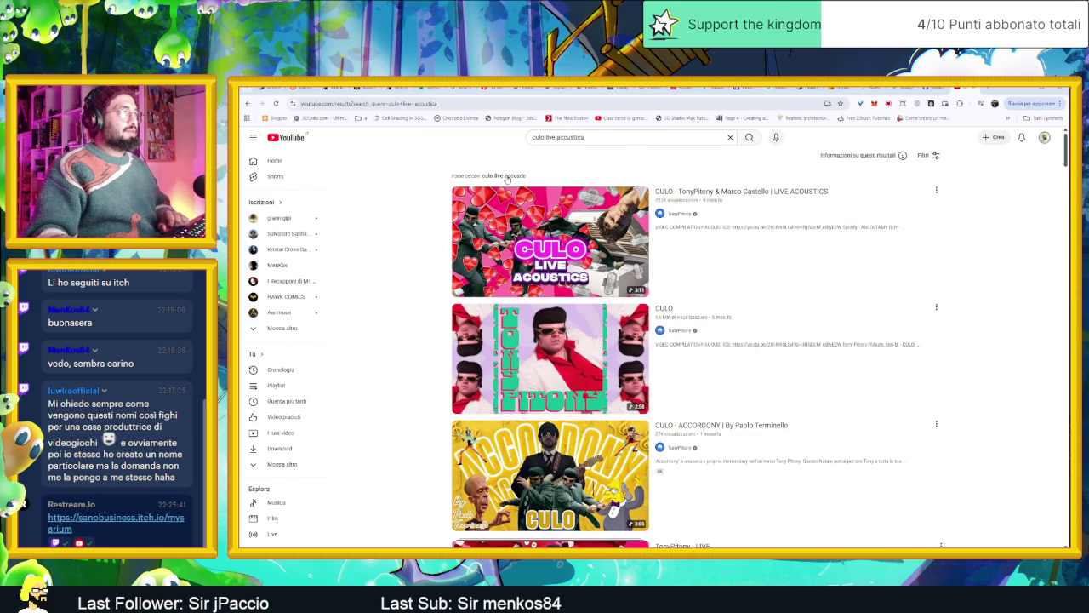
{"action": "left_click", "coordinate": [507, 176]}
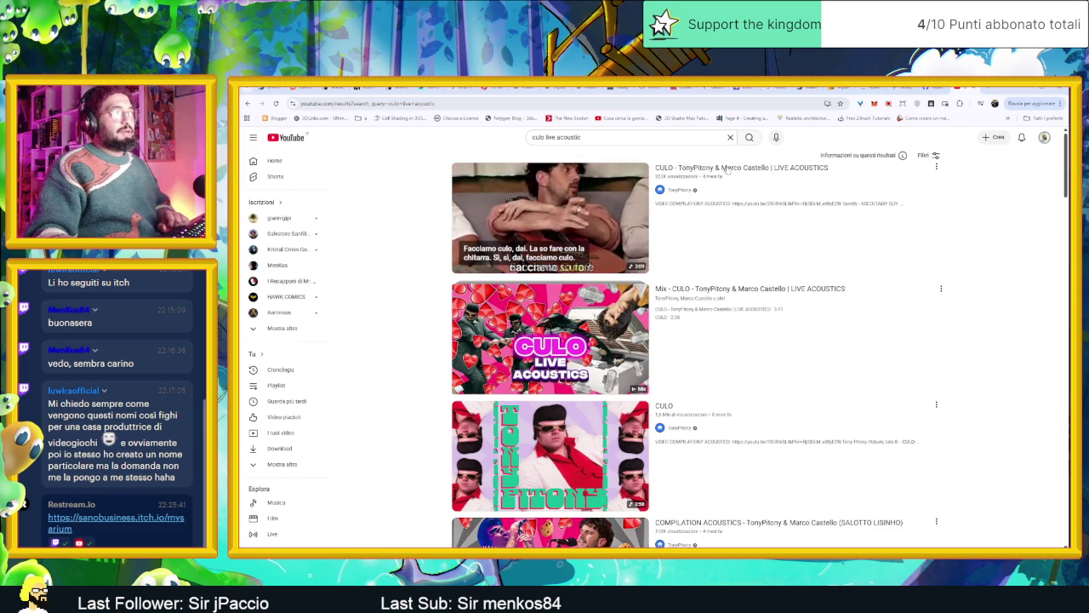
{"action": "left_click", "coordinate": [730, 170]}
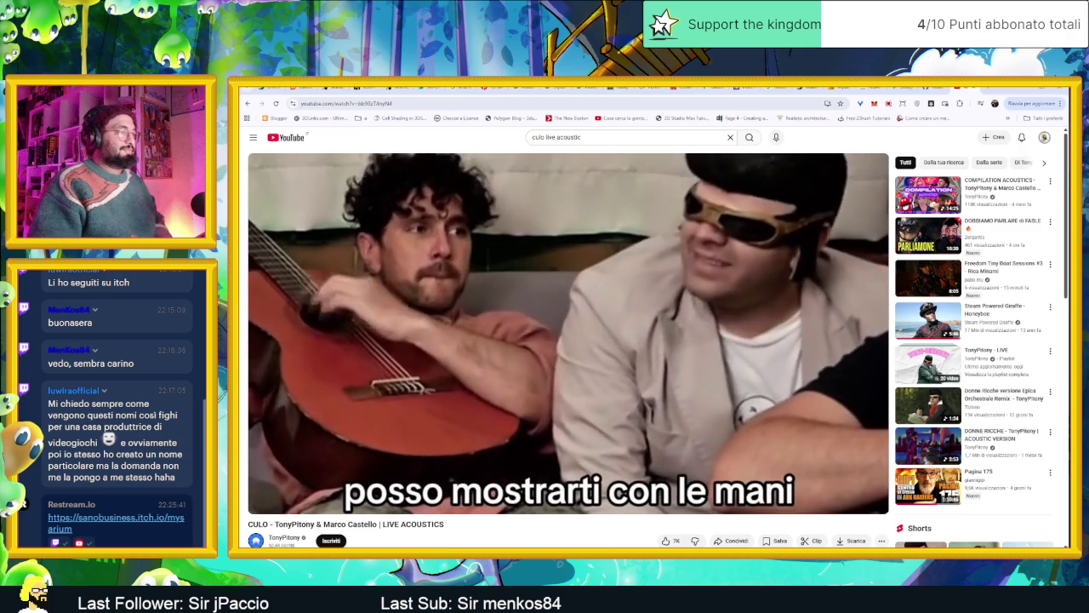
Pause the CULO live acoustics video and hide the browser to return to Aseprite.
{"action": "left_click", "coordinate": [666, 271]}
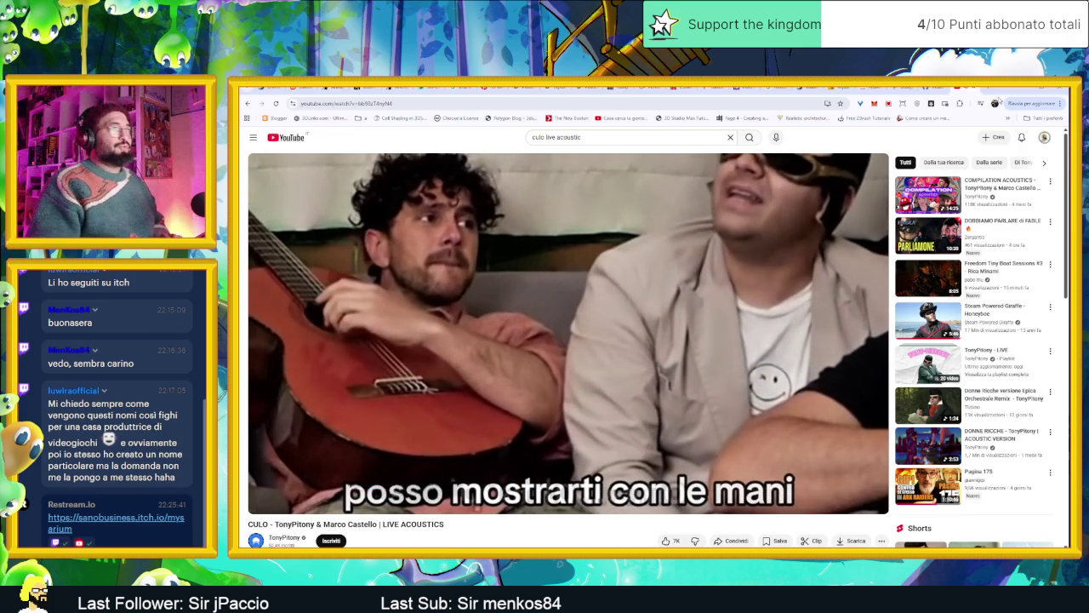
{"action": "left_click", "coordinate": [1018, 89]}
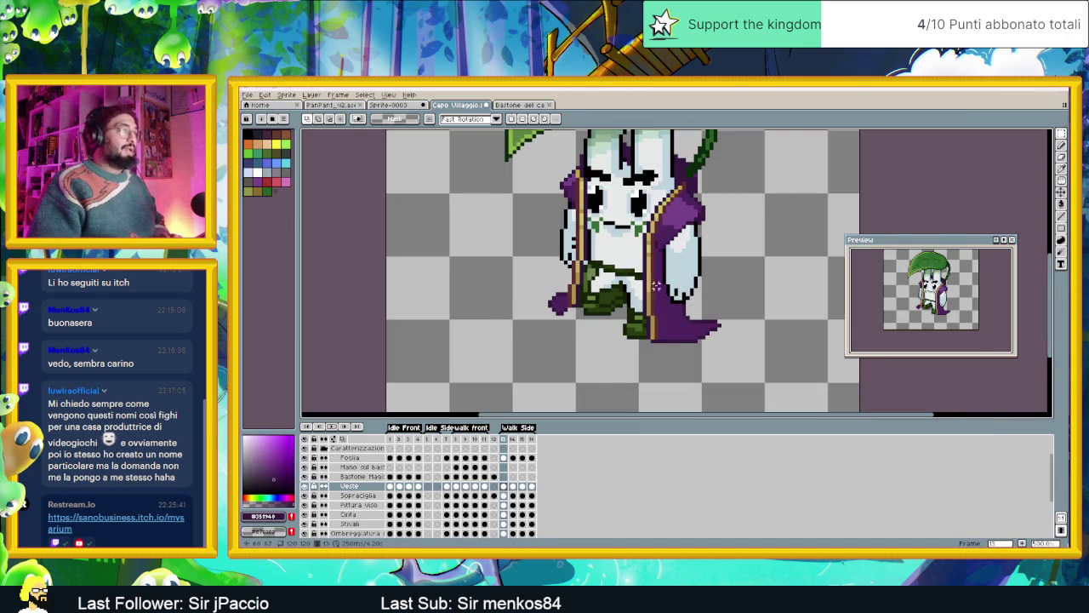
Zoom in and step through Walk Side frames 13–16 and back.
{"action": "scroll", "coordinate": [659, 287], "scroll_direction": "down", "scroll_amount": 2}
{"action": "scroll", "coordinate": [638, 289], "scroll_direction": "up", "scroll_amount": 1}
{"action": "scroll", "coordinate": [632, 289], "scroll_direction": "up", "scroll_amount": 1}
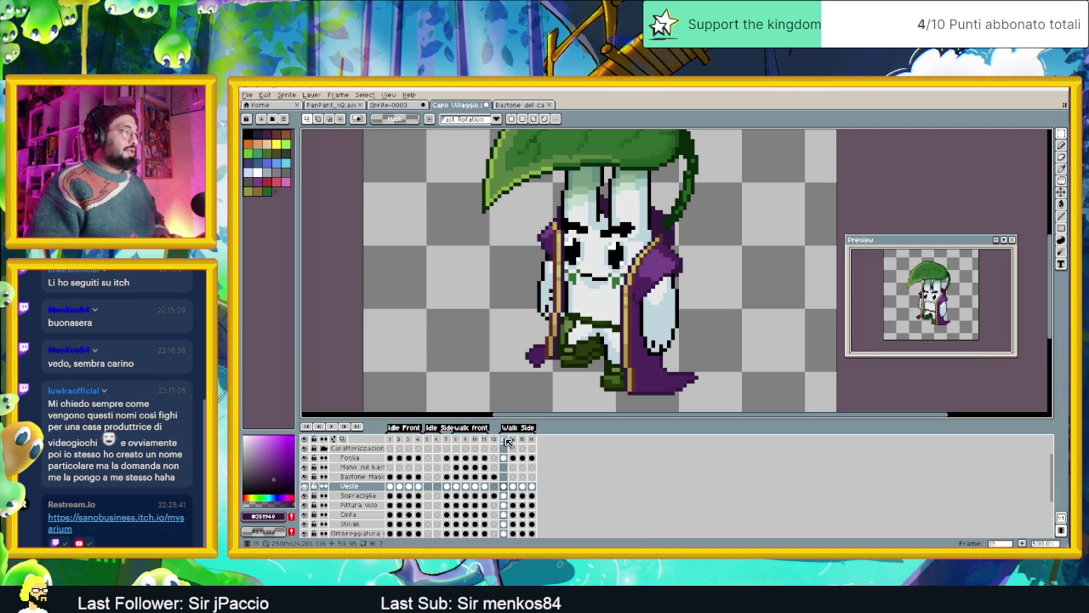
{"action": "left_click", "coordinate": [513, 439]}
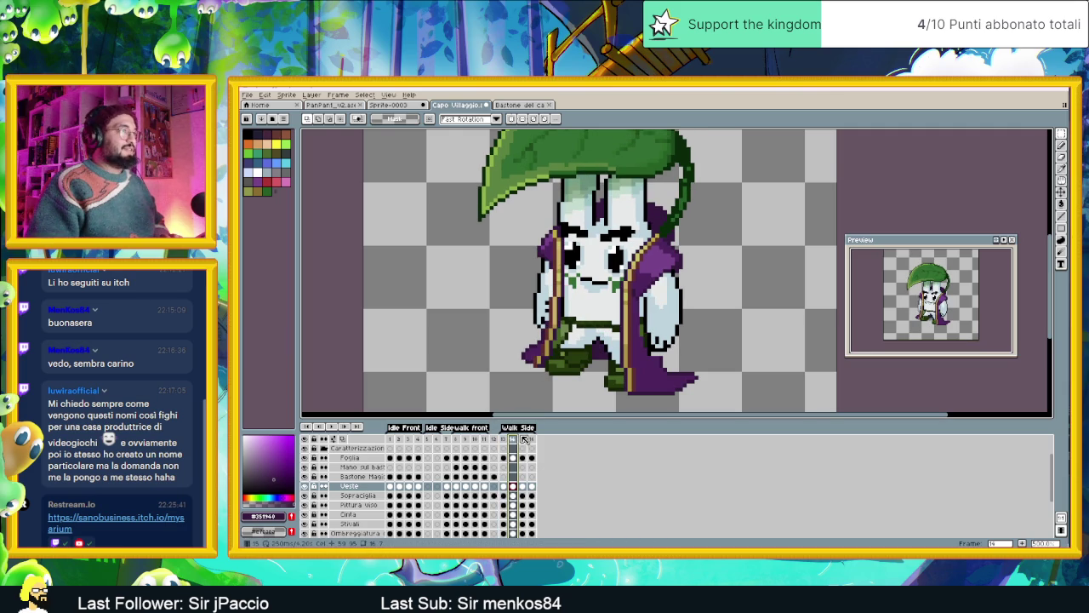
{"action": "left_click", "coordinate": [525, 439]}
{"action": "left_click", "coordinate": [532, 440]}
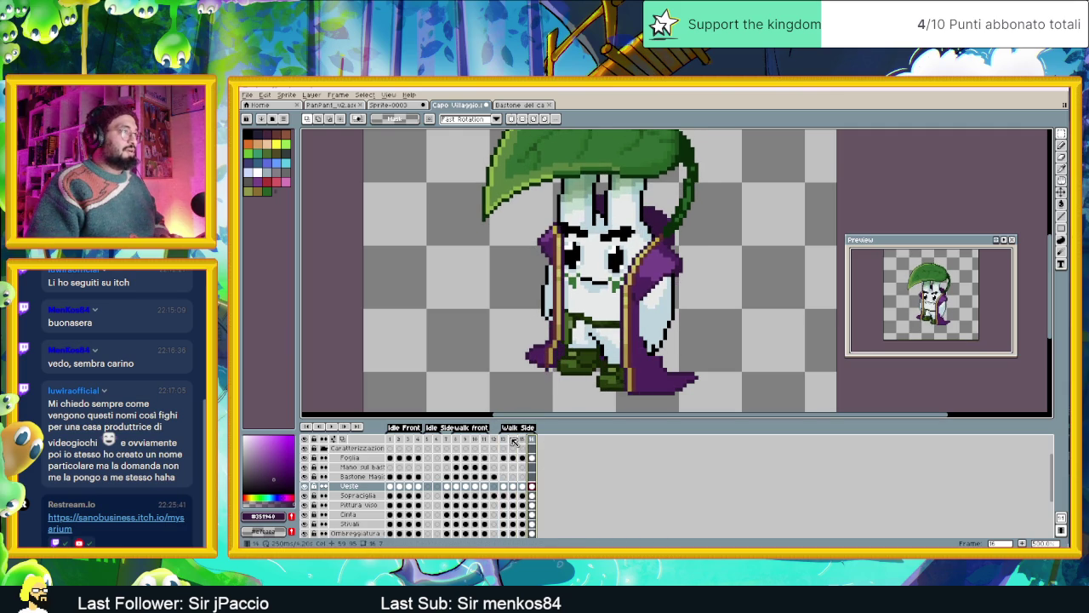
{"action": "left_click", "coordinate": [514, 441]}
{"action": "scroll", "coordinate": [670, 217], "scroll_direction": "up", "scroll_amount": 1}
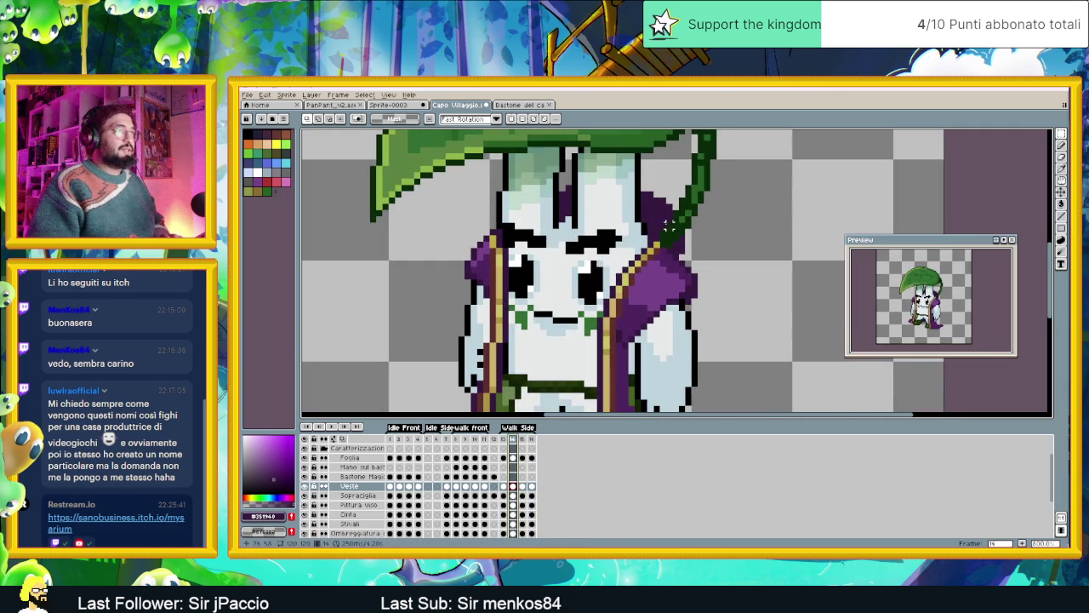
{"action": "left_click", "coordinate": [504, 439]}
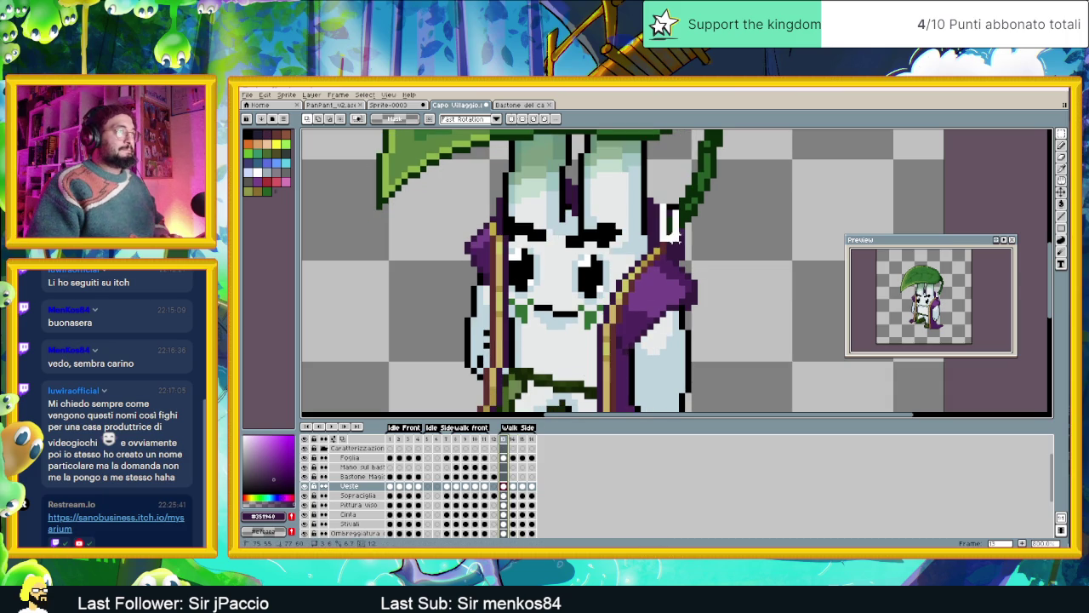
Erase pixels beside the leaf tip, undo it, then review frames 14–16 again.
{"action": "key", "text": "Left"}
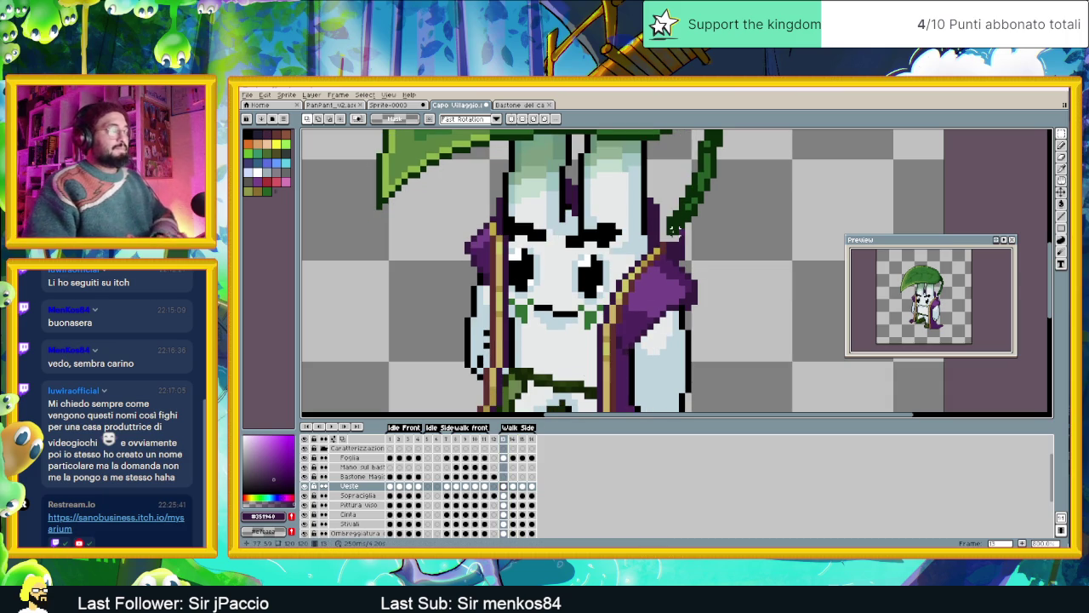
{"action": "key", "text": "ctrl+z"}
{"action": "scroll", "coordinate": [732, 264], "scroll_direction": "down", "scroll_amount": 1}
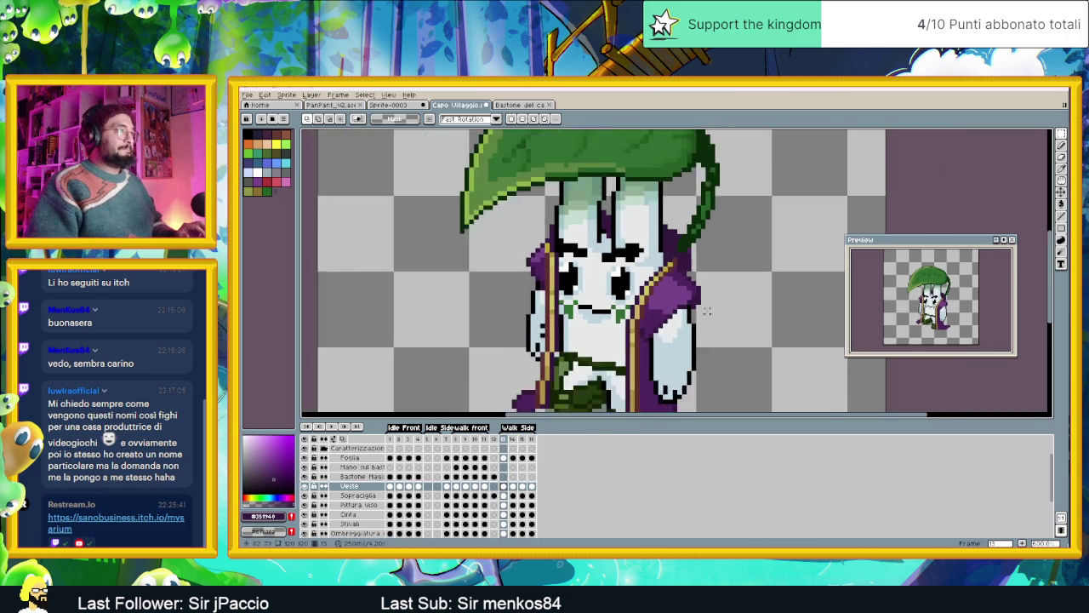
{"action": "scroll", "coordinate": [664, 315], "scroll_direction": "down", "scroll_amount": 1}
{"action": "scroll", "coordinate": [594, 366], "scroll_direction": "down", "scroll_amount": 1}
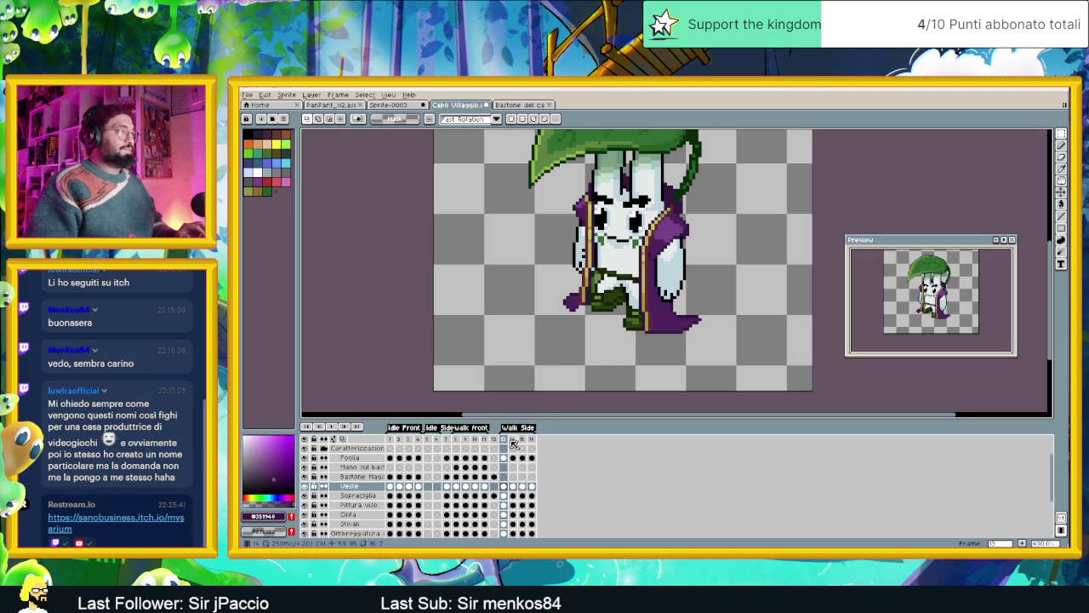
{"action": "left_click", "coordinate": [512, 440]}
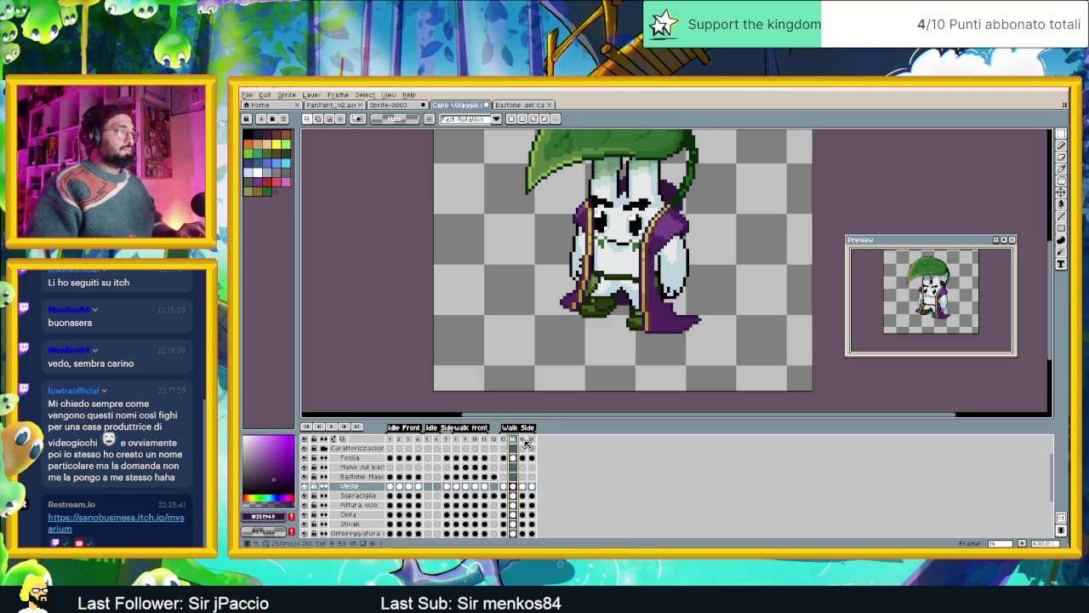
{"action": "left_click", "coordinate": [524, 440]}
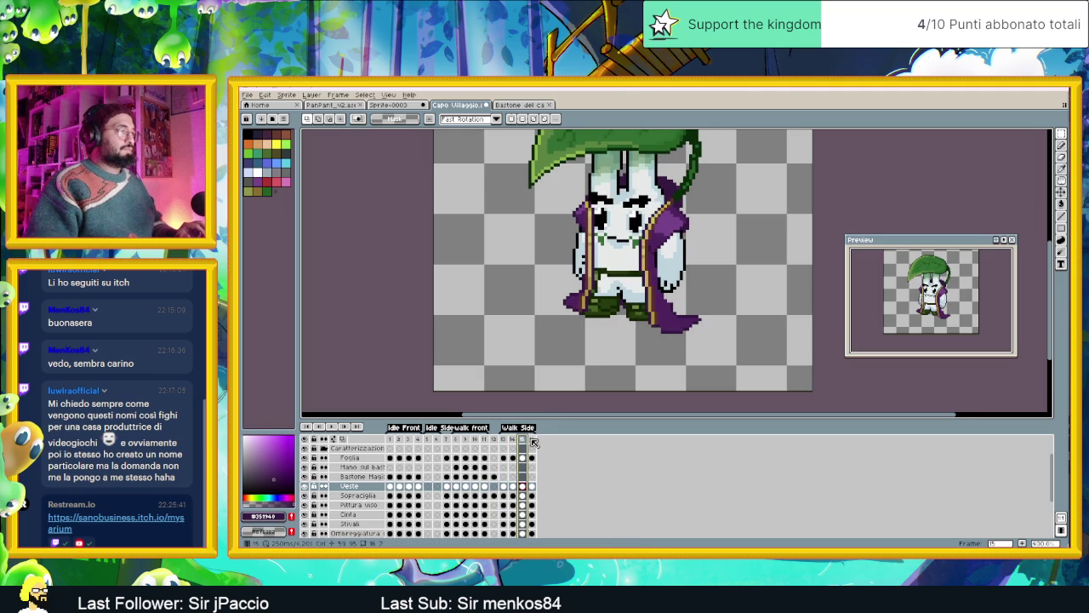
{"action": "left_click", "coordinate": [533, 440]}
{"action": "left_click", "coordinate": [521, 440]}
{"action": "left_click", "coordinate": [513, 440]}
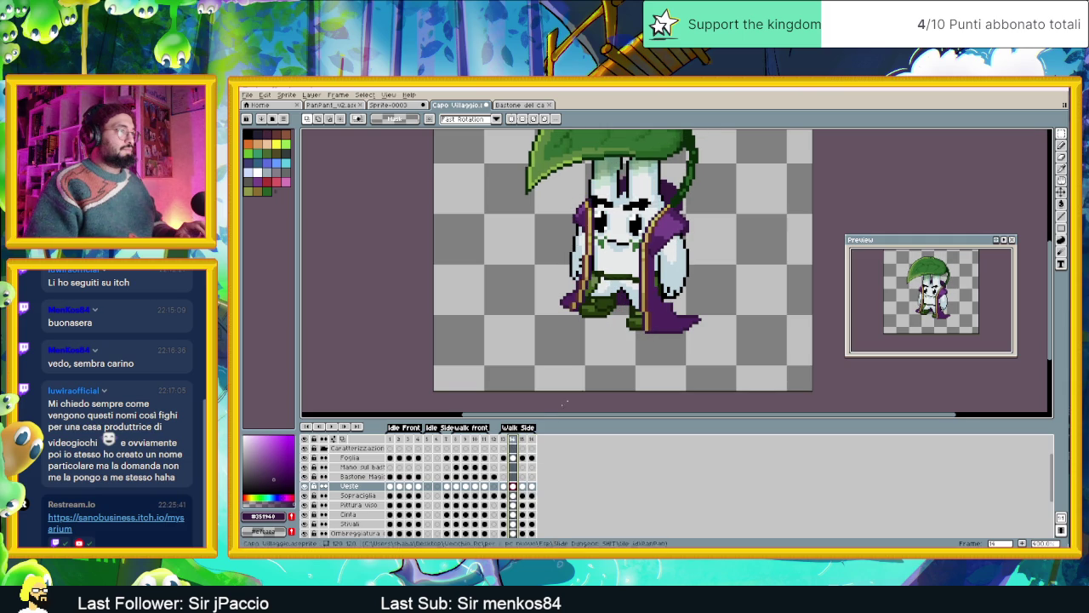
{"action": "scroll", "coordinate": [653, 309], "scroll_direction": "up", "scroll_amount": 2}
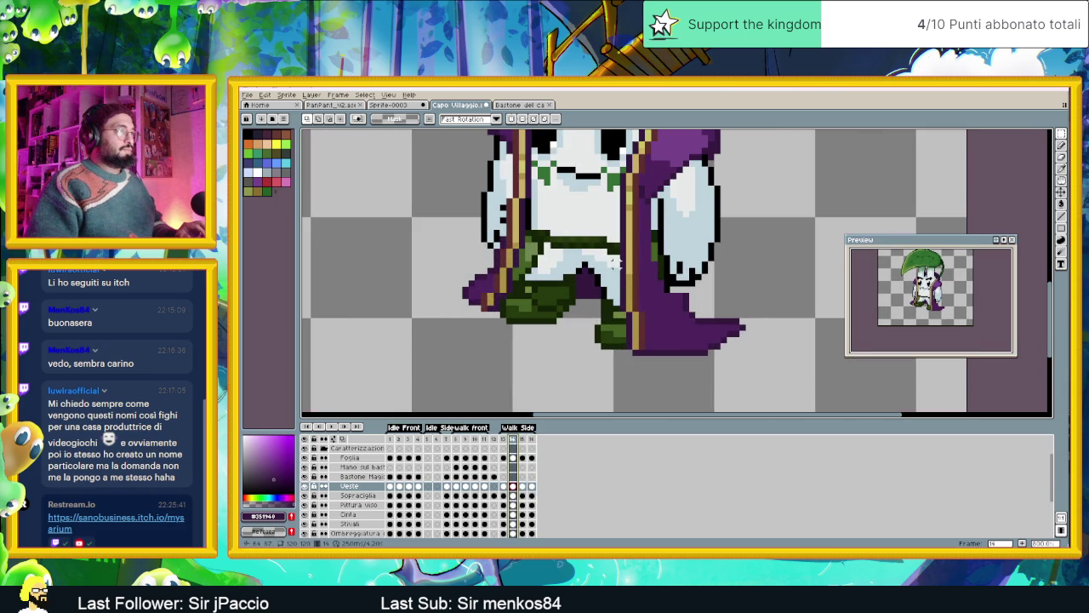
Select and drop the robe's lower strip, then compare walk frames 15 and 16.
{"action": "left_click_drag", "start_coordinate": [617, 258], "coordinate": [659, 365]}
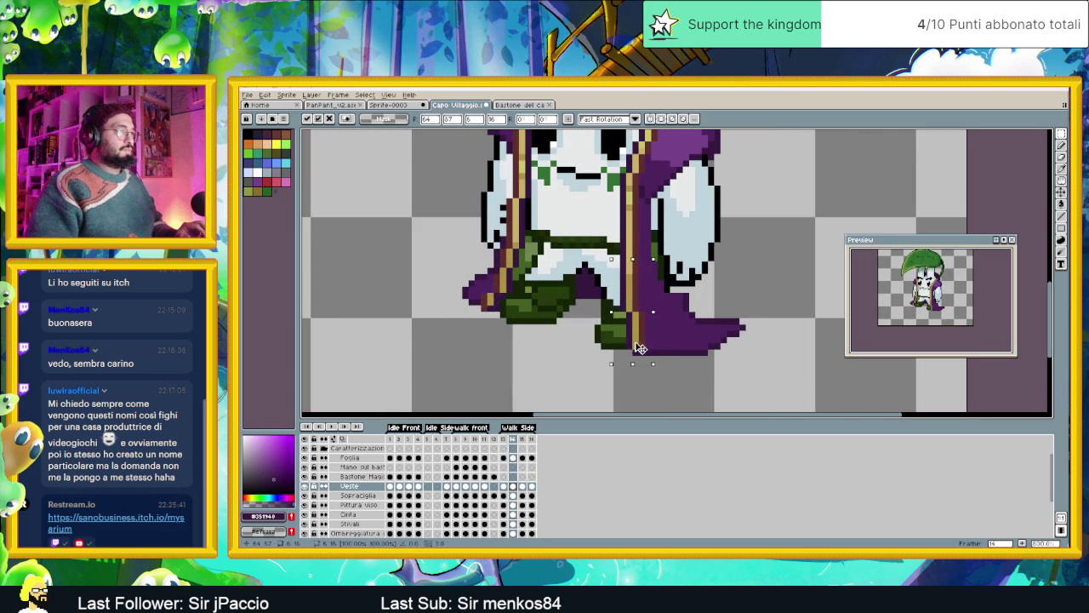
{"action": "left_click", "coordinate": [748, 358]}
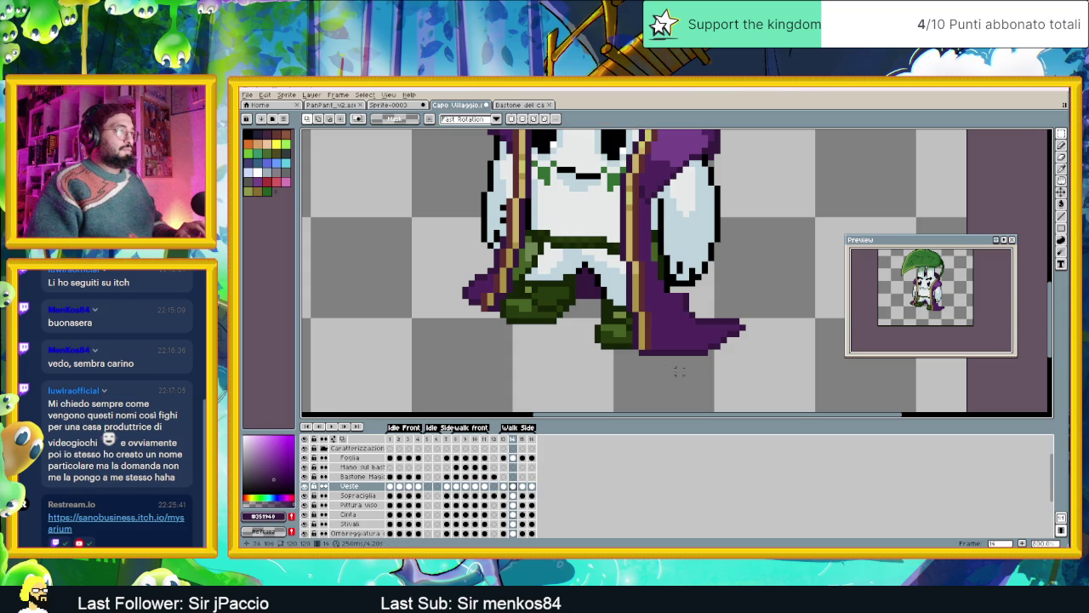
{"action": "left_click", "coordinate": [523, 447]}
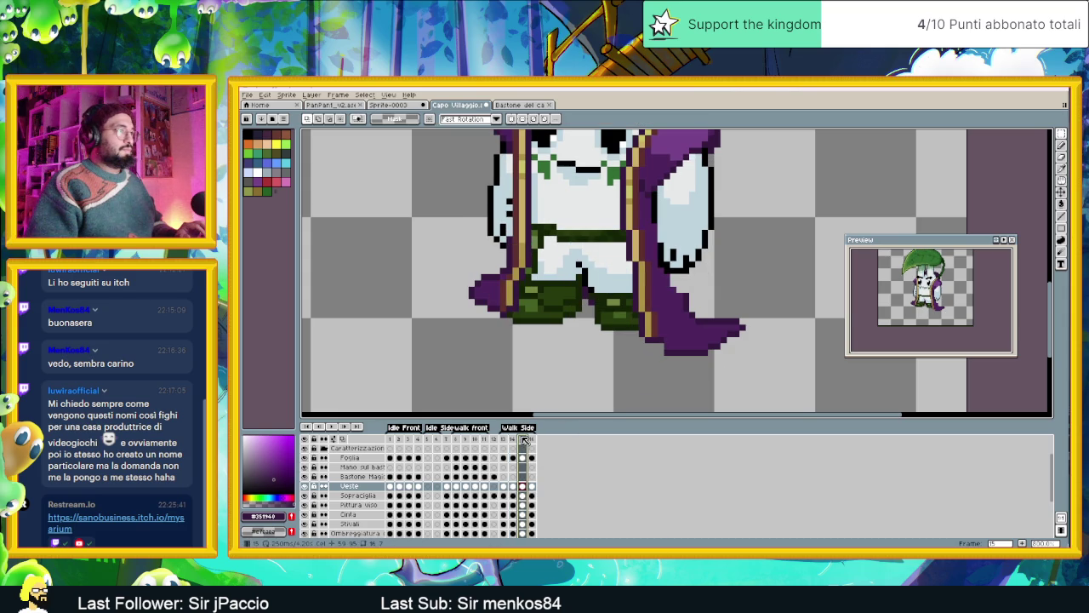
{"action": "left_click", "coordinate": [531, 439]}
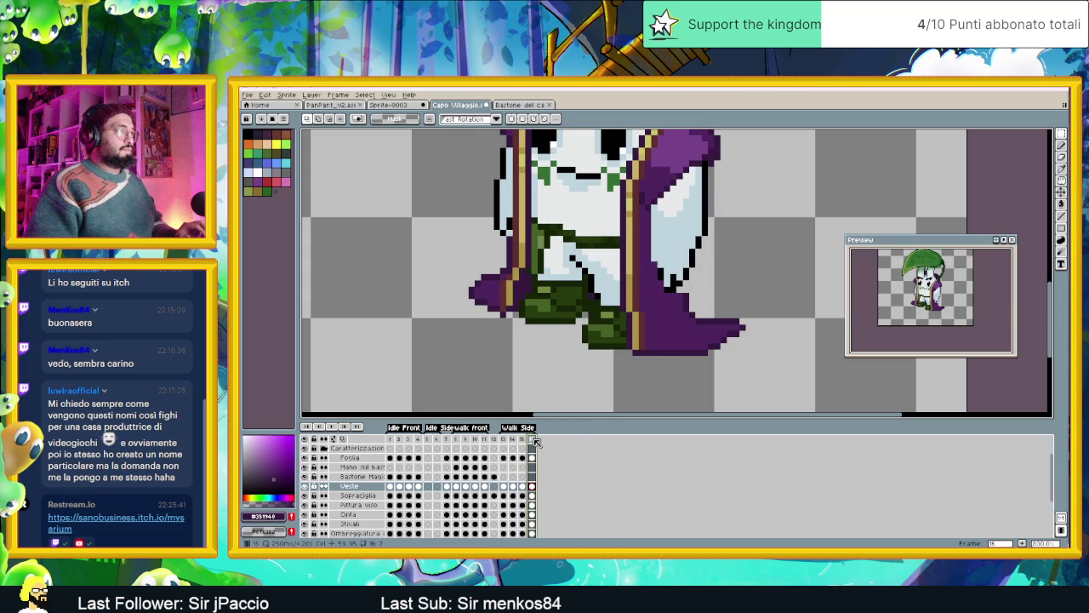
{"action": "left_click", "coordinate": [525, 440]}
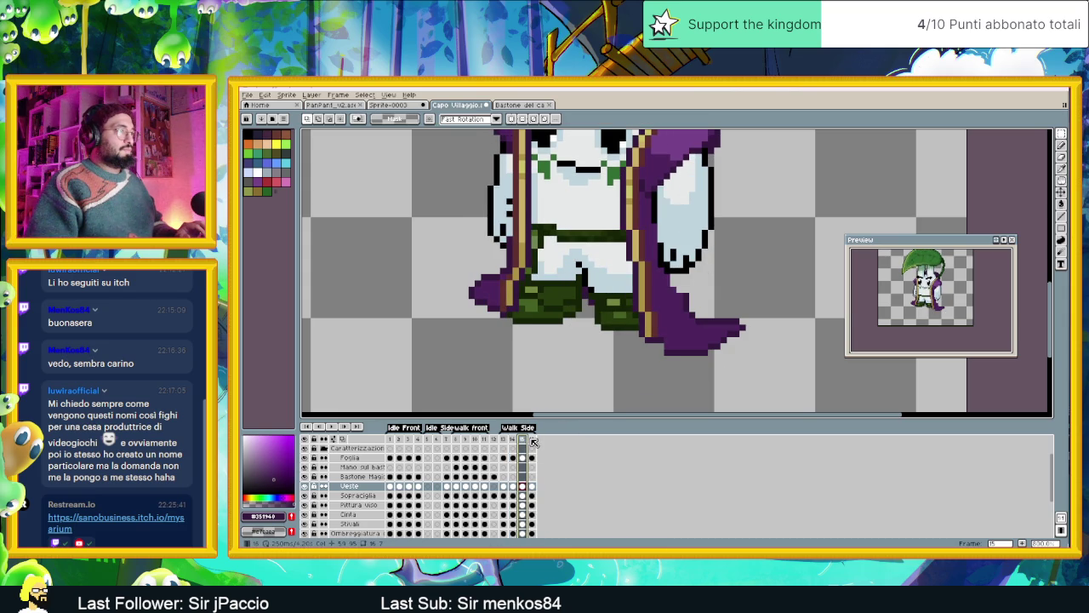
{"action": "left_click", "coordinate": [533, 439]}
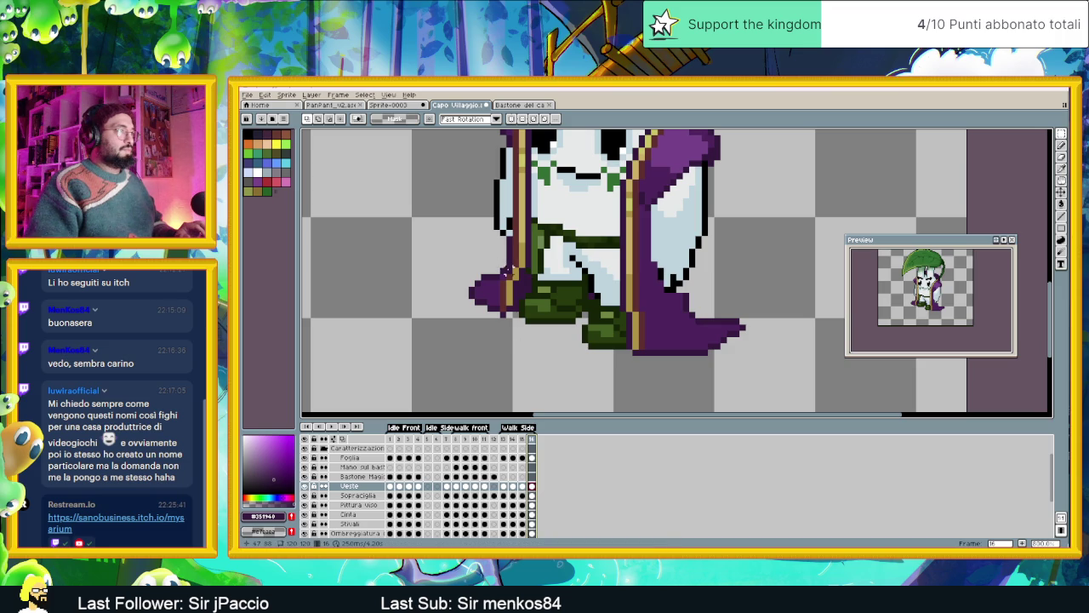
Select and transform the purple sleeve pixels, then confirm the transformation.
{"action": "mouse_move", "coordinate": [498, 279]}
{"action": "left_mouse_down"}
{"action": "mouse_move", "coordinate": [511, 318]}
{"action": "mouse_move", "coordinate": [509, 296]}
{"action": "left_mouse_up"}
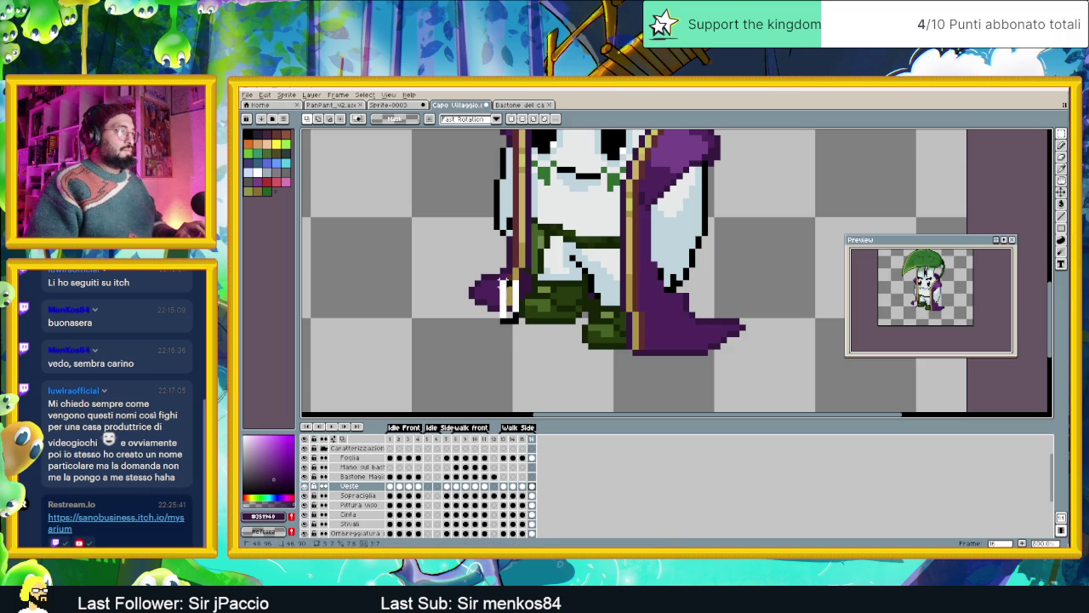
{"action": "left_click", "coordinate": [515, 303]}
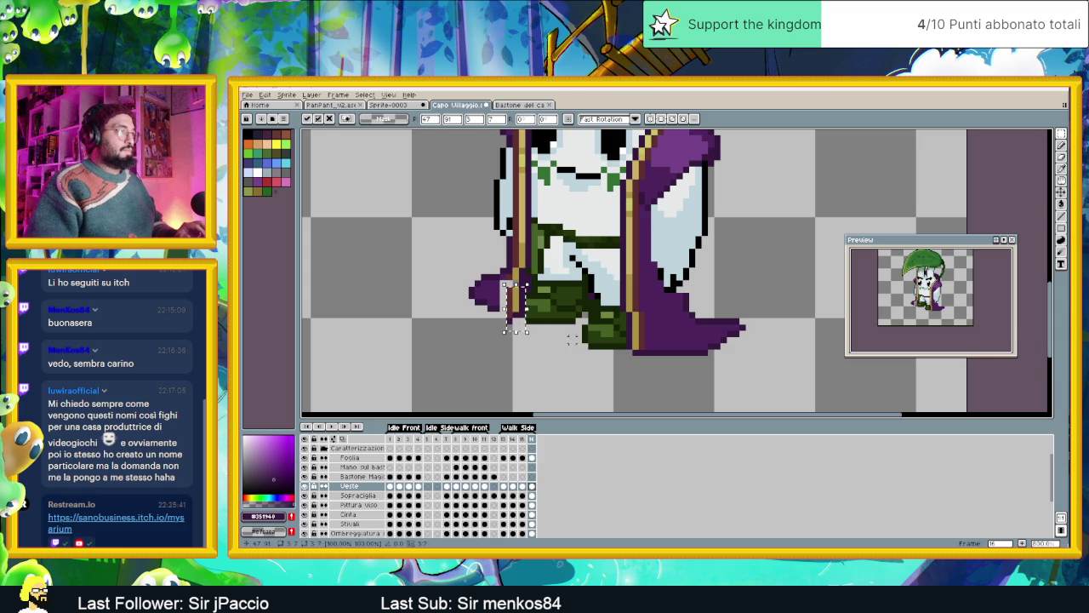
{"action": "left_click", "coordinate": [543, 300]}
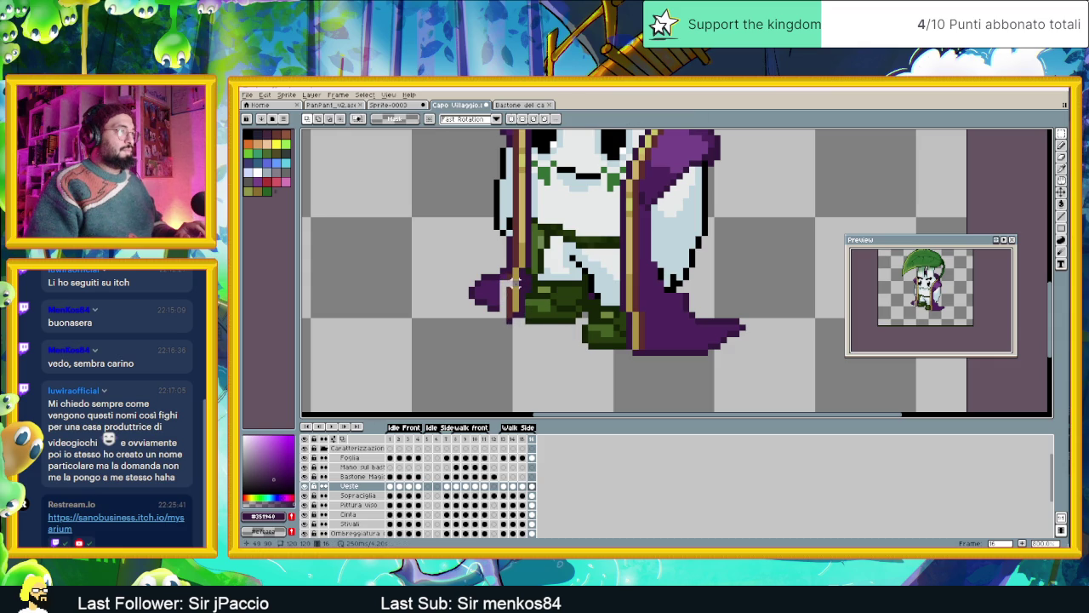
{"action": "left_click_drag", "start_coordinate": [507, 272], "coordinate": [525, 316]}
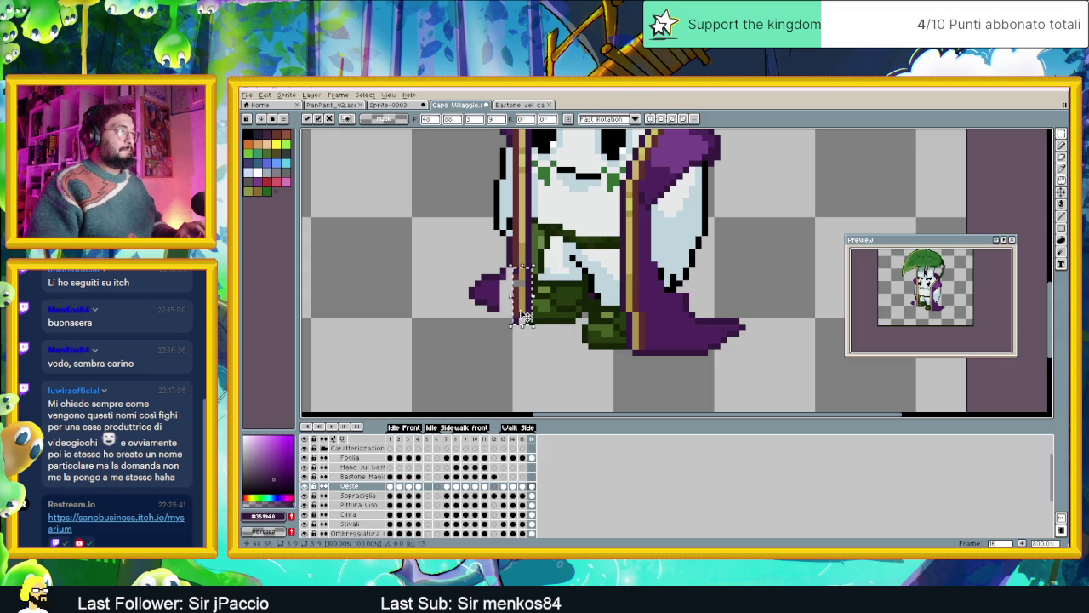
{"action": "key", "text": "Return"}
{"action": "scroll", "coordinate": [525, 316], "scroll_direction": "up", "scroll_amount": 3}
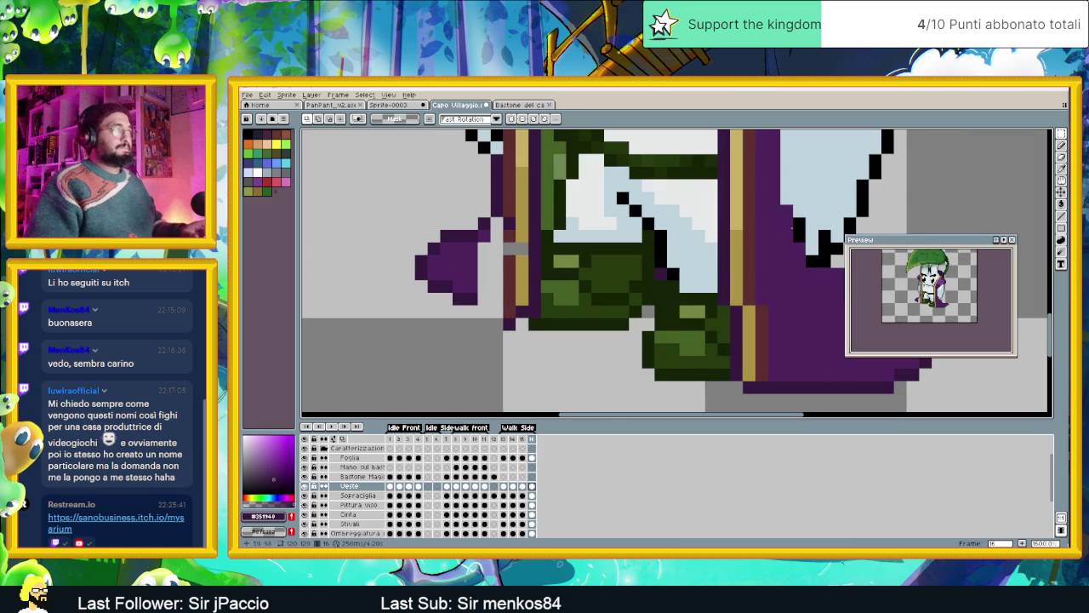
Fill grey trim pixels with dark brown and tan, and paint the sleeve gap mid purple.
{"action": "key", "text": "b"}
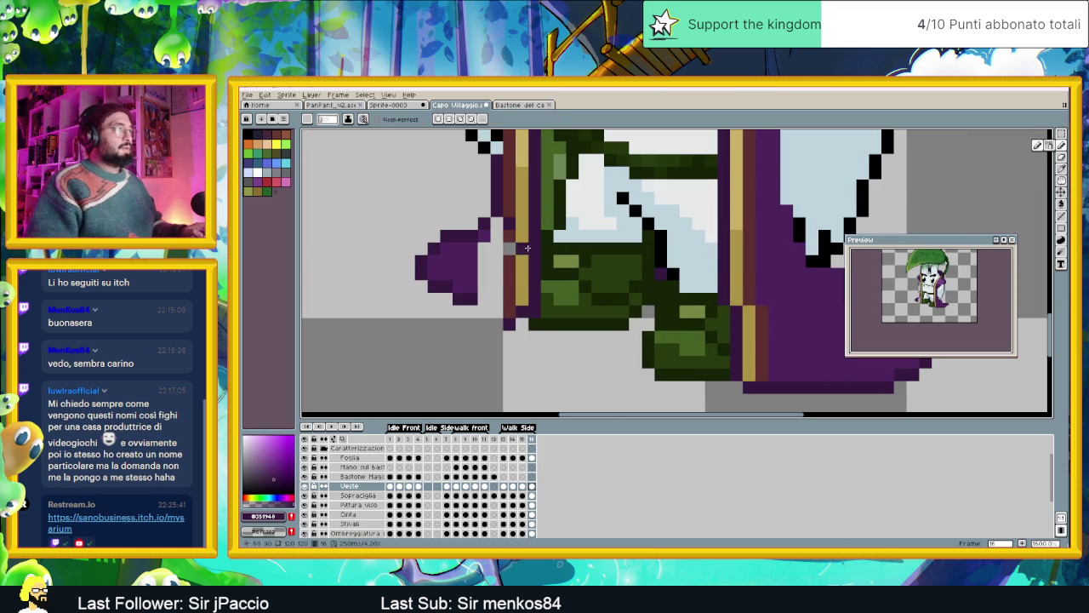
{"action": "left_click", "coordinate": [509, 231], "text": "alt"}
{"action": "left_click", "coordinate": [509, 248]}
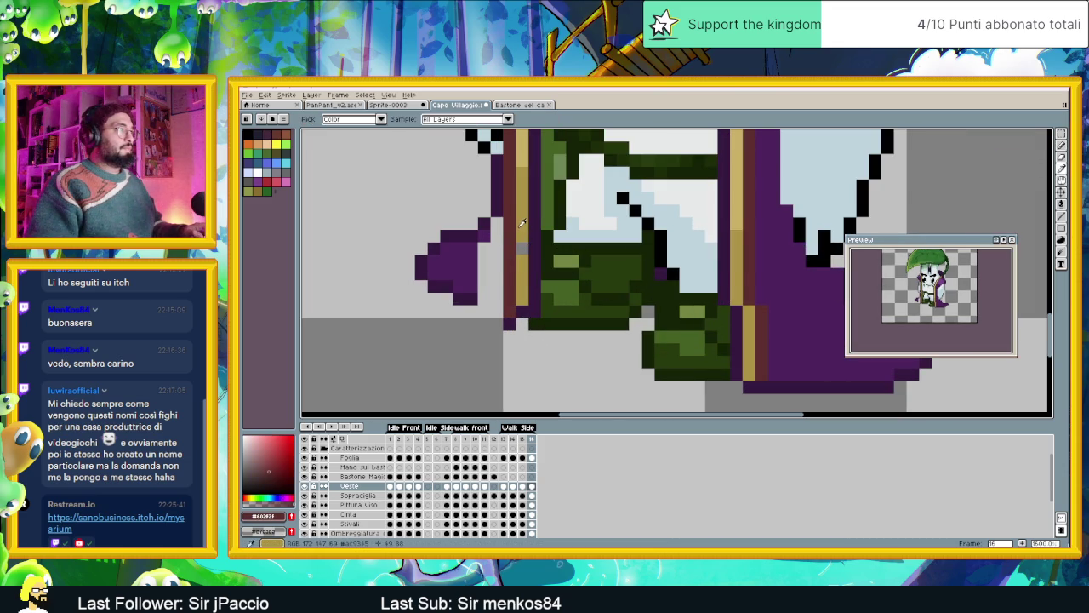
{"action": "left_click", "coordinate": [522, 223], "text": "alt"}
{"action": "left_click", "coordinate": [522, 249]}
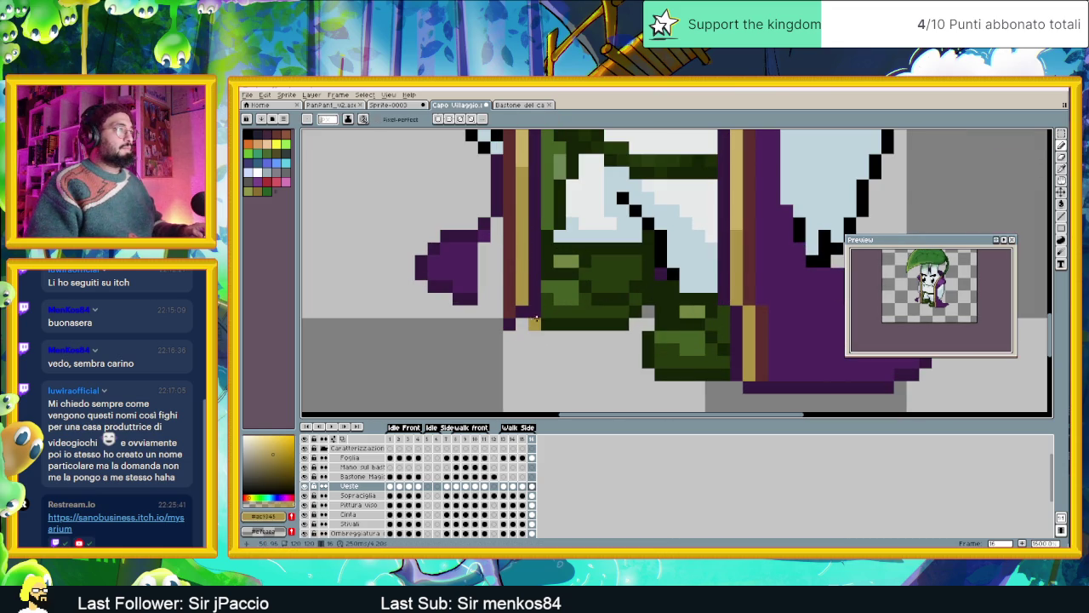
{"action": "left_click", "coordinate": [521, 321], "text": "alt"}
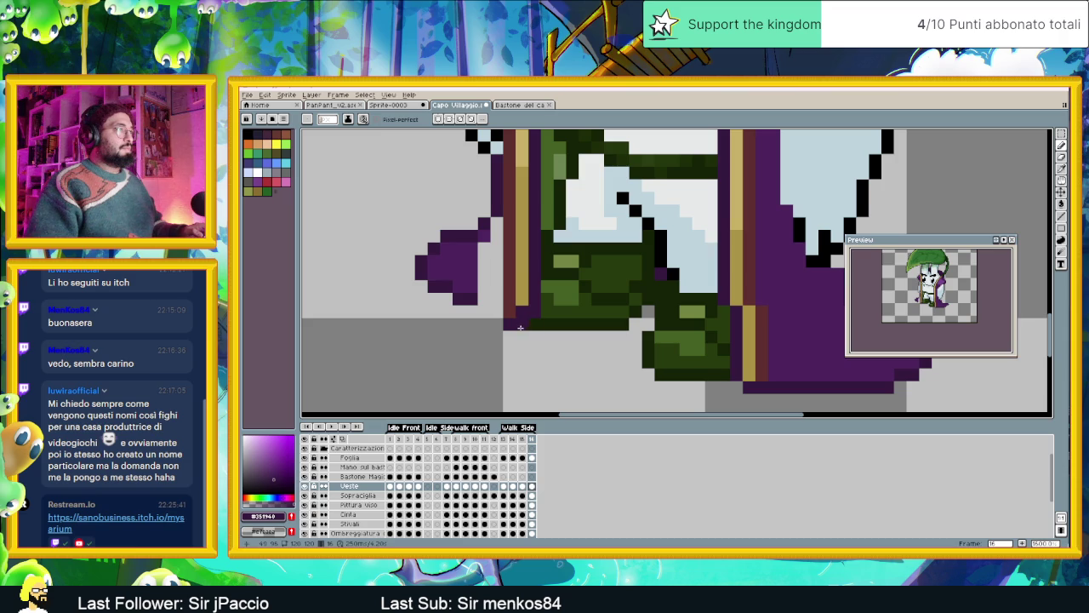
{"action": "left_click", "coordinate": [520, 308], "text": "alt"}
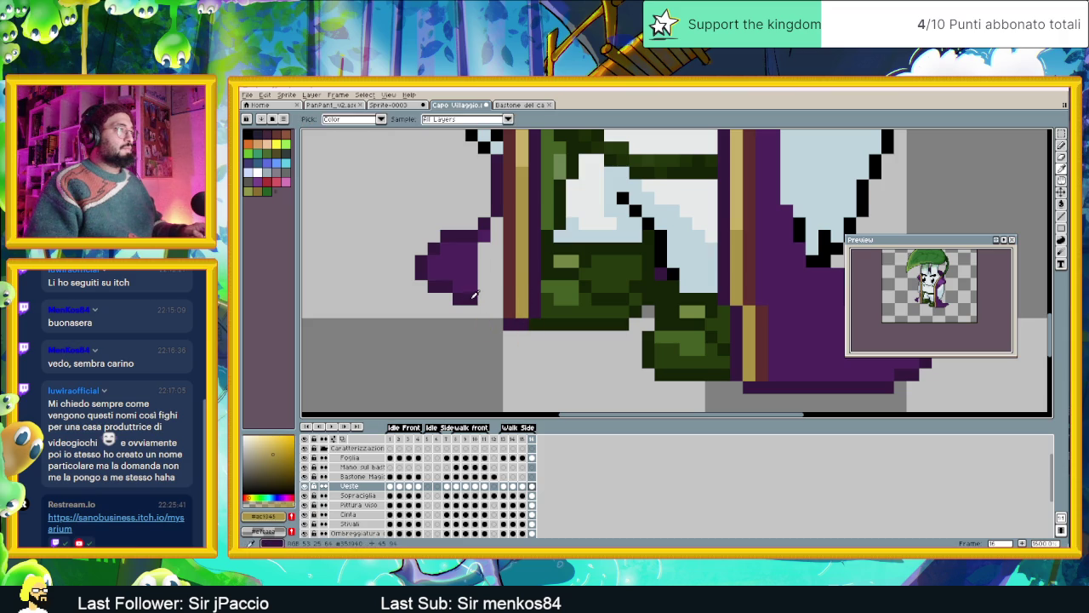
{"action": "left_click", "coordinate": [513, 323], "text": "alt"}
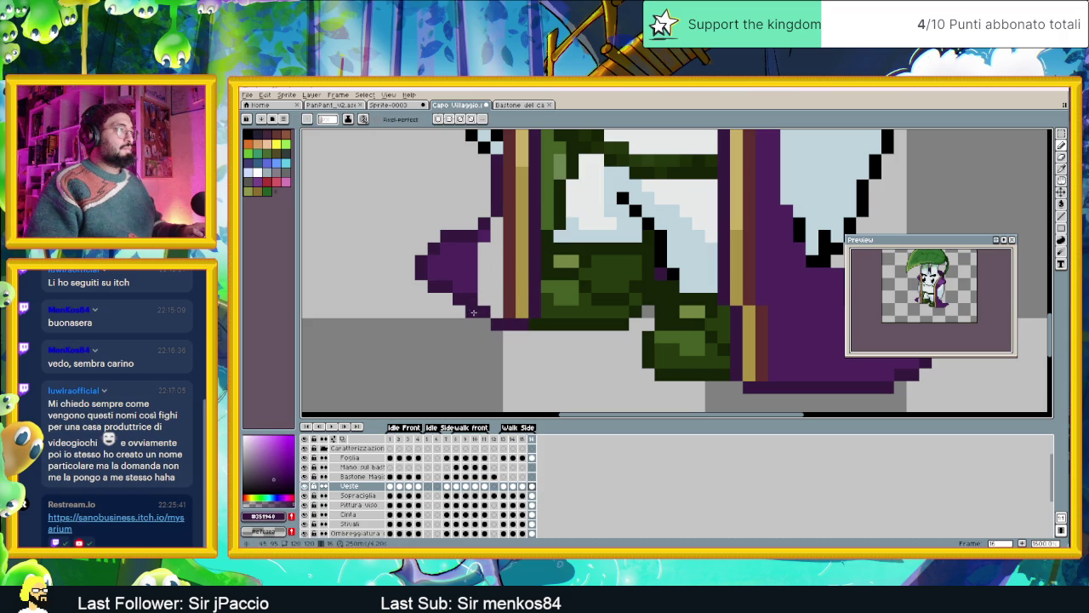
{"action": "left_click", "coordinate": [484, 230], "text": "alt"}
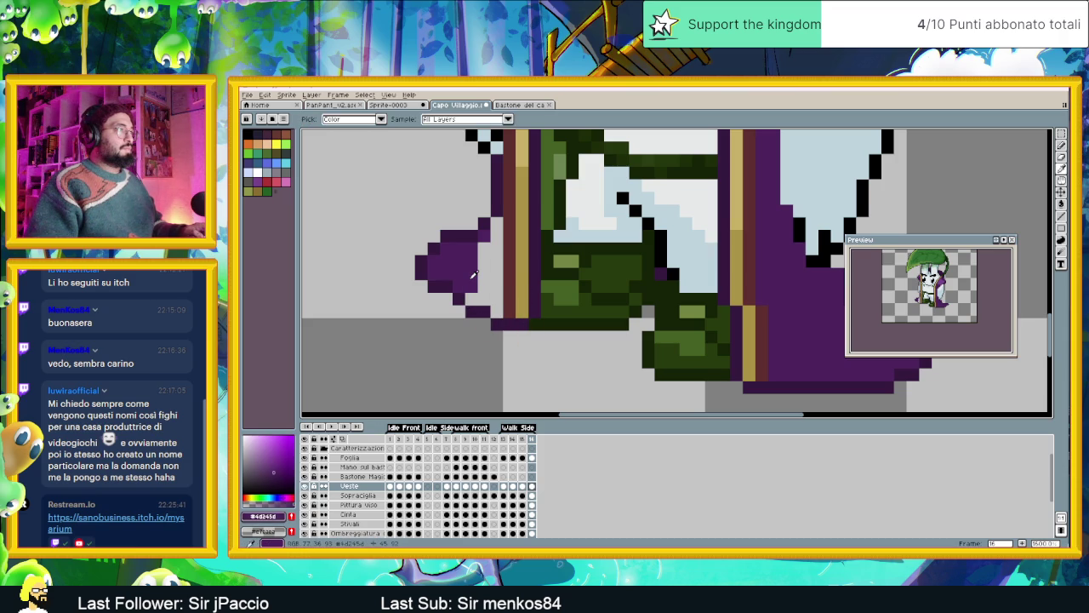
{"action": "mouse_move", "coordinate": [497, 223]}
{"action": "left_mouse_down"}
{"action": "mouse_move", "coordinate": [497, 312]}
{"action": "mouse_move", "coordinate": [472, 297]}
{"action": "left_mouse_up"}
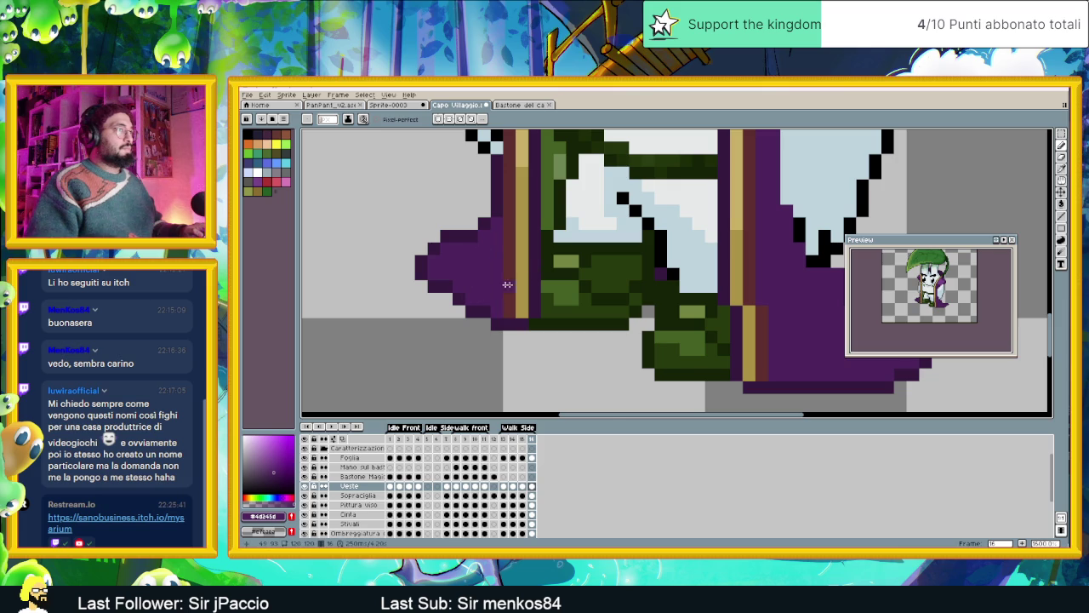
{"action": "scroll", "coordinate": [483, 284], "scroll_direction": "down", "scroll_amount": 1}
{"action": "scroll", "coordinate": [483, 283], "scroll_direction": "down", "scroll_amount": 1}
Zoom out to the full sprite and play the Walk Side tag.
{"action": "scroll", "coordinate": [483, 284], "scroll_direction": "down", "scroll_amount": 1}
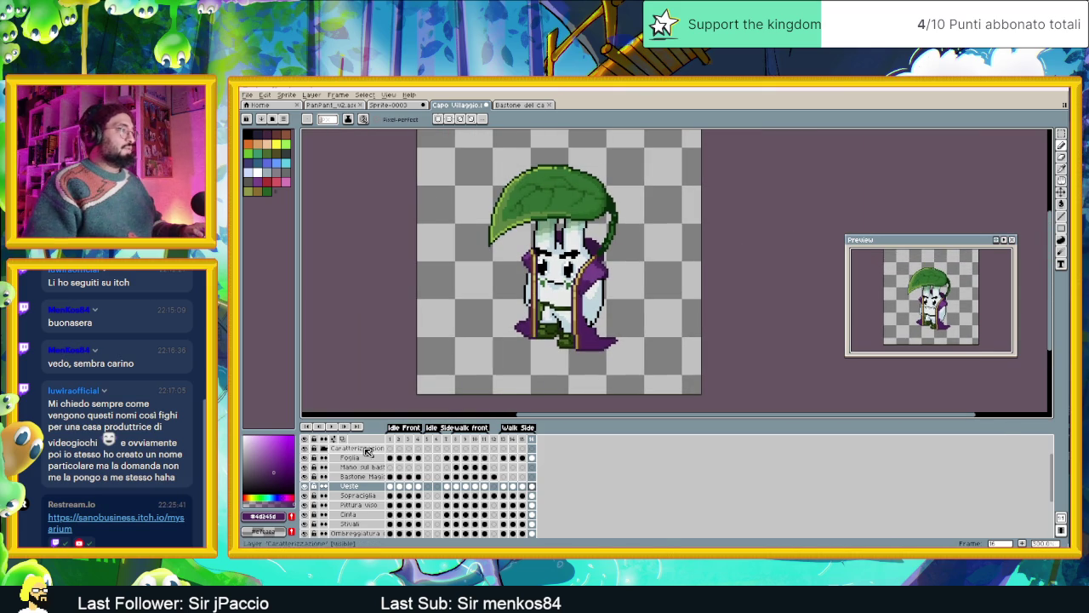
{"action": "key", "text": "Return"}
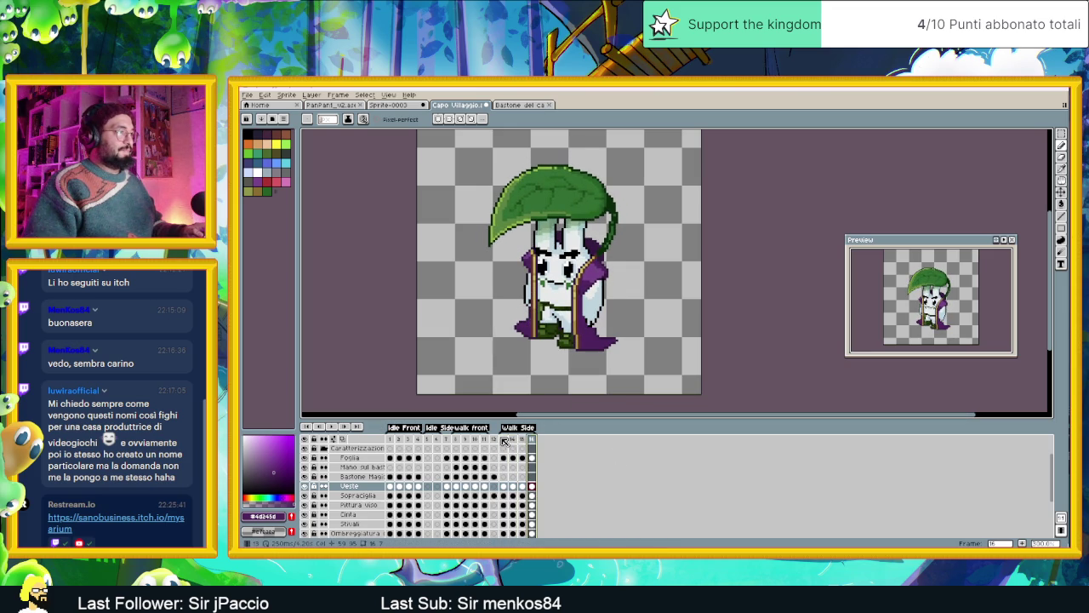
Stop playback on frame 13 and outline the robe's front edge, then clear it.
{"action": "left_click", "coordinate": [504, 438]}
{"action": "scroll", "coordinate": [559, 277], "scroll_direction": "up", "scroll_amount": 2}
{"action": "scroll", "coordinate": [559, 277], "scroll_direction": "up", "scroll_amount": 1}
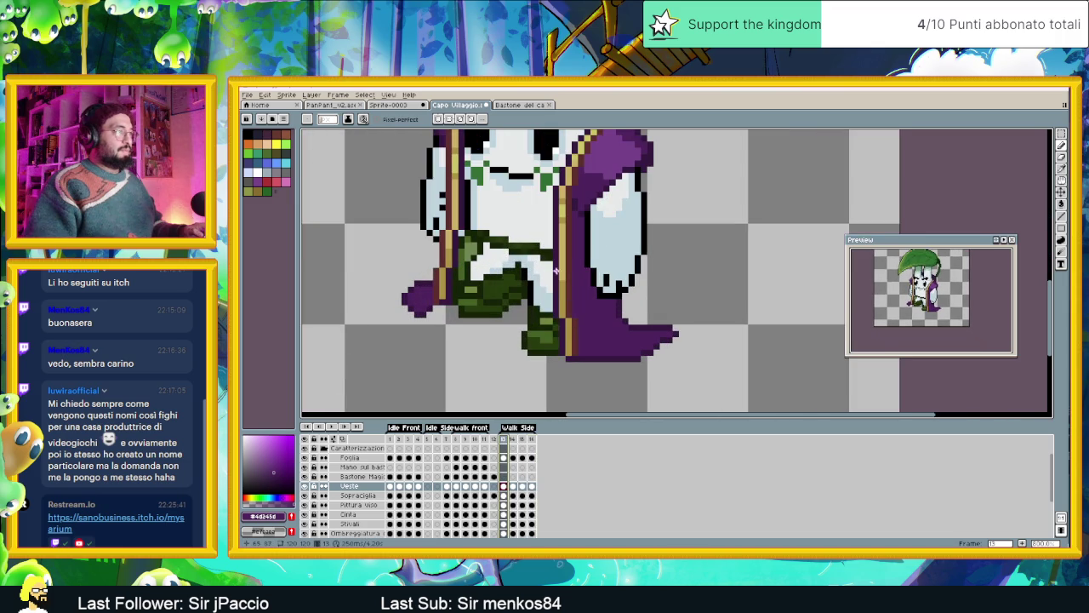
{"action": "key", "text": "shift+q"}
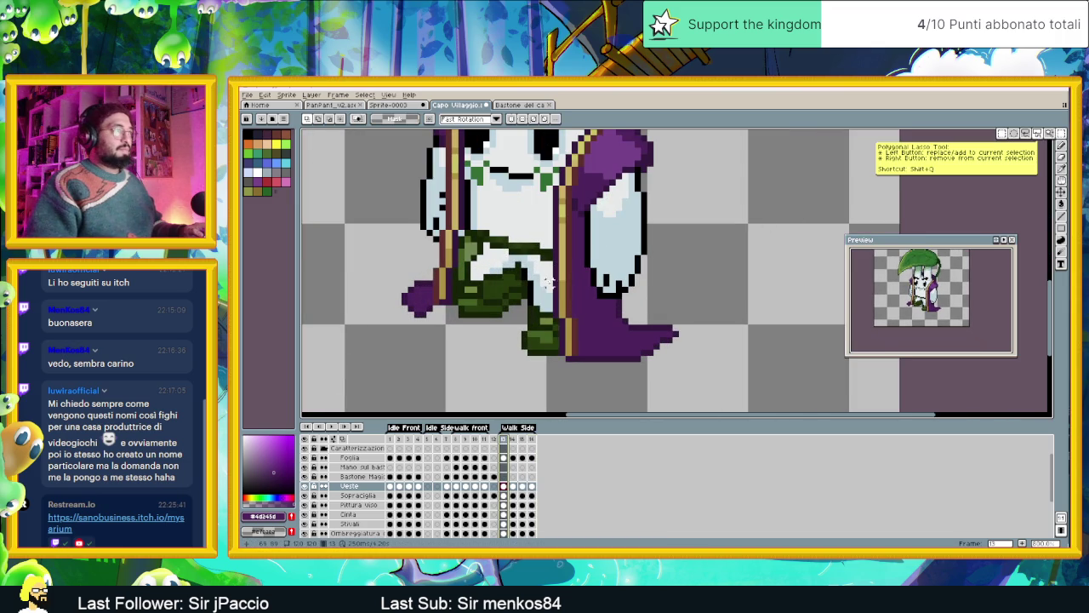
{"action": "left_click", "coordinate": [552, 253]}
{"action": "left_click", "coordinate": [551, 371]}
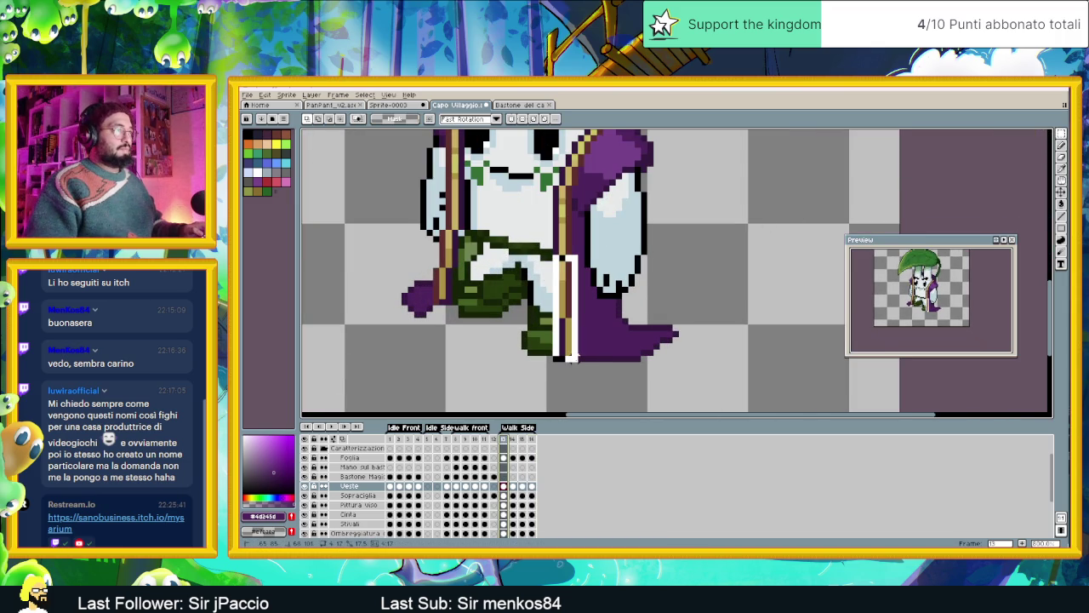
{"action": "left_click", "coordinate": [585, 254]}
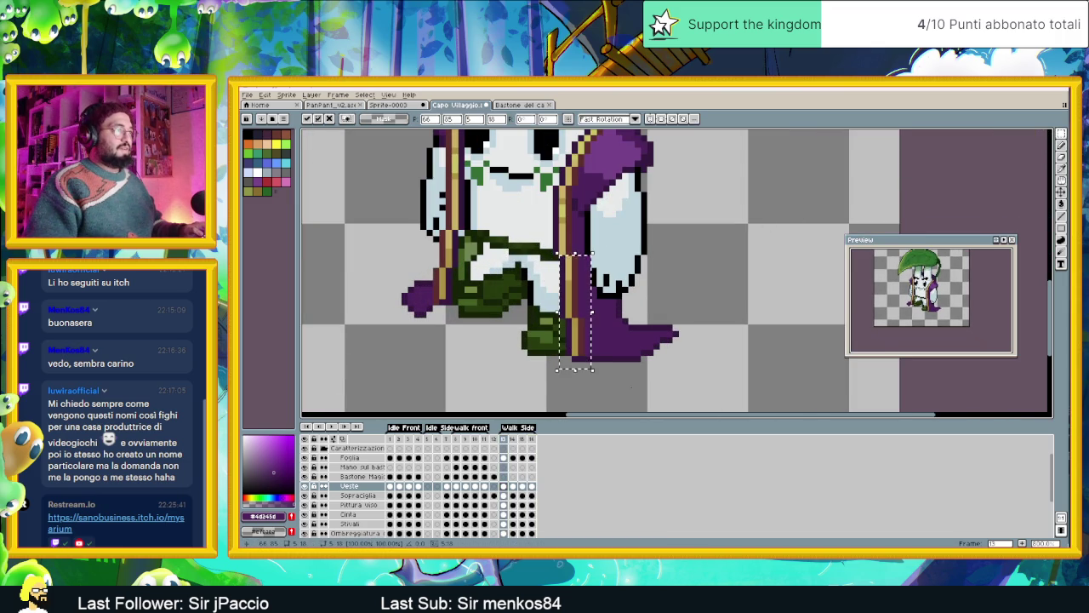
{"action": "key", "text": "Escape"}
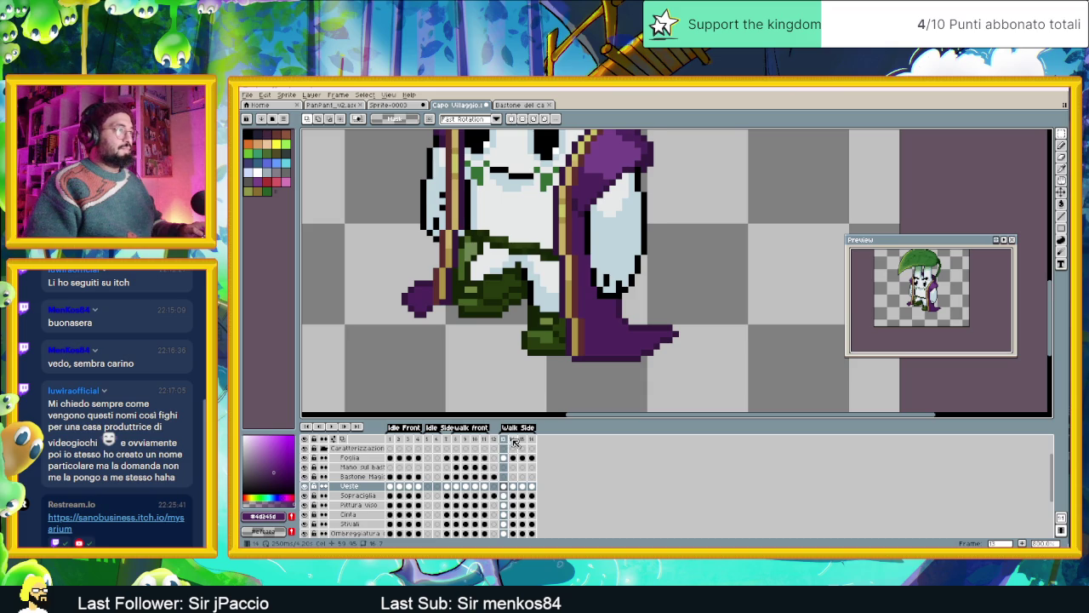
Move the robe's front edge strip in frame 14, then compare frames 16, 14 and 15.
{"action": "left_click", "coordinate": [514, 440]}
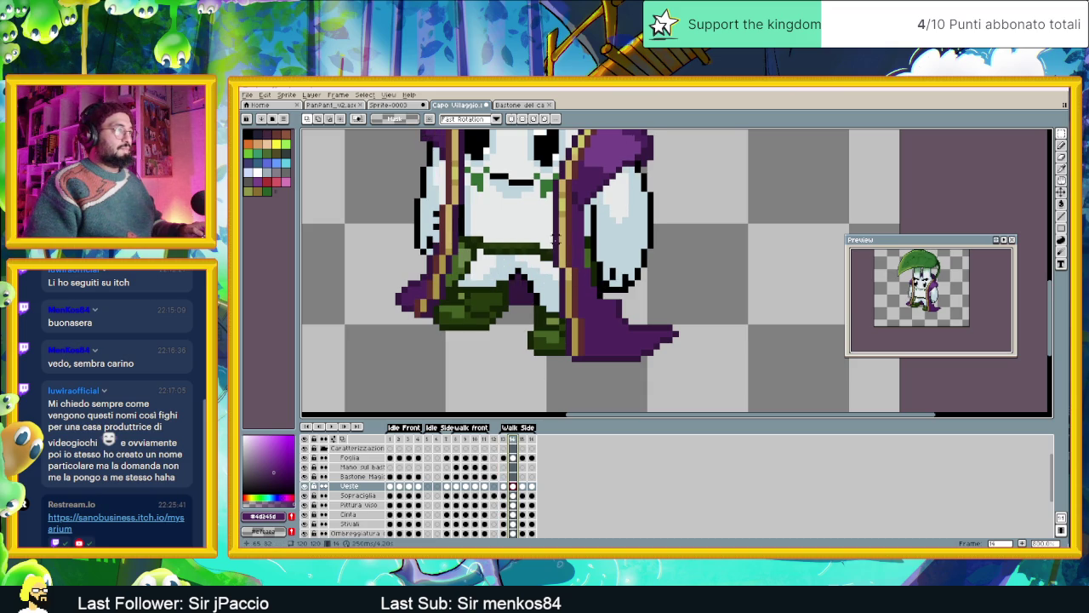
{"action": "left_click_drag", "start_coordinate": [551, 235], "coordinate": [593, 374]}
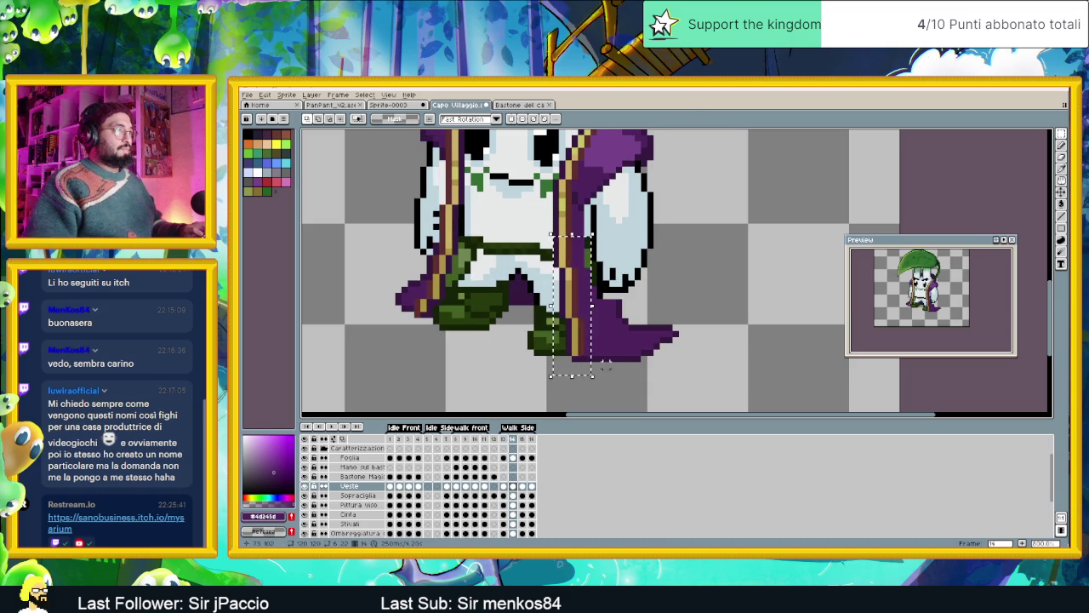
{"action": "left_click", "coordinate": [581, 355]}
{"action": "key", "text": "ctrl+d"}
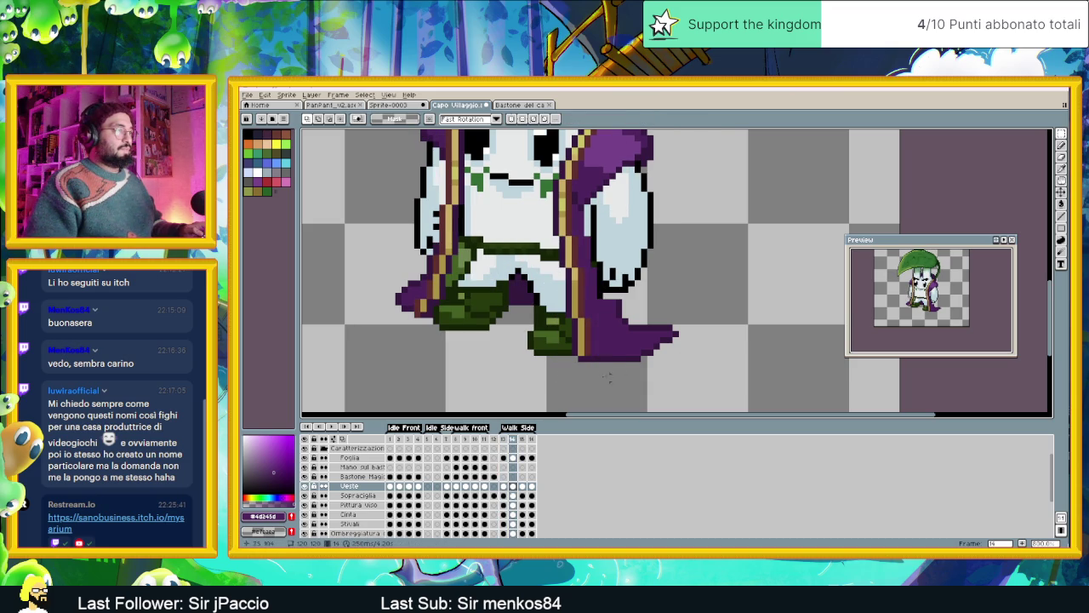
{"action": "left_click", "coordinate": [525, 441]}
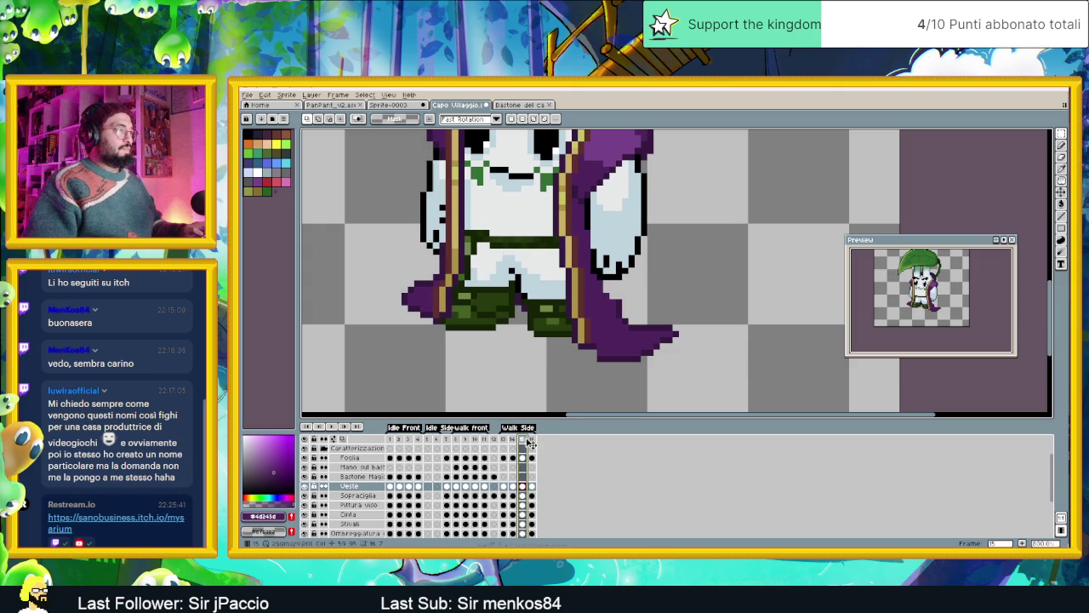
{"action": "scroll", "coordinate": [581, 326], "scroll_direction": "up", "scroll_amount": 1}
{"action": "scroll", "coordinate": [581, 326], "scroll_direction": "down", "scroll_amount": 1}
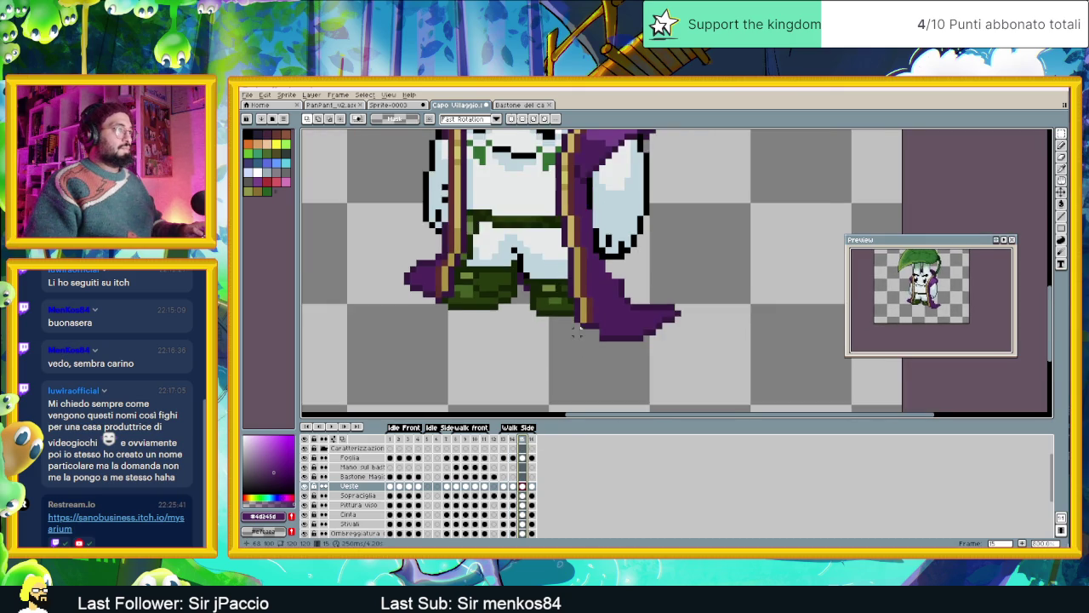
{"action": "scroll", "coordinate": [581, 326], "scroll_direction": "down", "scroll_amount": 1}
{"action": "scroll", "coordinate": [572, 266], "scroll_direction": "up", "scroll_amount": 1}
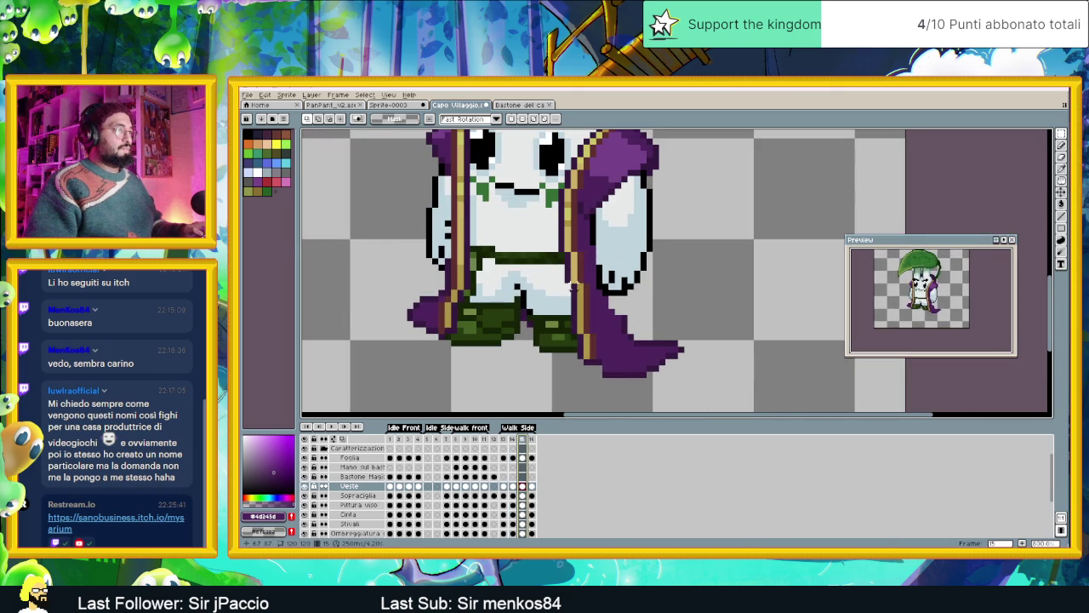
{"action": "left_click", "coordinate": [516, 439]}
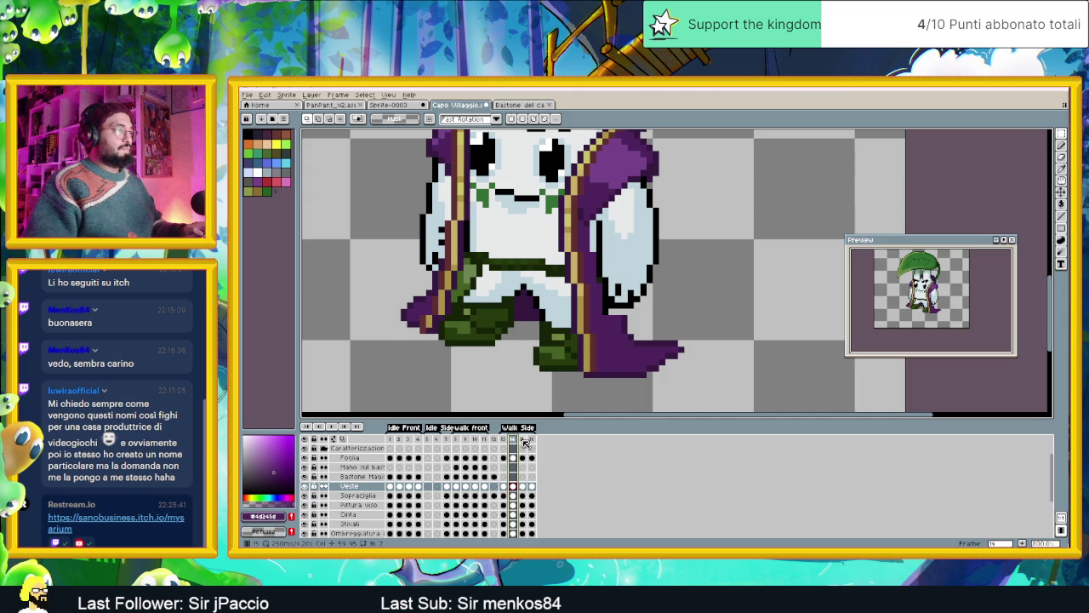
{"action": "left_click", "coordinate": [522, 439]}
Reposition small robe trim and lower-edge selections in frame 15 and commit.
{"action": "left_click_drag", "start_coordinate": [570, 324], "coordinate": [595, 334]}
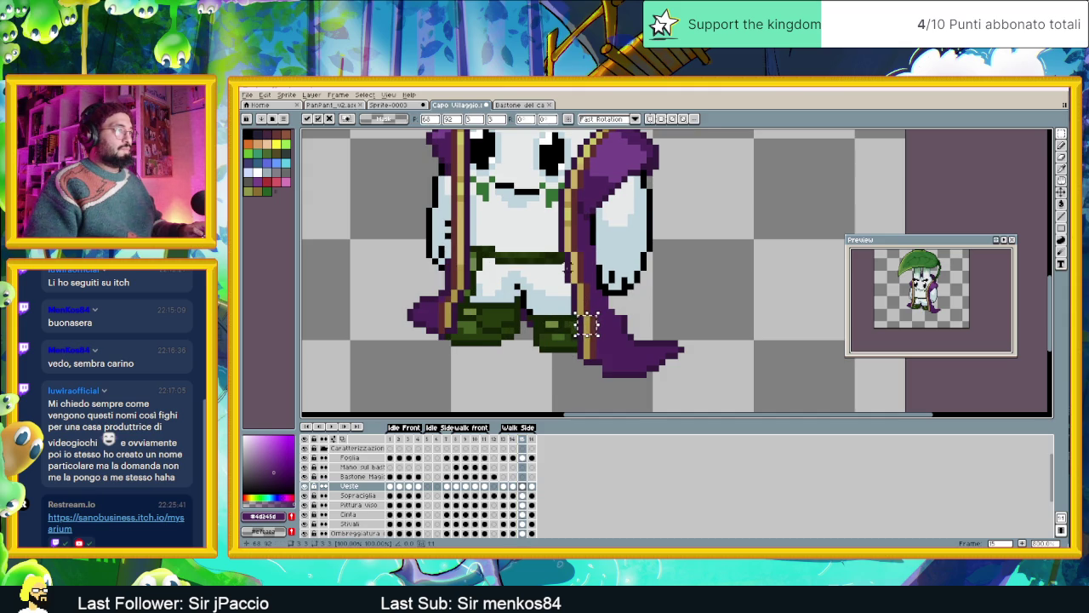
{"action": "left_click_drag", "start_coordinate": [568, 262], "coordinate": [584, 282]}
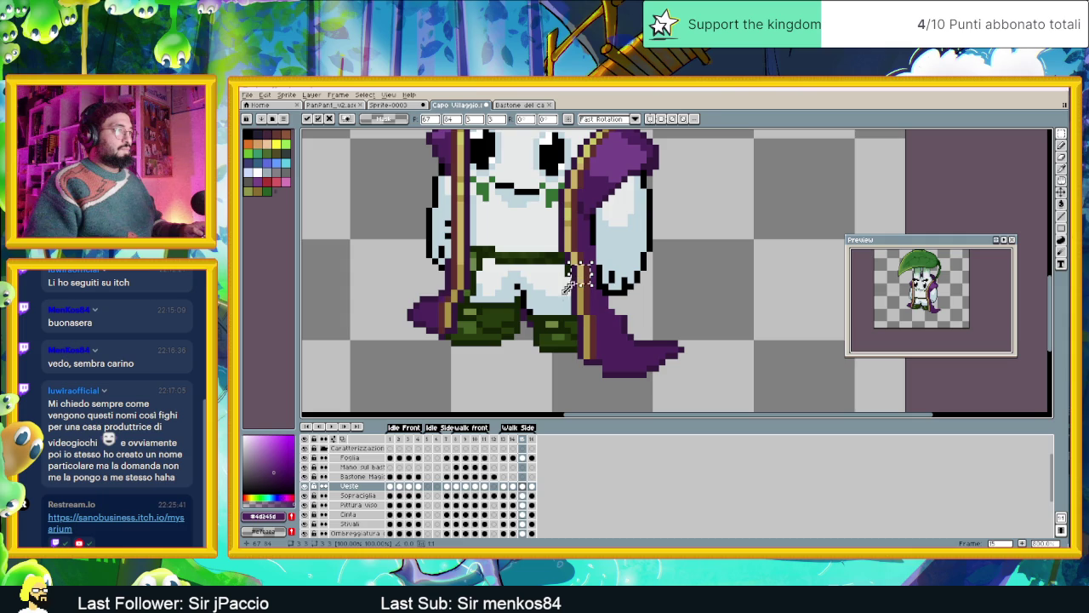
{"action": "left_click_drag", "start_coordinate": [573, 296], "coordinate": [601, 362]}
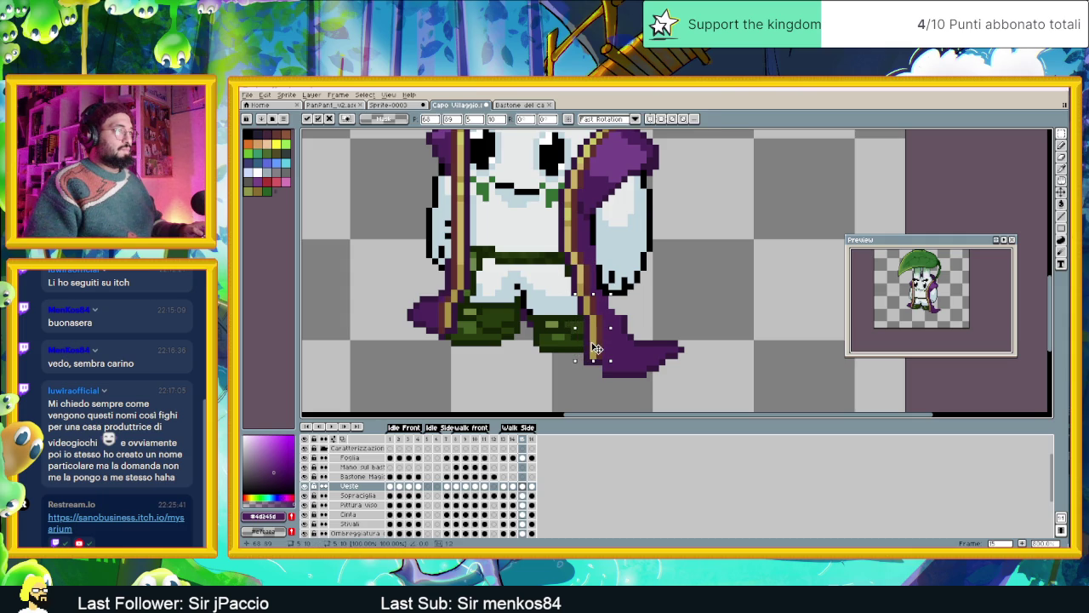
{"action": "key", "text": "ctrl+d"}
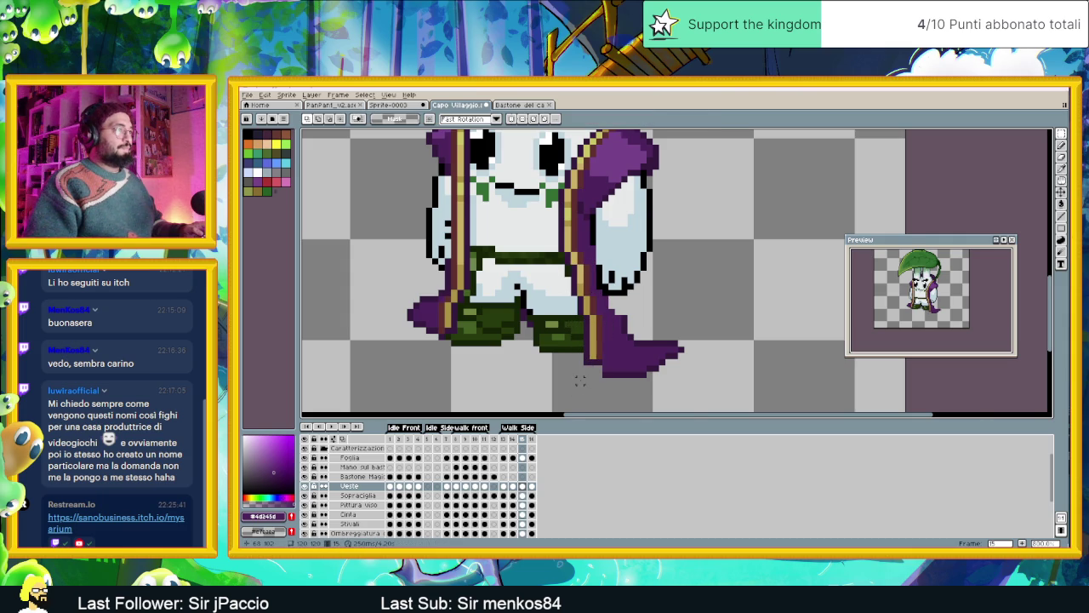
{"action": "scroll", "coordinate": [580, 380], "scroll_direction": "down", "scroll_amount": 2}
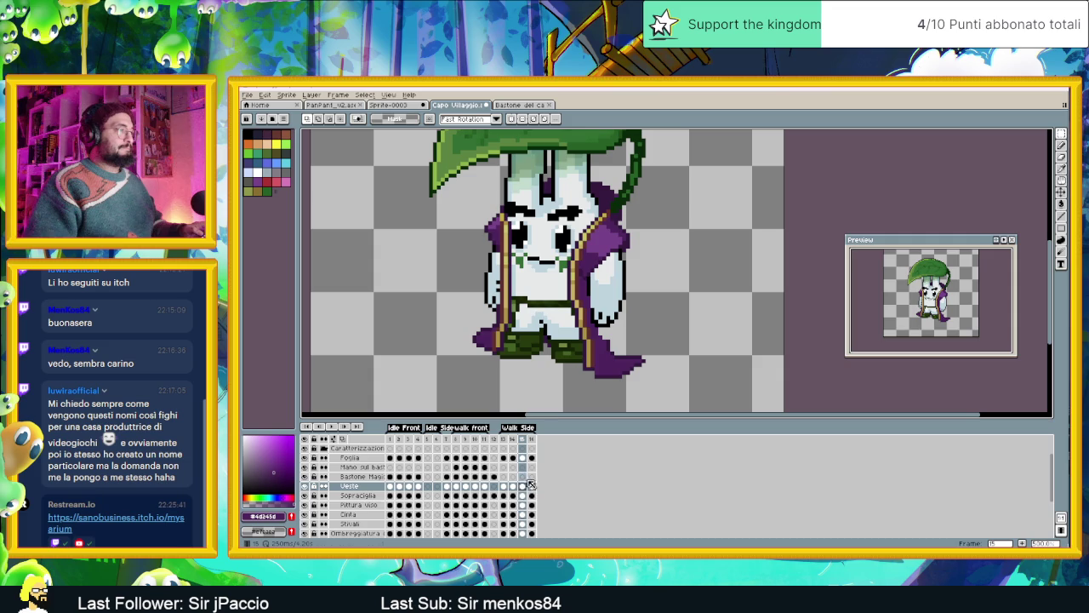
{"action": "left_click", "coordinate": [532, 486]}
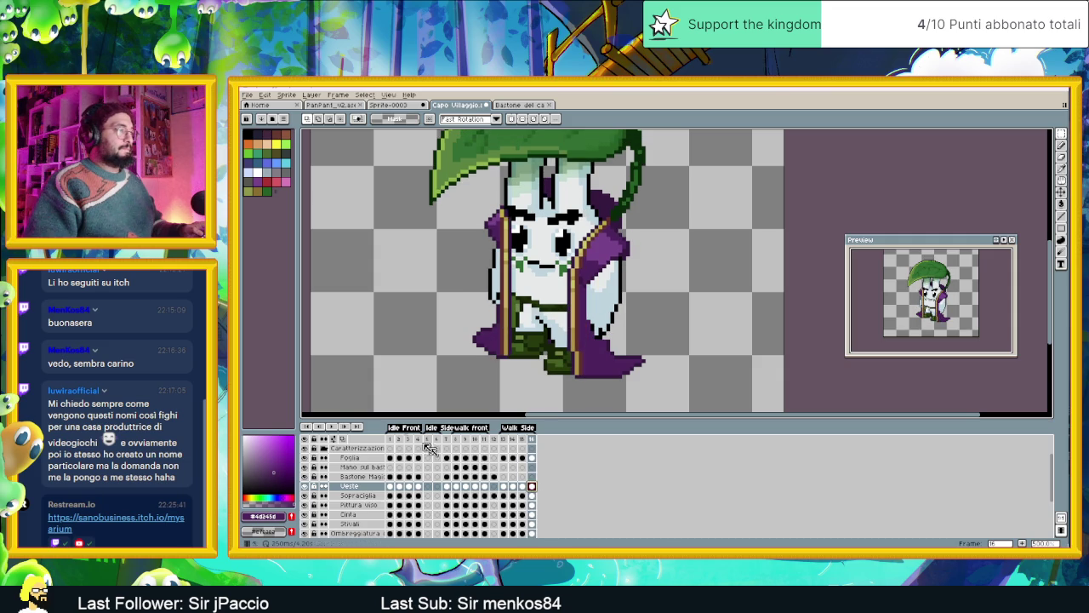
Jump to the walk start frame, zoom in and drag the robe edge pixels left.
{"action": "key", "text": "Right"}
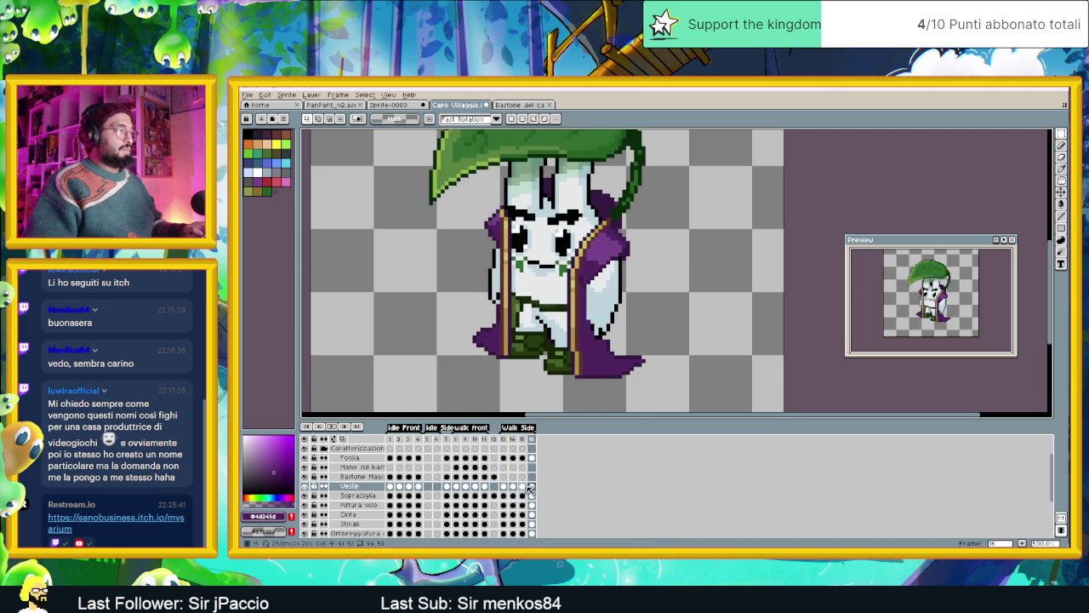
{"action": "scroll", "coordinate": [573, 332], "scroll_direction": "up", "scroll_amount": 2}
{"action": "scroll", "coordinate": [573, 332], "scroll_direction": "up", "scroll_amount": 3}
{"action": "mouse_move", "coordinate": [569, 288]}
{"action": "left_mouse_down"}
{"action": "mouse_move", "coordinate": [513, 371]}
{"action": "mouse_move", "coordinate": [544, 363]}
{"action": "mouse_move", "coordinate": [532, 363]}
{"action": "left_mouse_up"}
Nudge the robe edge left and move a small patch of robe pixels up two pixels.
{"action": "key", "text": "b"}
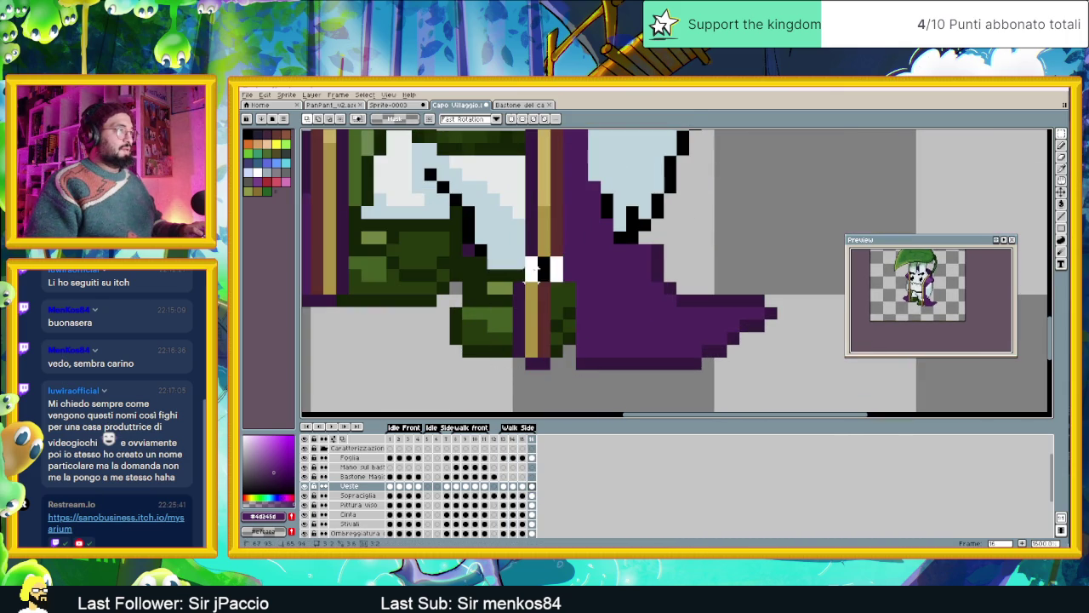
{"action": "key", "text": "m"}
{"action": "left_click_drag", "start_coordinate": [544, 263], "coordinate": [539, 267]}
{"action": "scroll", "coordinate": [617, 276], "scroll_direction": "down", "scroll_amount": 4}
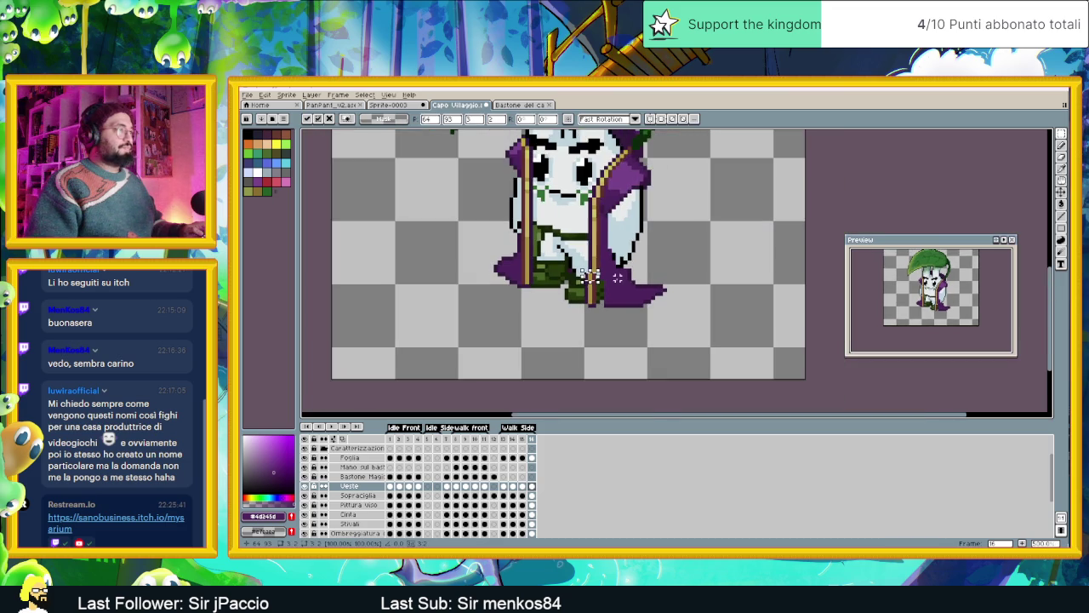
{"action": "scroll", "coordinate": [592, 277], "scroll_direction": "up", "scroll_amount": 1}
{"action": "scroll", "coordinate": [586, 274], "scroll_direction": "up", "scroll_amount": 1}
{"action": "scroll", "coordinate": [601, 260], "scroll_direction": "up", "scroll_amount": 1}
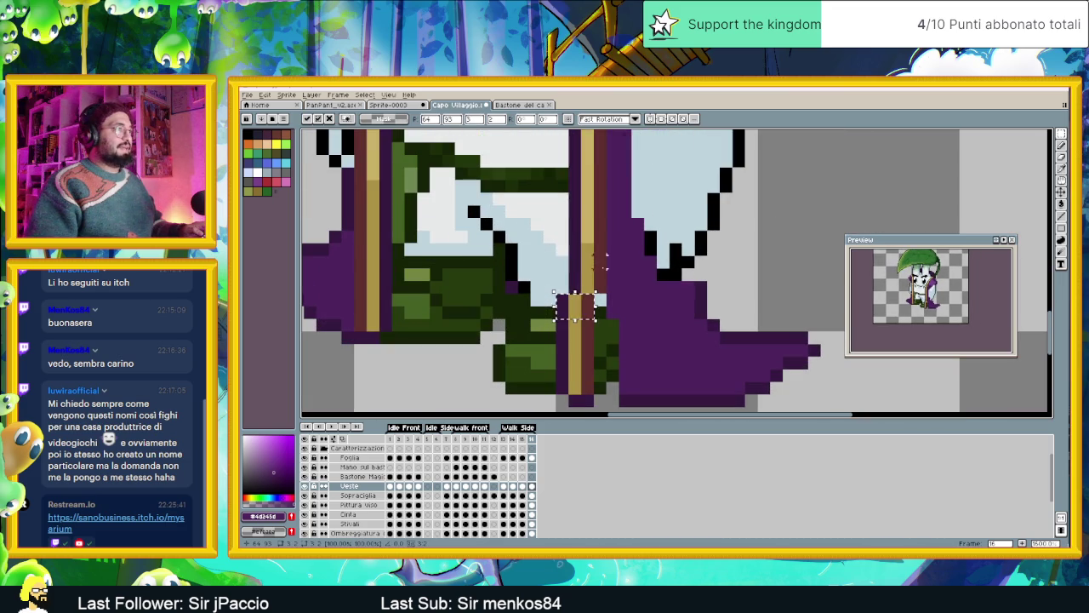
{"action": "left_click_drag", "start_coordinate": [576, 308], "coordinate": [576, 283]}
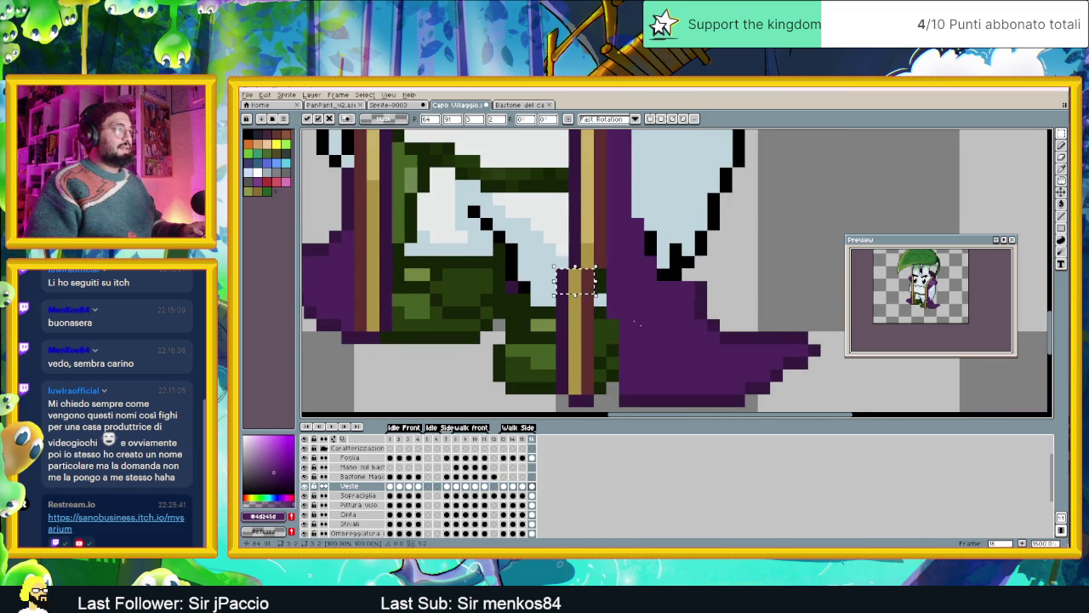
{"action": "scroll", "coordinate": [600, 299], "scroll_direction": "down", "scroll_amount": 2}
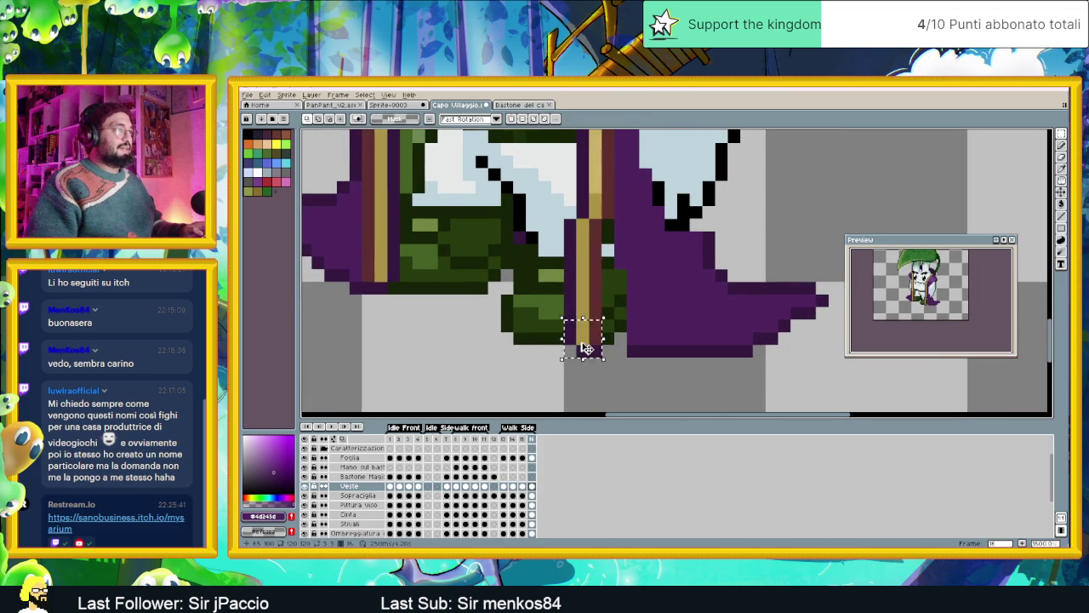
Fill the robe bottom and the gaps beside the gold stripe with purple pixels.
{"action": "left_click_drag", "start_coordinate": [549, 317], "coordinate": [591, 358]}
{"action": "left_click", "coordinate": [638, 347]}
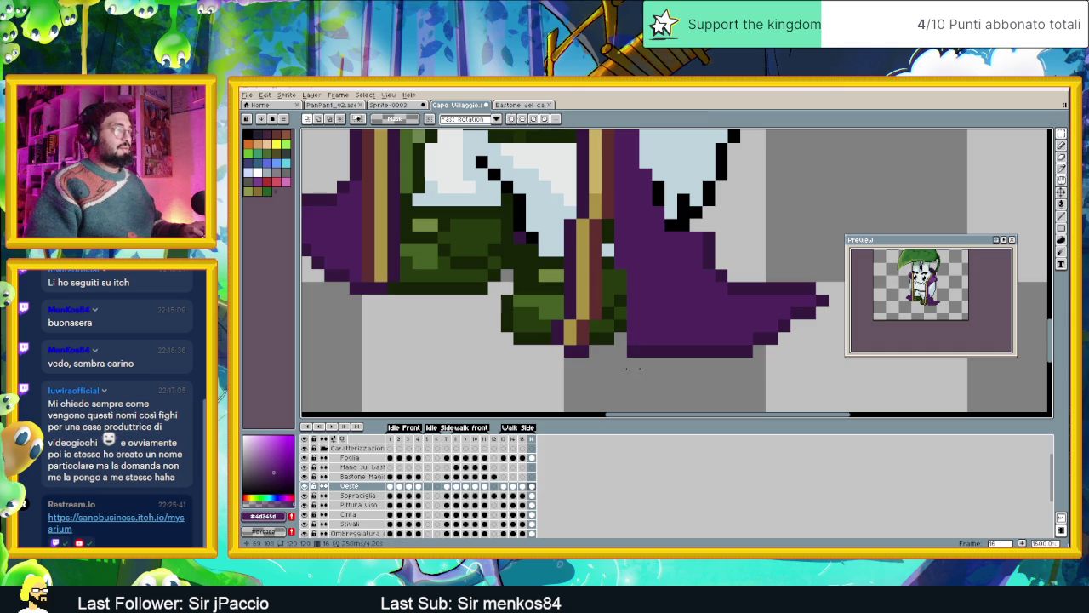
{"action": "left_click", "coordinate": [691, 345], "text": "alt"}
{"action": "left_click", "coordinate": [1061, 144]}
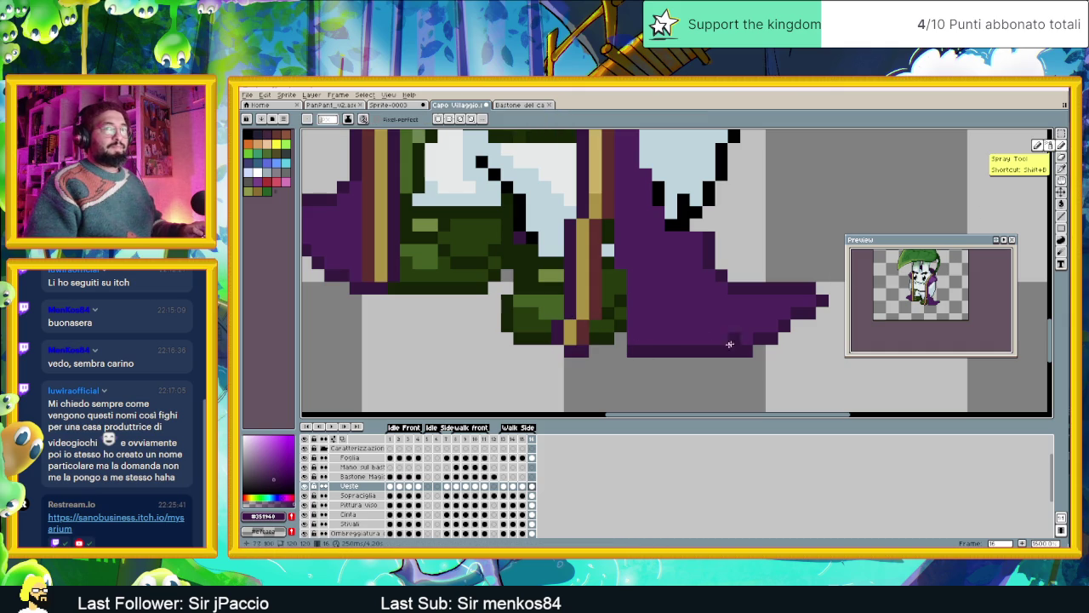
{"action": "left_click_drag", "start_coordinate": [596, 354], "coordinate": [625, 351]}
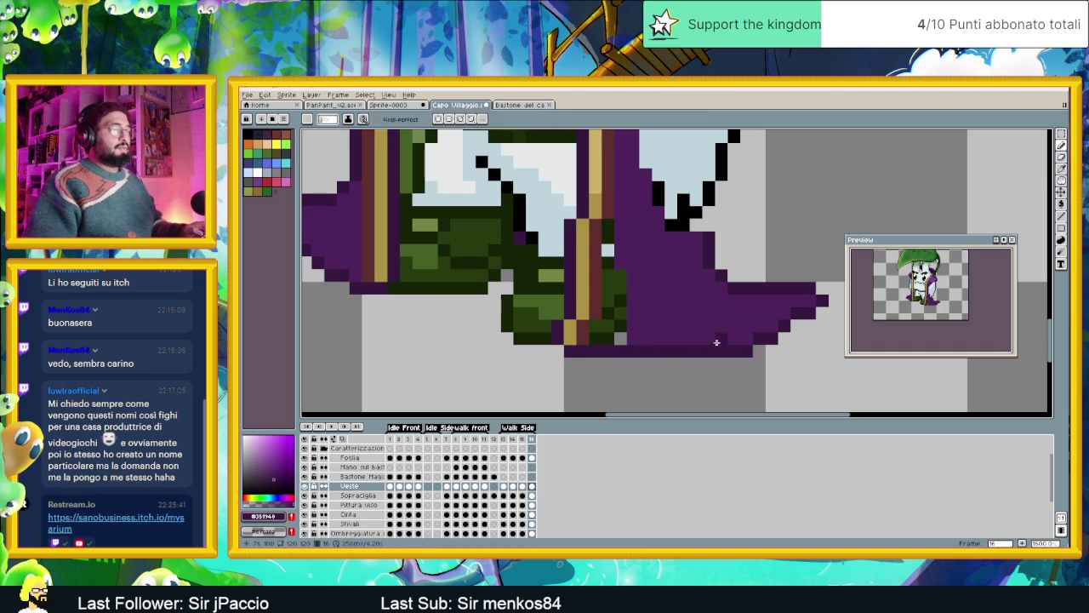
{"action": "left_click", "coordinate": [621, 338]}
{"action": "left_click", "coordinate": [620, 326]}
{"action": "left_click_drag", "start_coordinate": [614, 306], "coordinate": [611, 249]}
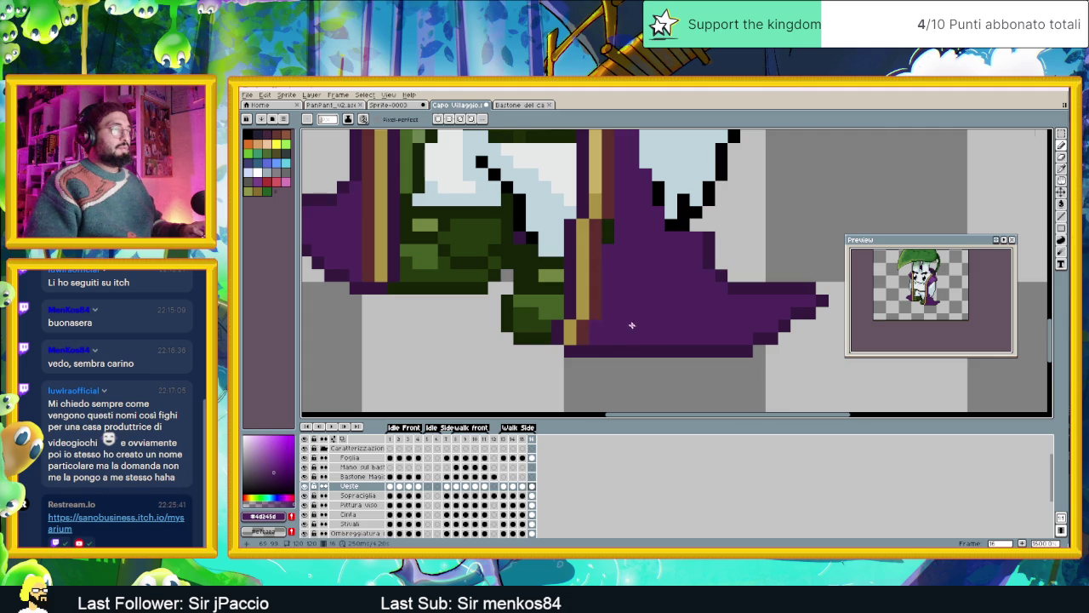
{"action": "scroll", "coordinate": [630, 324], "scroll_direction": "down", "scroll_amount": 3}
{"action": "scroll", "coordinate": [647, 353], "scroll_direction": "down", "scroll_amount": 1}
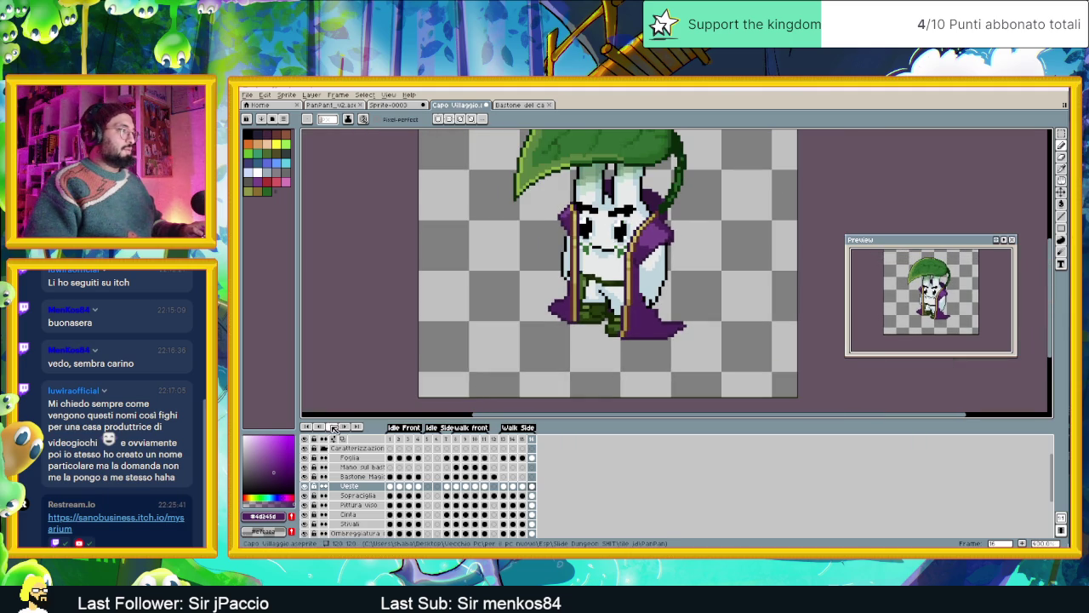
Play and stop the walk cycle, then settle on Walk Side frame 14.
{"action": "left_click", "coordinate": [332, 426]}
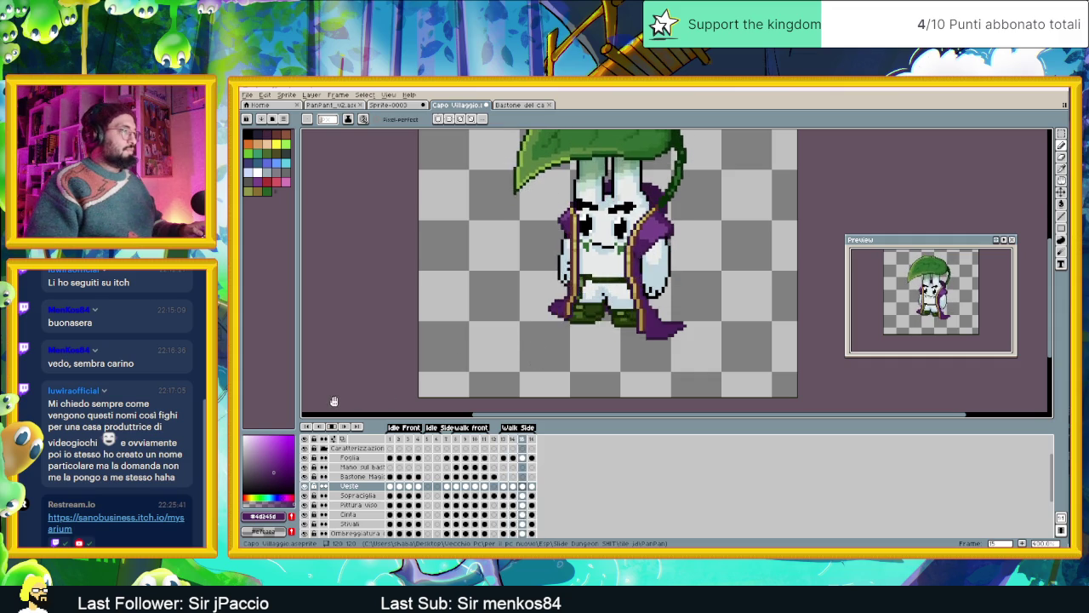
{"action": "left_click", "coordinate": [331, 426]}
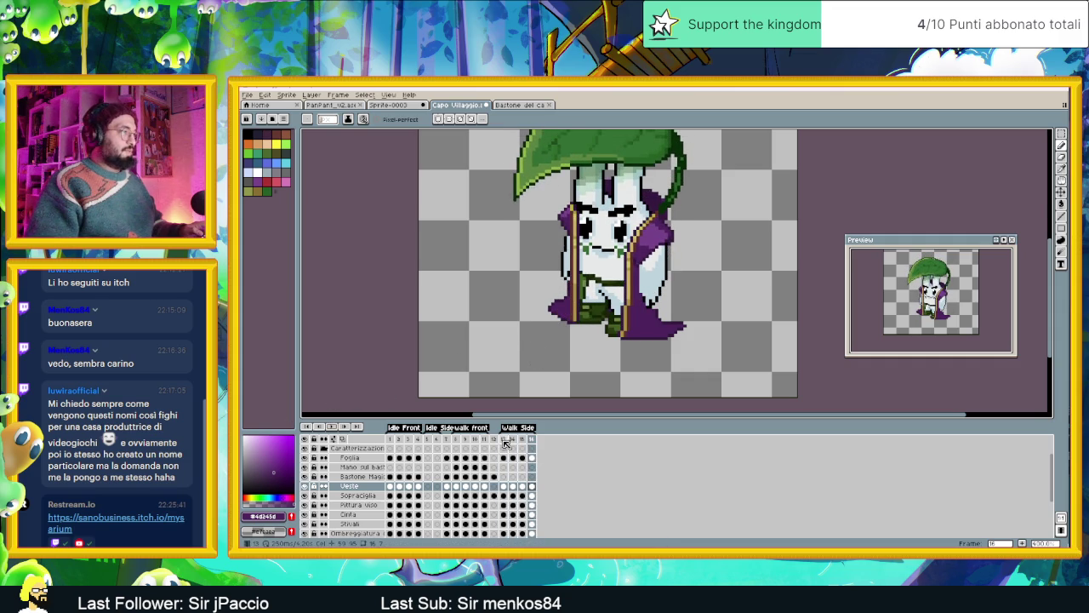
{"action": "left_click", "coordinate": [505, 440]}
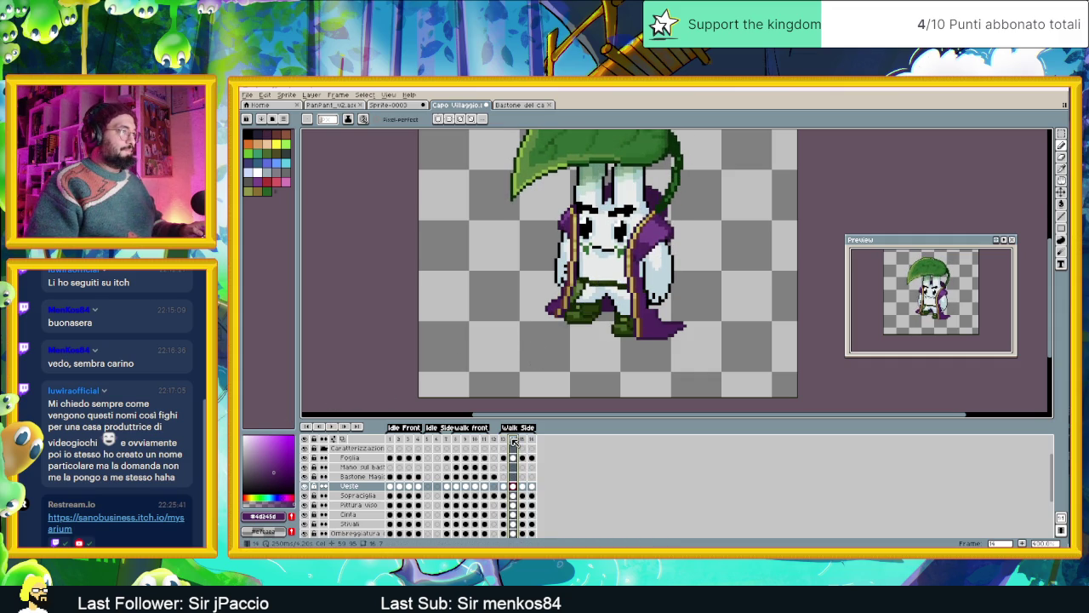
{"action": "scroll", "coordinate": [553, 238], "scroll_direction": "up", "scroll_amount": 1}
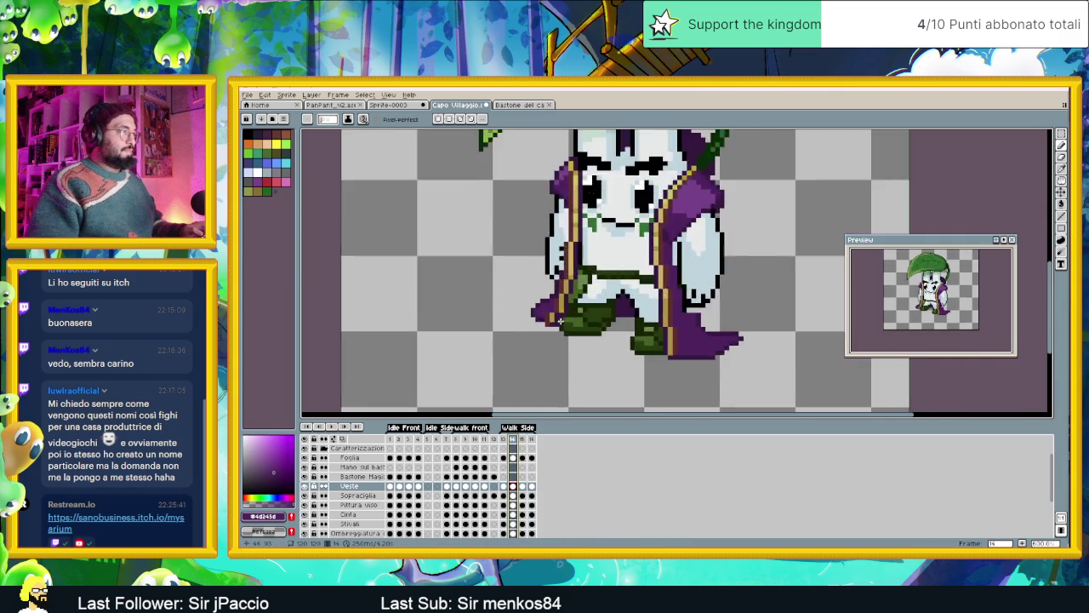
Marquee-select purple and brown pixels at the robe's back edge, then deselect.
{"action": "scroll", "coordinate": [612, 281], "scroll_direction": "up", "scroll_amount": 1}
{"action": "scroll", "coordinate": [766, 255], "scroll_direction": "up", "scroll_amount": 1}
{"action": "key", "text": "m"}
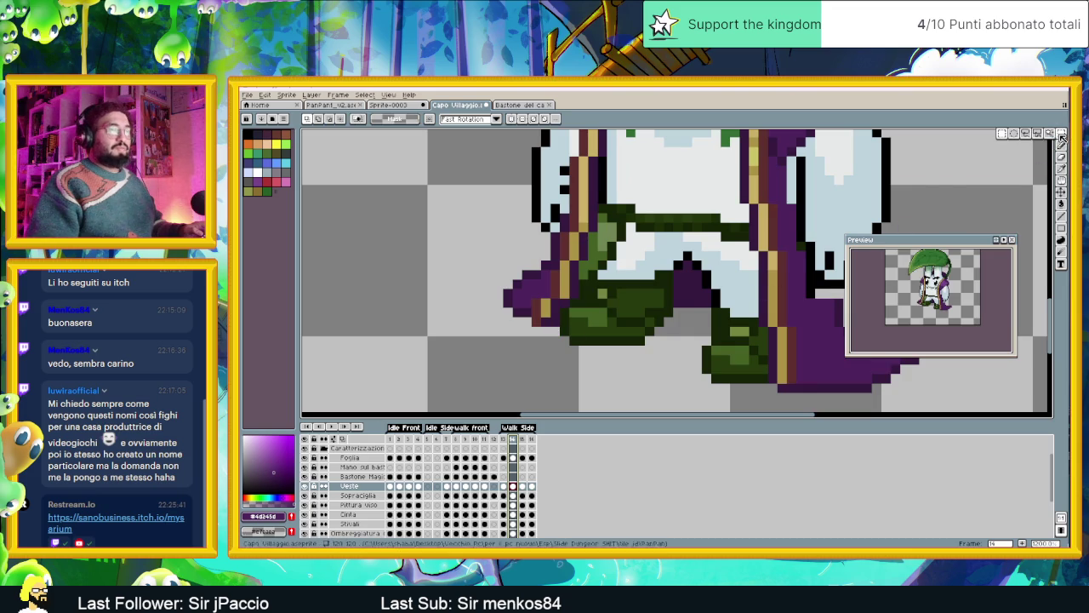
{"action": "mouse_move", "coordinate": [530, 304]}
{"action": "left_mouse_down"}
{"action": "mouse_move", "coordinate": [562, 336]}
{"action": "mouse_move", "coordinate": [549, 334]}
{"action": "left_mouse_up"}
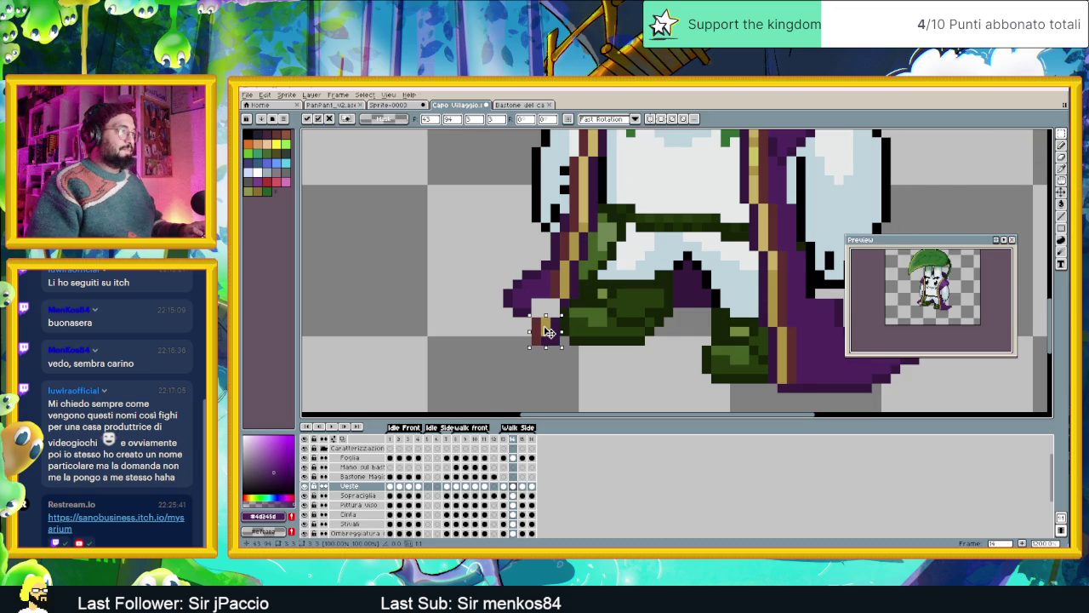
{"action": "left_click", "coordinate": [562, 303]}
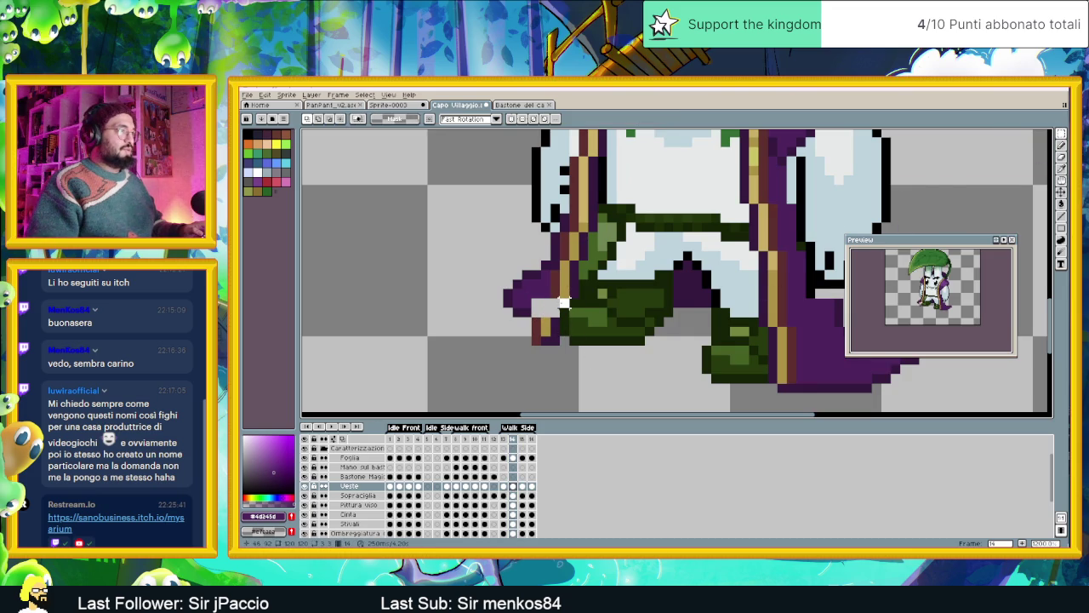
{"action": "left_click_drag", "start_coordinate": [554, 304], "coordinate": [561, 313]}
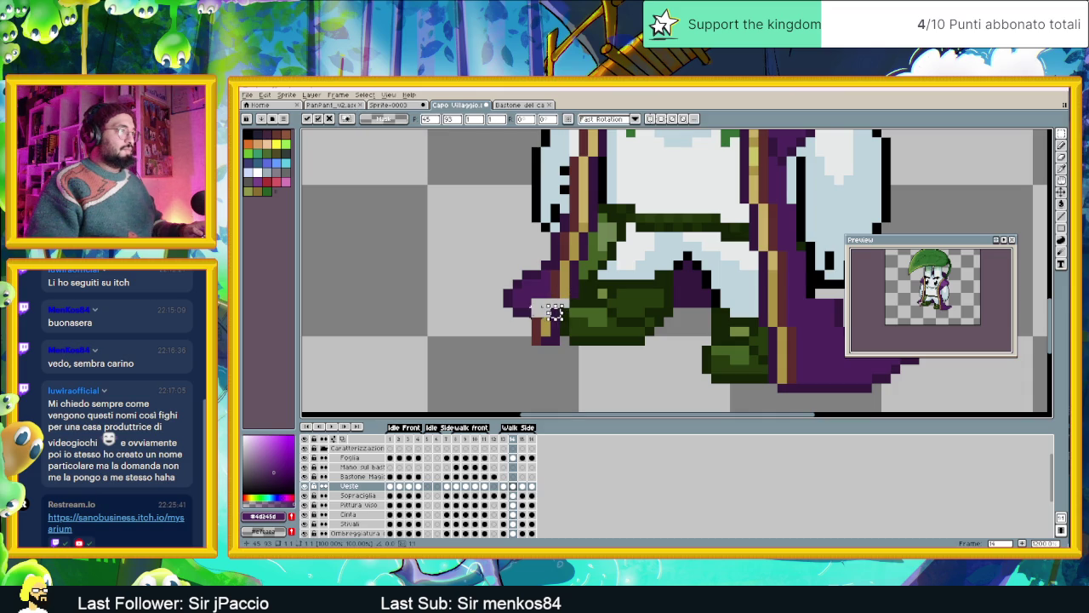
{"action": "key", "text": "ctrl+d"}
Move a robe-edge pixel cluster up and left, and adjust pixel groups beside the rear leg.
{"action": "left_click_drag", "start_coordinate": [530, 305], "coordinate": [561, 327]}
{"action": "left_click", "coordinate": [551, 311]}
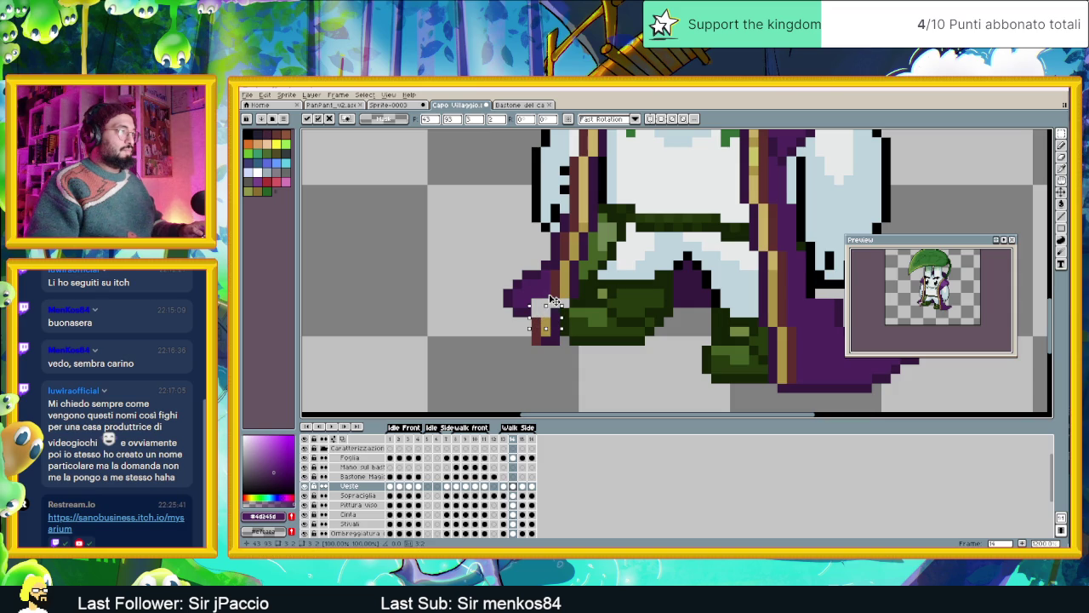
{"action": "key", "text": "Return"}
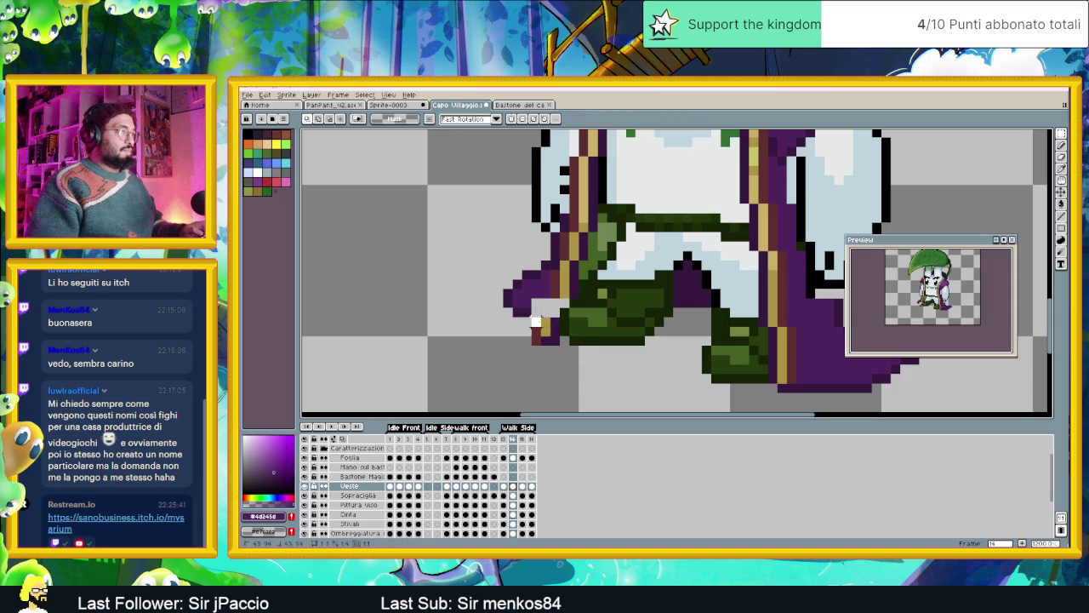
{"action": "left_click_drag", "start_coordinate": [559, 329], "coordinate": [551, 317]}
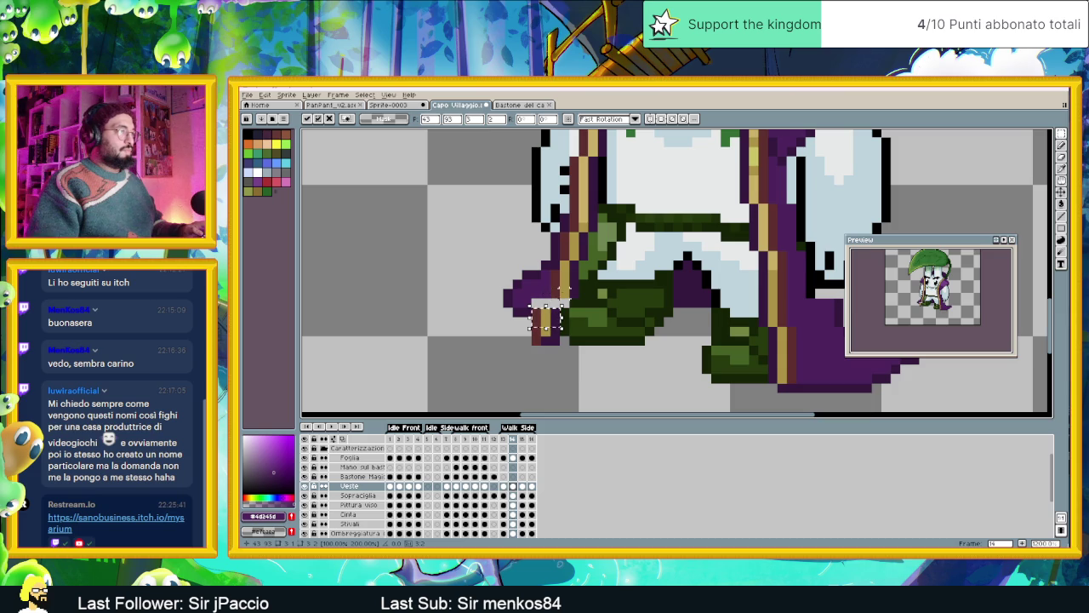
{"action": "key", "text": "ctrl+d"}
{"action": "mouse_move", "coordinate": [538, 287]}
{"action": "left_mouse_down"}
{"action": "mouse_move", "coordinate": [571, 309]}
{"action": "mouse_move", "coordinate": [559, 306]}
{"action": "left_mouse_up"}
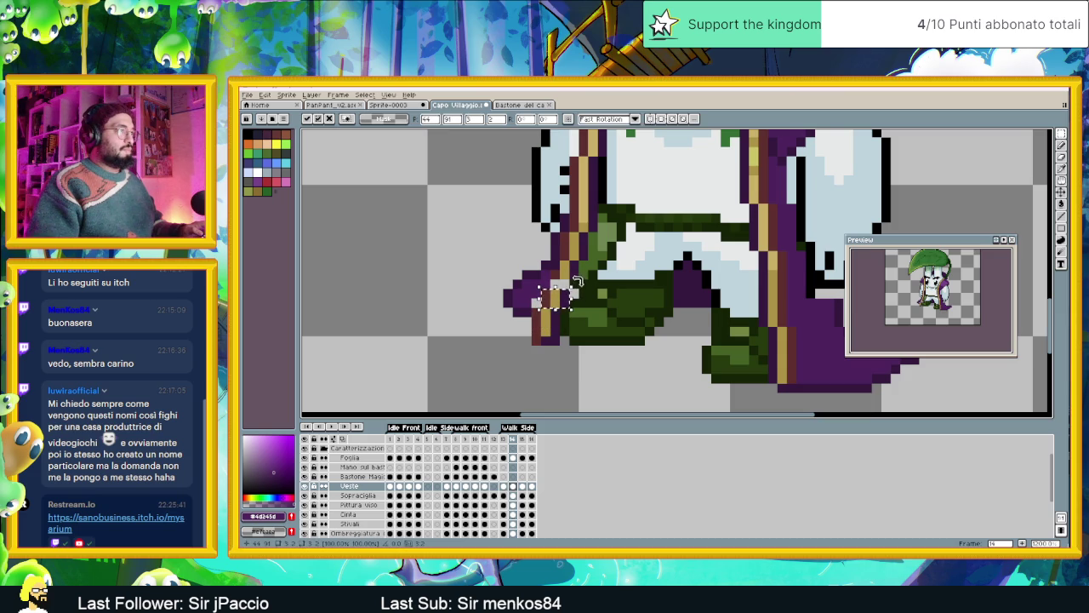
{"action": "key", "text": "Return"}
{"action": "mouse_move", "coordinate": [548, 270]}
{"action": "left_mouse_down"}
{"action": "mouse_move", "coordinate": [582, 282]}
{"action": "mouse_move", "coordinate": [573, 293]}
{"action": "left_mouse_up"}
{"action": "key", "text": "ctrl+d"}
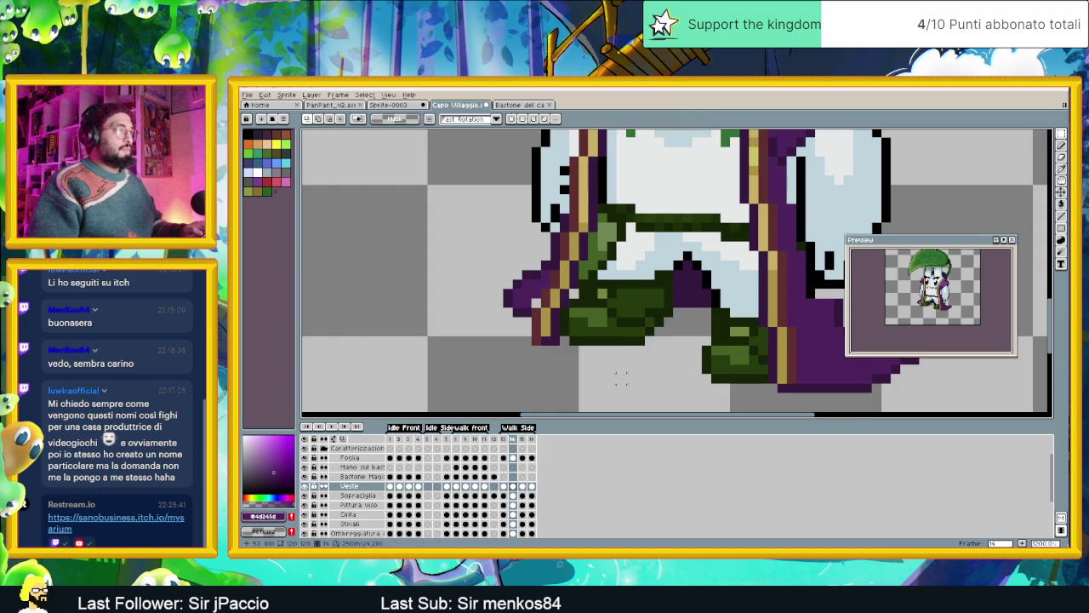
{"action": "scroll", "coordinate": [630, 322], "scroll_direction": "down", "scroll_amount": 3}
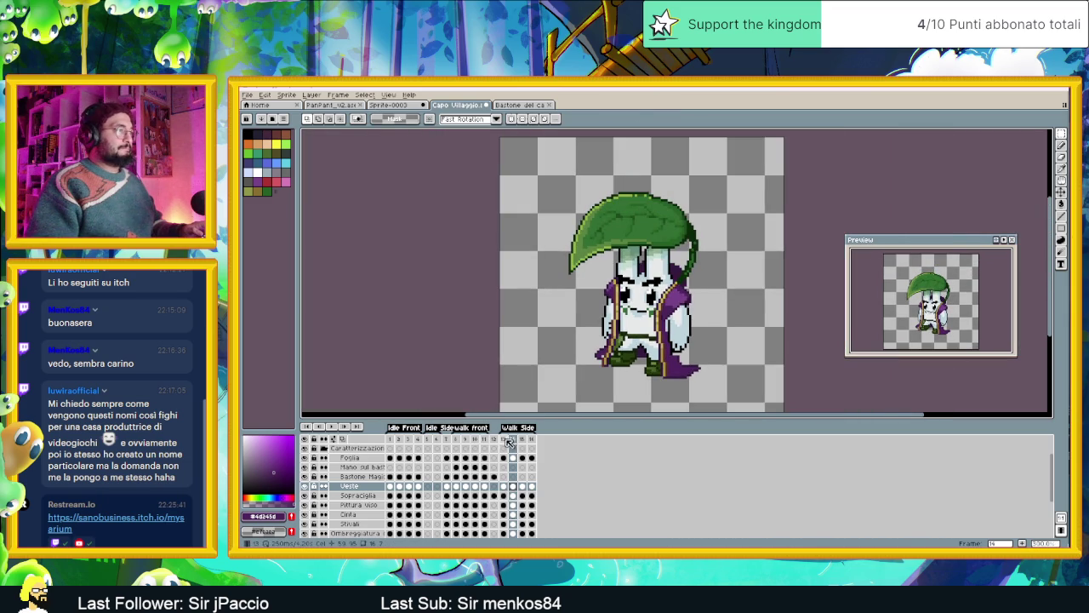
Step through Walk Side frames 13 to 16.
{"action": "left_click", "coordinate": [503, 439]}
{"action": "left_click", "coordinate": [515, 440]}
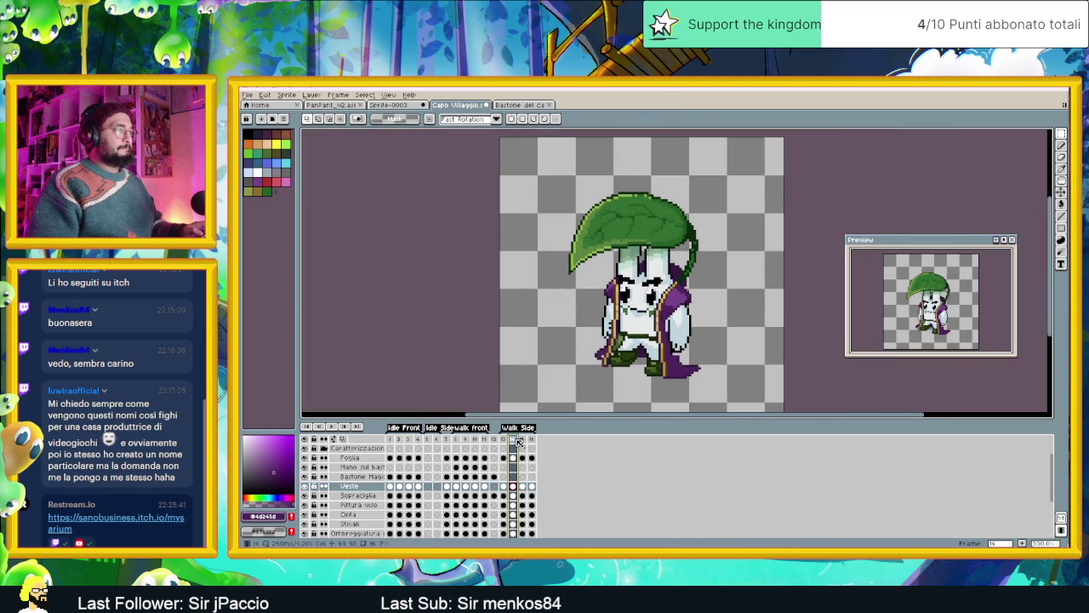
{"action": "left_click", "coordinate": [523, 440]}
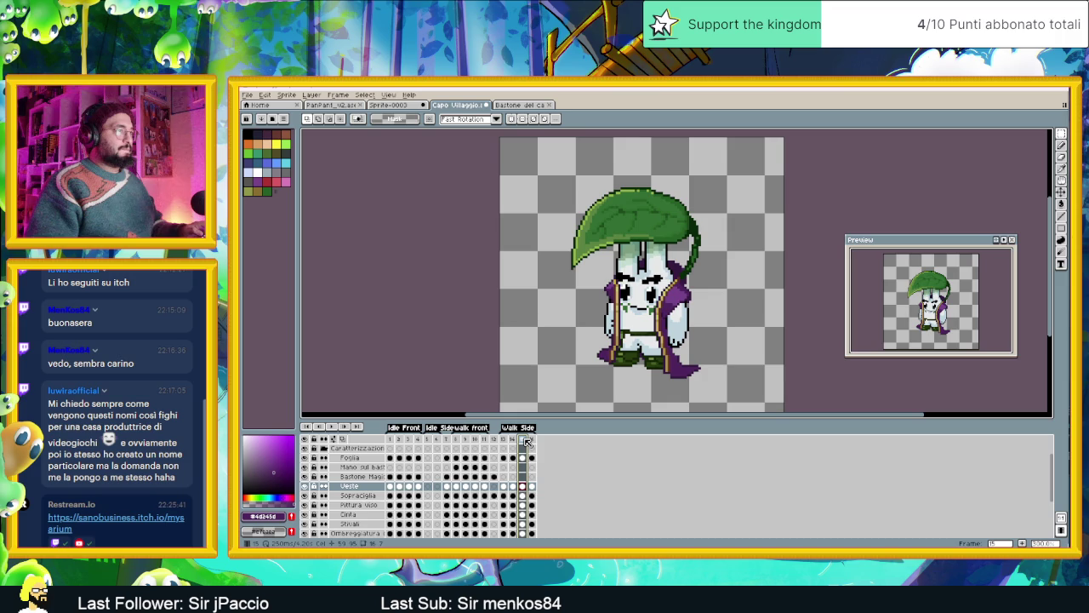
{"action": "left_click", "coordinate": [532, 440]}
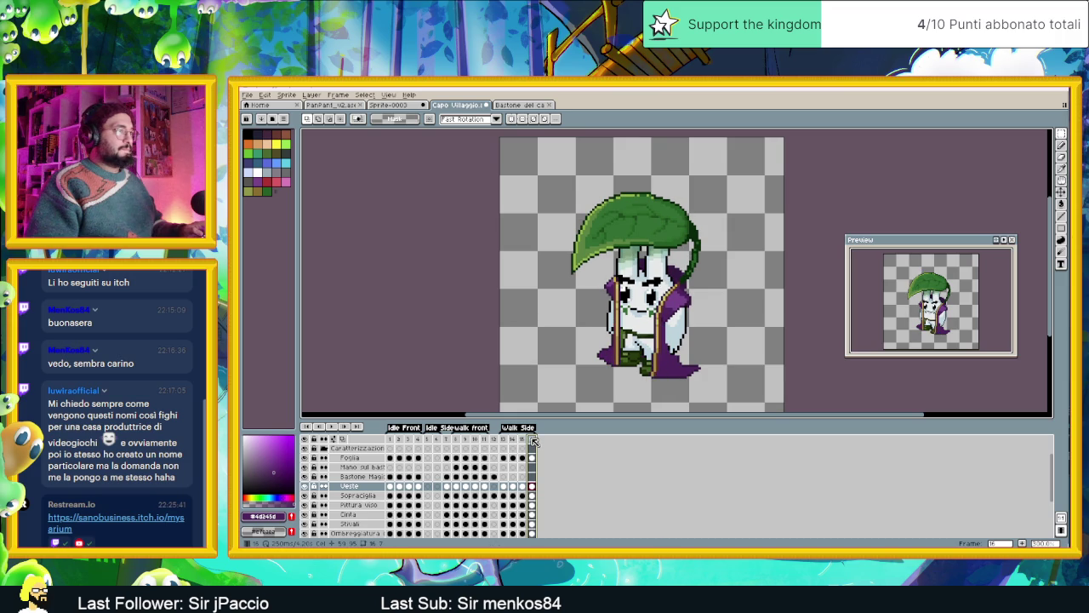
Zoom in and shift the gold robe stripe one pixel left.
{"action": "scroll", "coordinate": [606, 359], "scroll_direction": "up", "scroll_amount": 2}
{"action": "scroll", "coordinate": [606, 359], "scroll_direction": "up", "scroll_amount": 1}
{"action": "scroll", "coordinate": [606, 359], "scroll_direction": "up", "scroll_amount": 1}
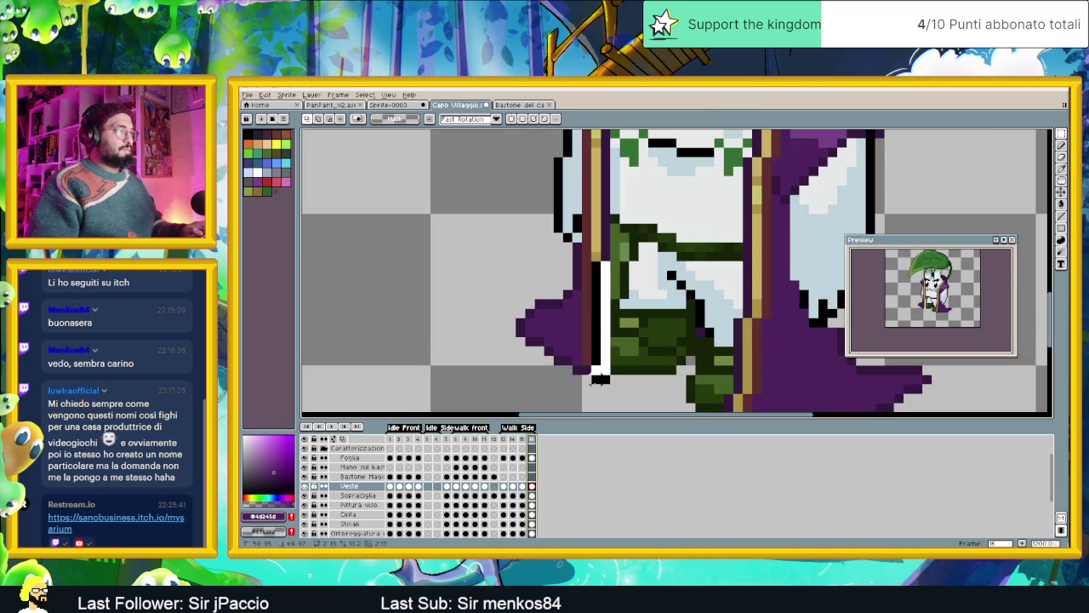
{"action": "mouse_move", "coordinate": [612, 259]}
{"action": "left_mouse_down"}
{"action": "mouse_move", "coordinate": [579, 385]}
{"action": "mouse_move", "coordinate": [589, 367]}
{"action": "left_mouse_up"}
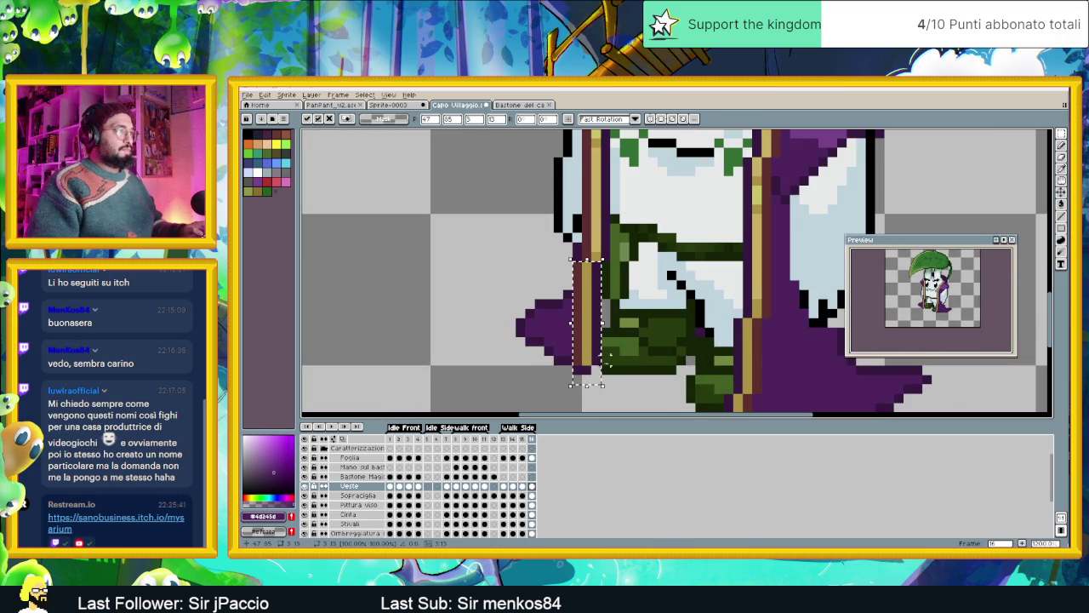
{"action": "key", "text": "Return"}
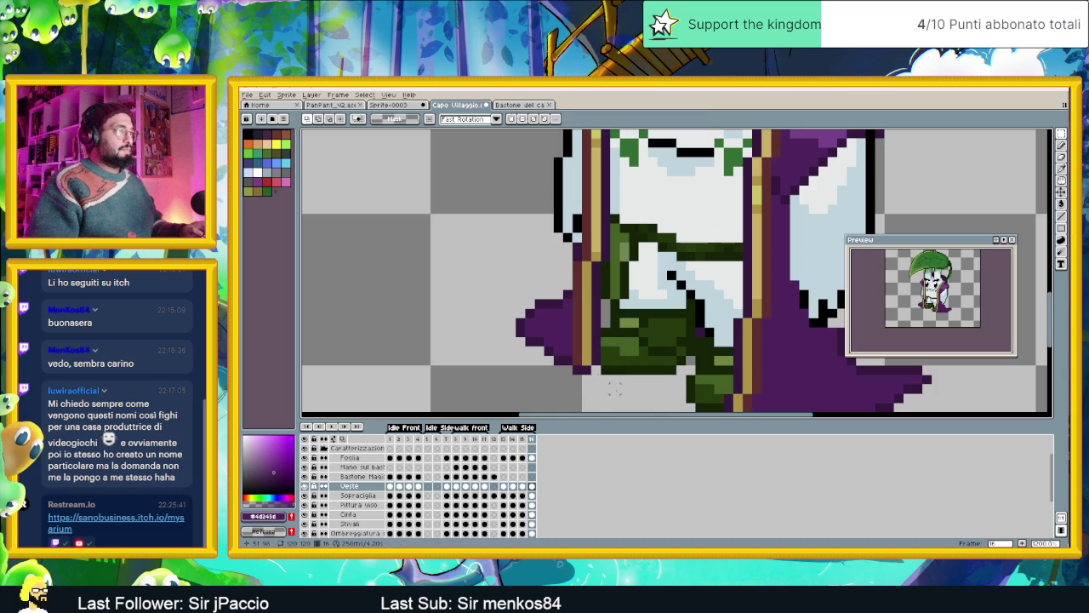
{"action": "scroll", "coordinate": [614, 389], "scroll_direction": "down", "scroll_amount": 3}
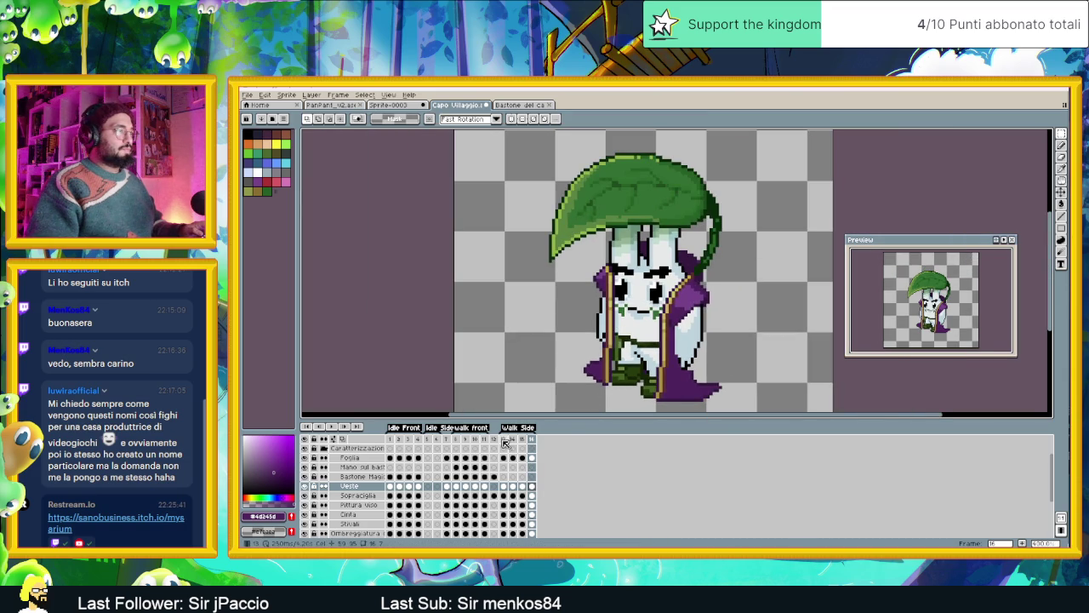
Play the walk cycle from its first frame, stop it, and frame the sprite.
{"action": "left_click", "coordinate": [503, 439]}
{"action": "key", "text": "Return"}
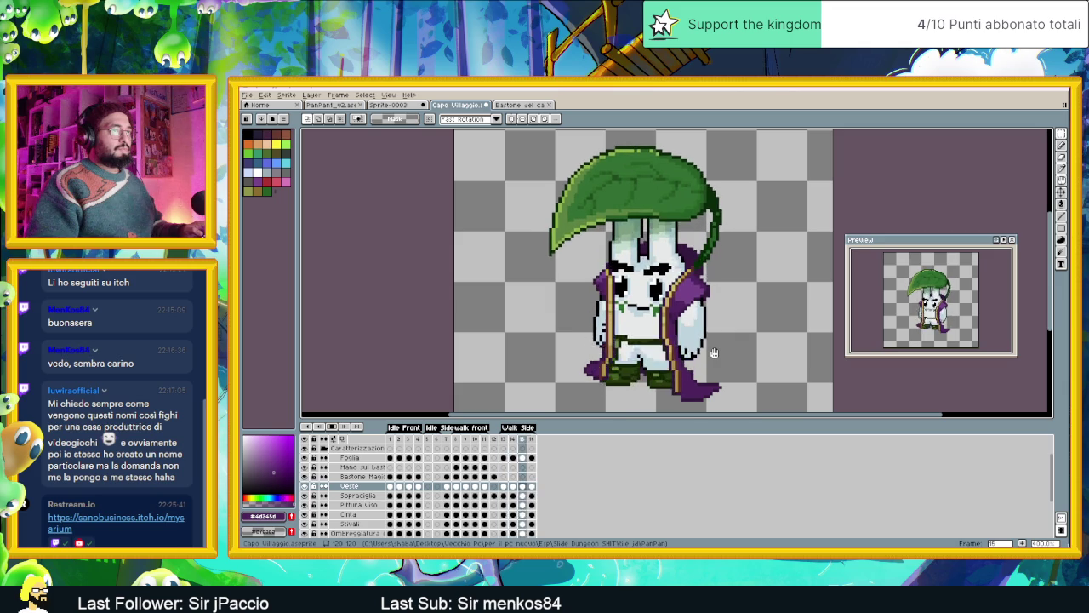
{"action": "left_click", "coordinate": [332, 427]}
{"action": "left_click_drag", "start_coordinate": [713, 327], "coordinate": [633, 312]}
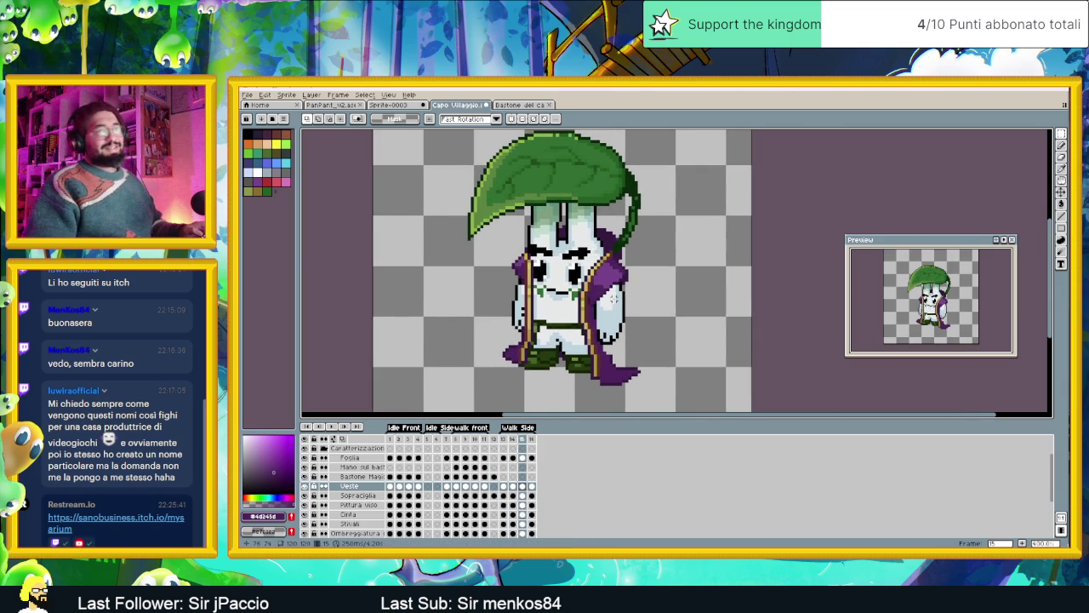
{"action": "scroll", "coordinate": [632, 312], "scroll_direction": "up", "scroll_amount": 1}
{"action": "scroll", "coordinate": [599, 290], "scroll_direction": "up", "scroll_amount": 1}
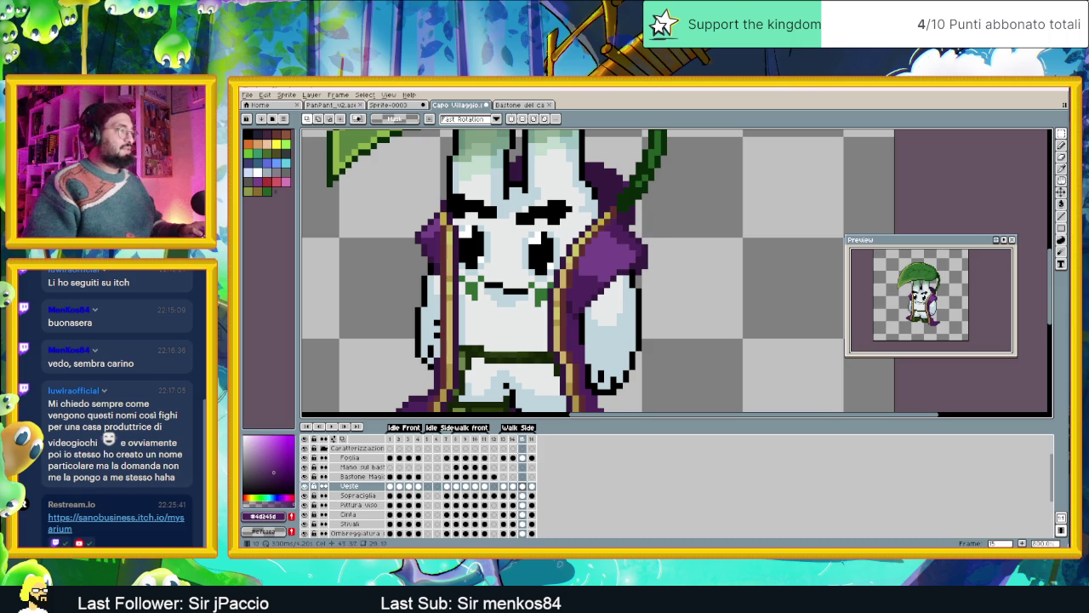
Show frame 13 of the Veste layer with the Line tool, then Alt+Tab to the browser.
{"action": "left_click", "coordinate": [504, 487]}
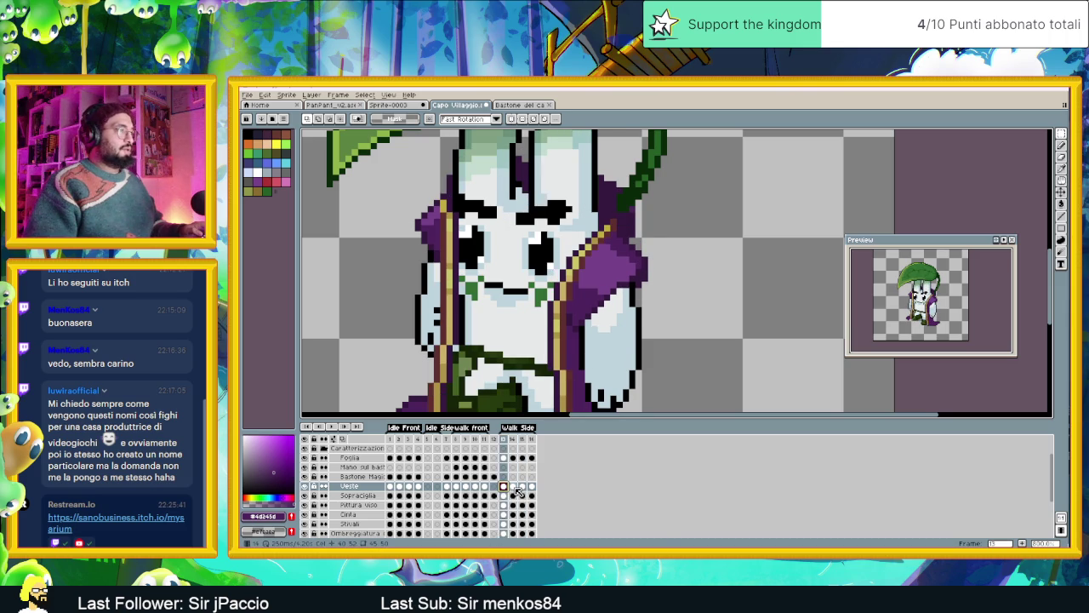
{"action": "scroll", "coordinate": [612, 291], "scroll_direction": "down", "scroll_amount": 2}
{"action": "scroll", "coordinate": [613, 292], "scroll_direction": "up", "scroll_amount": 2}
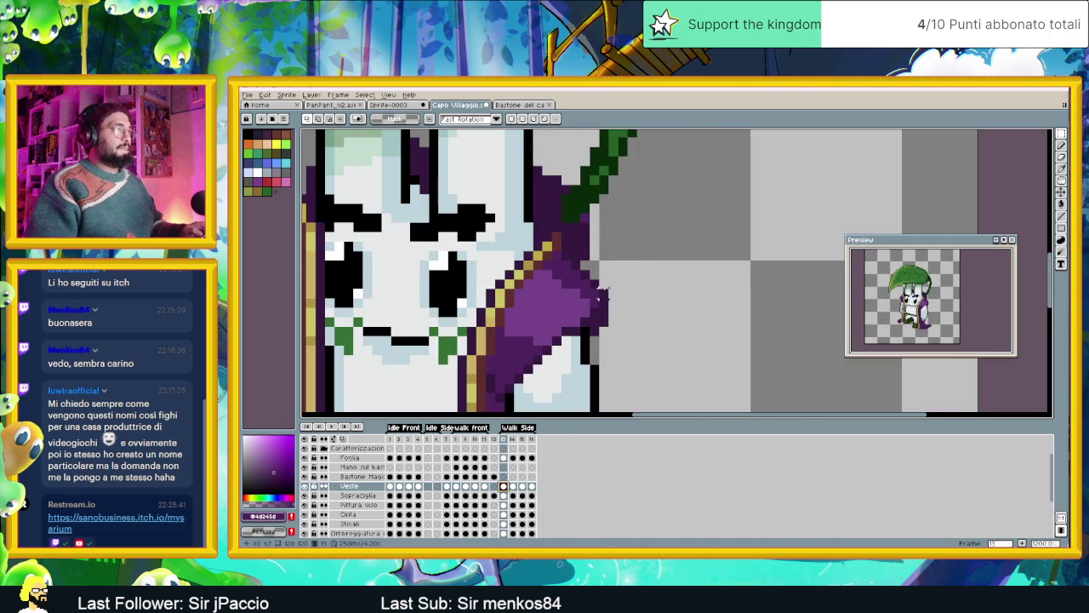
{"action": "left_click", "coordinate": [1061, 216]}
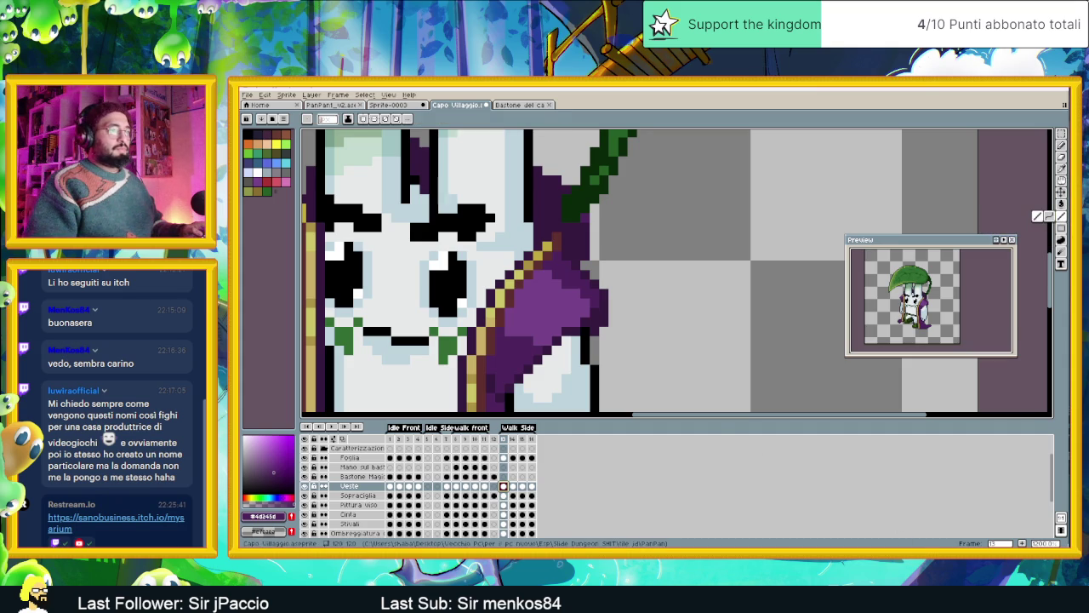
{"action": "key", "text": "alt+Tab"}
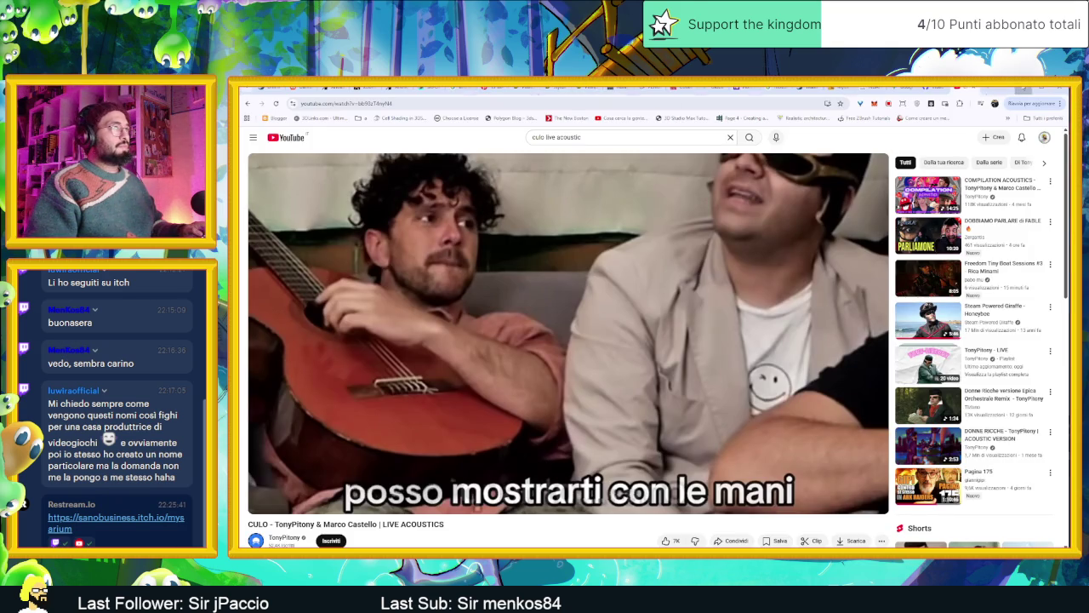
Glance at the Zelda music video tab in Chrome, then return to the Aseprite sprite.
{"action": "key", "text": "alt+Tab"}
{"action": "key", "text": "alt+Tab"}
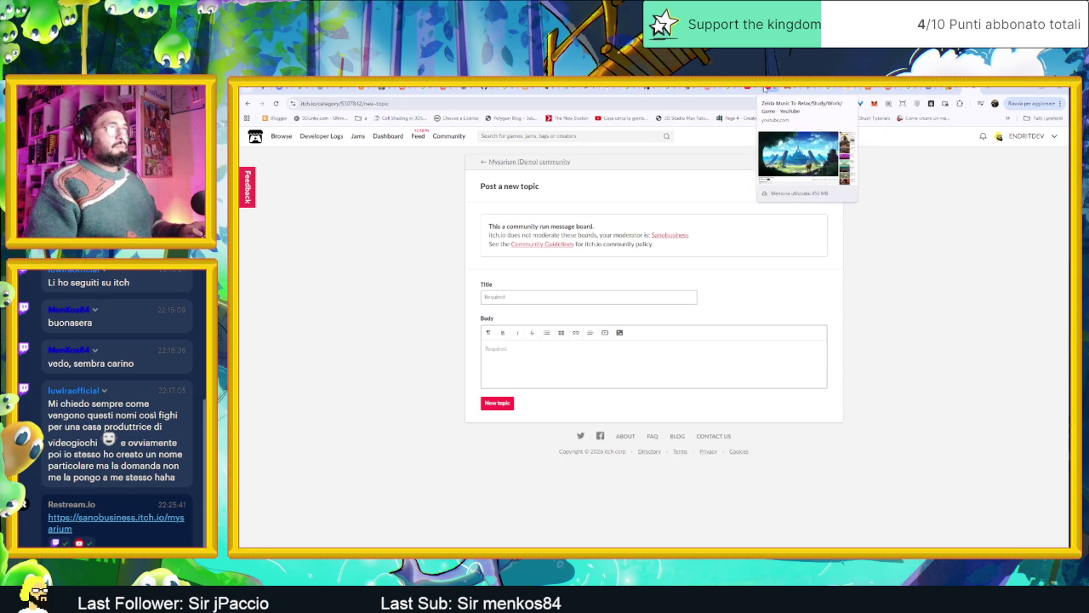
{"action": "left_click", "coordinate": [763, 89]}
{"action": "key", "text": "alt+Tab"}
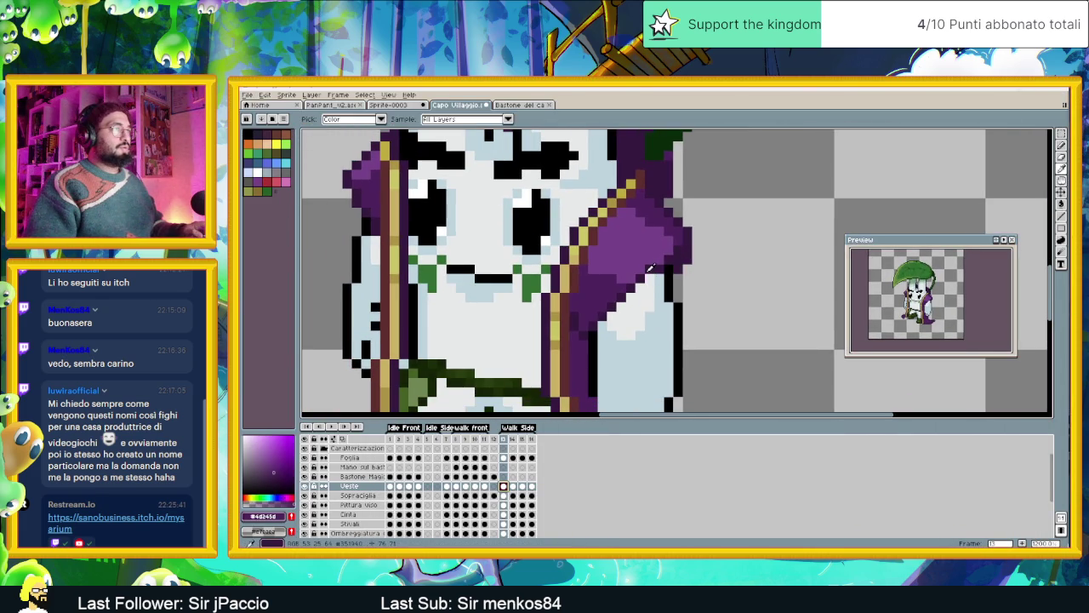
Extend the robe's right shoulder edge on frame 13 with lighter and dark purple pixels.
{"action": "left_click", "coordinate": [647, 269], "text": "alt"}
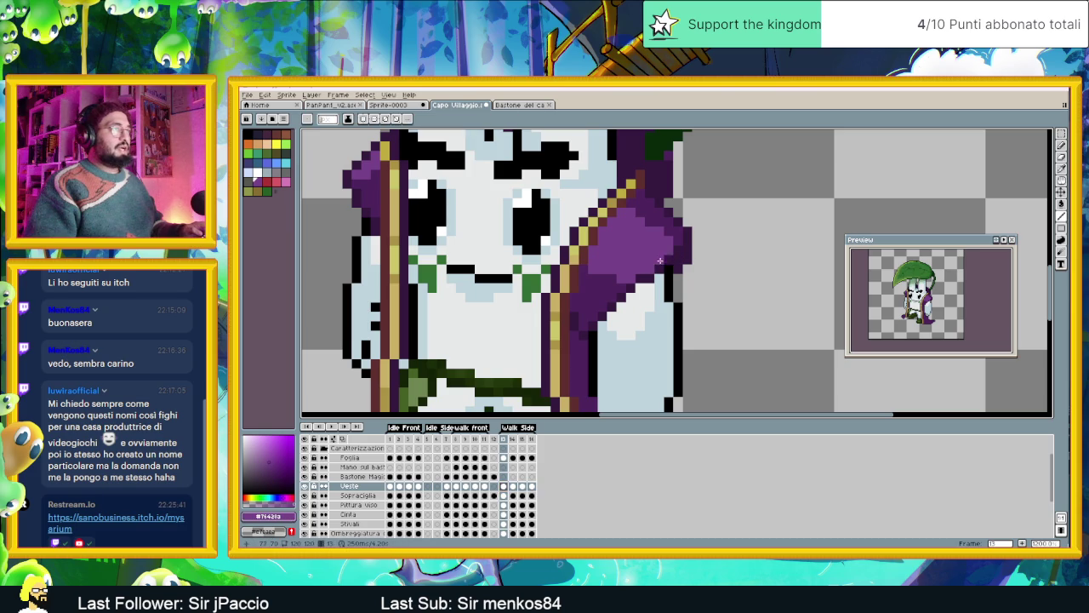
{"action": "left_click", "coordinate": [661, 269], "text": "alt"}
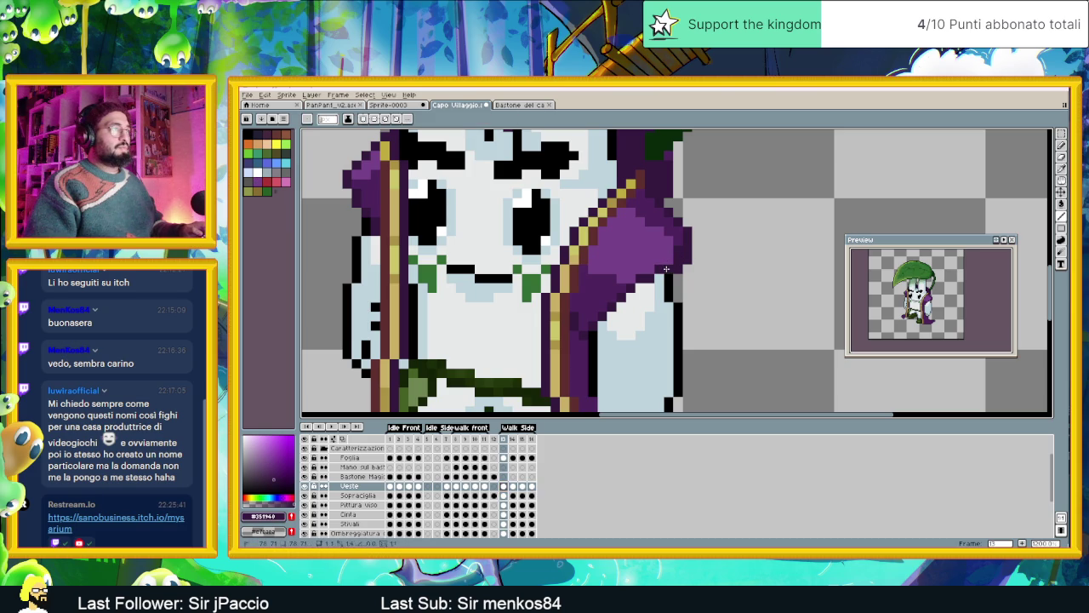
{"action": "left_click", "coordinate": [673, 257], "text": "alt"}
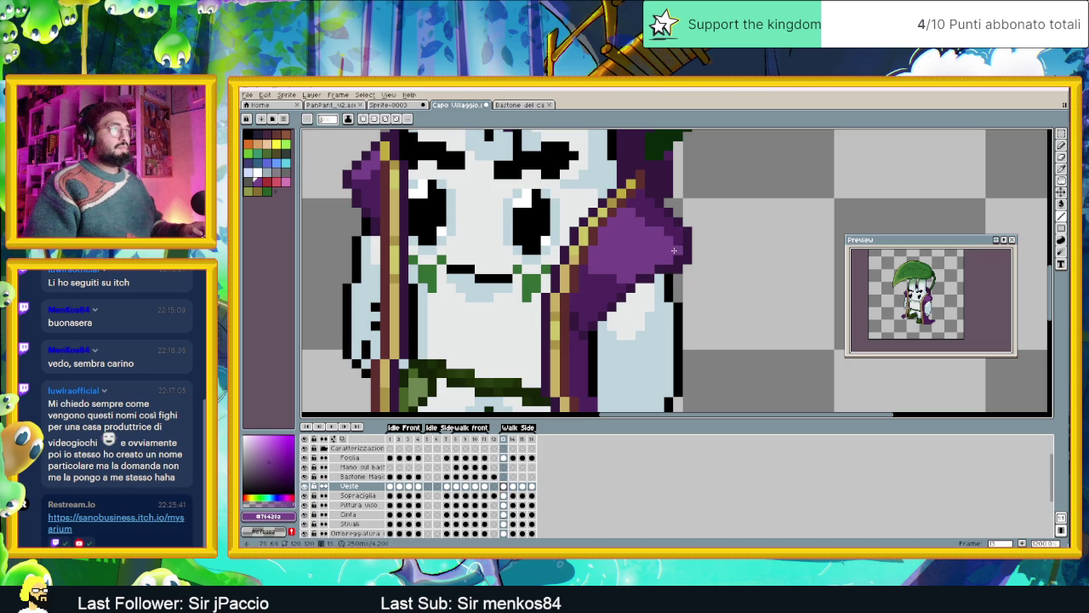
{"action": "left_click", "coordinate": [693, 243], "text": "alt"}
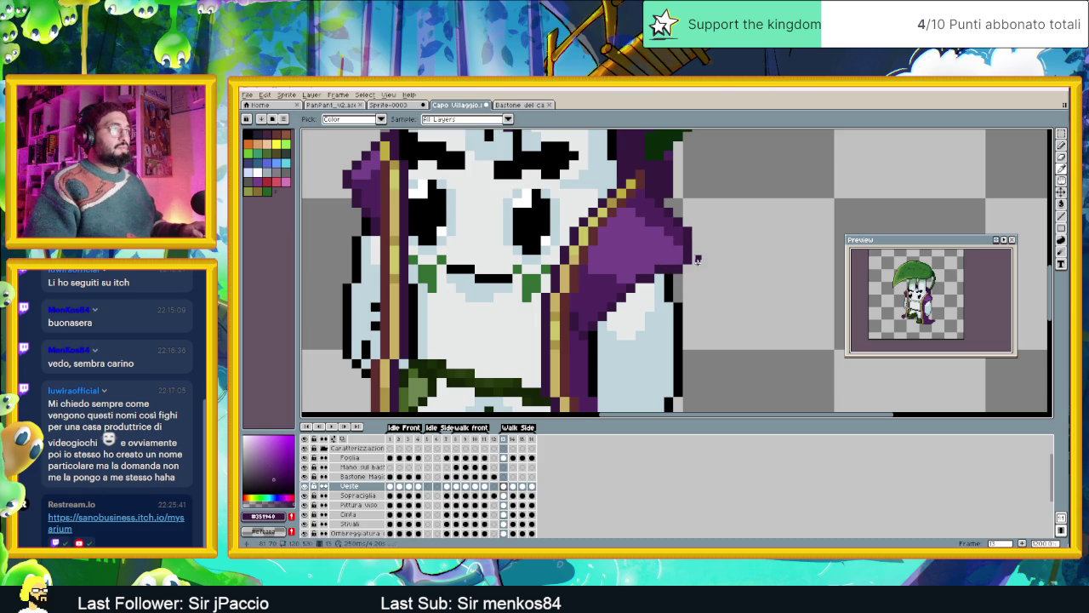
{"action": "left_click", "coordinate": [691, 262]}
{"action": "left_click", "coordinate": [688, 251], "text": "alt"}
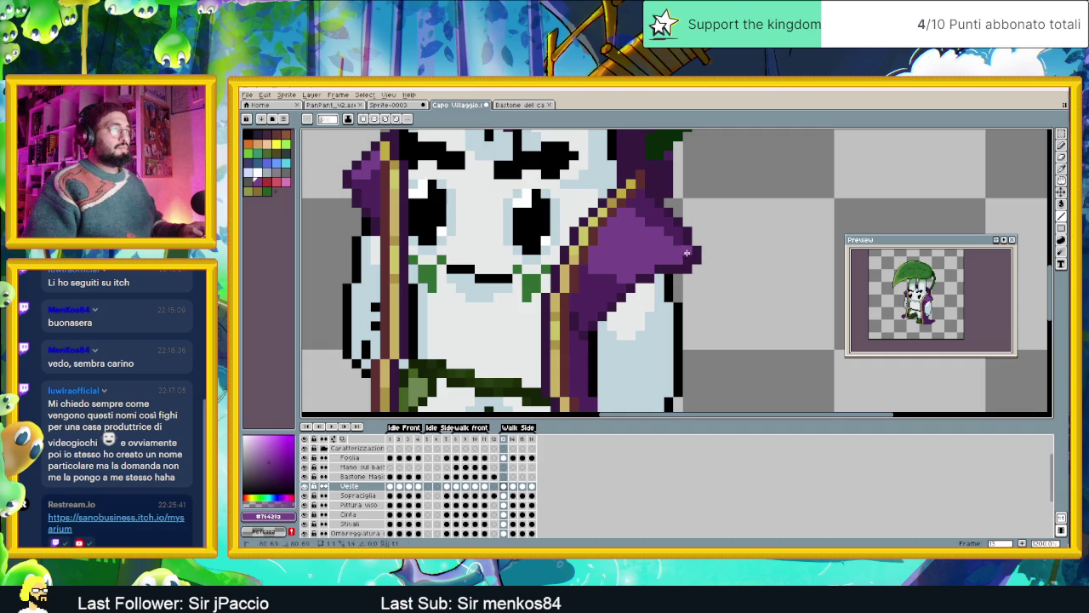
Add a darker purple pixel lower on the robe, then move to frame 14.
{"action": "left_click", "coordinate": [680, 247], "text": "alt"}
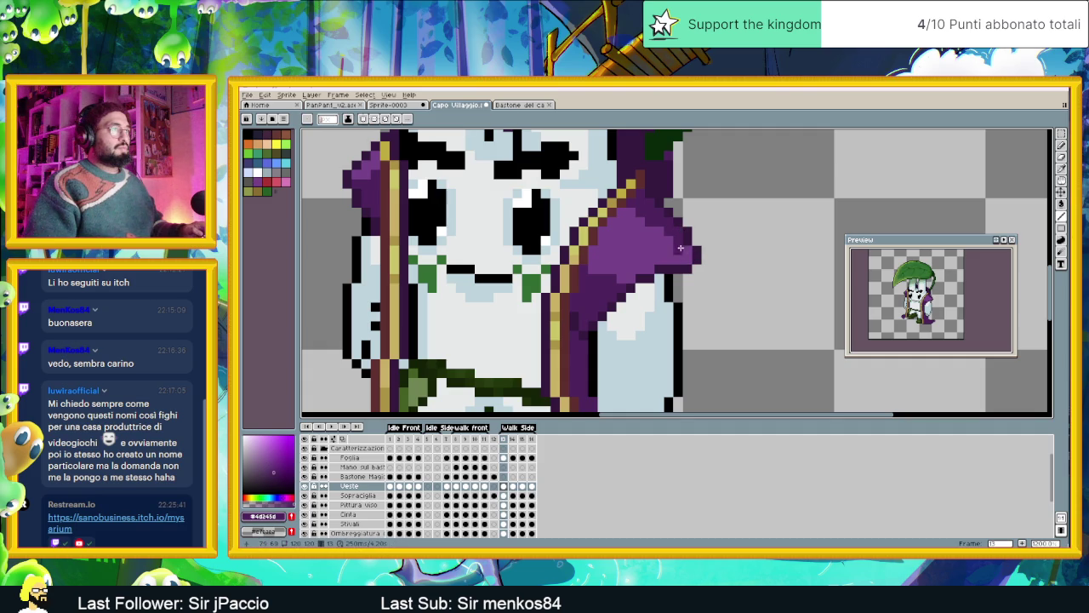
{"action": "scroll", "coordinate": [638, 305], "scroll_direction": "down", "scroll_amount": 2}
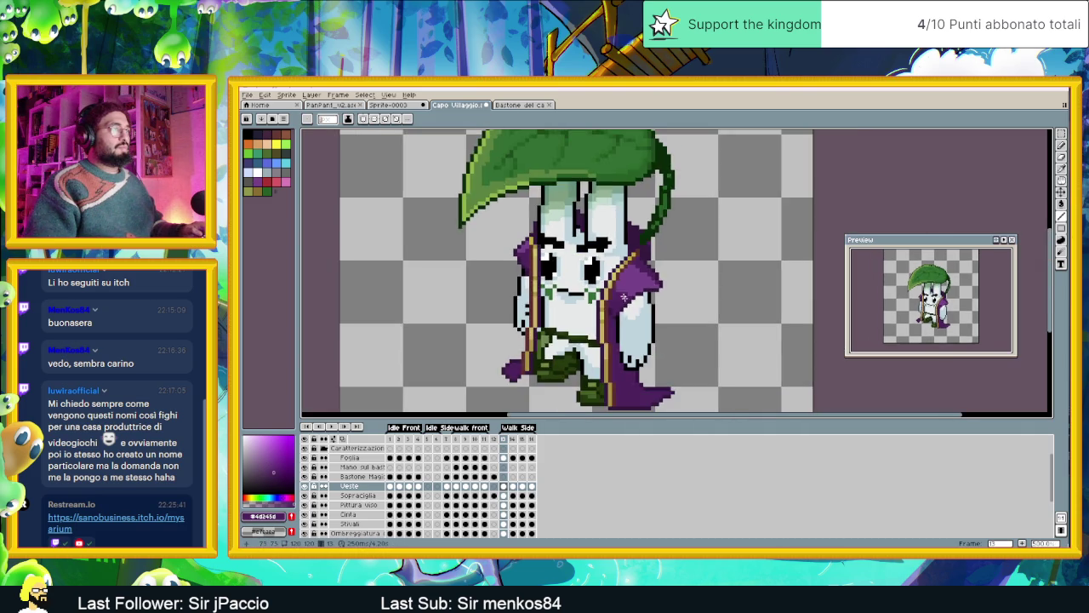
{"action": "scroll", "coordinate": [611, 295], "scroll_direction": "up", "scroll_amount": 3}
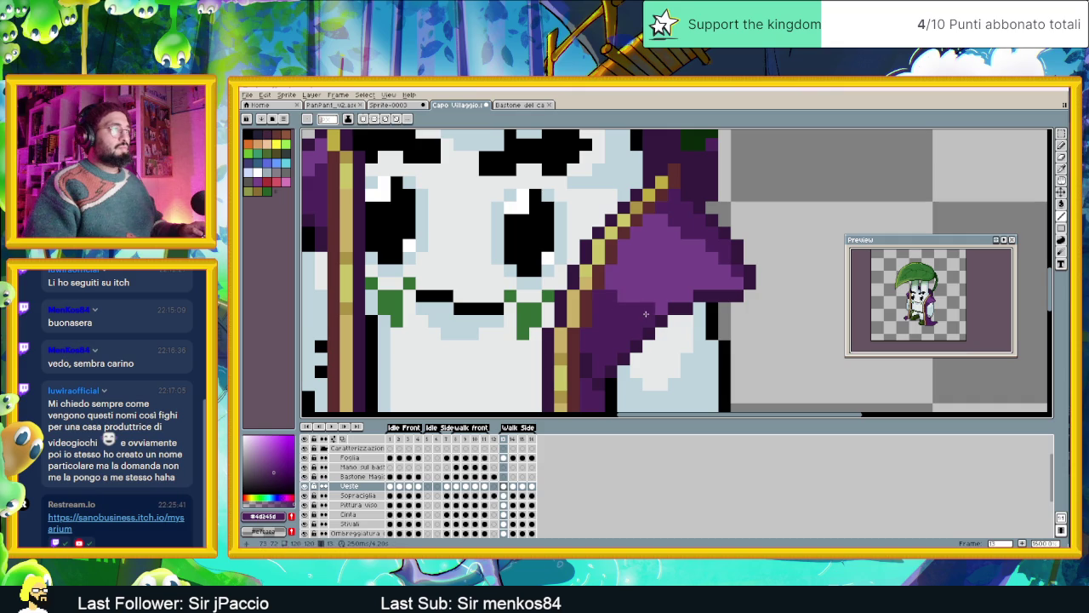
{"action": "left_click", "coordinate": [647, 359]}
{"action": "scroll", "coordinate": [646, 358], "scroll_direction": "down", "scroll_amount": 3}
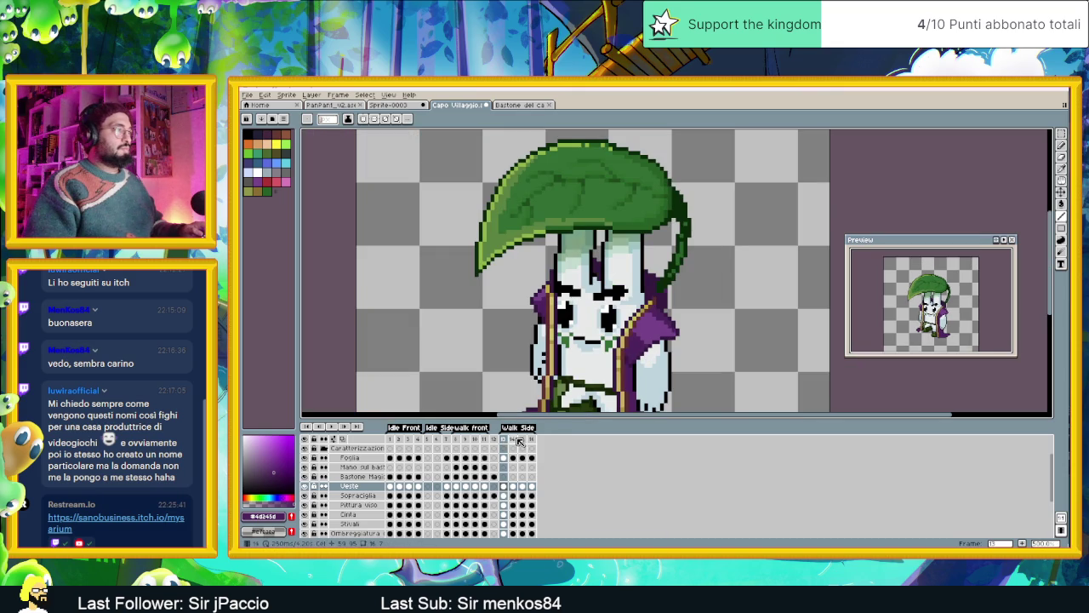
{"action": "left_click", "coordinate": [515, 440]}
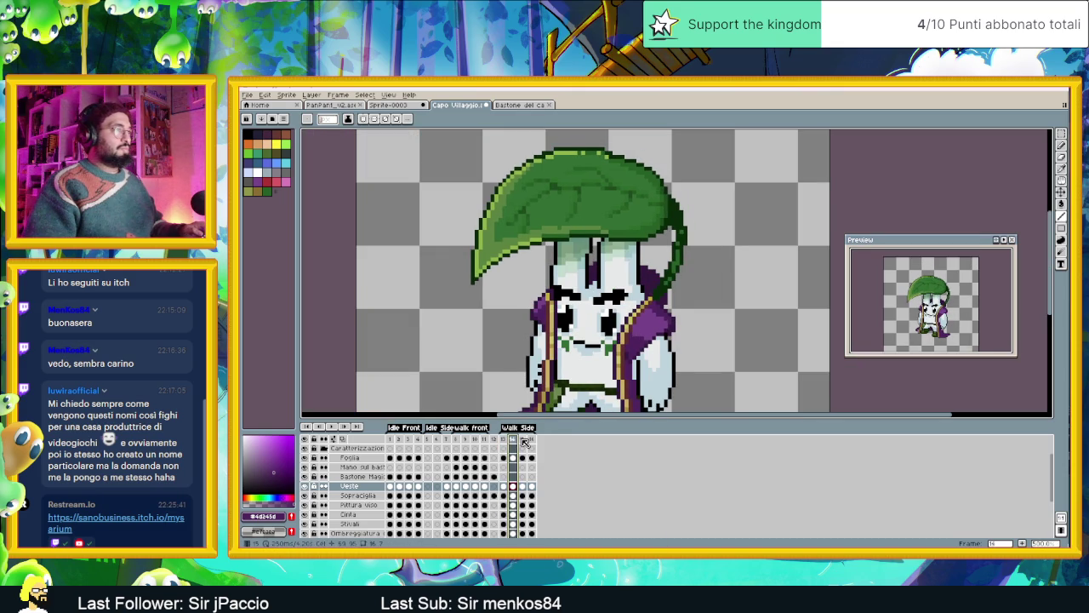
On frame 15, darken the lighter purple patch of the robe.
{"action": "left_click", "coordinate": [523, 440]}
{"action": "left_click_drag", "start_coordinate": [597, 369], "coordinate": [637, 295]}
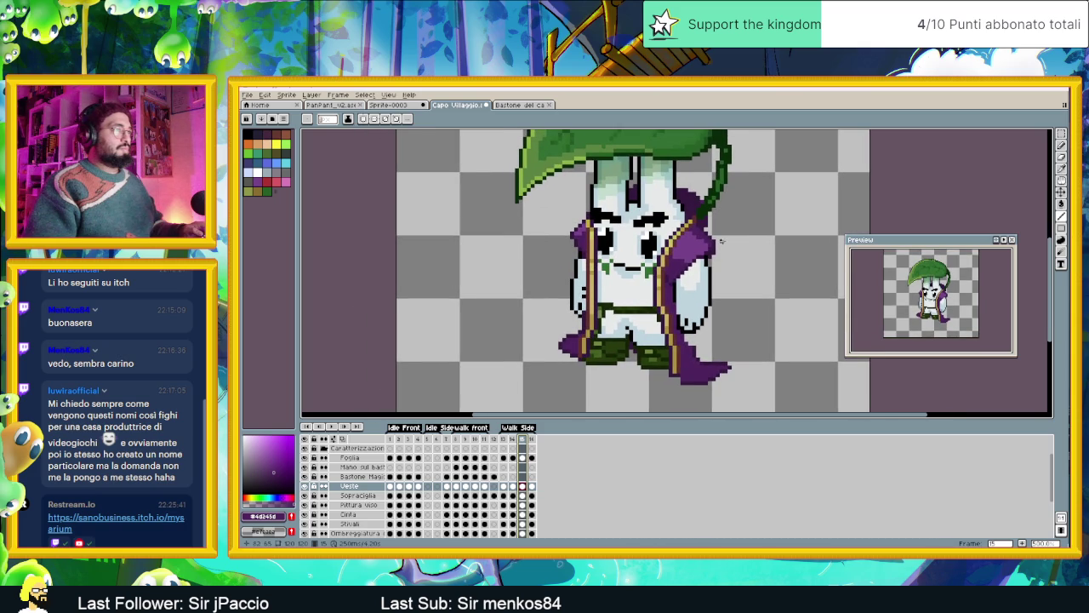
{"action": "scroll", "coordinate": [714, 240], "scroll_direction": "up", "scroll_amount": 1}
{"action": "scroll", "coordinate": [711, 243], "scroll_direction": "up", "scroll_amount": 1}
{"action": "scroll", "coordinate": [693, 256], "scroll_direction": "up", "scroll_amount": 1}
{"action": "left_click", "coordinate": [691, 249], "text": "alt"}
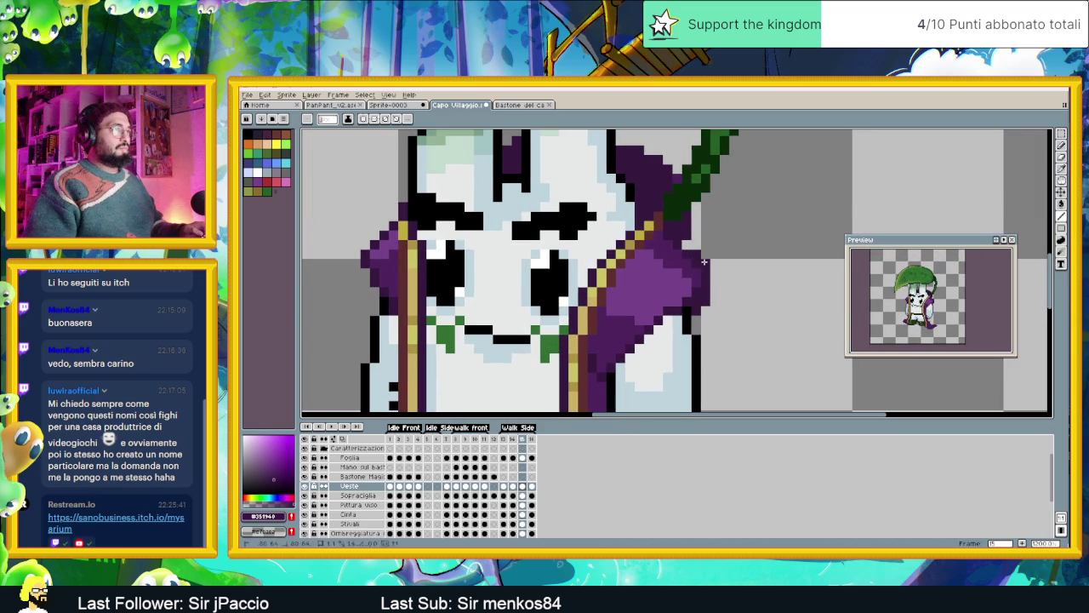
{"action": "left_click", "coordinate": [687, 260], "text": "alt"}
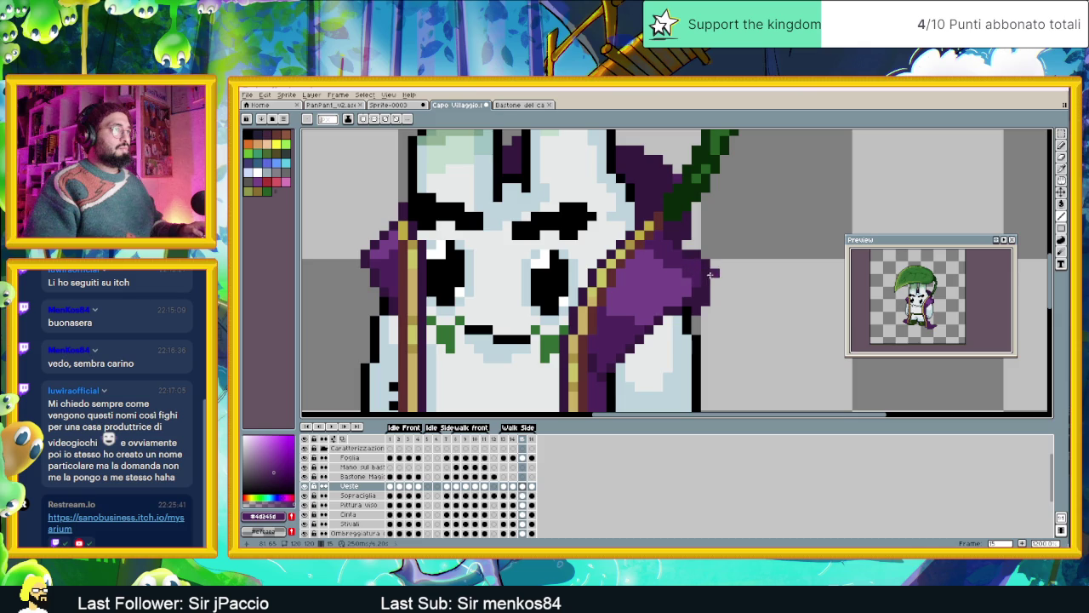
{"action": "left_click", "coordinate": [659, 269], "text": "alt"}
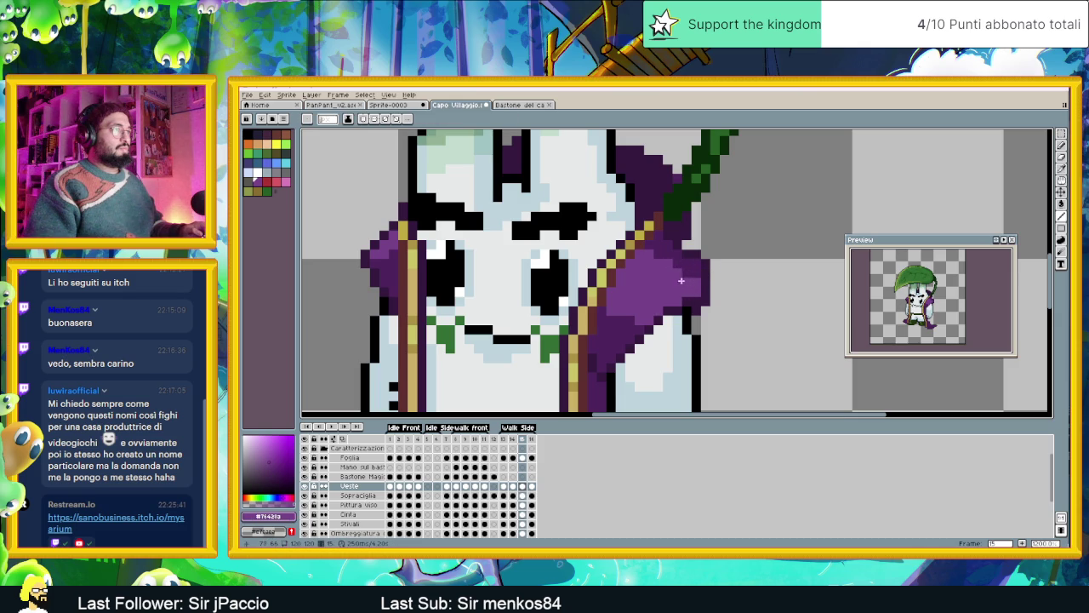
{"action": "left_click", "coordinate": [630, 329], "text": "alt"}
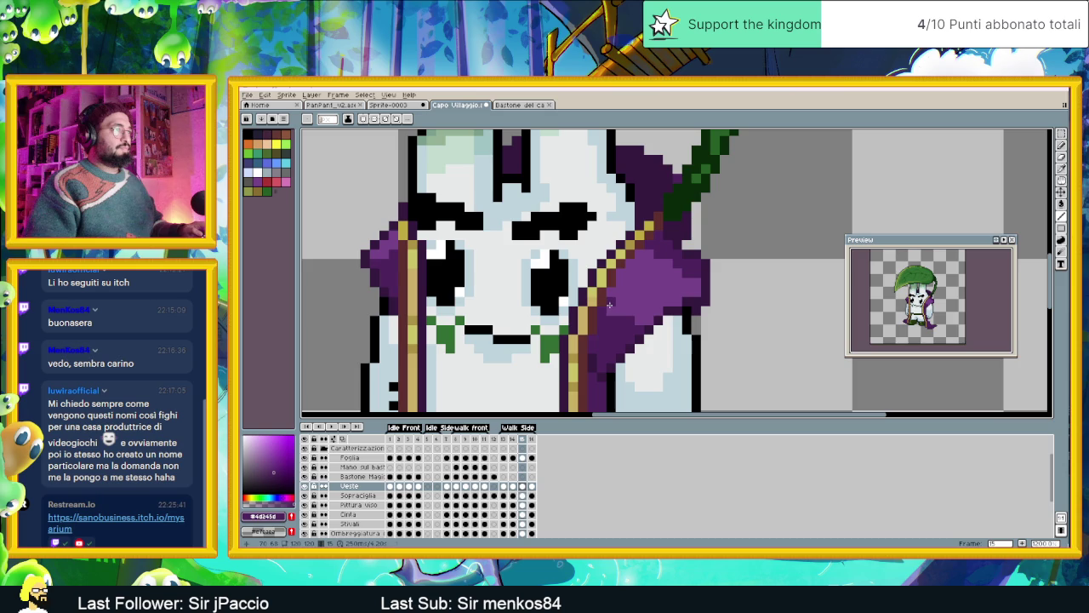
{"action": "left_click_drag", "start_coordinate": [622, 304], "coordinate": [628, 317]}
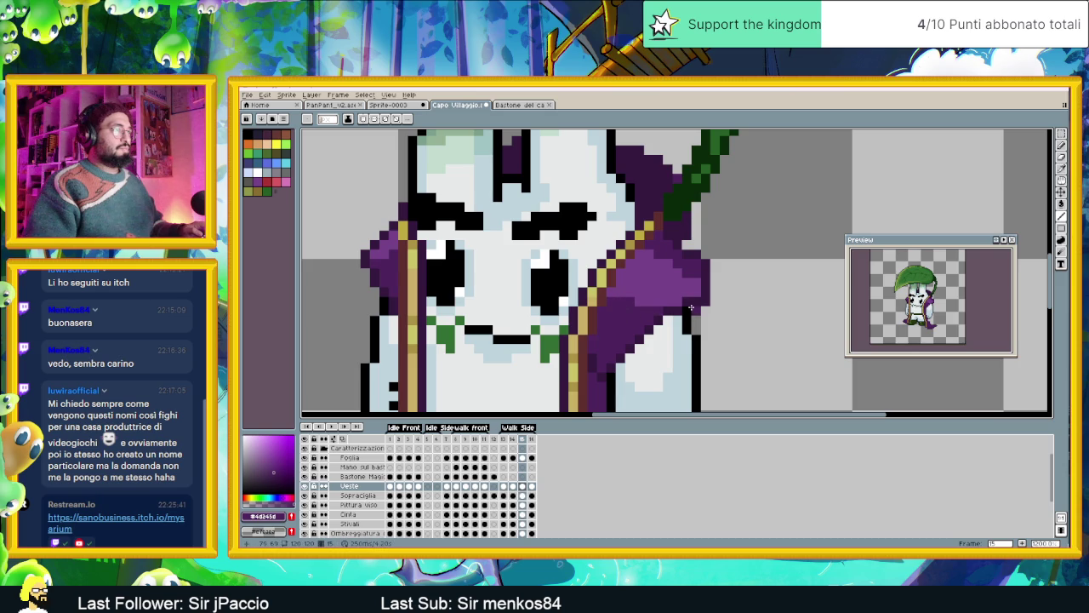
Sample the darkest and mid robe purples on frame 15.
{"action": "scroll", "coordinate": [692, 315], "scroll_direction": "down", "scroll_amount": 2}
{"action": "scroll", "coordinate": [692, 322], "scroll_direction": "down", "scroll_amount": 1}
{"action": "scroll", "coordinate": [692, 322], "scroll_direction": "up", "scroll_amount": 3}
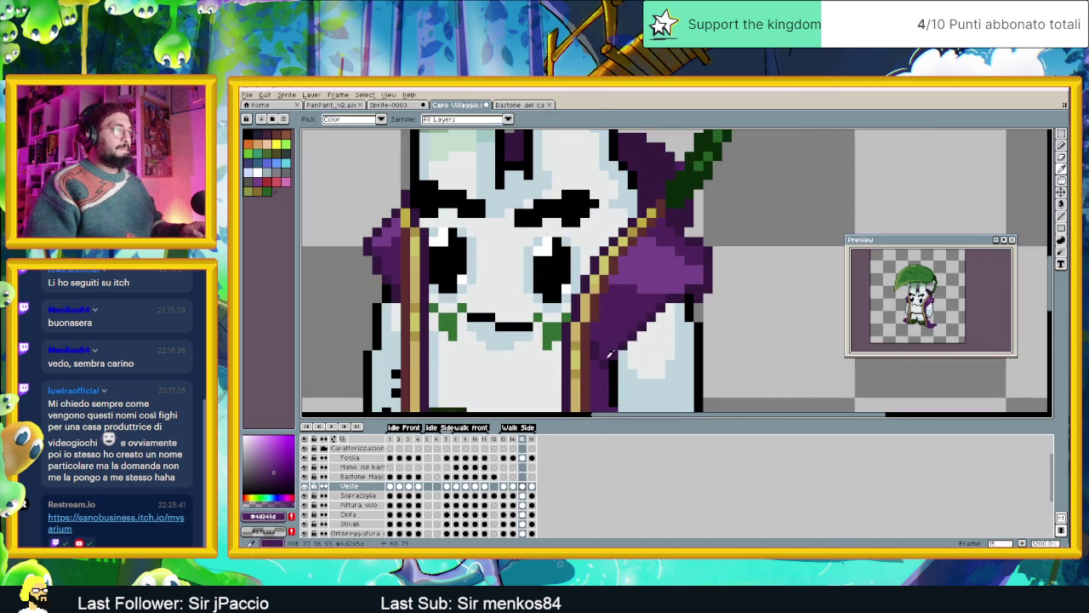
{"action": "left_click", "coordinate": [626, 349], "text": "alt"}
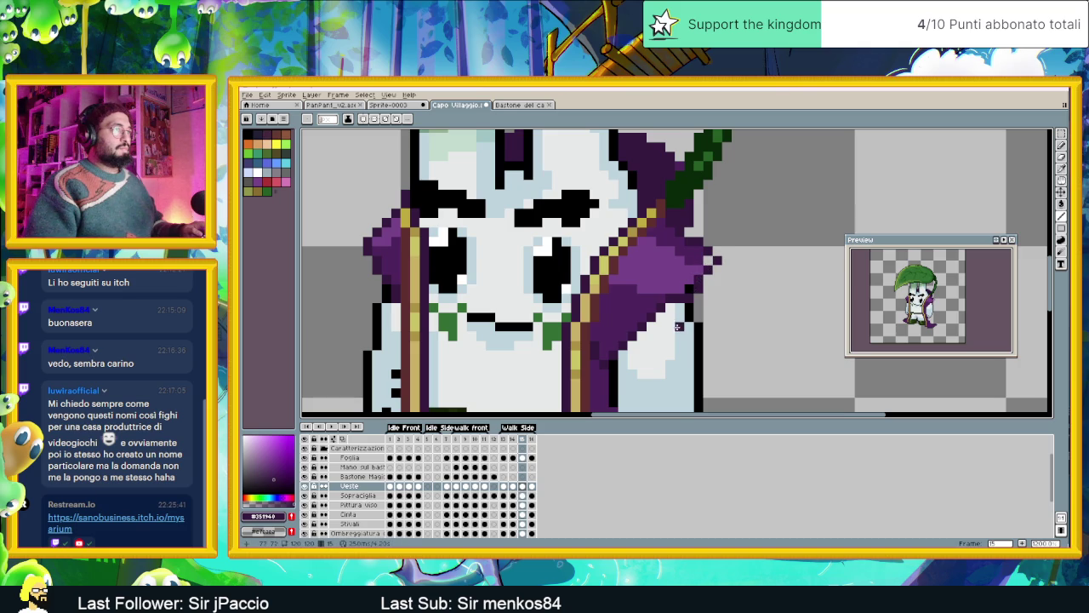
{"action": "left_click", "coordinate": [699, 255], "text": "alt"}
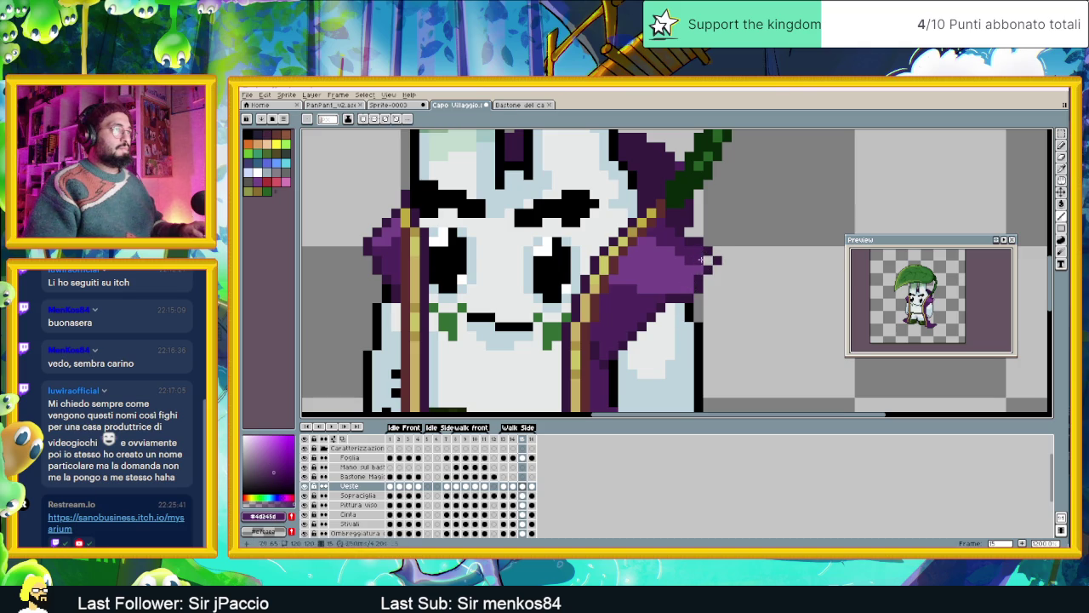
{"action": "left_click", "coordinate": [708, 273], "text": "alt"}
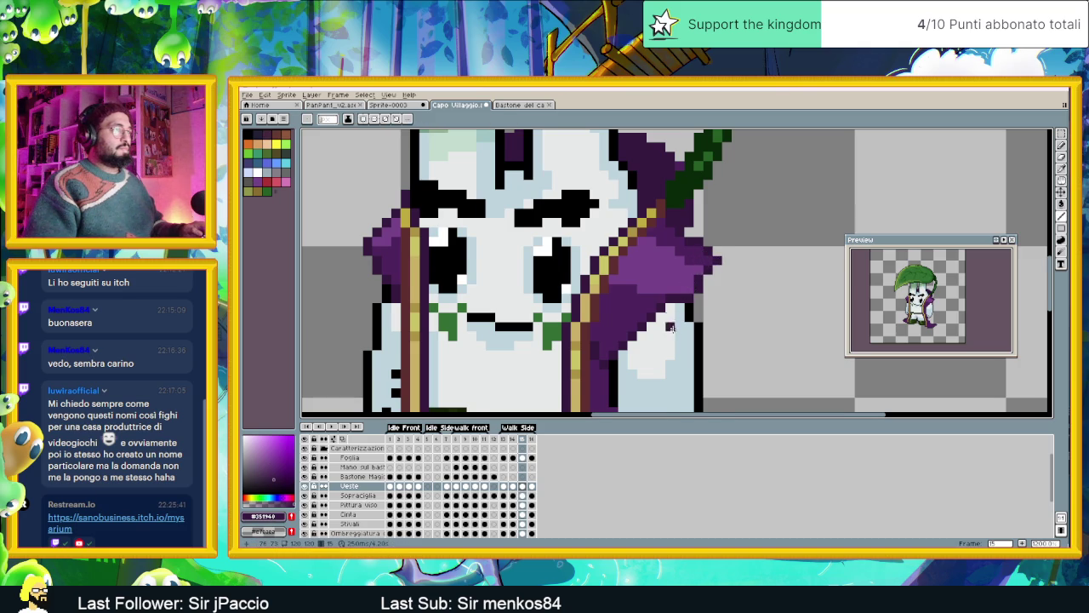
Re-sample the dark and lighter robe purples and frame the whole character.
{"action": "scroll", "coordinate": [671, 317], "scroll_direction": "down", "scroll_amount": 2}
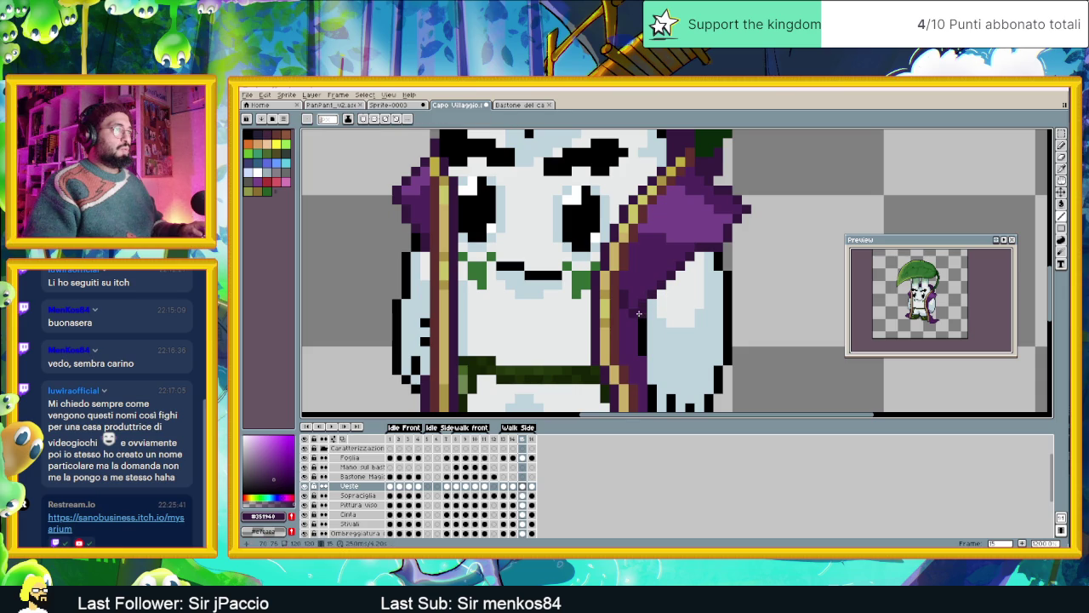
{"action": "scroll", "coordinate": [647, 304], "scroll_direction": "down", "scroll_amount": 2}
{"action": "scroll", "coordinate": [651, 297], "scroll_direction": "up", "scroll_amount": 1}
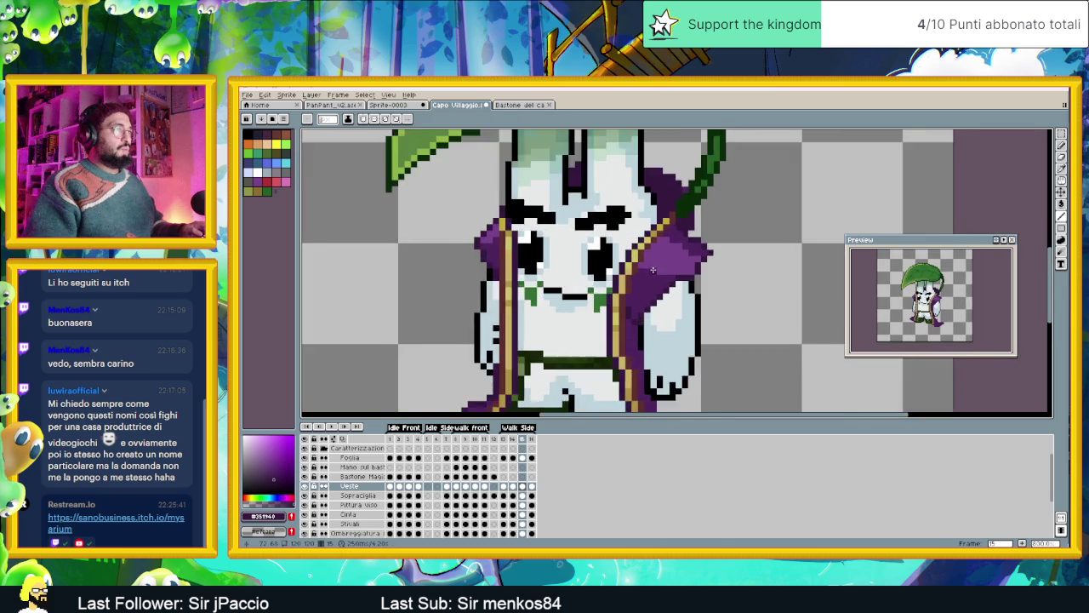
{"action": "scroll", "coordinate": [655, 268], "scroll_direction": "up", "scroll_amount": 1}
{"action": "left_click", "coordinate": [651, 271], "text": "alt"}
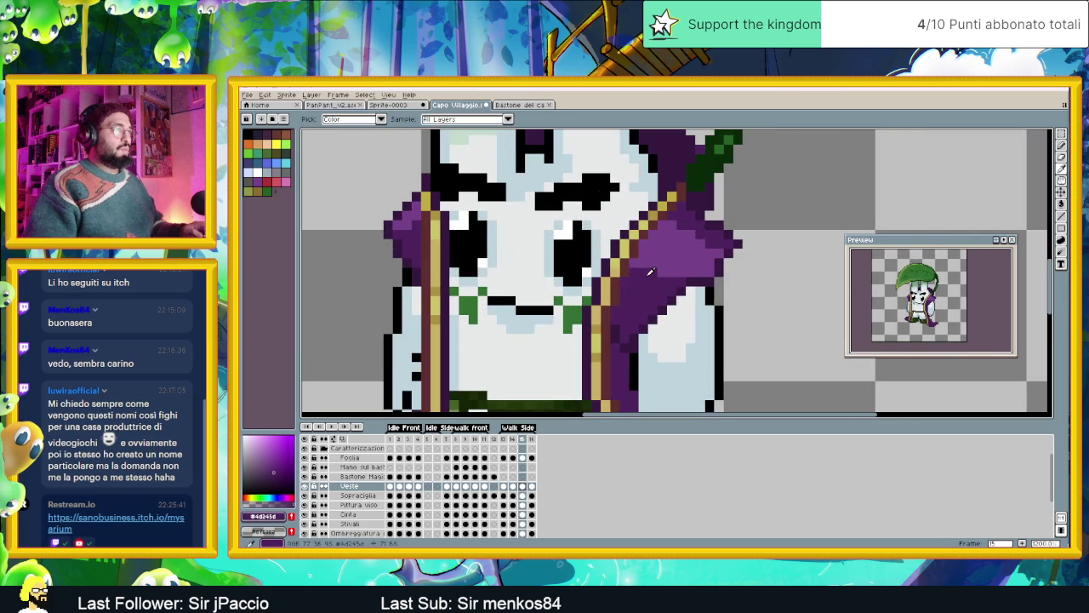
{"action": "left_click", "coordinate": [708, 245], "text": "alt"}
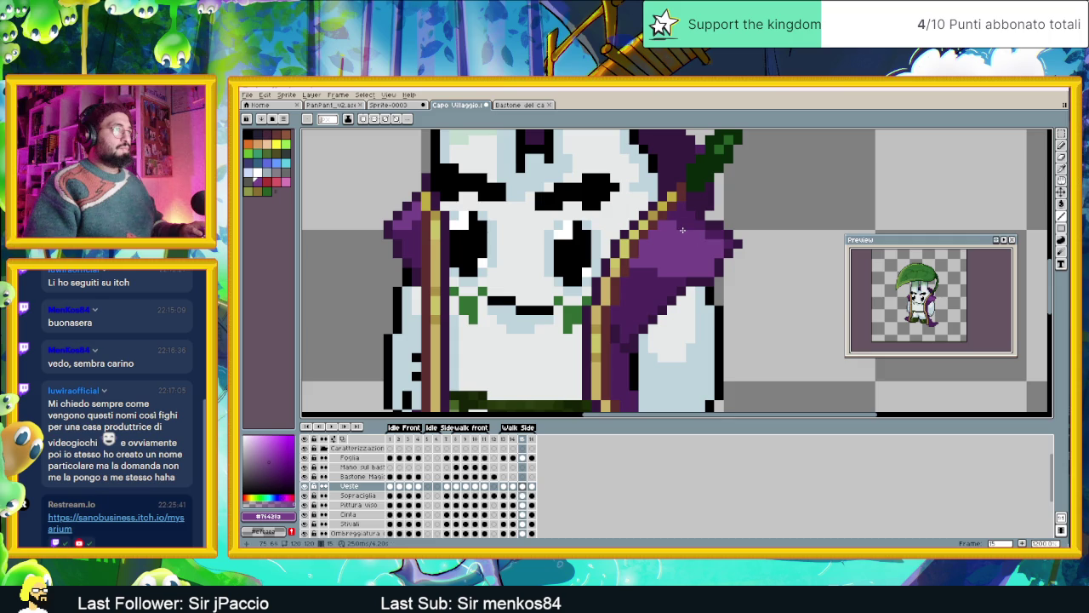
{"action": "left_click", "coordinate": [645, 274], "text": "alt"}
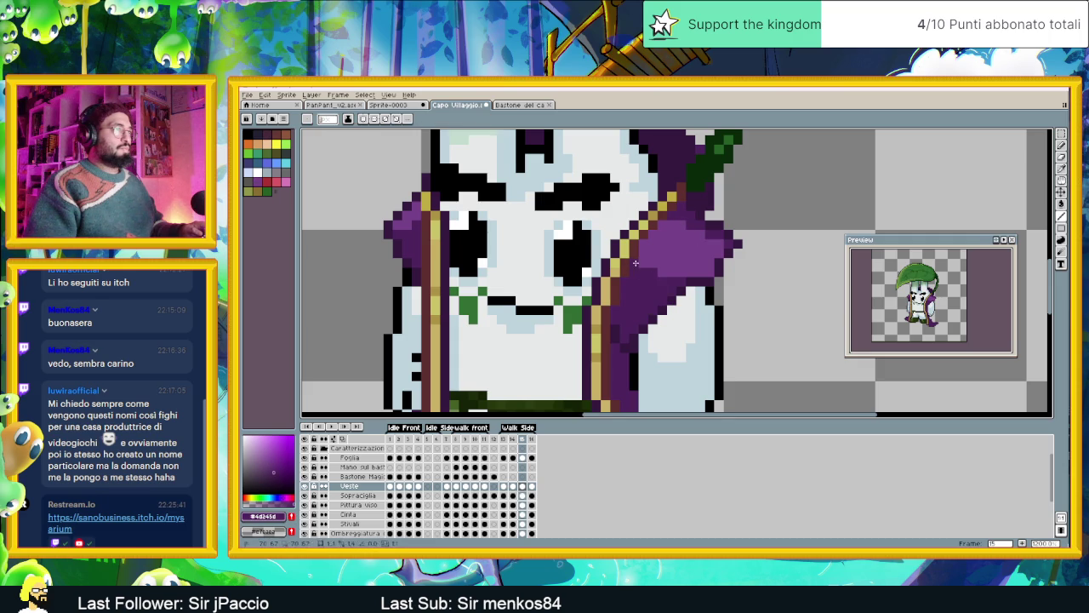
{"action": "scroll", "coordinate": [650, 247], "scroll_direction": "down", "scroll_amount": 1}
{"action": "scroll", "coordinate": [650, 241], "scroll_direction": "down", "scroll_amount": 1}
{"action": "left_click_drag", "start_coordinate": [650, 241], "coordinate": [638, 207]}
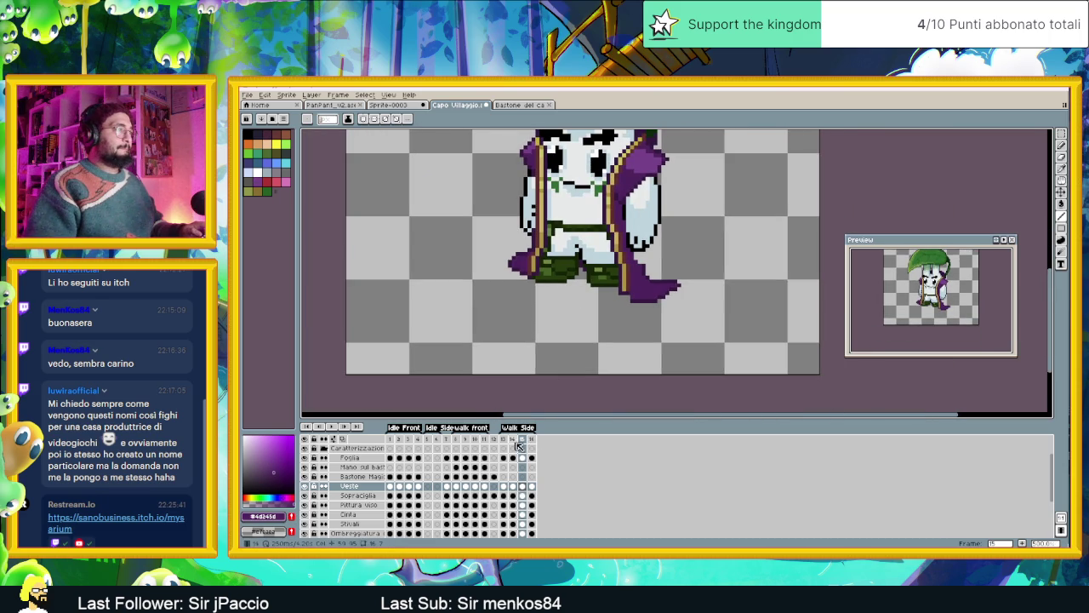
Compare frame 15 against frame 14's pose and pick the darker purple #351940.
{"action": "left_click", "coordinate": [514, 440]}
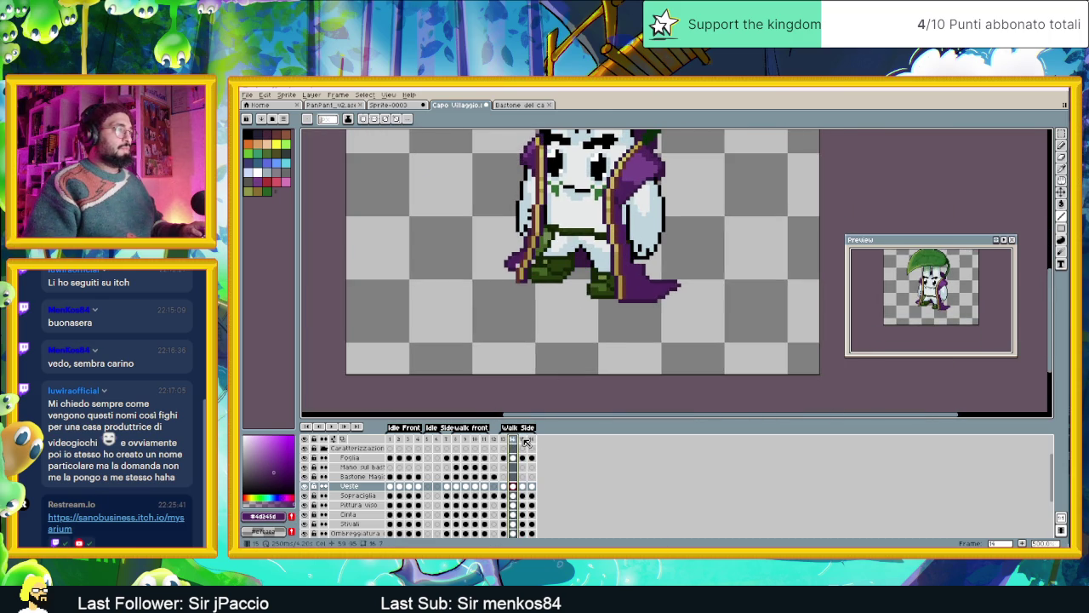
{"action": "left_click", "coordinate": [523, 440]}
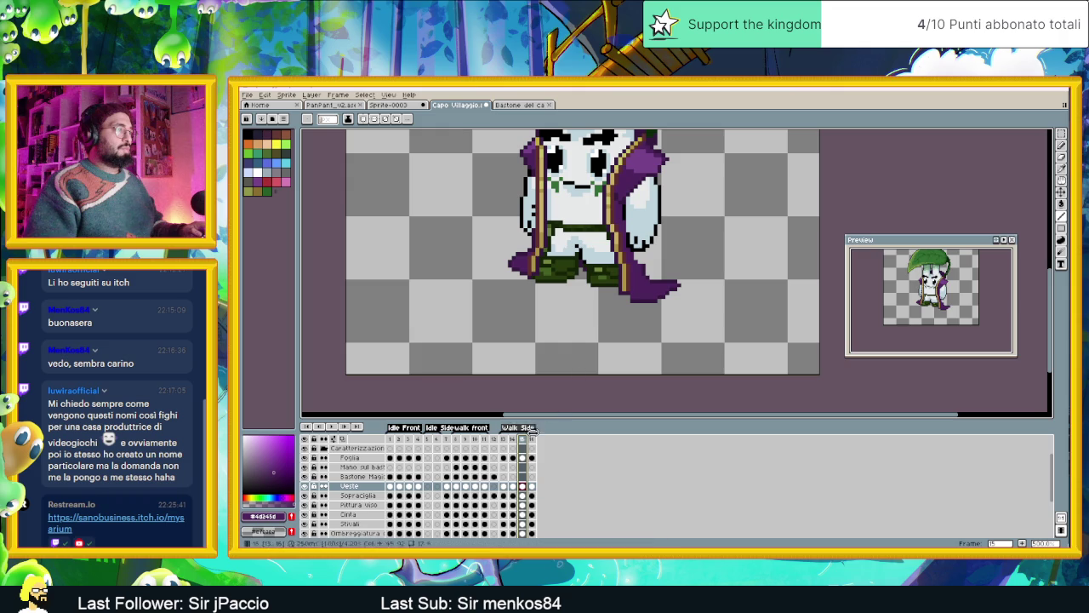
{"action": "left_click", "coordinate": [514, 440]}
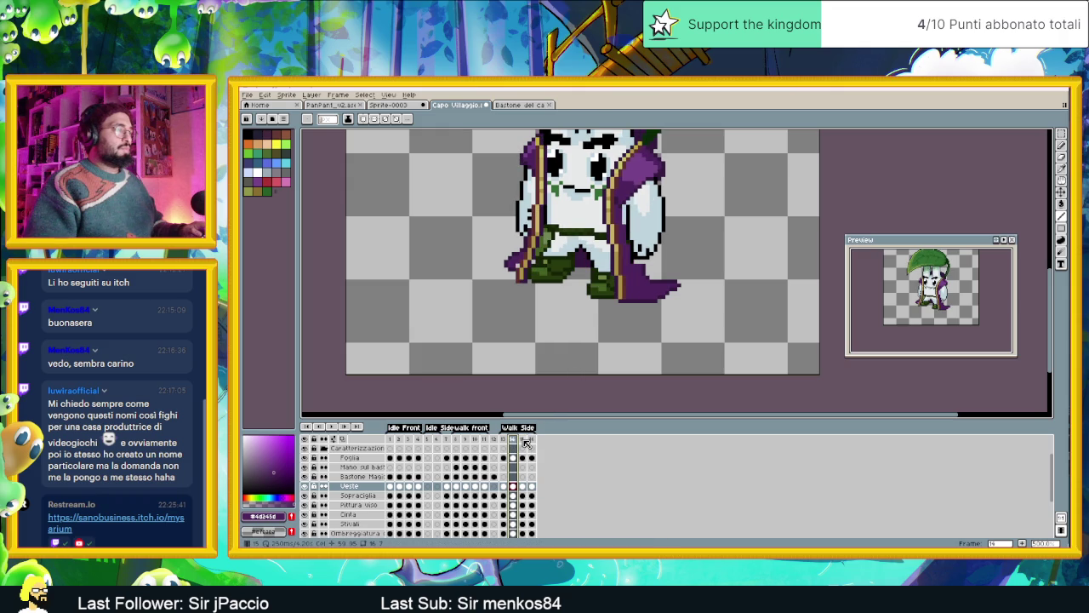
{"action": "left_click", "coordinate": [523, 439]}
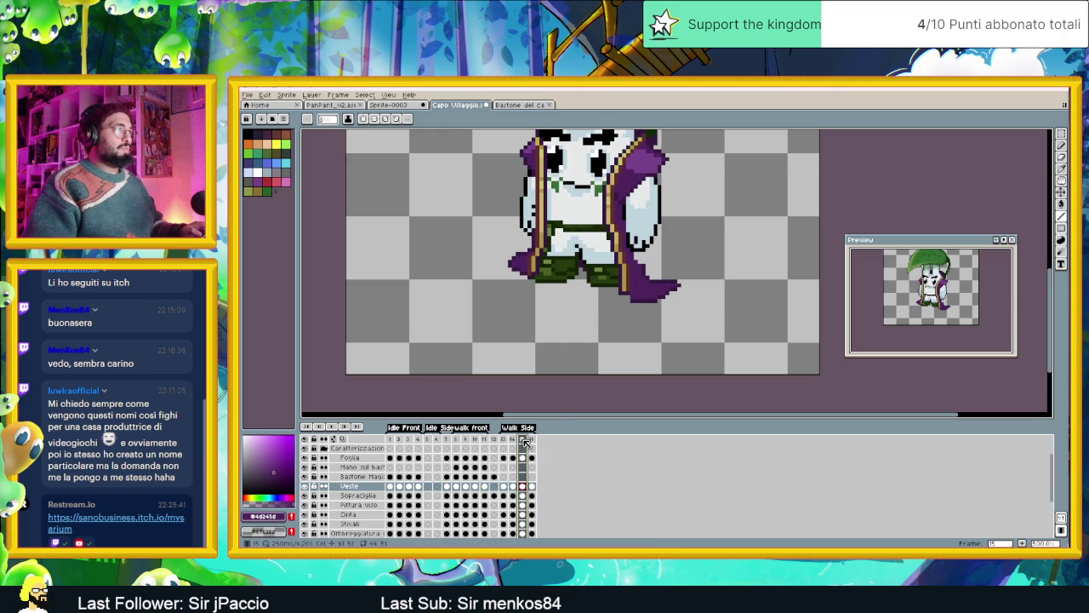
{"action": "scroll", "coordinate": [679, 167], "scroll_direction": "up", "scroll_amount": 1}
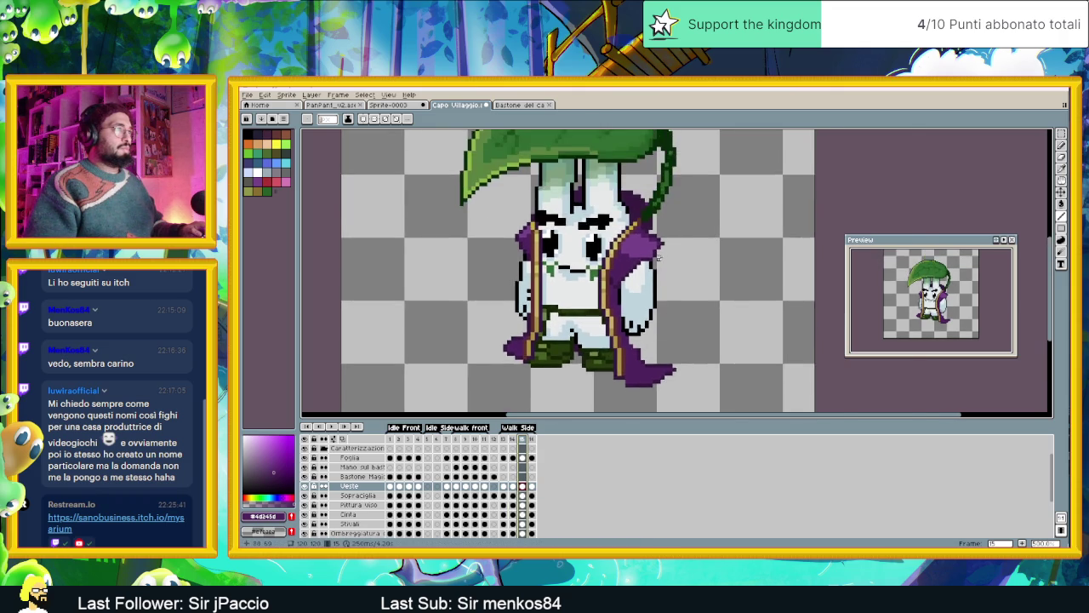
{"action": "scroll", "coordinate": [648, 254], "scroll_direction": "up", "scroll_amount": 2}
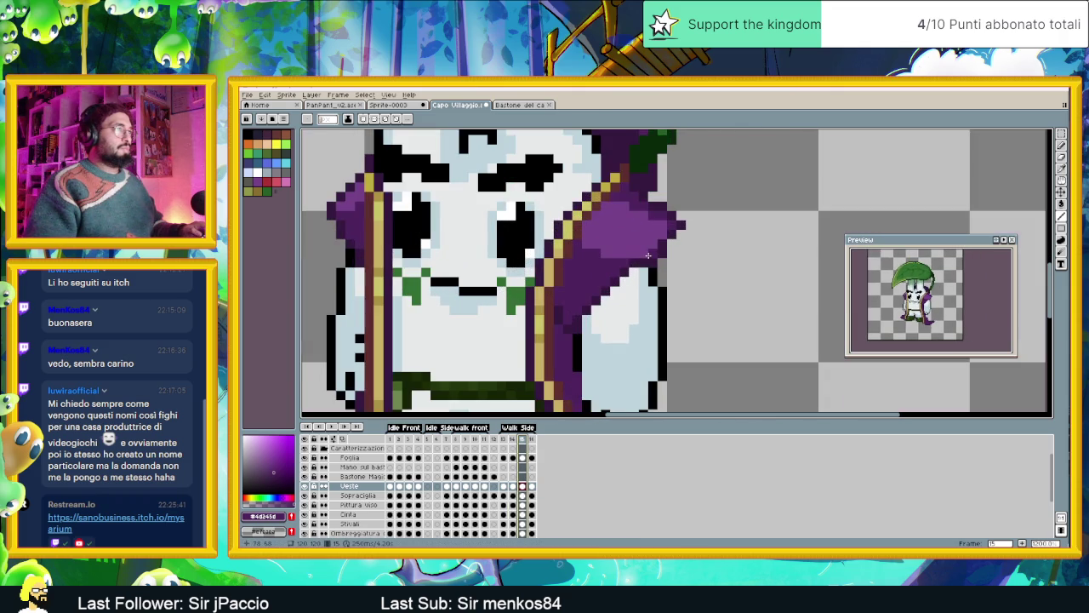
{"action": "left_click", "coordinate": [596, 301], "text": "alt"}
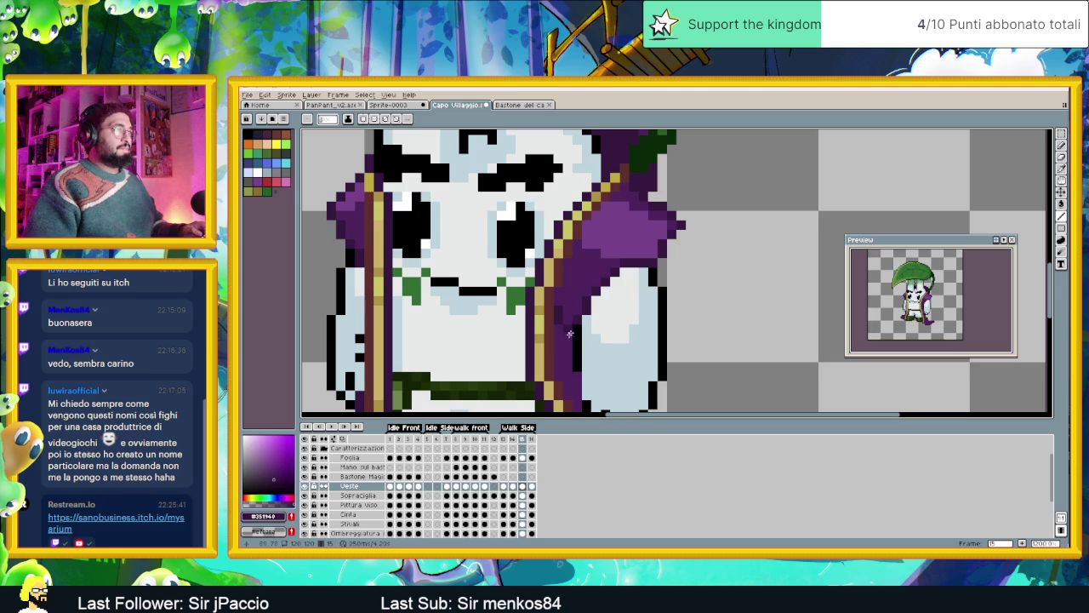
{"action": "scroll", "coordinate": [614, 347], "scroll_direction": "down", "scroll_amount": 1}
Compare frames 14 and 15, then paint a purple stroke on the robe's right shoulder.
{"action": "scroll", "coordinate": [614, 346], "scroll_direction": "down", "scroll_amount": 1}
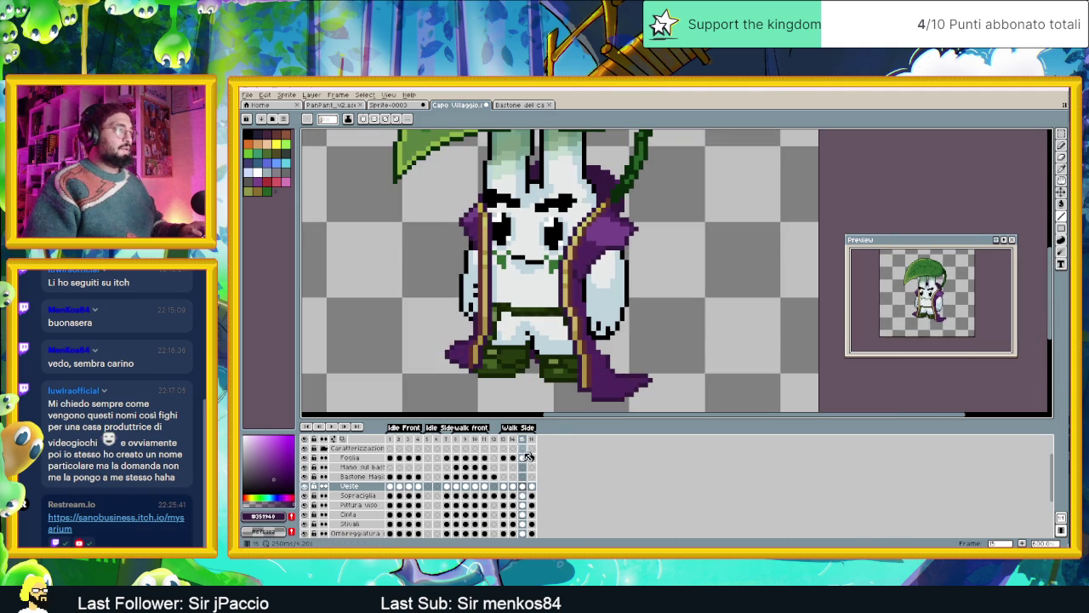
{"action": "left_click", "coordinate": [514, 440]}
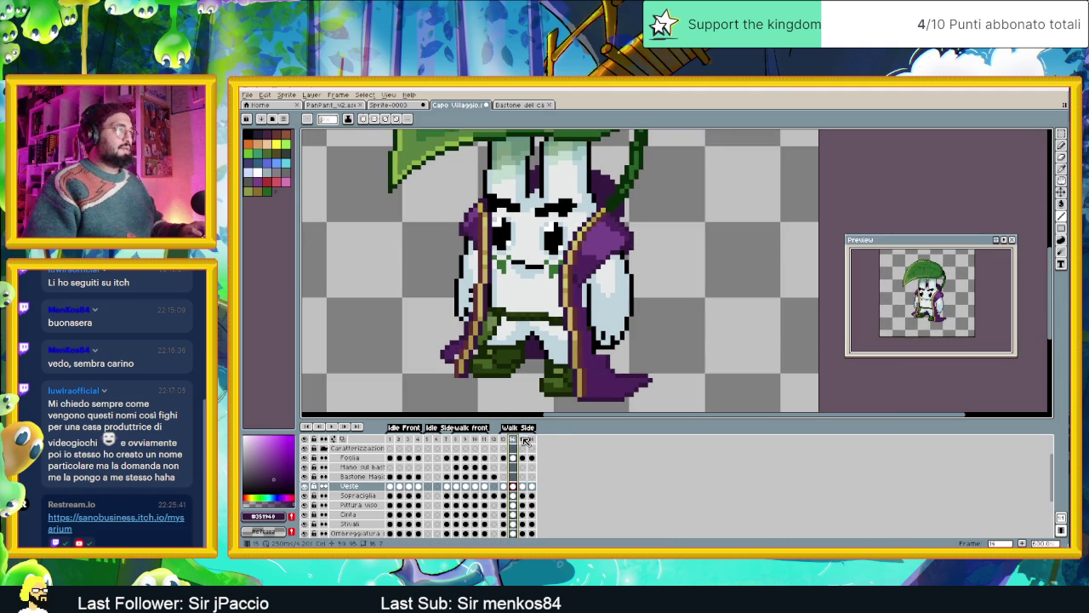
{"action": "left_click", "coordinate": [525, 440]}
{"action": "scroll", "coordinate": [623, 243], "scroll_direction": "up", "scroll_amount": 1}
{"action": "scroll", "coordinate": [624, 244], "scroll_direction": "up", "scroll_amount": 1}
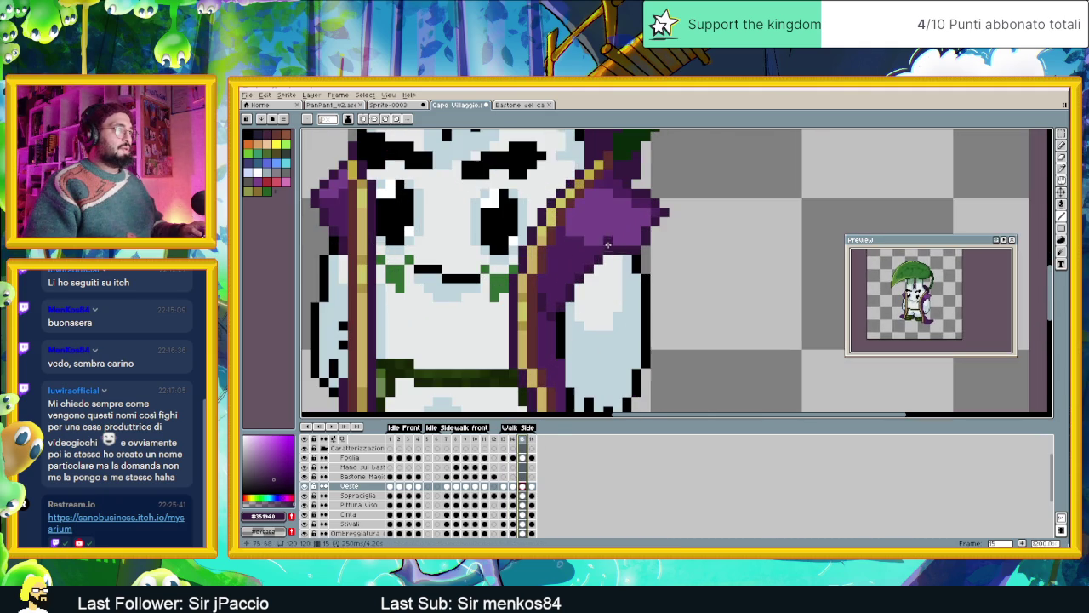
{"action": "key", "text": "Left"}
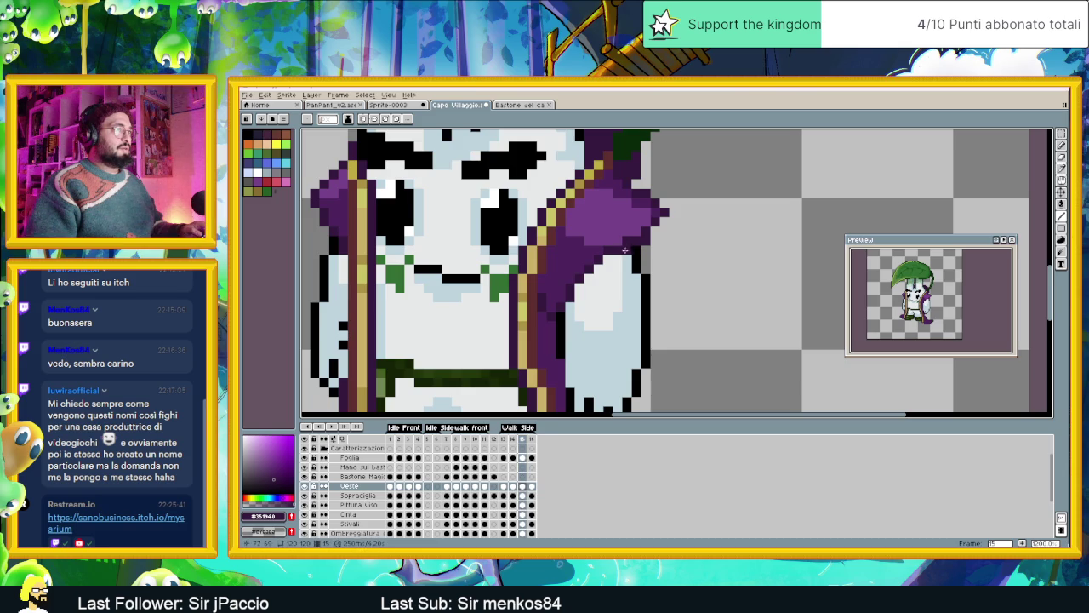
{"action": "left_click_drag", "start_coordinate": [640, 249], "coordinate": [647, 242]}
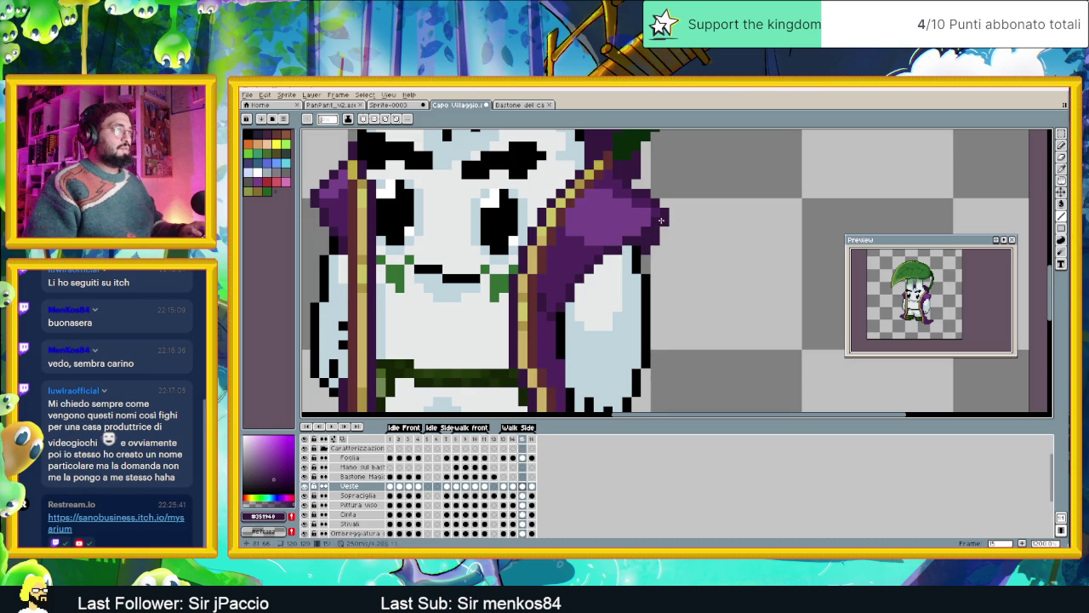
Review the reshaped shoulder across walk frames 13, 14 and 15.
{"action": "scroll", "coordinate": [645, 248], "scroll_direction": "down", "scroll_amount": 2}
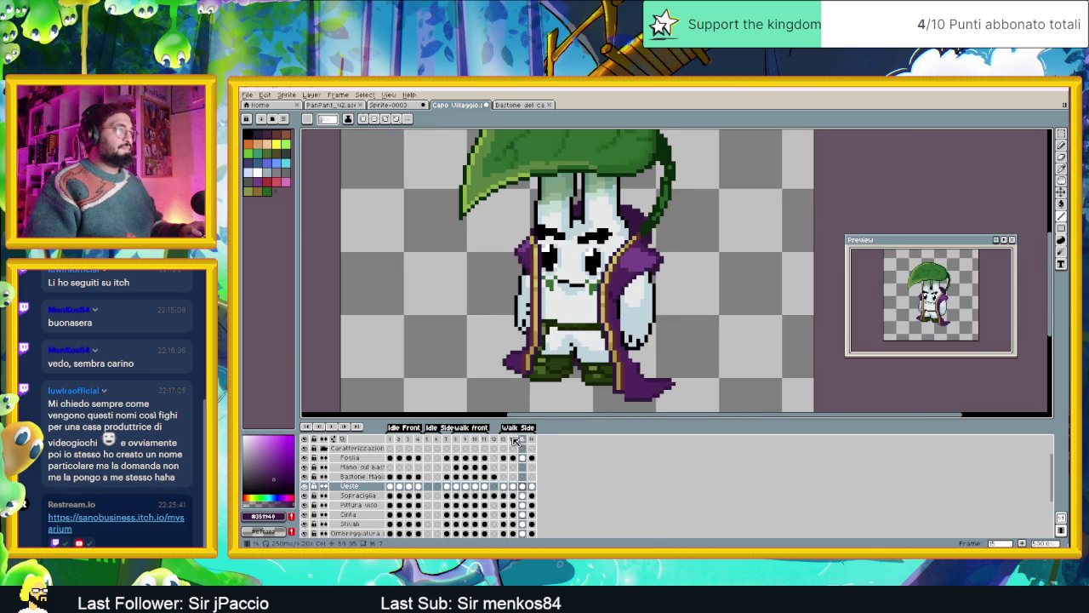
{"action": "left_click", "coordinate": [513, 440]}
{"action": "left_click", "coordinate": [525, 440]}
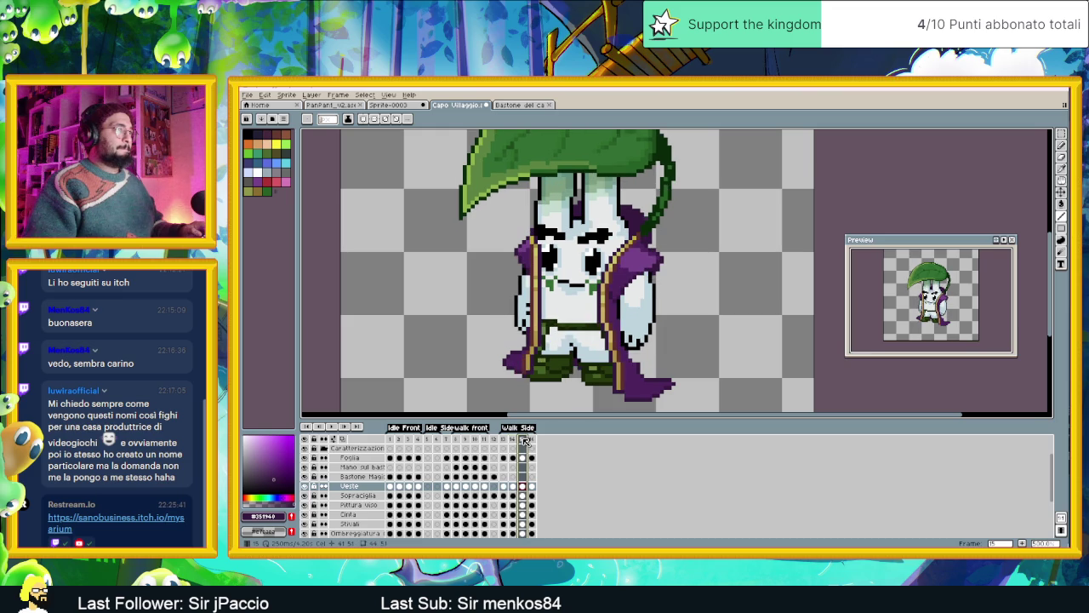
{"action": "scroll", "coordinate": [664, 248], "scroll_direction": "up", "scroll_amount": 1}
{"action": "scroll", "coordinate": [665, 248], "scroll_direction": "up", "scroll_amount": 2}
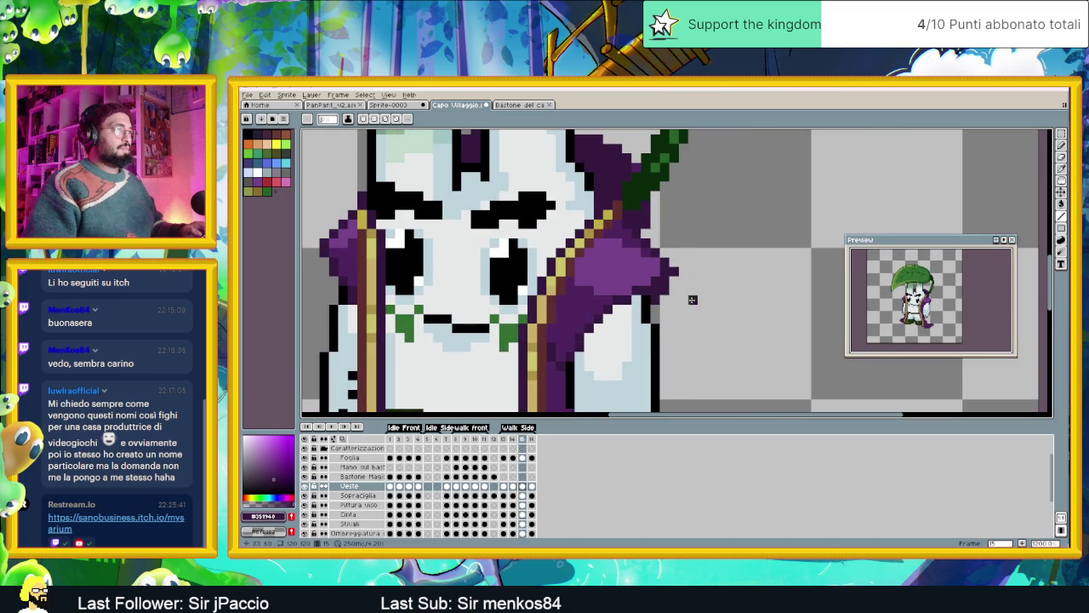
{"action": "scroll", "coordinate": [692, 292], "scroll_direction": "down", "scroll_amount": 3}
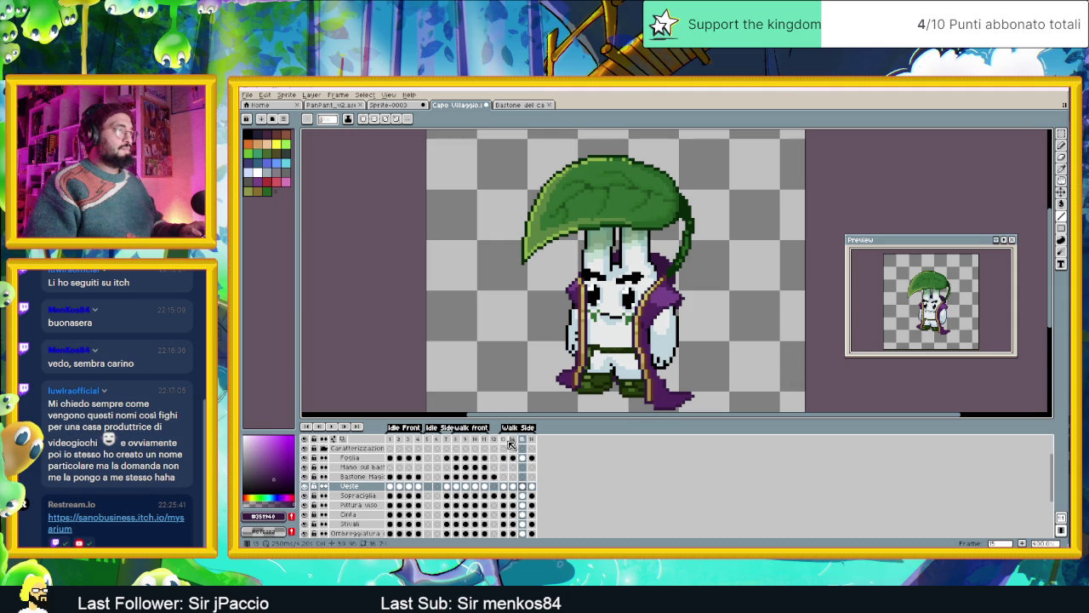
{"action": "left_click", "coordinate": [503, 439]}
{"action": "left_click", "coordinate": [514, 439]}
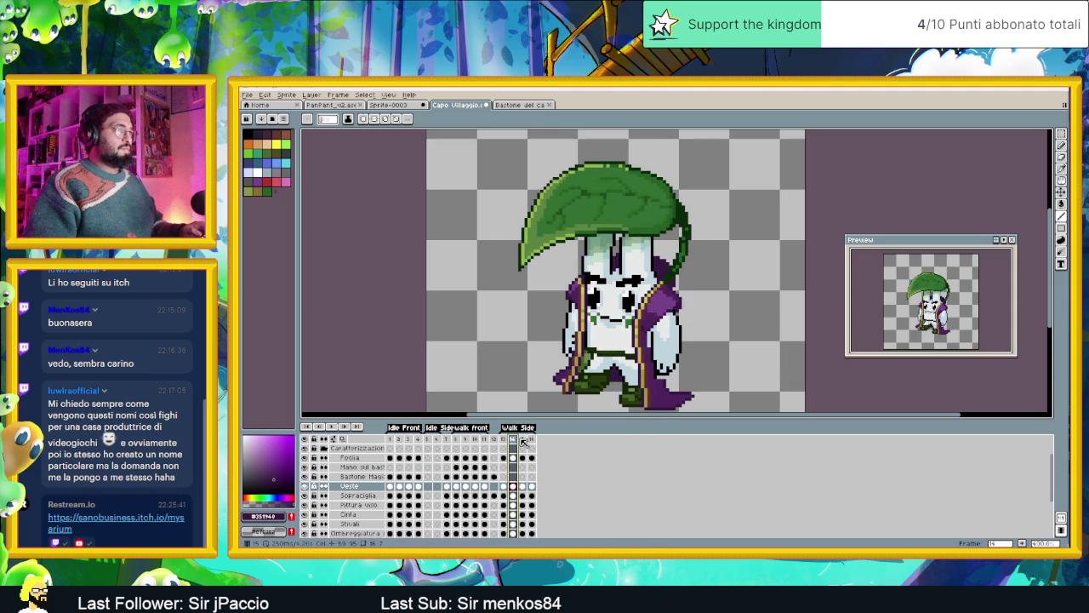
{"action": "left_click", "coordinate": [523, 439]}
Zoom in on frame 15 and pick the robe's mid purple for touch-ups.
{"action": "scroll", "coordinate": [686, 298], "scroll_direction": "up", "scroll_amount": 1}
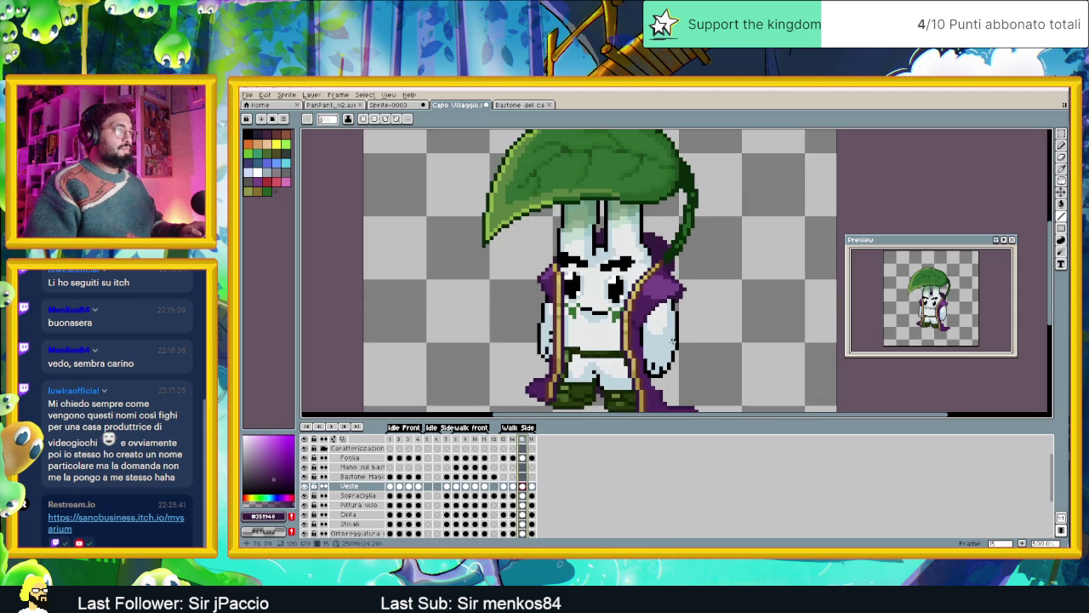
{"action": "scroll", "coordinate": [666, 300], "scroll_direction": "up", "scroll_amount": 1}
{"action": "scroll", "coordinate": [665, 299], "scroll_direction": "up", "scroll_amount": 1}
{"action": "left_click", "coordinate": [671, 295], "text": "alt"}
{"action": "left_click", "coordinate": [680, 286]}
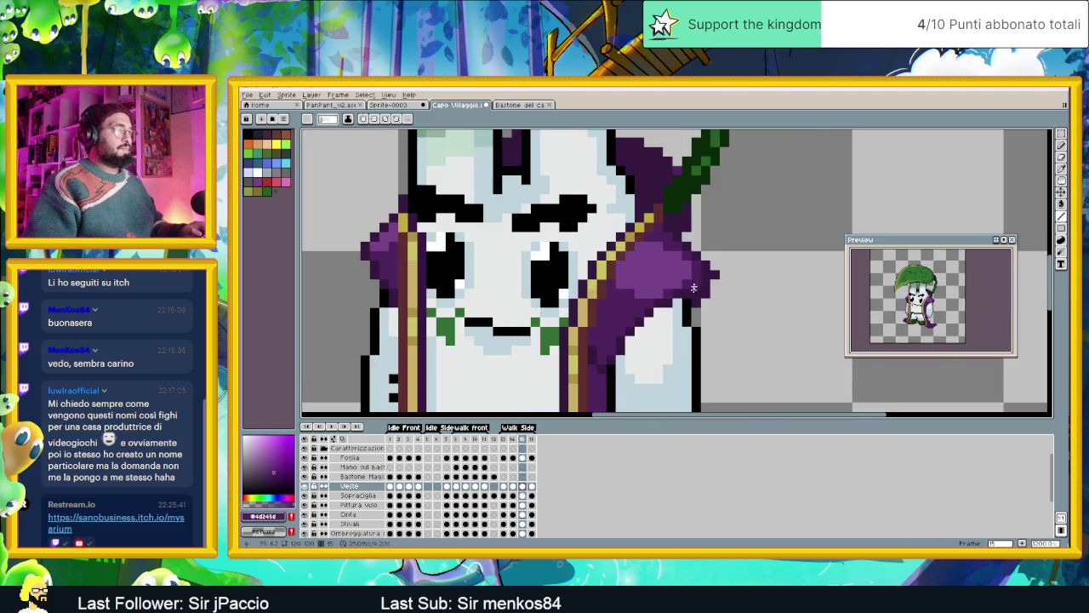
{"action": "scroll", "coordinate": [697, 357], "scroll_direction": "down", "scroll_amount": 2}
{"action": "scroll", "coordinate": [649, 392], "scroll_direction": "down", "scroll_amount": 1}
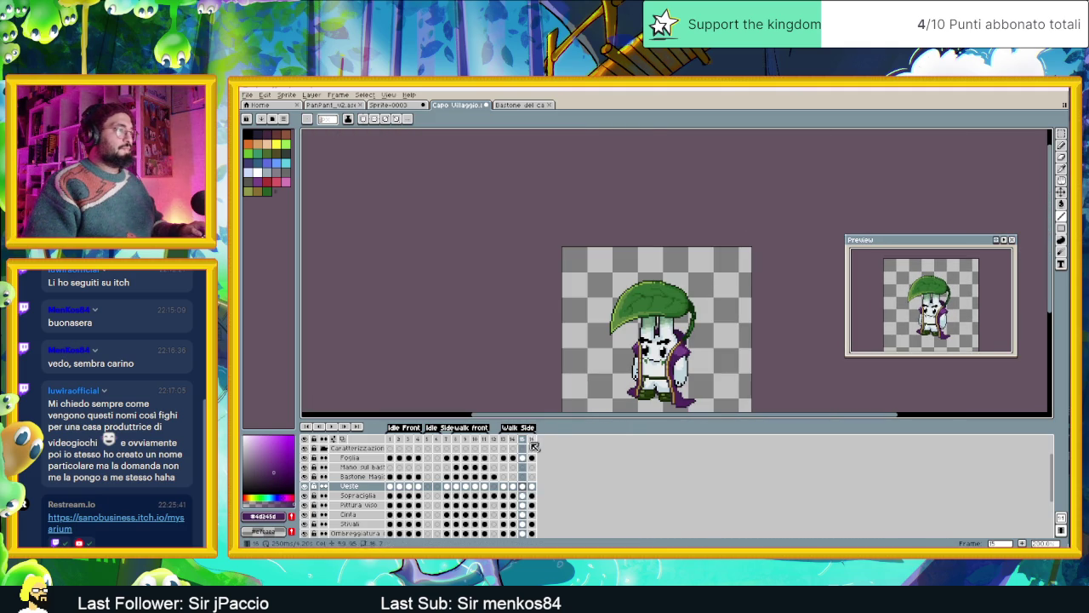
Step through the side-walk frames 13 to 16 one by one.
{"action": "left_click", "coordinate": [532, 440]}
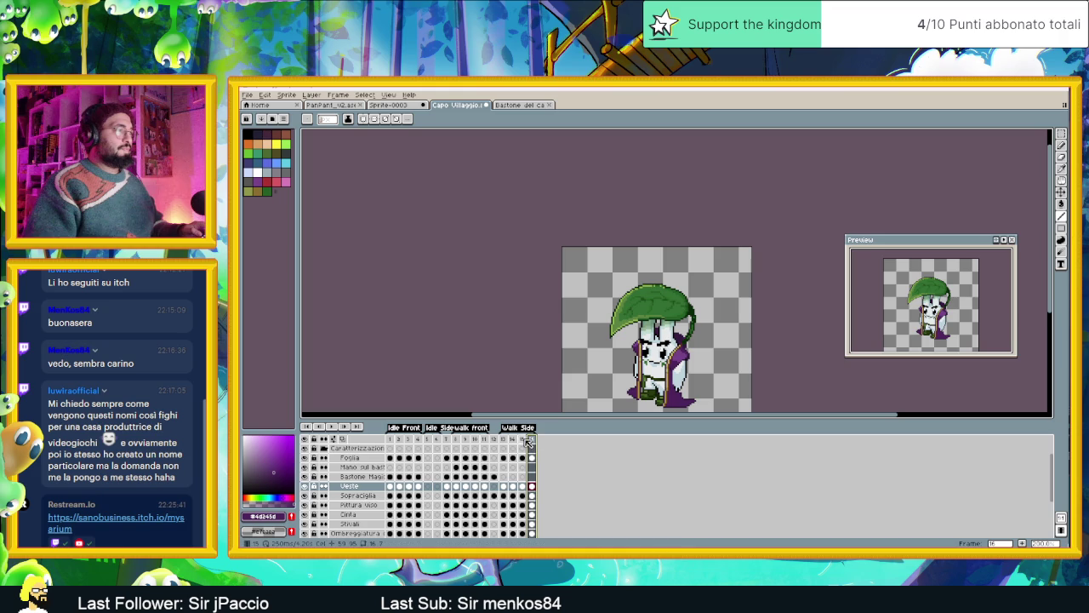
{"action": "left_click", "coordinate": [522, 439]}
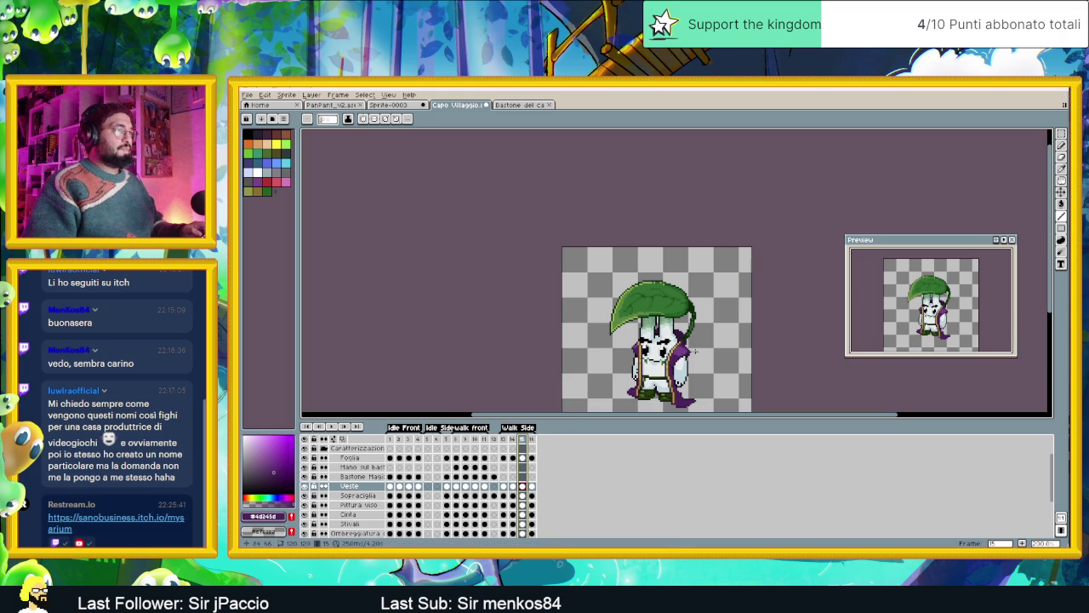
{"action": "left_click", "coordinate": [504, 440]}
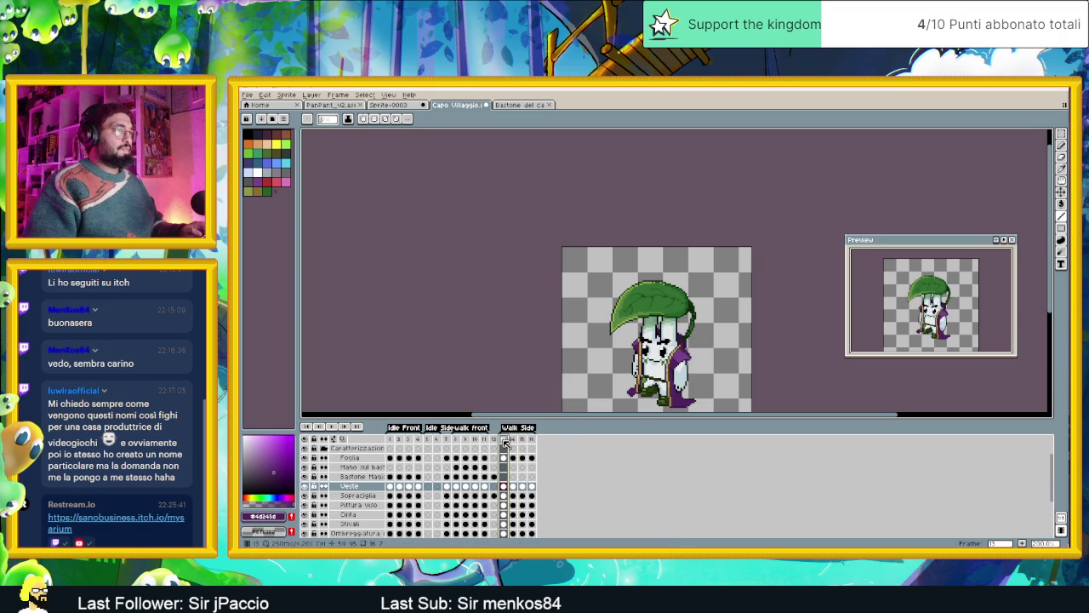
{"action": "left_click", "coordinate": [514, 439]}
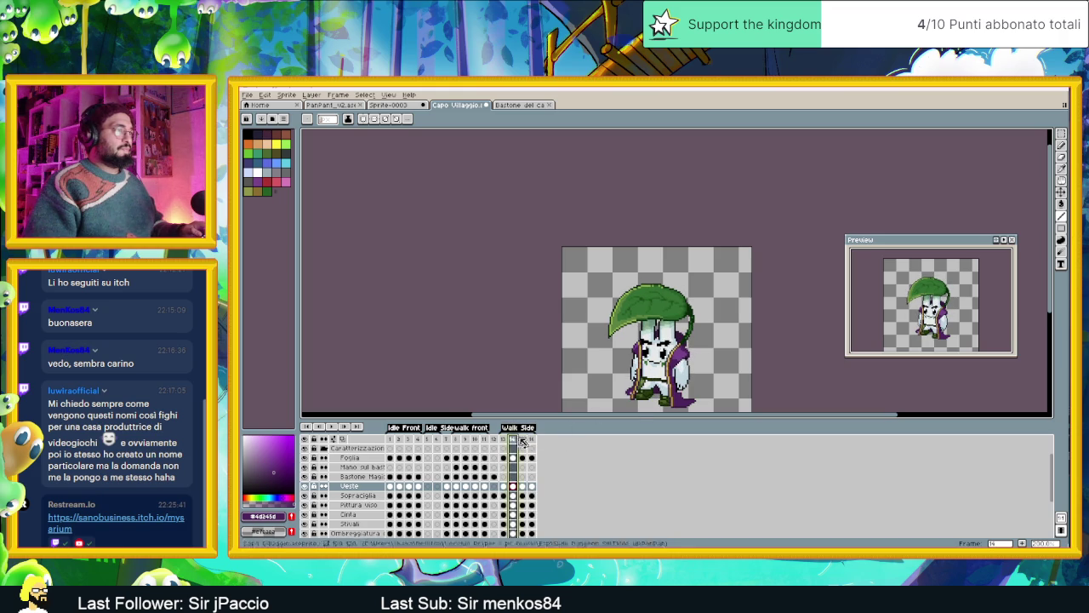
{"action": "left_click", "coordinate": [524, 439]}
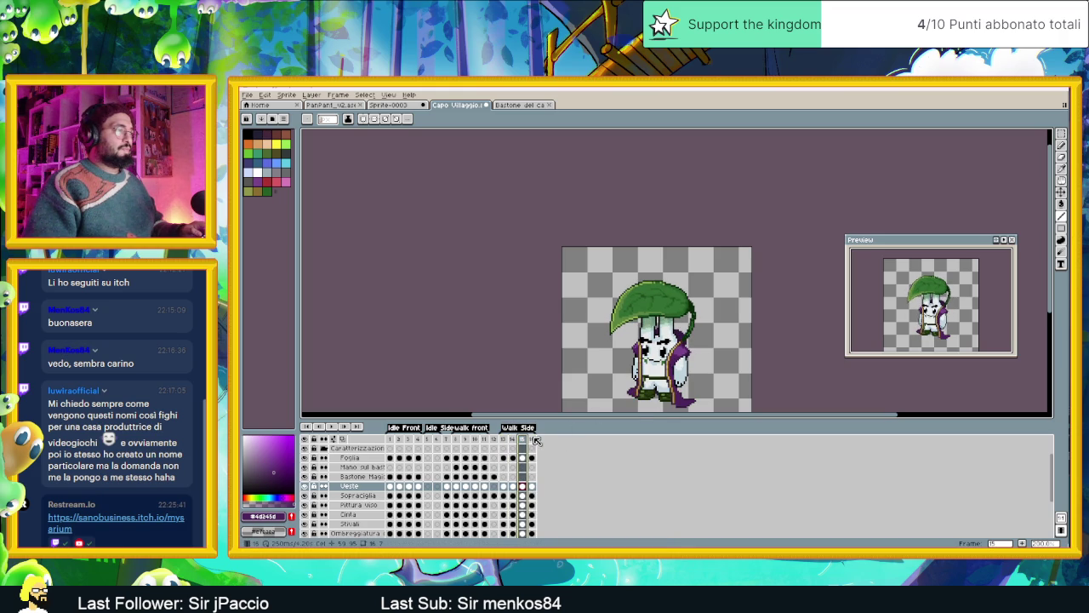
{"action": "left_click", "coordinate": [533, 439]}
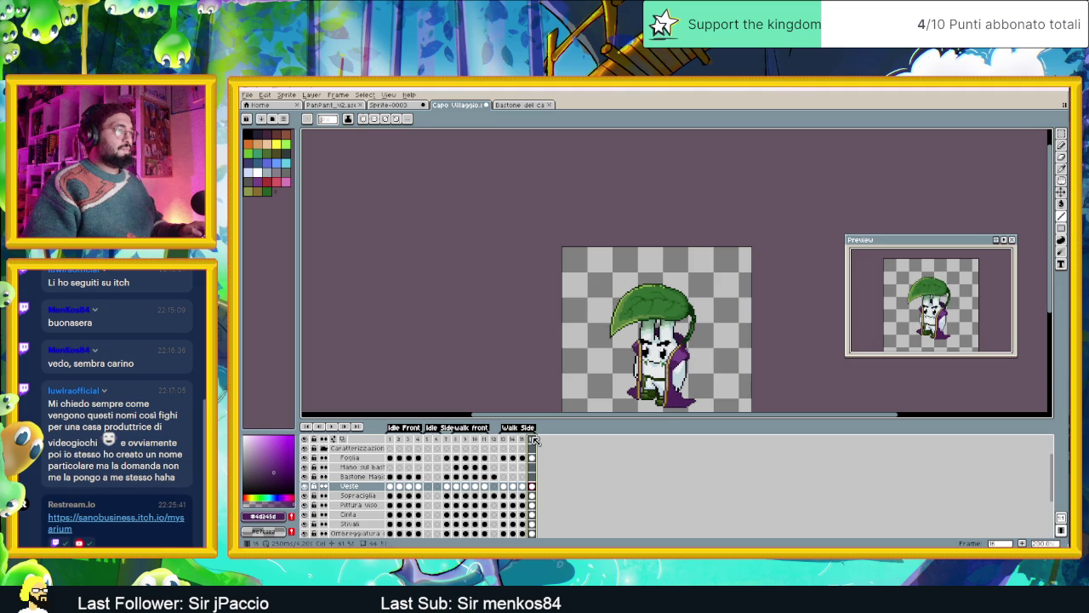
Play the side-walk animation, stop on frame 15, and zoom in.
{"action": "left_click", "coordinate": [333, 428]}
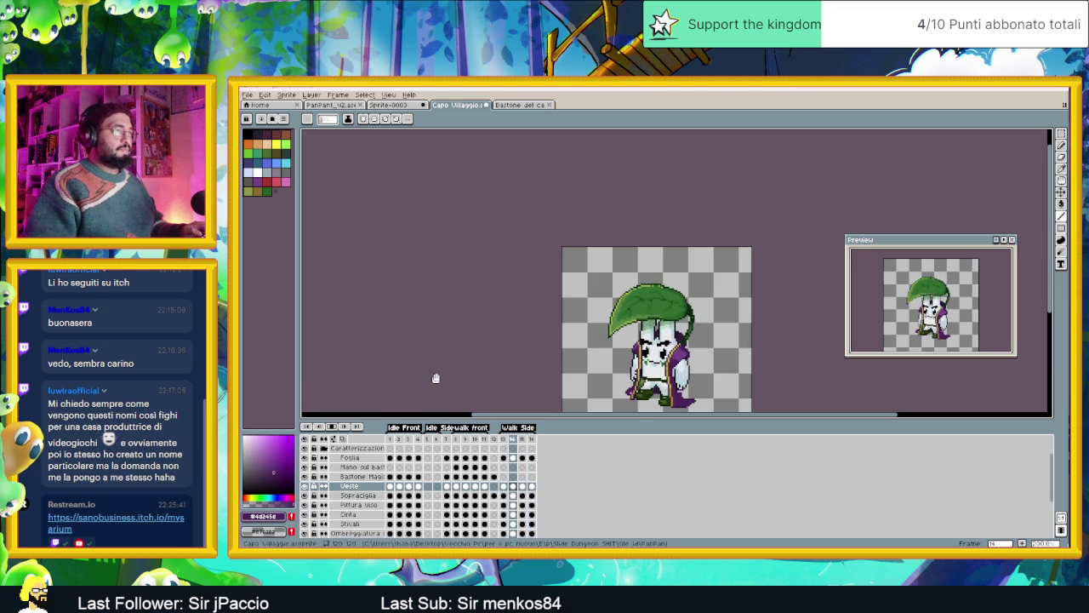
{"action": "left_click", "coordinate": [338, 428]}
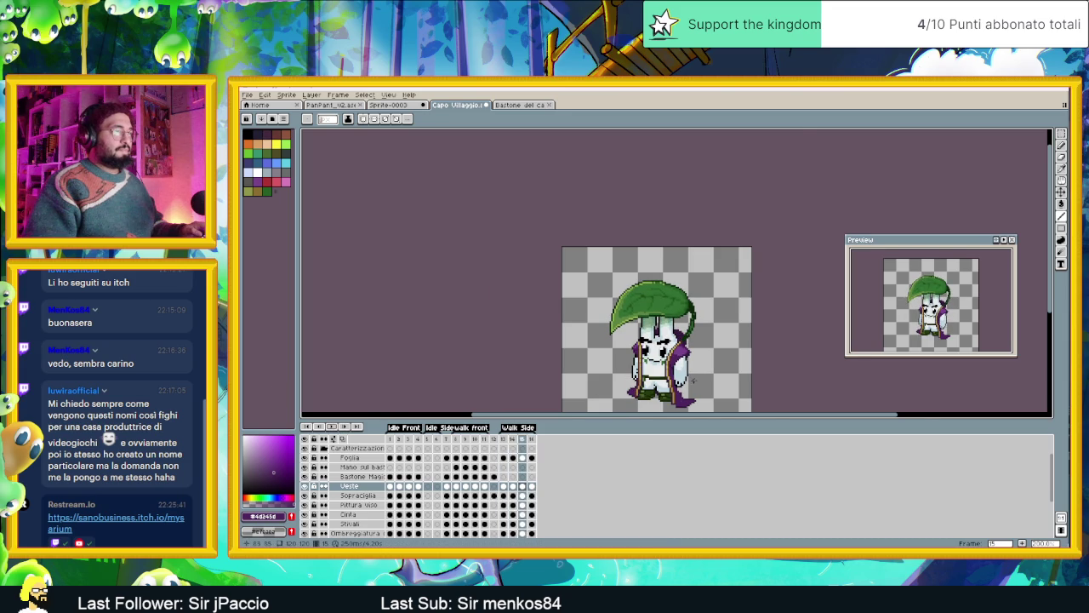
{"action": "scroll", "coordinate": [693, 382], "scroll_direction": "up", "scroll_amount": 3}
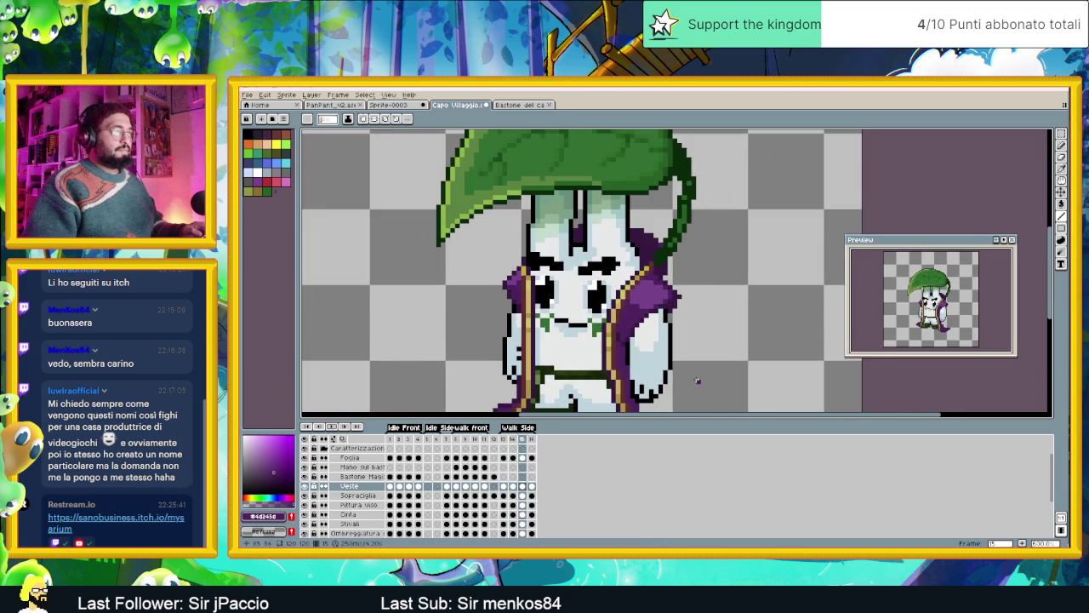
On frame 13, zoom in and sample the darker robe purple.
{"action": "left_click", "coordinate": [505, 486]}
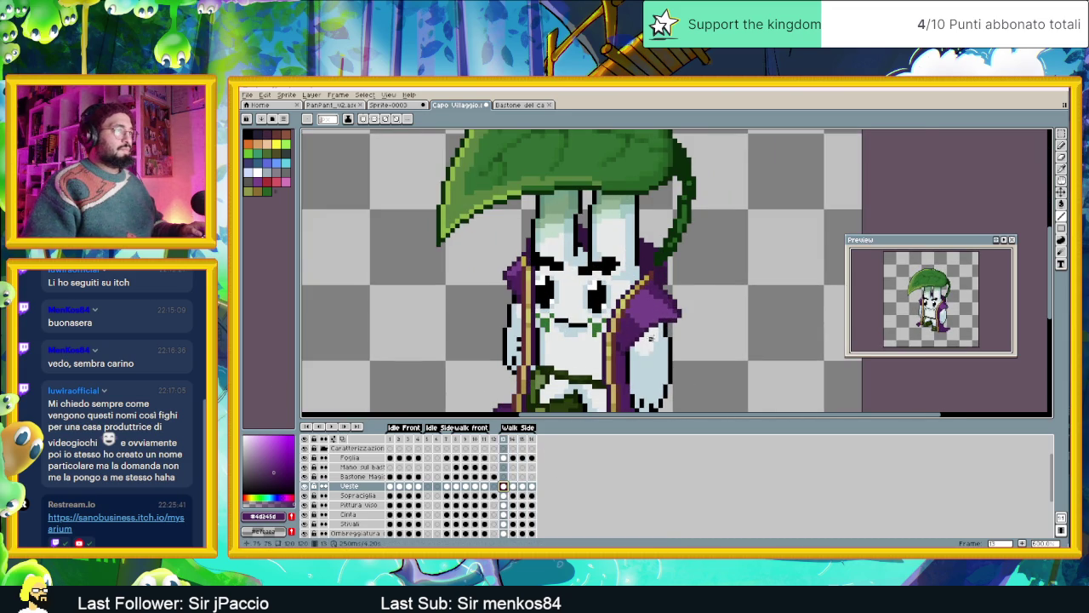
{"action": "scroll", "coordinate": [677, 318], "scroll_direction": "up", "scroll_amount": 2}
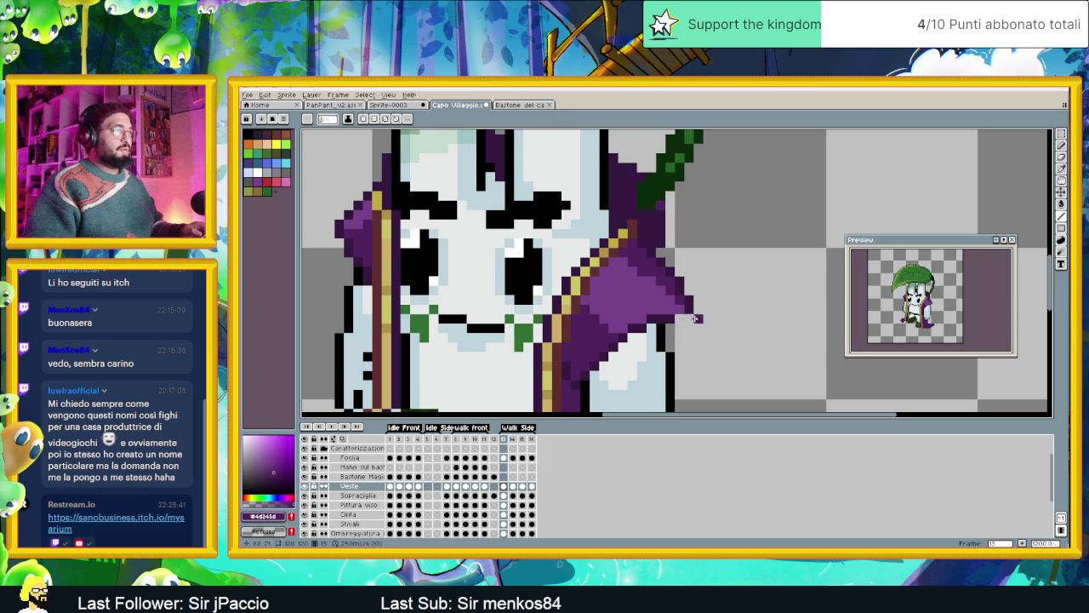
{"action": "left_click", "coordinate": [689, 308], "text": "alt"}
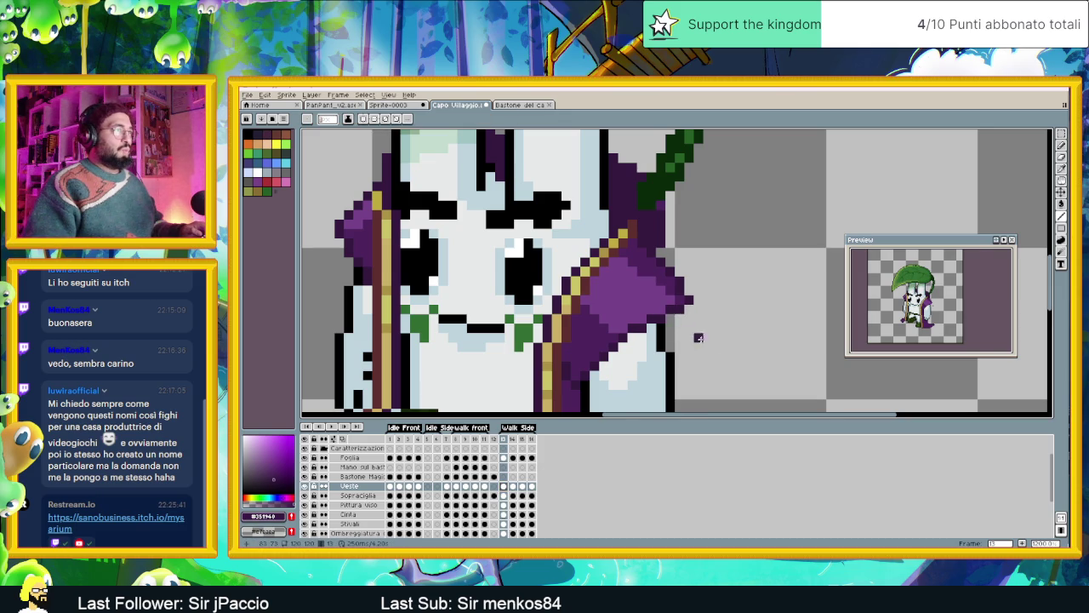
{"action": "scroll", "coordinate": [706, 337], "scroll_direction": "down", "scroll_amount": 3}
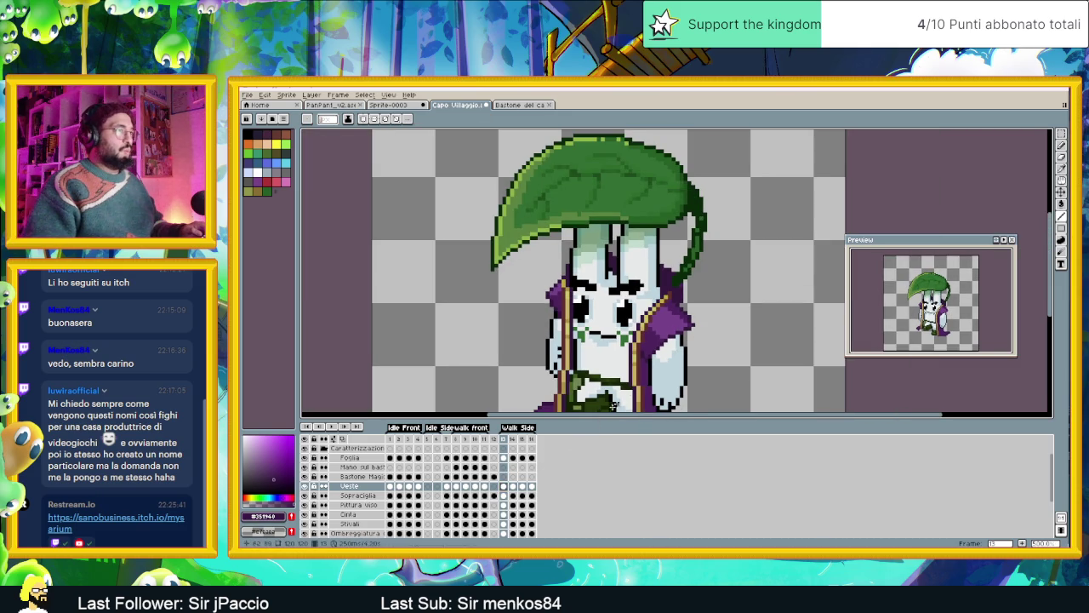
{"action": "scroll", "coordinate": [694, 330], "scroll_direction": "up", "scroll_amount": 1}
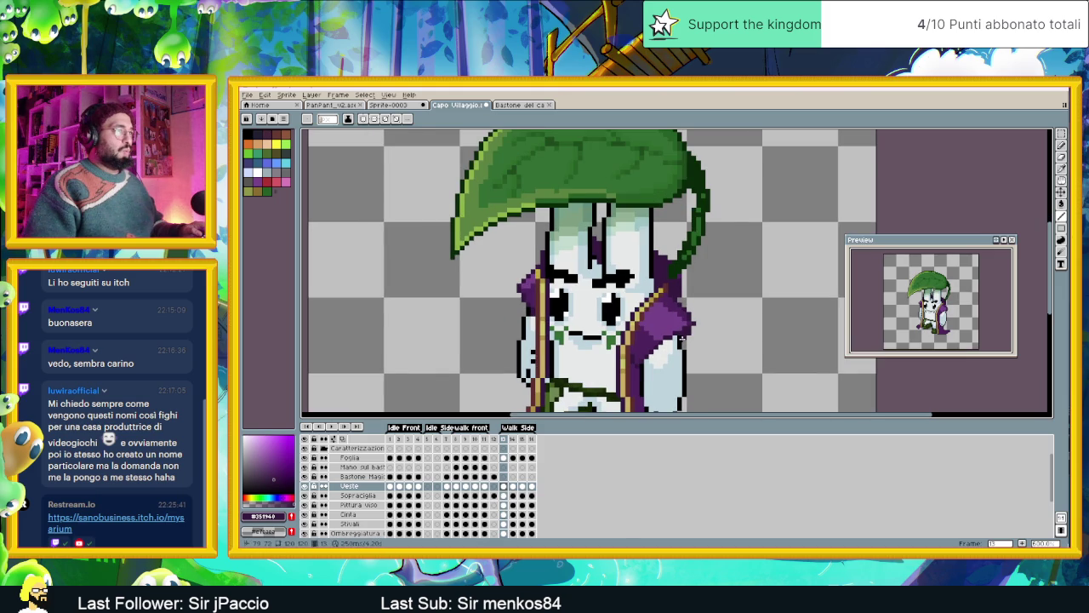
{"action": "scroll", "coordinate": [681, 338], "scroll_direction": "down", "scroll_amount": 1}
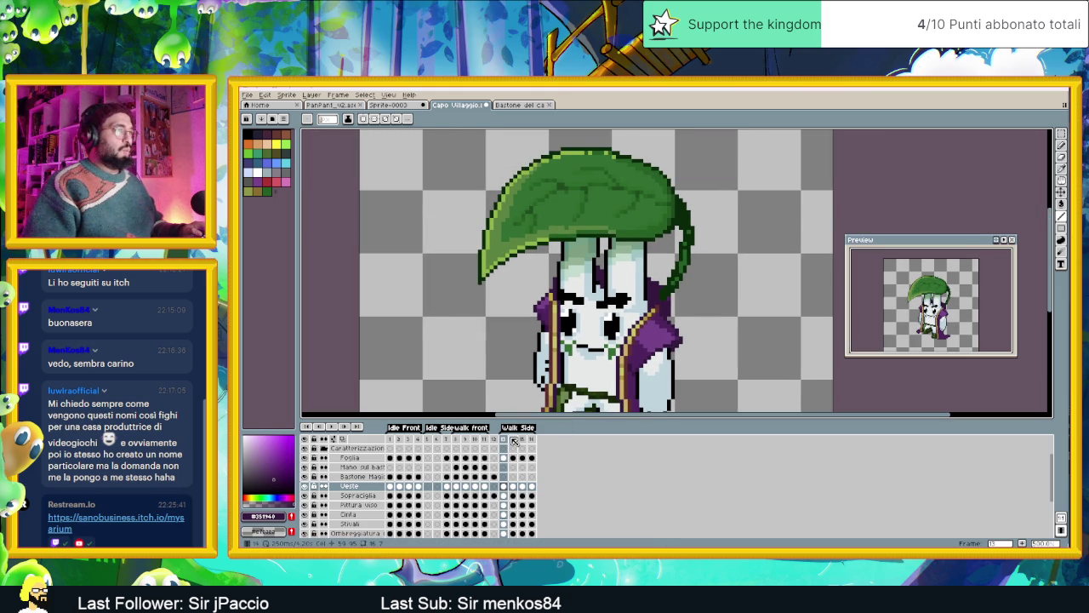
Step through frames 14–16 and back to 15 to inspect the robe.
{"action": "left_click", "coordinate": [514, 439]}
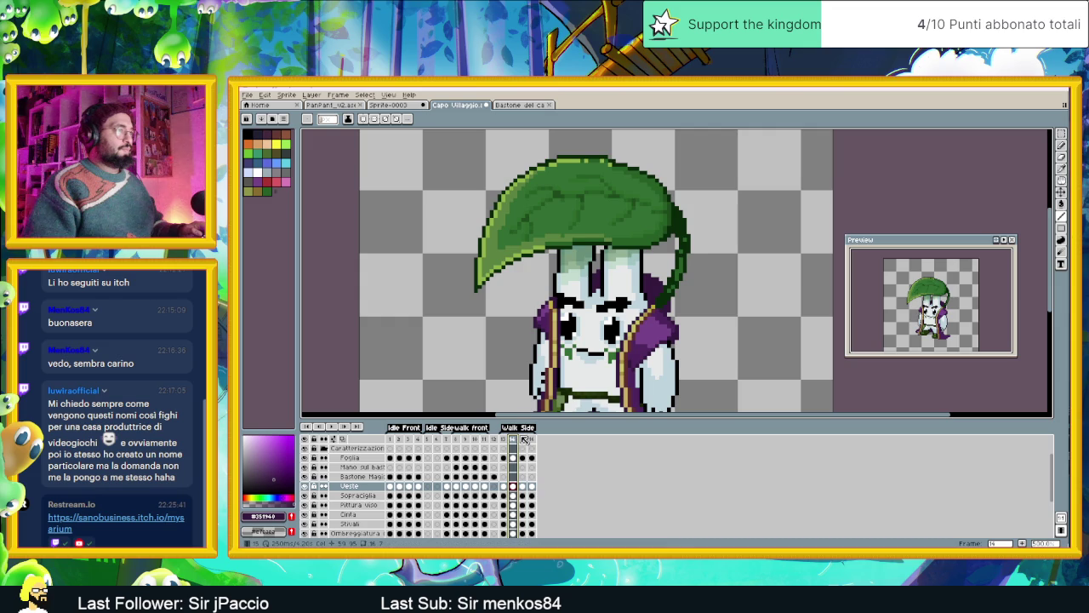
{"action": "left_click", "coordinate": [522, 439]}
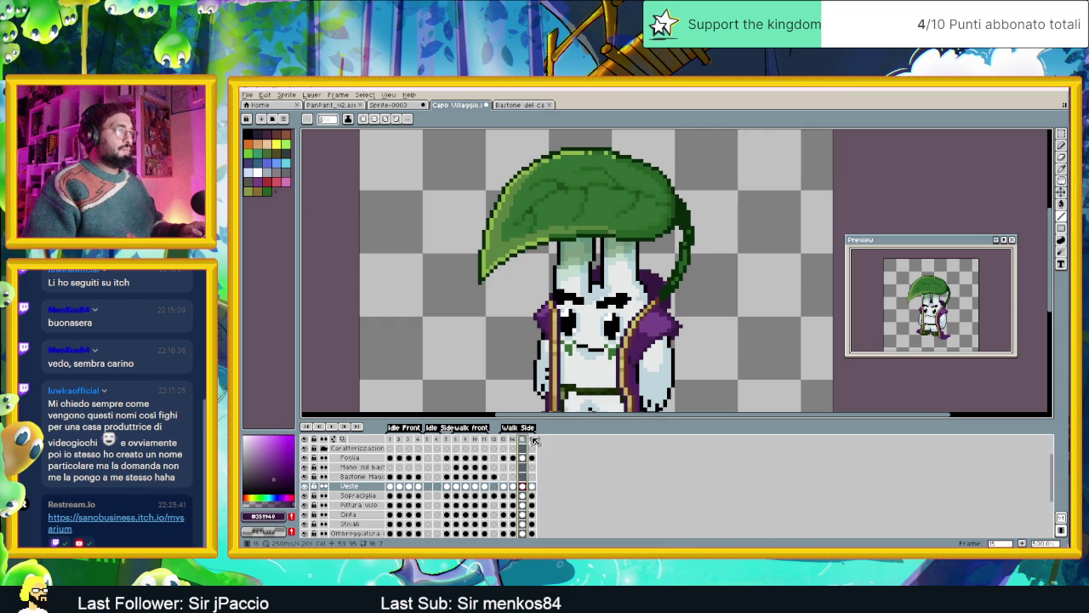
{"action": "left_click", "coordinate": [532, 440]}
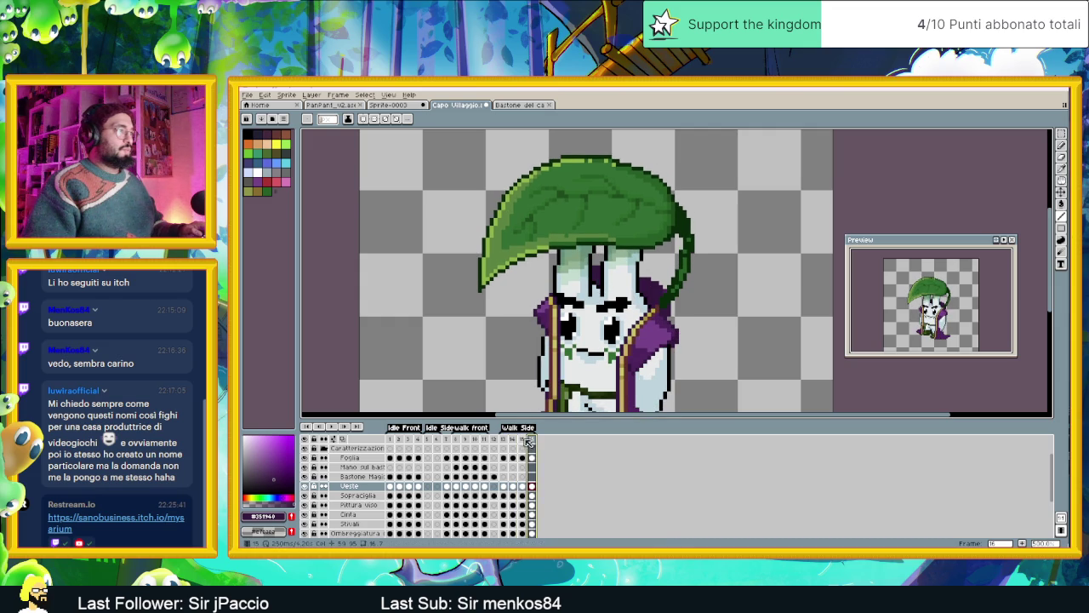
{"action": "left_click", "coordinate": [523, 439]}
{"action": "scroll", "coordinate": [633, 356], "scroll_direction": "up", "scroll_amount": 1}
{"action": "scroll", "coordinate": [658, 341], "scroll_direction": "up", "scroll_amount": 1}
{"action": "left_click", "coordinate": [660, 331]}
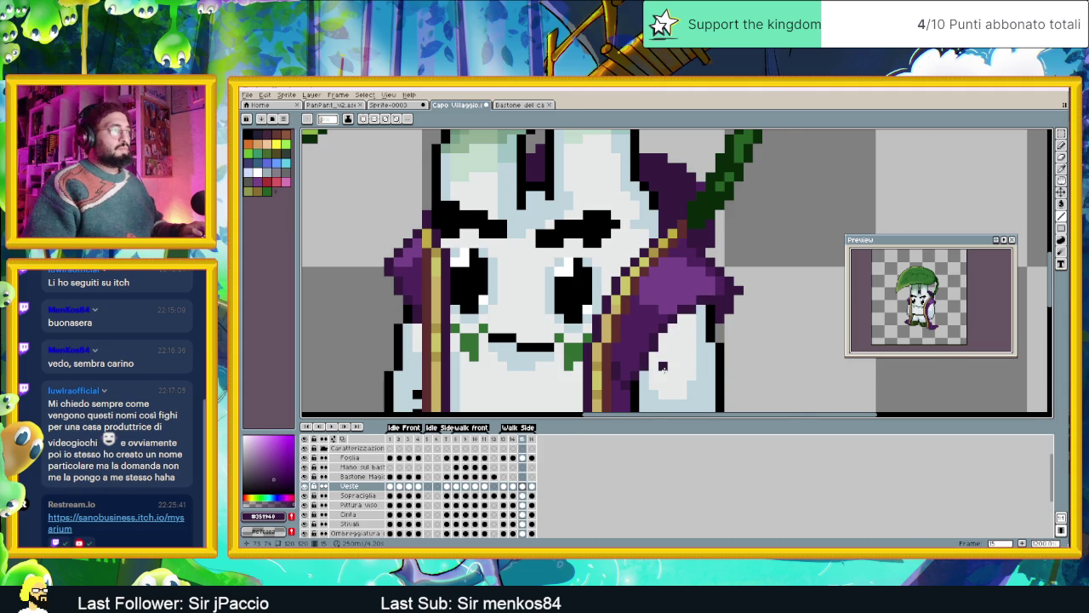
{"action": "scroll", "coordinate": [663, 366], "scroll_direction": "down", "scroll_amount": 3}
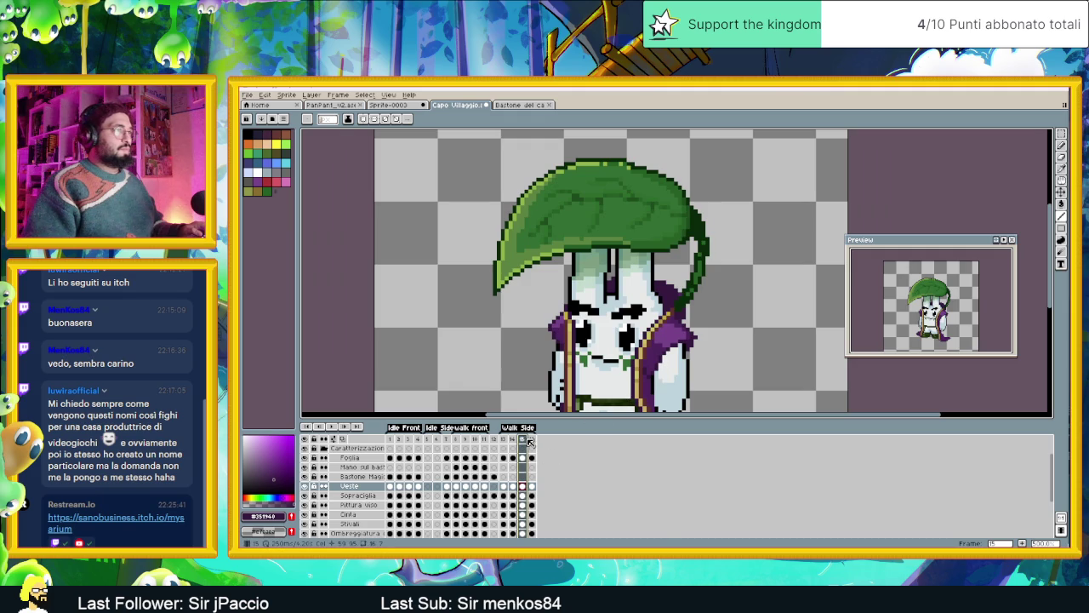
View frame 16, then replay the walk animation from frame 13.
{"action": "left_click", "coordinate": [529, 441]}
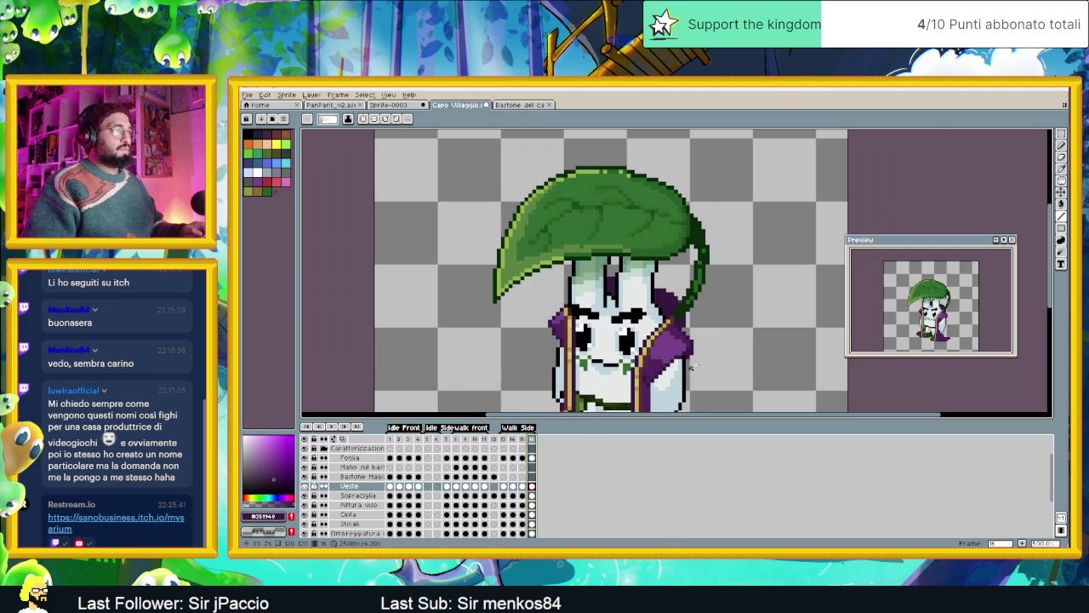
{"action": "scroll", "coordinate": [680, 348], "scroll_direction": "up", "scroll_amount": 2}
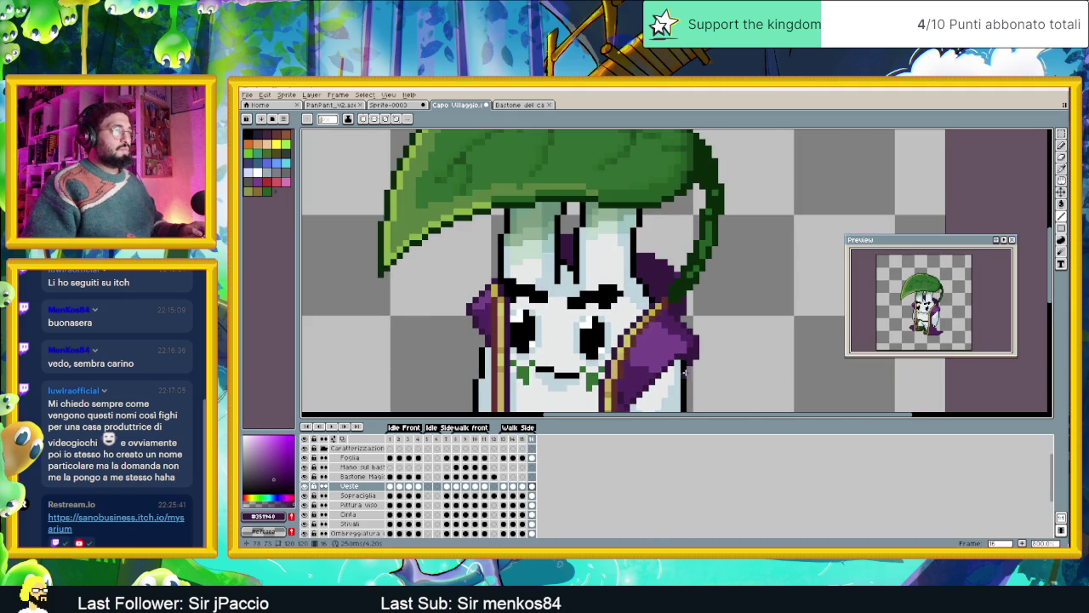
{"action": "scroll", "coordinate": [685, 372], "scroll_direction": "down", "scroll_amount": 2}
{"action": "scroll", "coordinate": [685, 372], "scroll_direction": "down", "scroll_amount": 1}
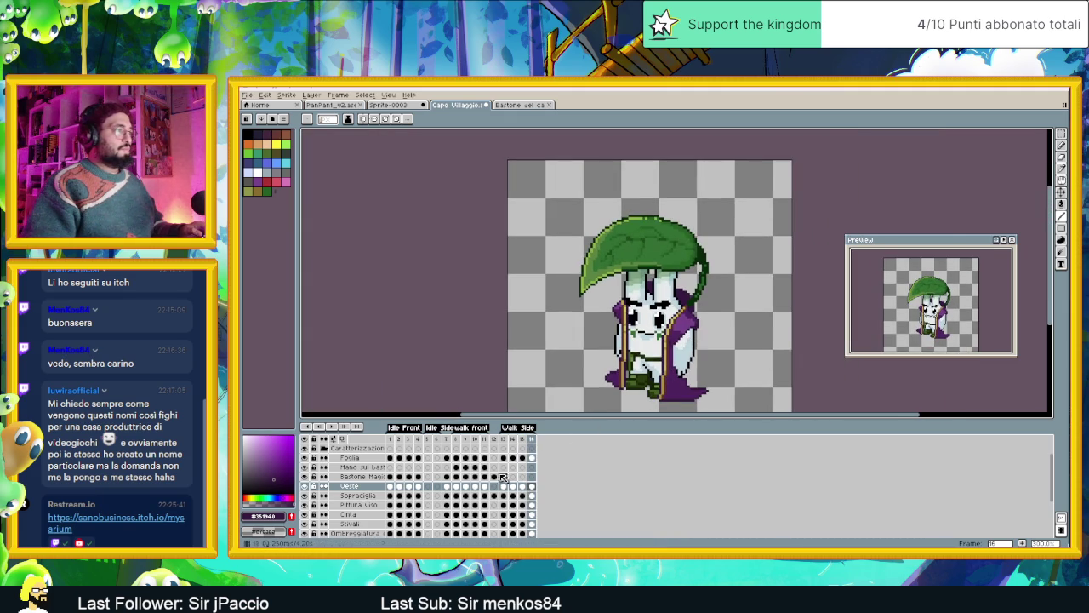
{"action": "left_click", "coordinate": [504, 439]}
{"action": "left_click", "coordinate": [331, 426]}
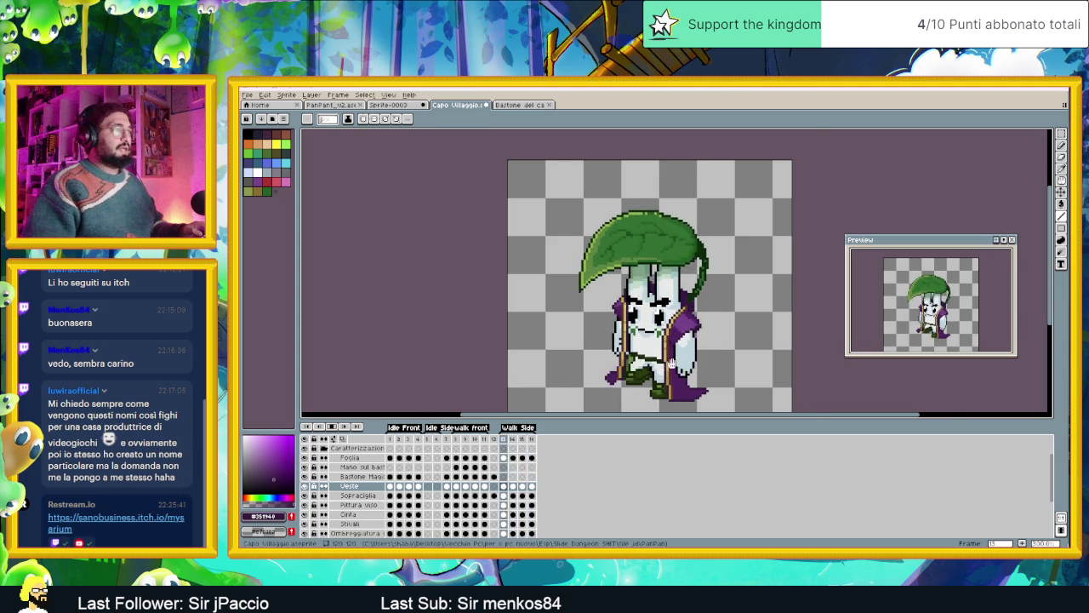
{"action": "scroll", "coordinate": [671, 364], "scroll_direction": "up", "scroll_amount": 1}
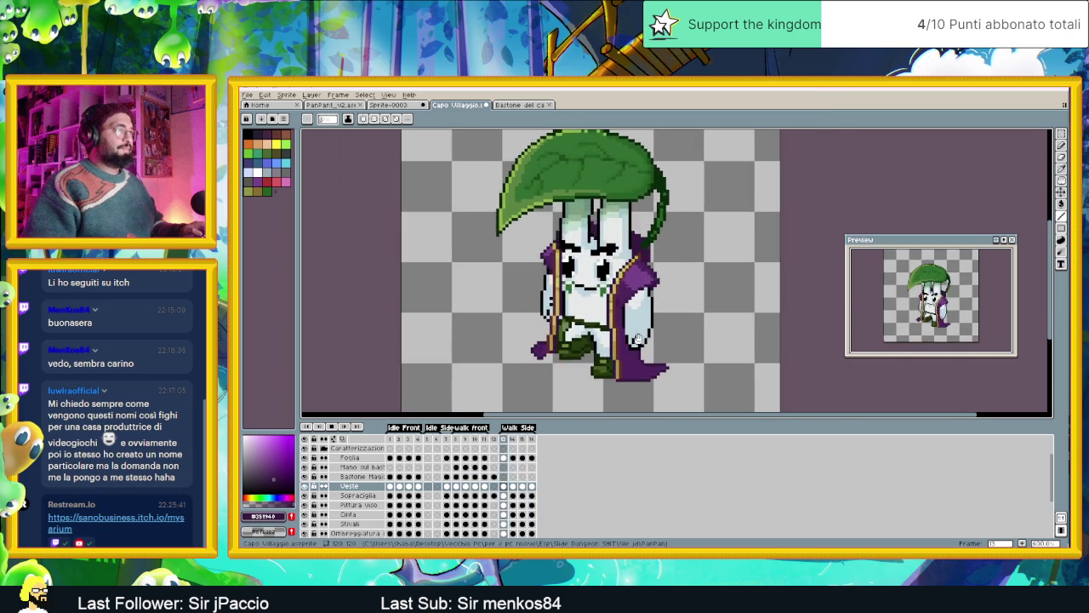
{"action": "scroll", "coordinate": [636, 339], "scroll_direction": "up", "scroll_amount": 1}
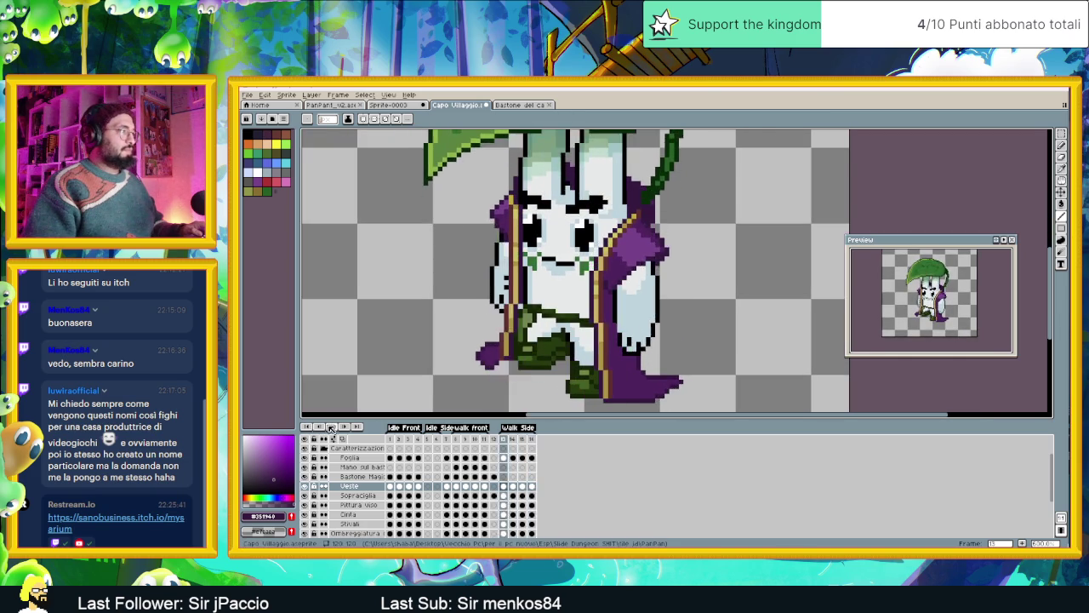
Draw and undo a short robe line on frame 15, then hide the Veste layer.
{"action": "left_click", "coordinate": [503, 439]}
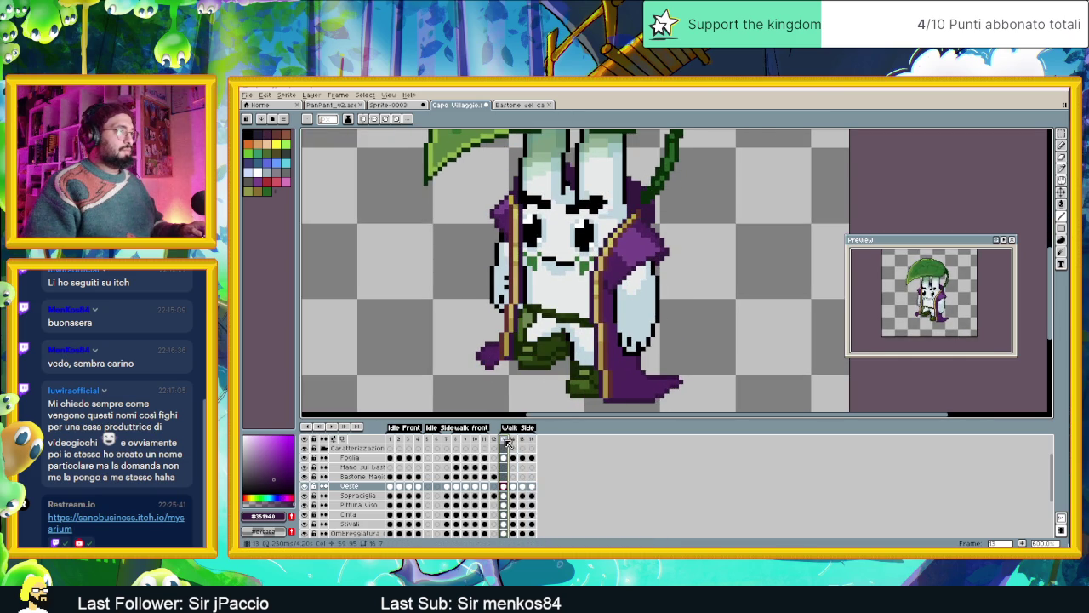
{"action": "left_click", "coordinate": [515, 439]}
{"action": "scroll", "coordinate": [614, 304], "scroll_direction": "up", "scroll_amount": 1}
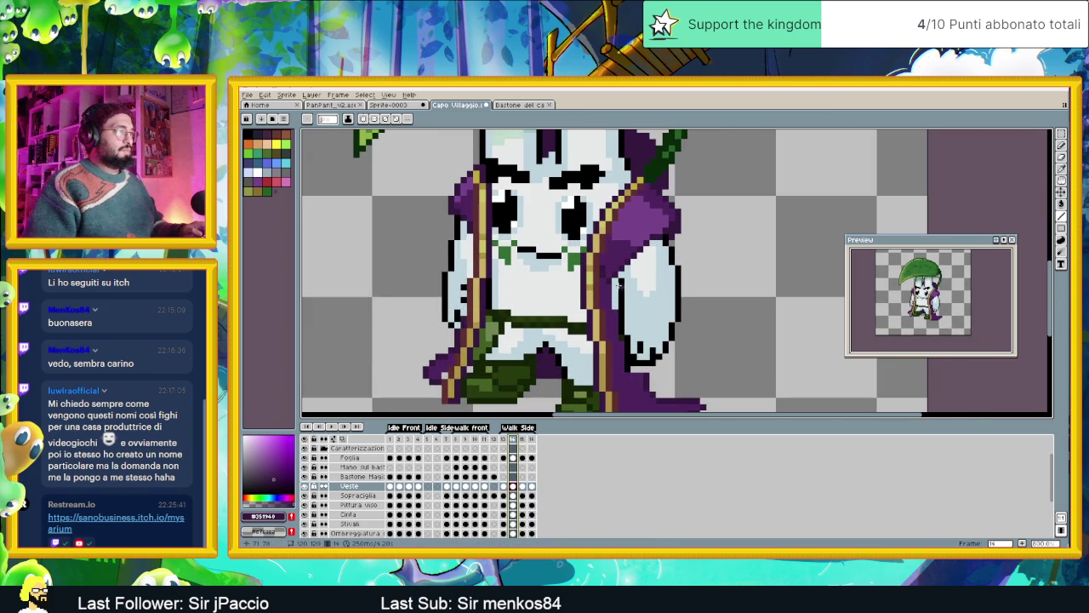
{"action": "left_click", "coordinate": [615, 282], "text": "alt"}
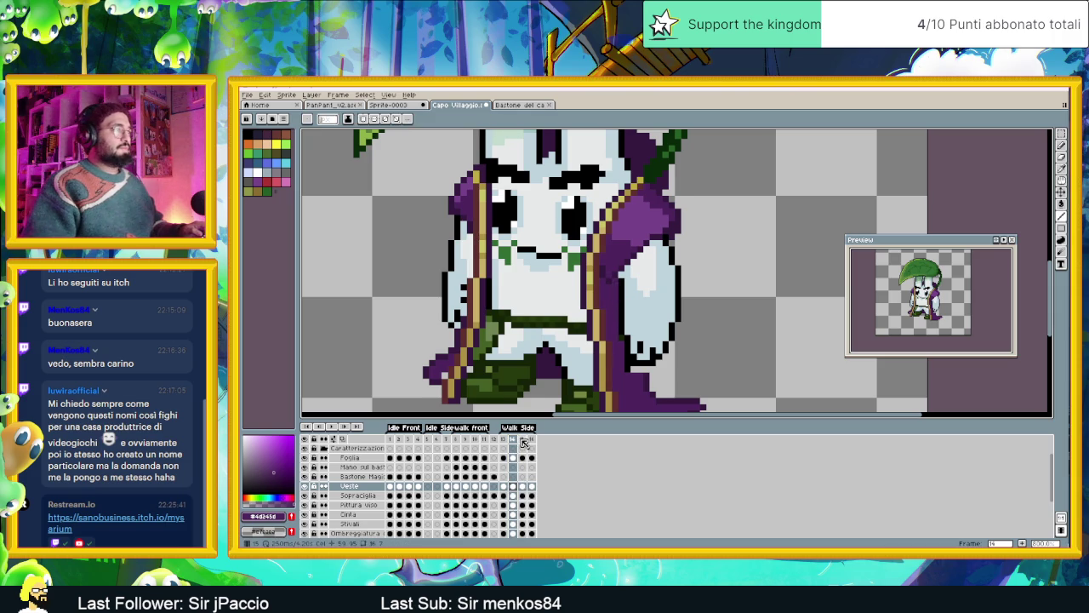
{"action": "left_click", "coordinate": [523, 439]}
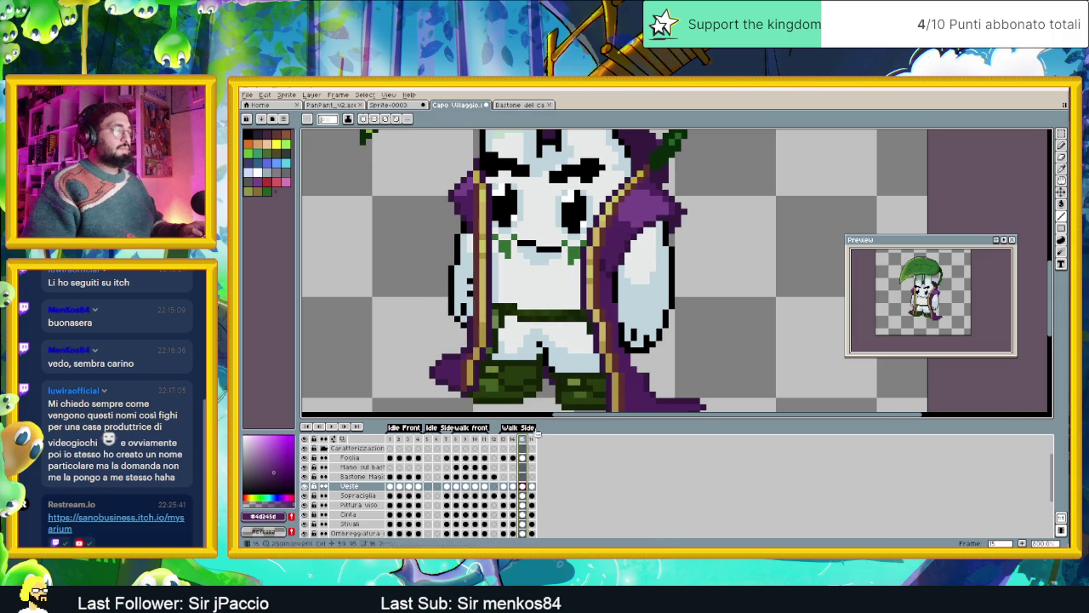
{"action": "scroll", "coordinate": [612, 324], "scroll_direction": "up", "scroll_amount": 1}
{"action": "left_click_drag", "start_coordinate": [619, 314], "coordinate": [619, 304]}
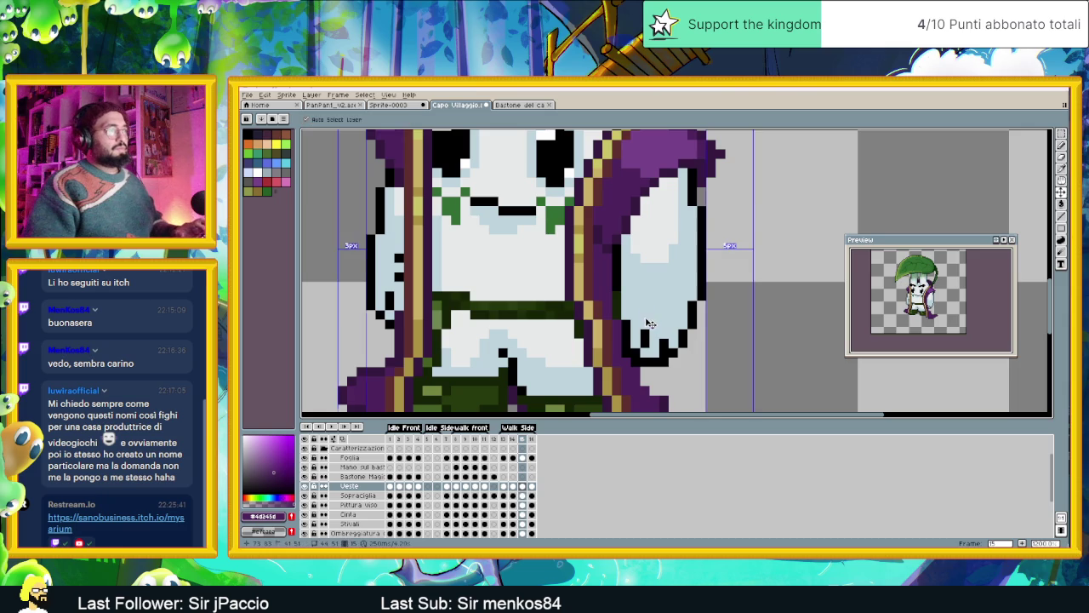
{"action": "key", "text": "ctrl+z"}
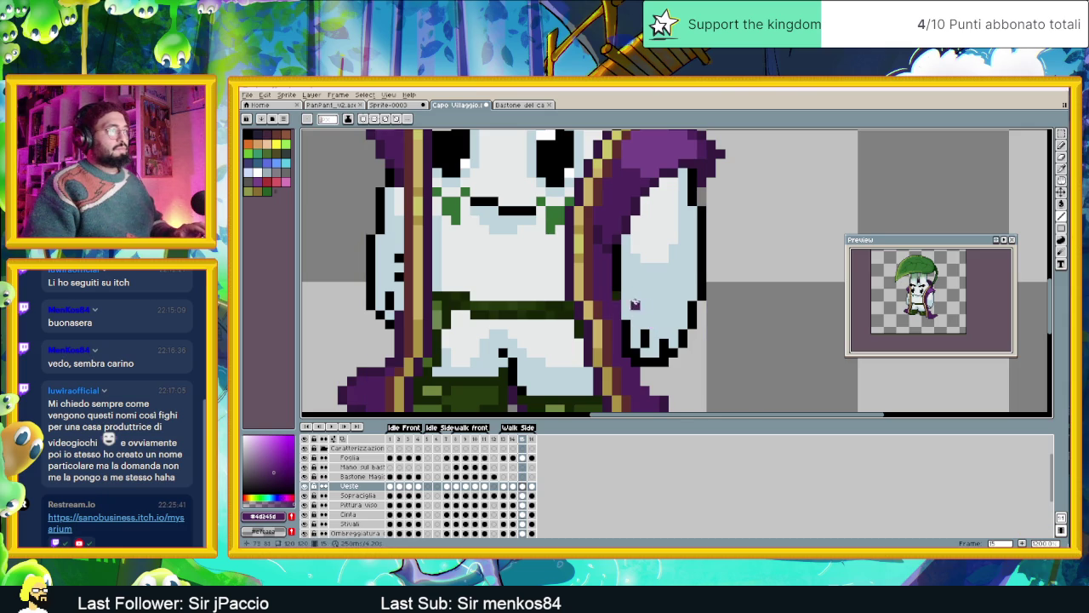
{"action": "left_click", "coordinate": [305, 486]}
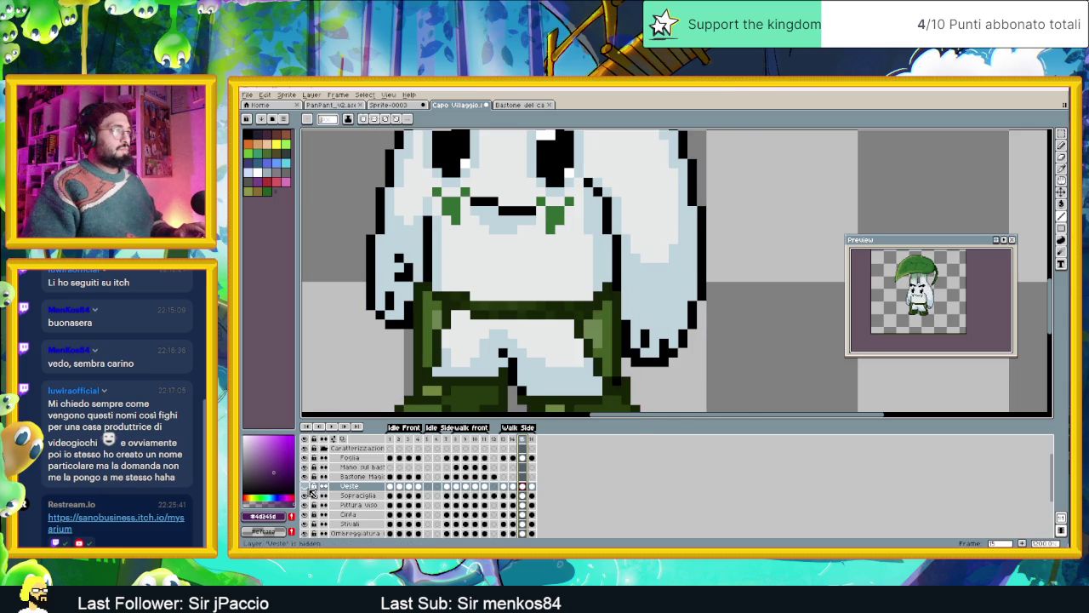
Show the Veste layer again and move to frame 16 of the side walk.
{"action": "left_click", "coordinate": [308, 488]}
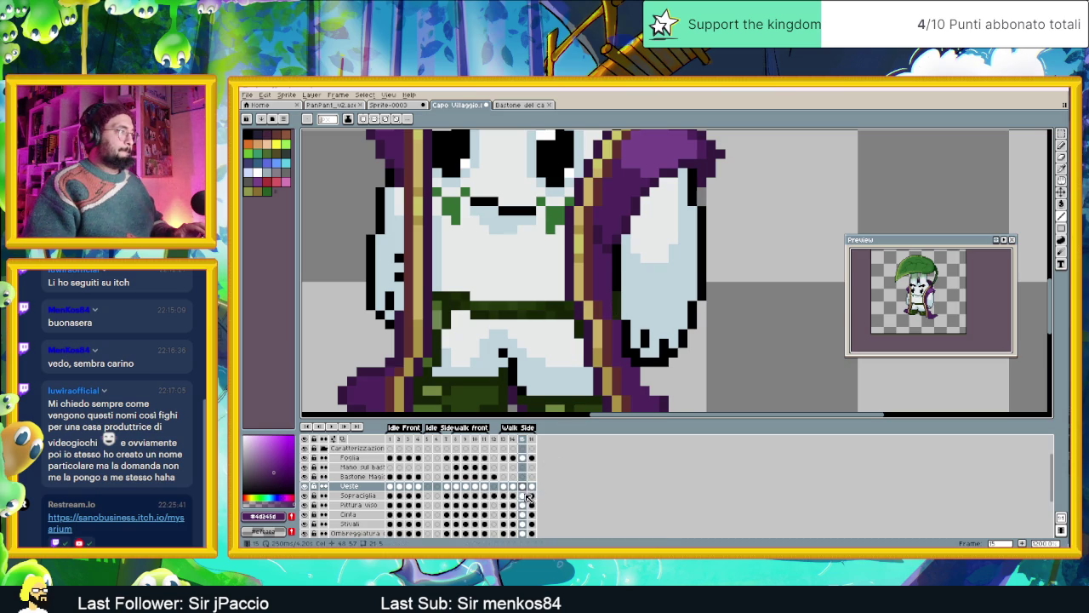
{"action": "left_click", "coordinate": [523, 514]}
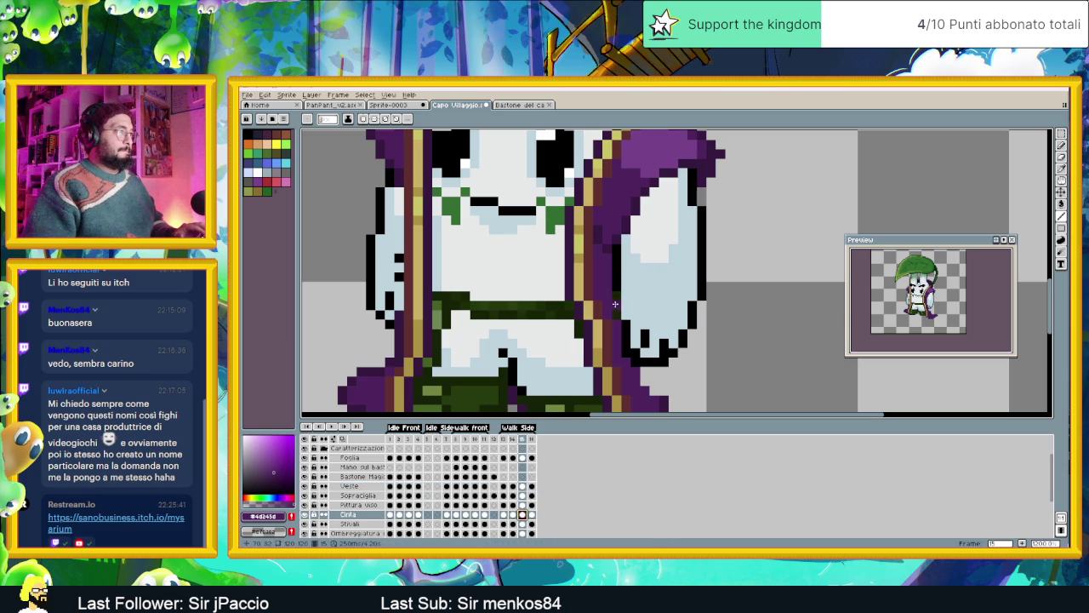
{"action": "scroll", "coordinate": [664, 344], "scroll_direction": "down", "scroll_amount": 1}
{"action": "scroll", "coordinate": [663, 349], "scroll_direction": "down", "scroll_amount": 1}
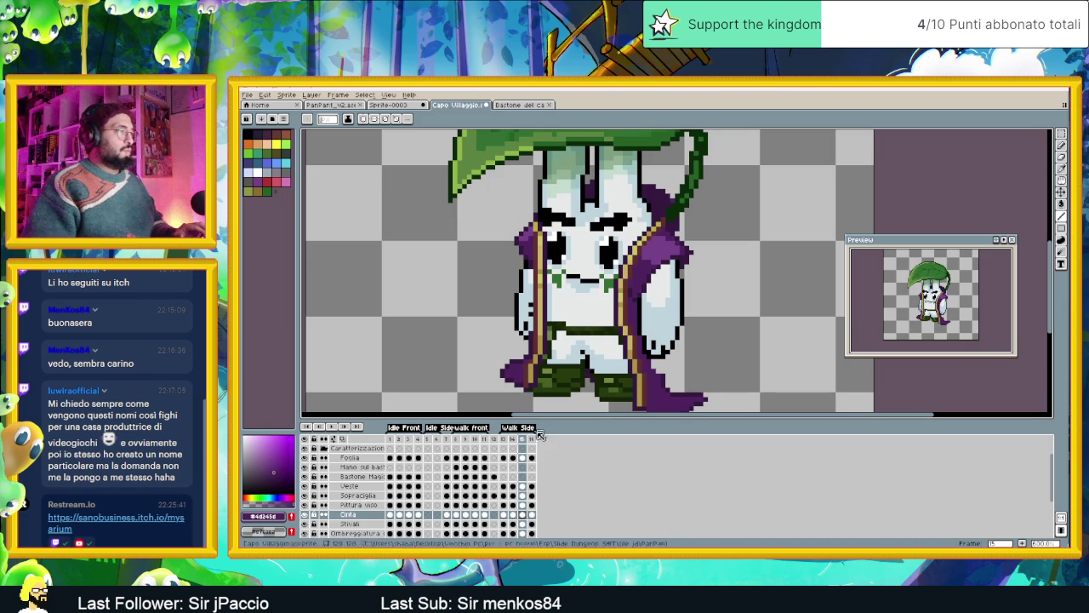
{"action": "left_click", "coordinate": [532, 505]}
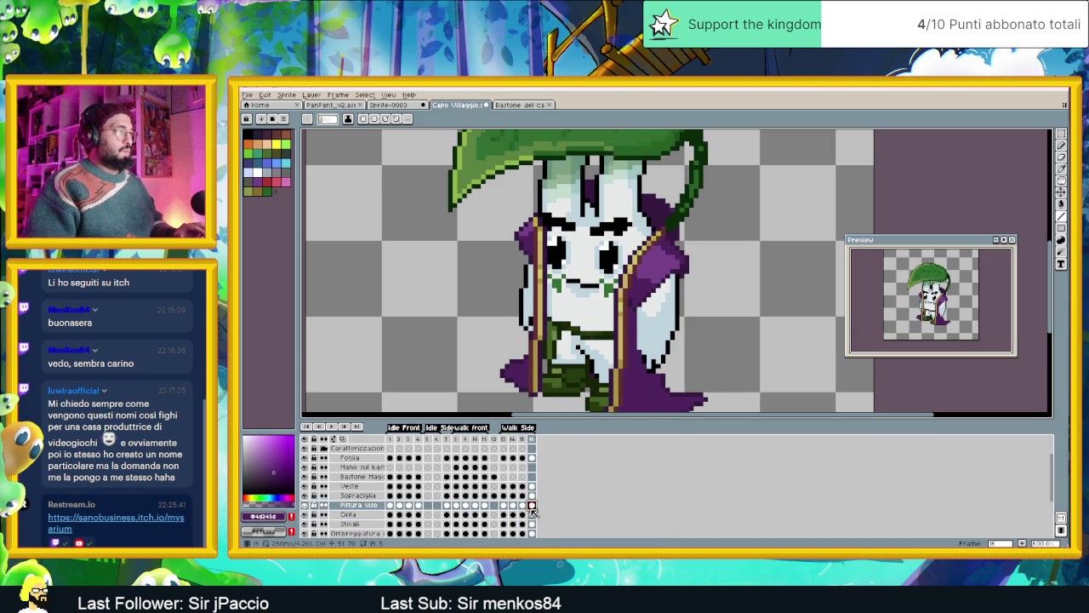
{"action": "scroll", "coordinate": [644, 390], "scroll_direction": "up", "scroll_amount": 2}
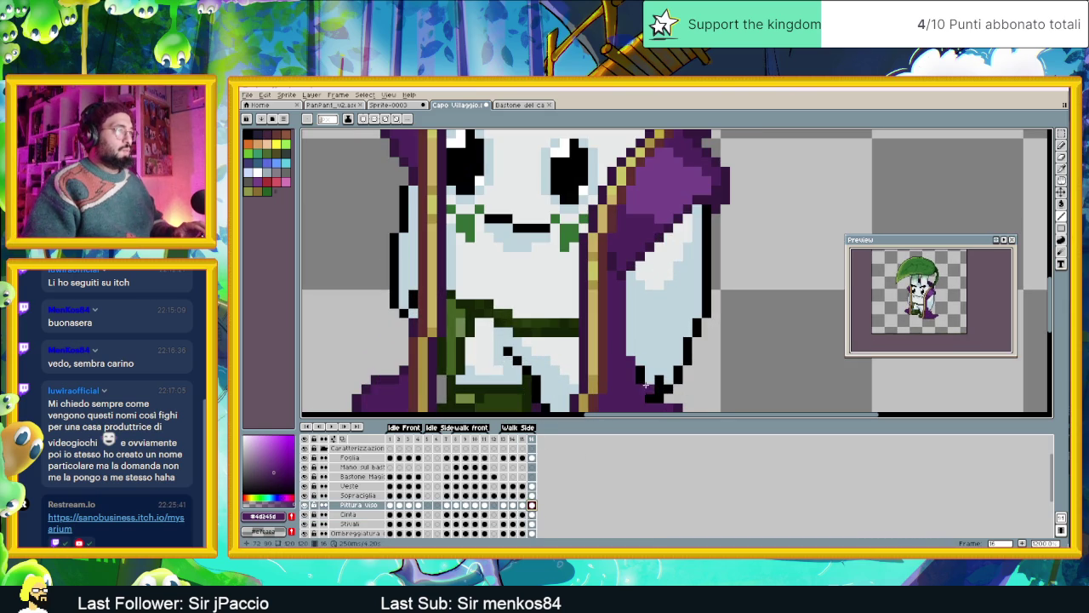
Add three dark outline pixels under the sleeve on Veste, toggling the layer to check.
{"action": "left_click", "coordinate": [532, 487]}
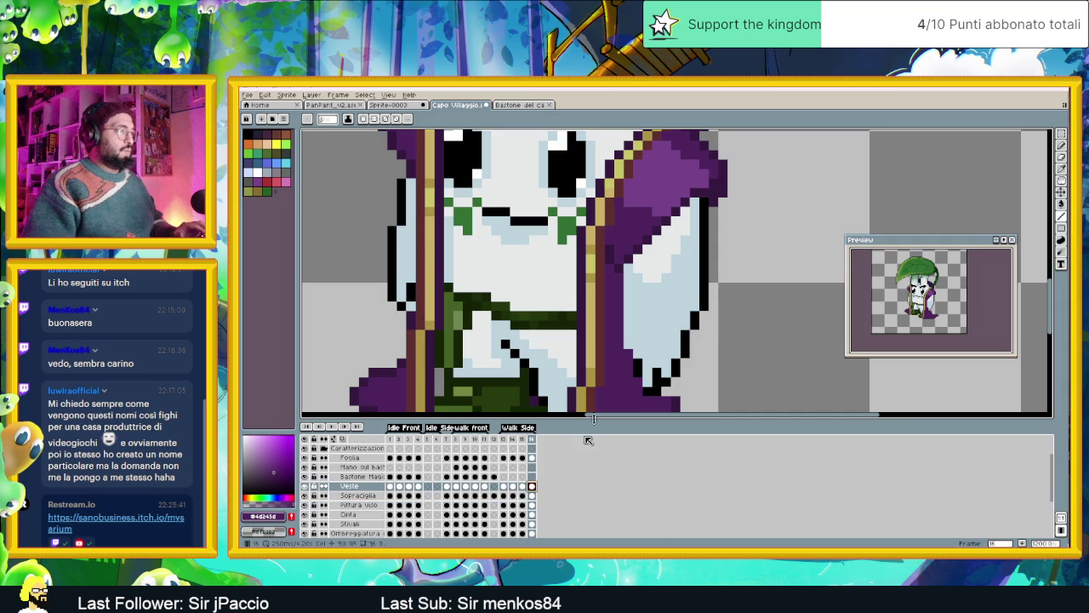
{"action": "left_click", "coordinate": [638, 368]}
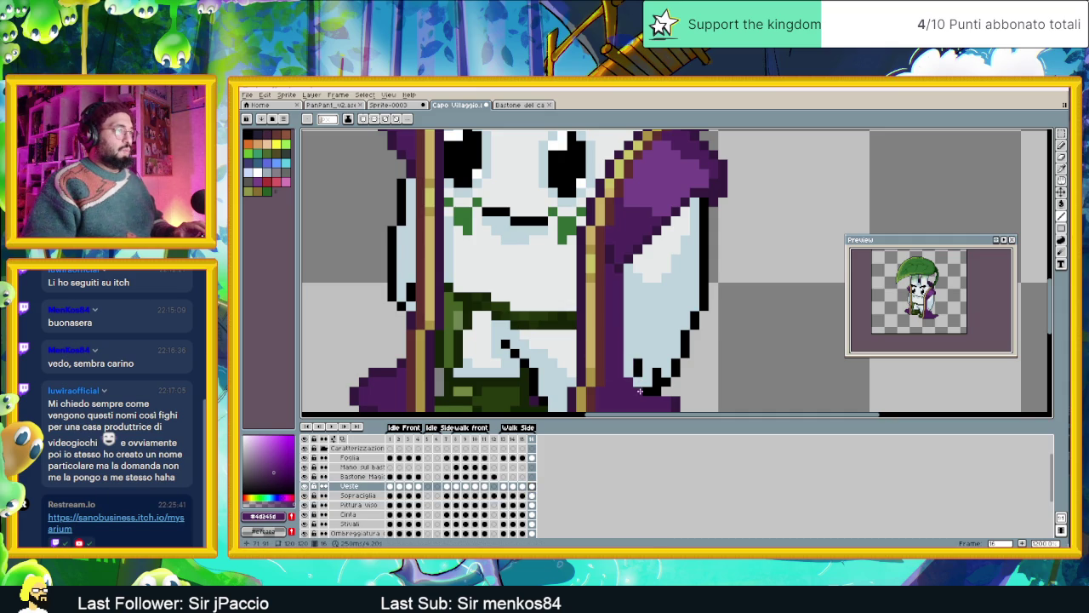
{"action": "left_click", "coordinate": [619, 372]}
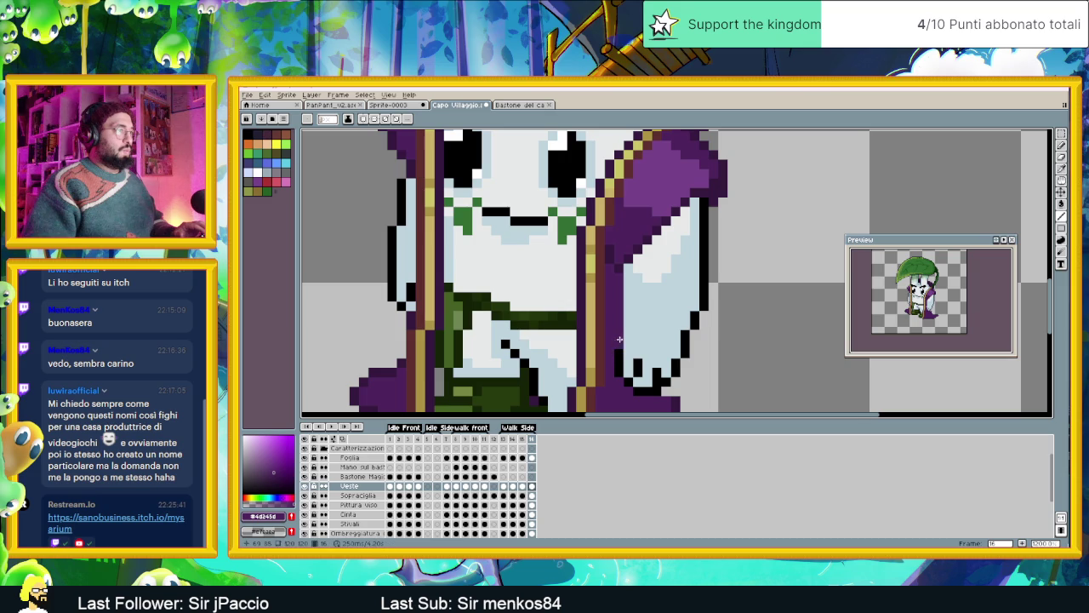
{"action": "left_click", "coordinate": [609, 344]}
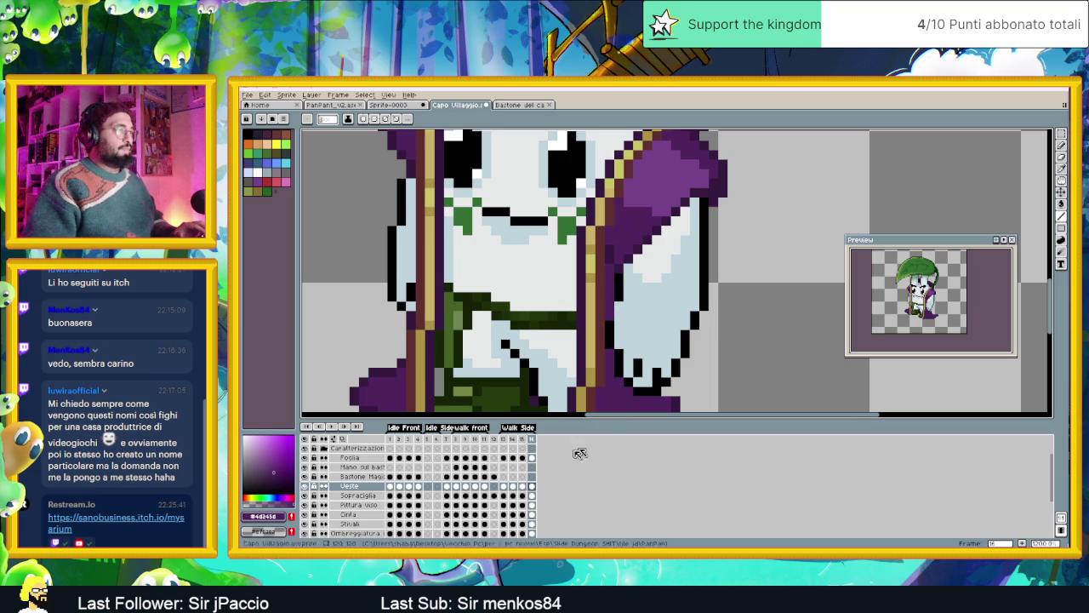
{"action": "left_click", "coordinate": [306, 486]}
{"action": "left_click", "coordinate": [306, 486]}
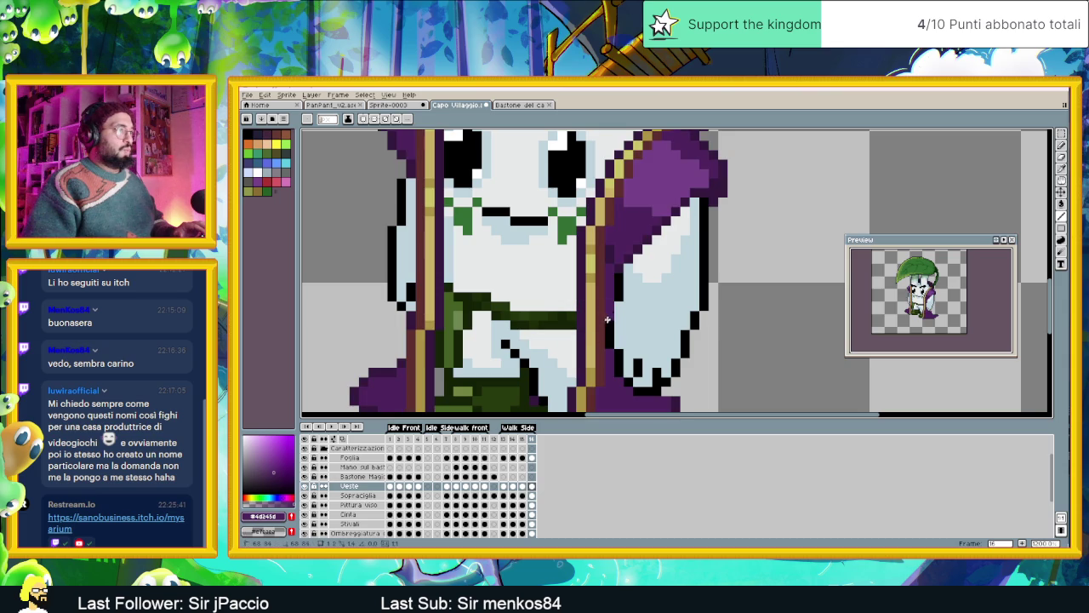
{"action": "scroll", "coordinate": [629, 363], "scroll_direction": "down", "scroll_amount": 3}
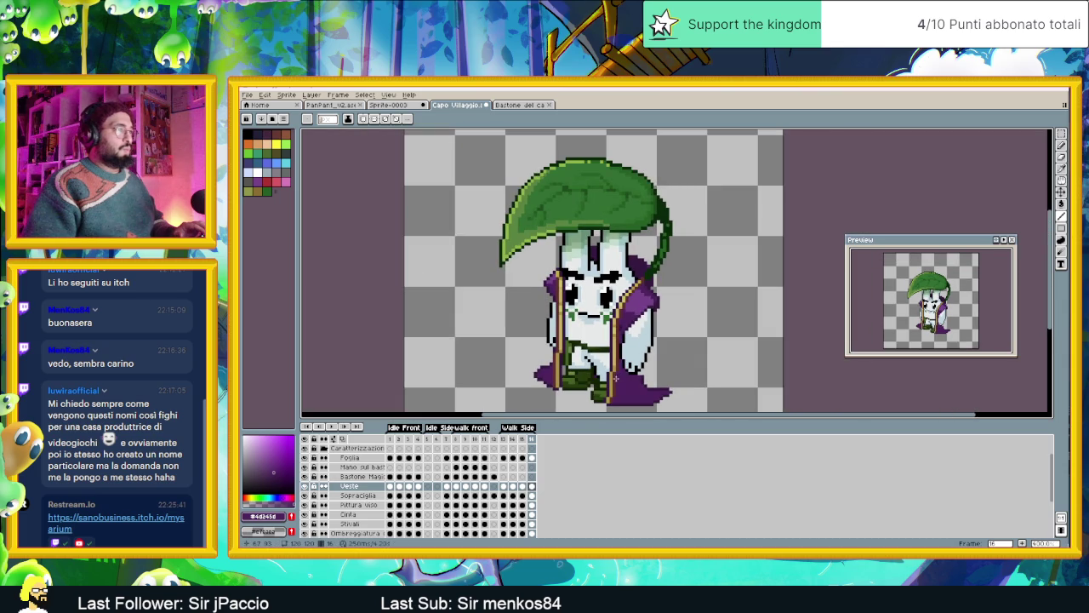
Eyedrop the robe purple from the sprite.
{"action": "scroll", "coordinate": [587, 398], "scroll_direction": "up", "scroll_amount": 1}
{"action": "scroll", "coordinate": [604, 394], "scroll_direction": "up", "scroll_amount": 1}
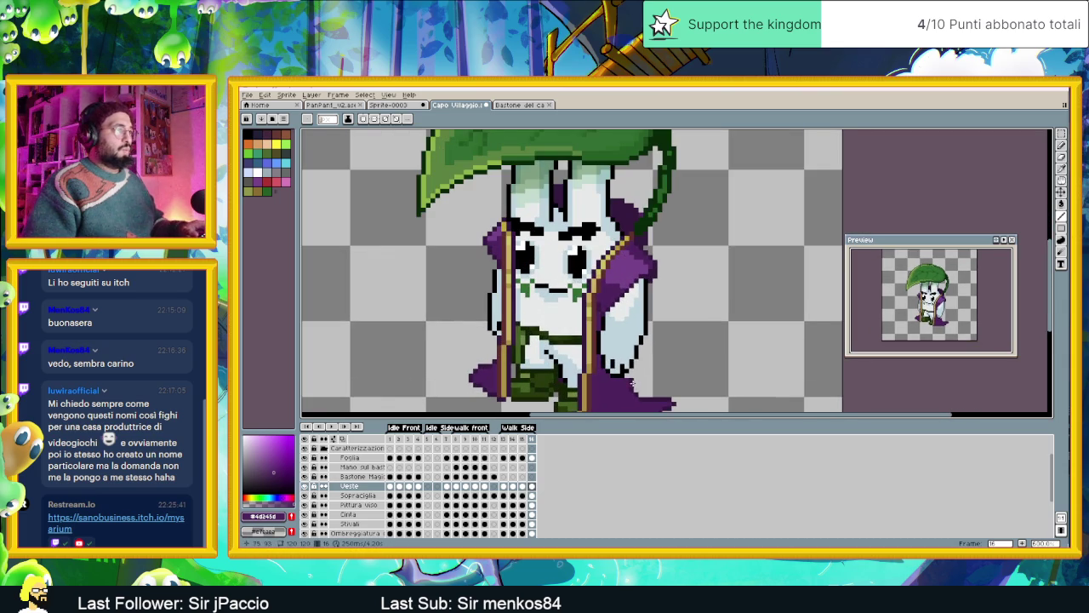
{"action": "scroll", "coordinate": [633, 378], "scroll_direction": "up", "scroll_amount": 1}
{"action": "scroll", "coordinate": [632, 372], "scroll_direction": "up", "scroll_amount": 1}
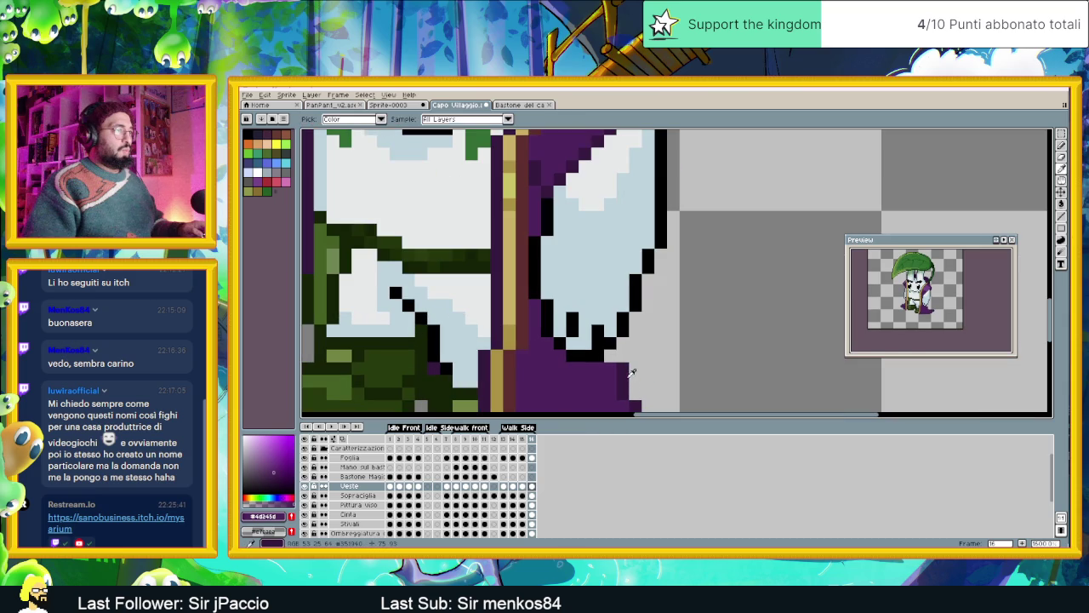
{"action": "left_click", "coordinate": [627, 368], "text": "alt"}
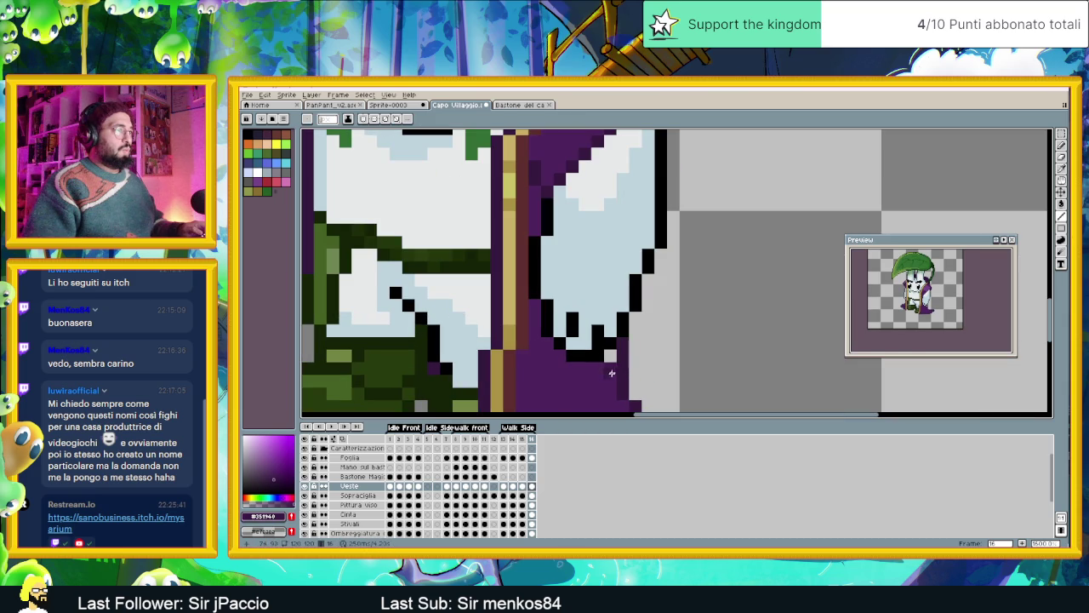
{"action": "scroll", "coordinate": [614, 359], "scroll_direction": "down", "scroll_amount": 4}
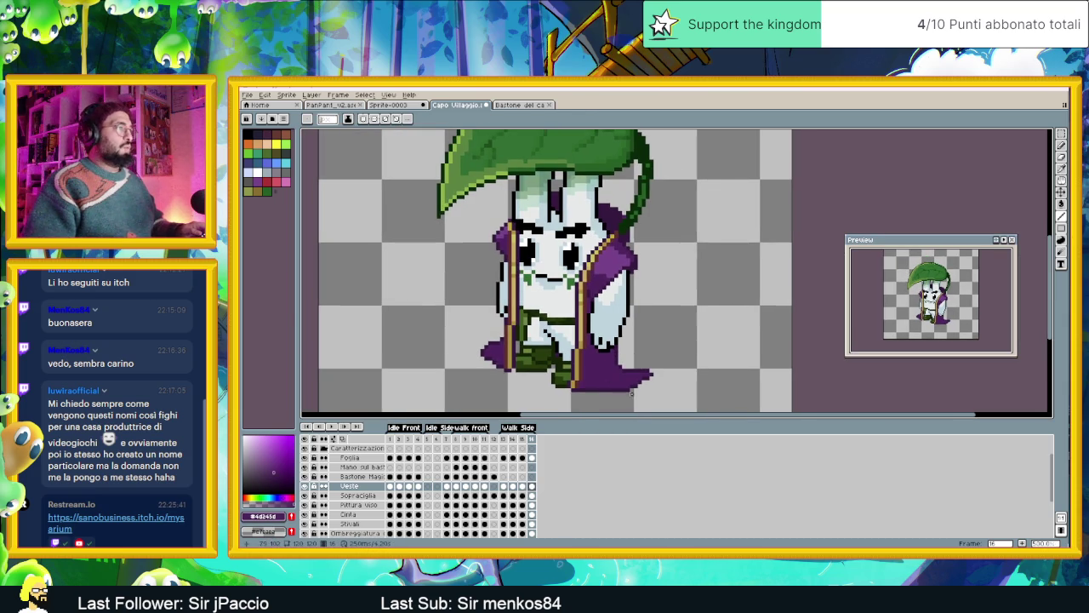
Paint the grey gap under the sleeve robe purple in side-walk frame 15.
{"action": "left_click", "coordinate": [503, 439]}
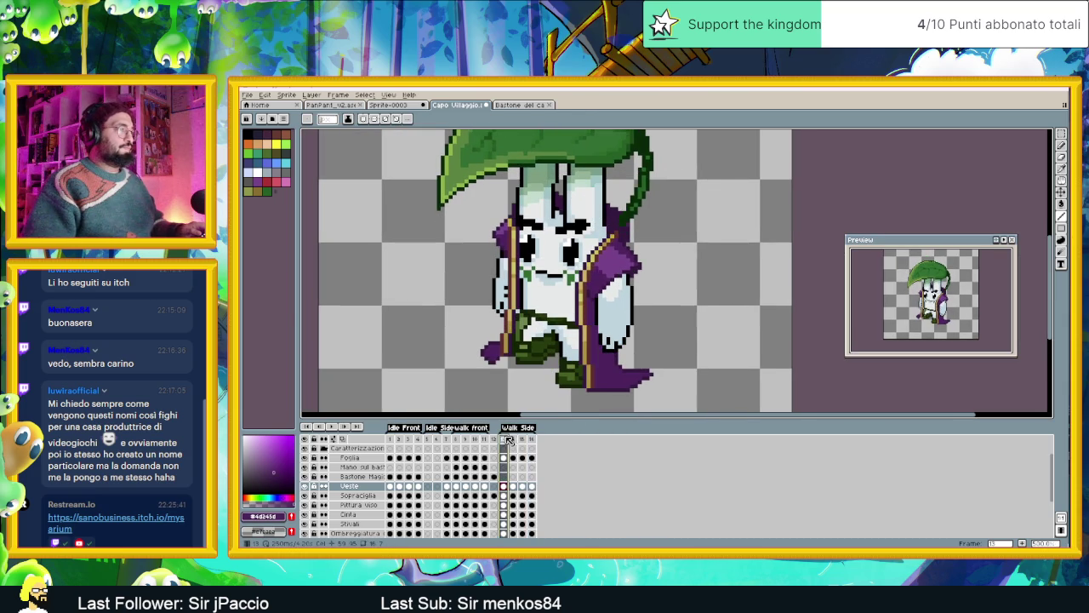
{"action": "scroll", "coordinate": [621, 306], "scroll_direction": "up", "scroll_amount": 3}
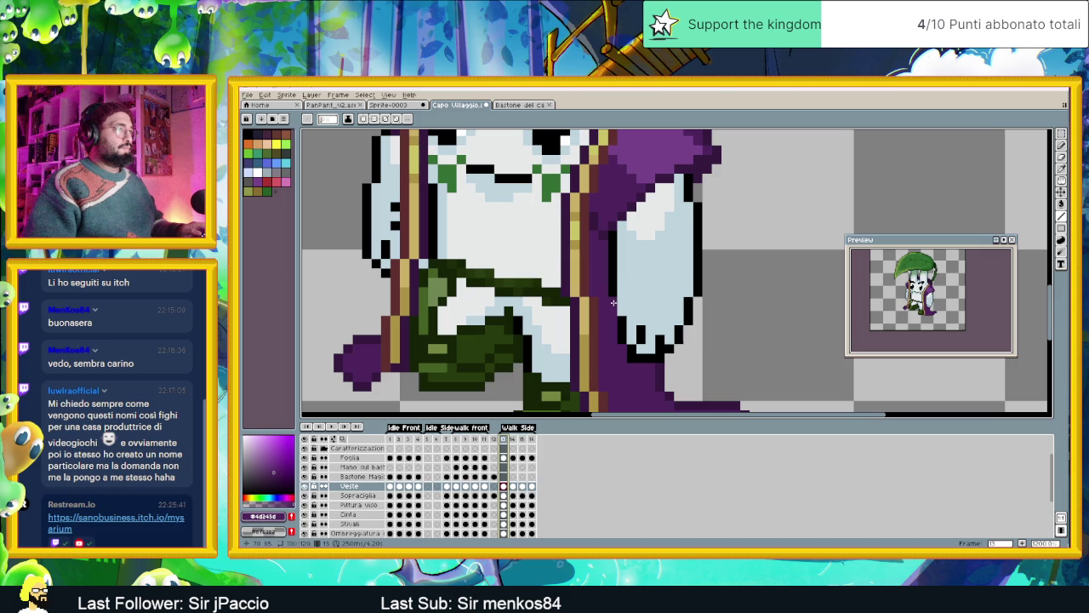
{"action": "scroll", "coordinate": [612, 303], "scroll_direction": "down", "scroll_amount": 3}
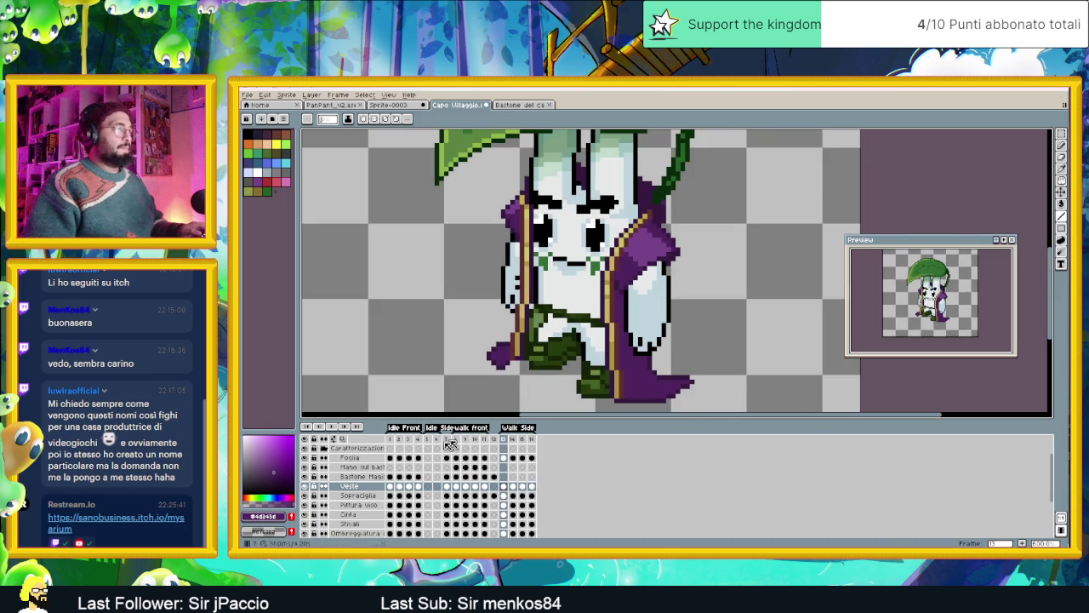
{"action": "left_click", "coordinate": [338, 429]}
{"action": "scroll", "coordinate": [625, 371], "scroll_direction": "up", "scroll_amount": 3}
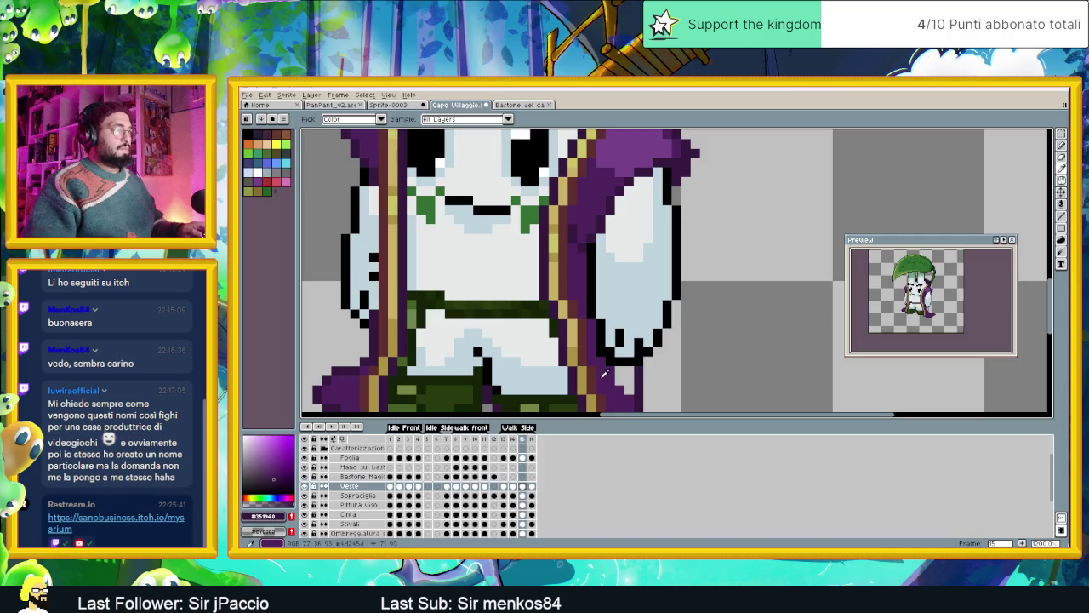
{"action": "left_click_drag", "start_coordinate": [626, 376], "coordinate": [629, 385]}
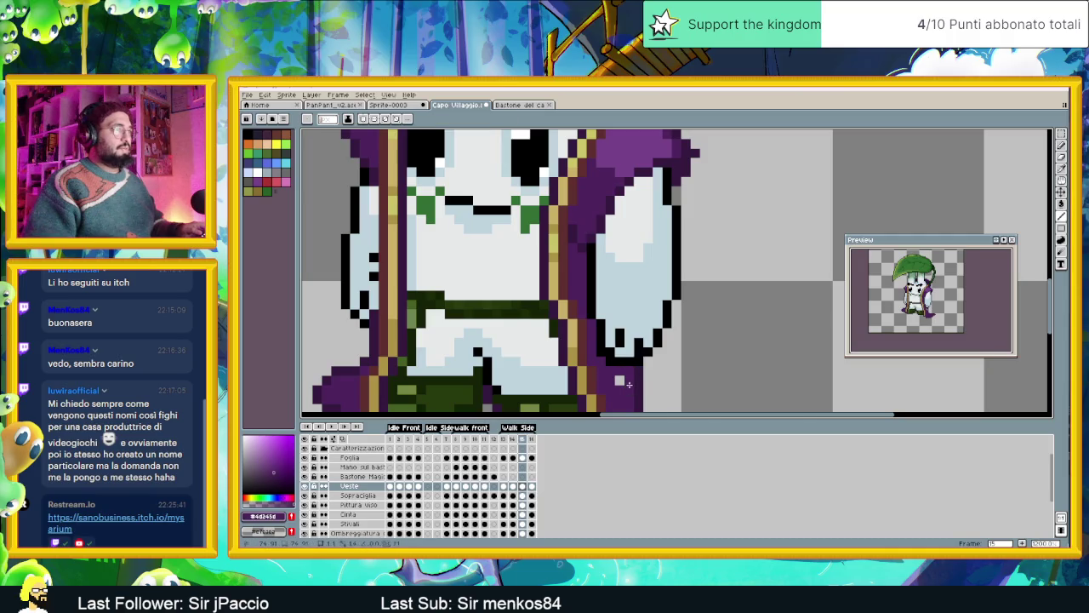
{"action": "scroll", "coordinate": [621, 382], "scroll_direction": "down", "scroll_amount": 3}
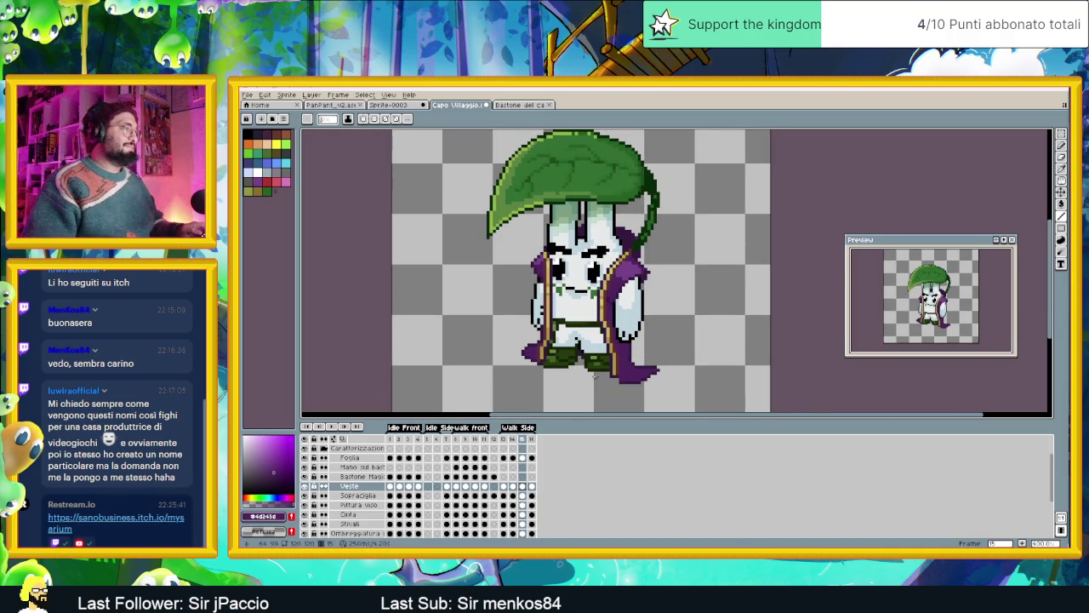
Play the side-walk cycle from frame 16 and stop it after reviewing.
{"action": "left_click", "coordinate": [531, 439]}
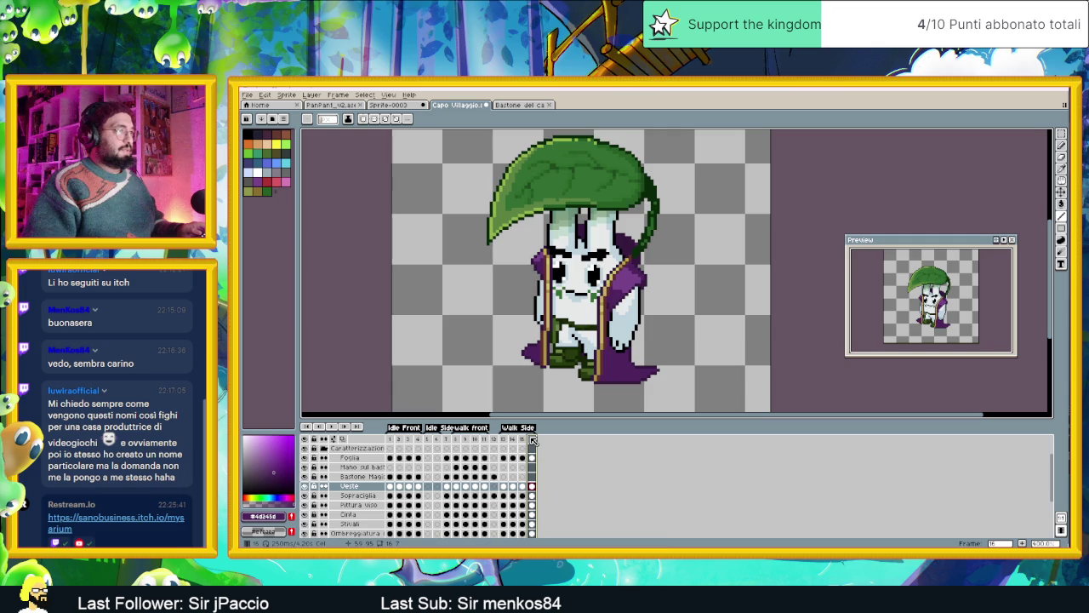
{"action": "left_click", "coordinate": [332, 426]}
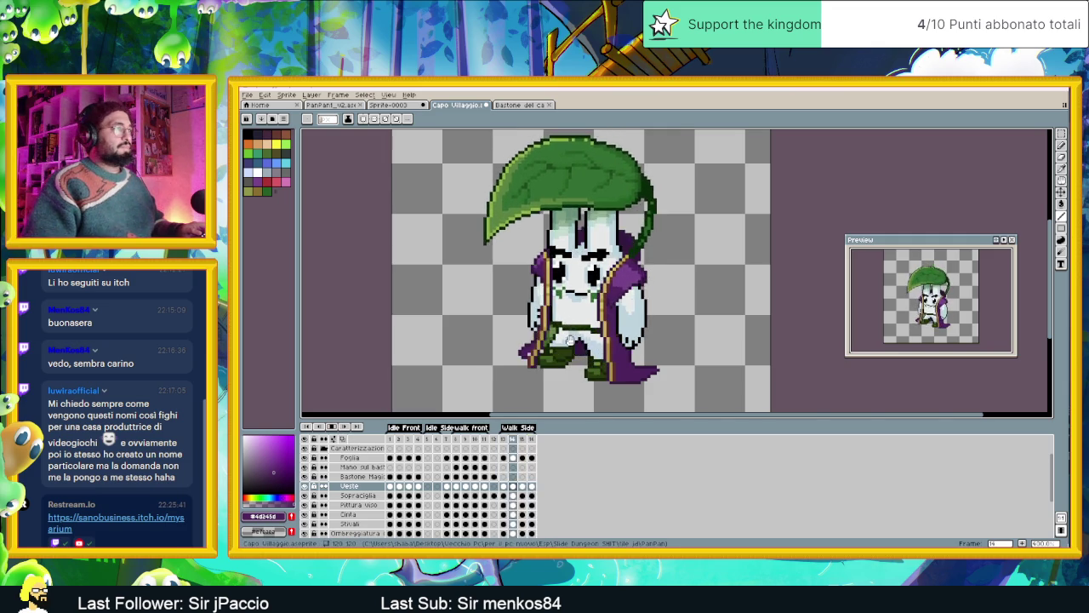
{"action": "scroll", "coordinate": [580, 364], "scroll_direction": "up", "scroll_amount": 2}
{"action": "key", "text": "Return"}
Sample the dark and mid robe purples from frames 13 and 14.
{"action": "left_click", "coordinate": [504, 486]}
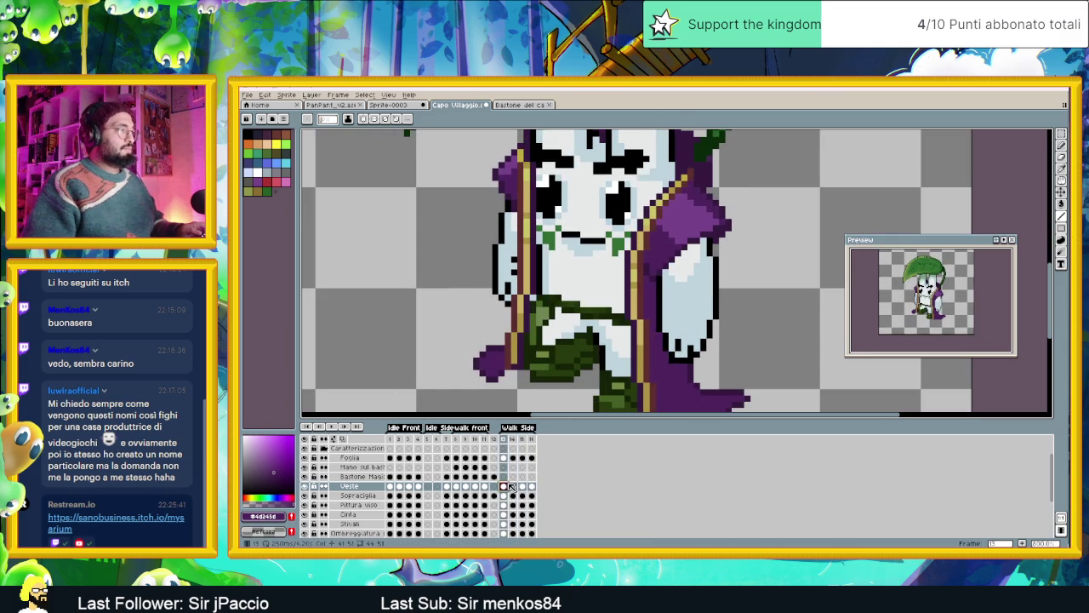
{"action": "left_click", "coordinate": [534, 289], "text": "alt"}
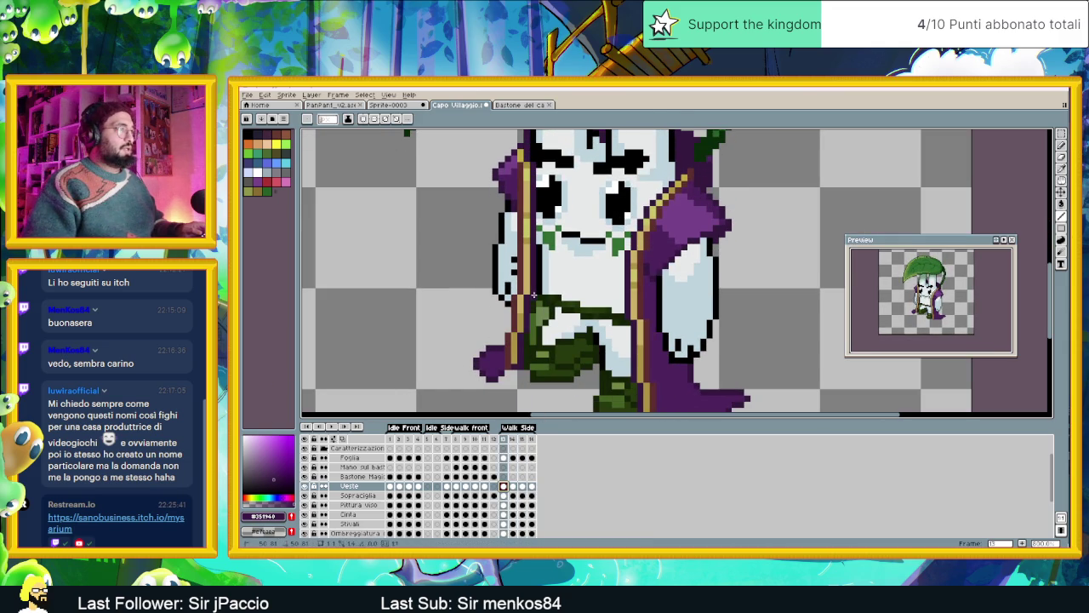
{"action": "left_click", "coordinate": [512, 439]}
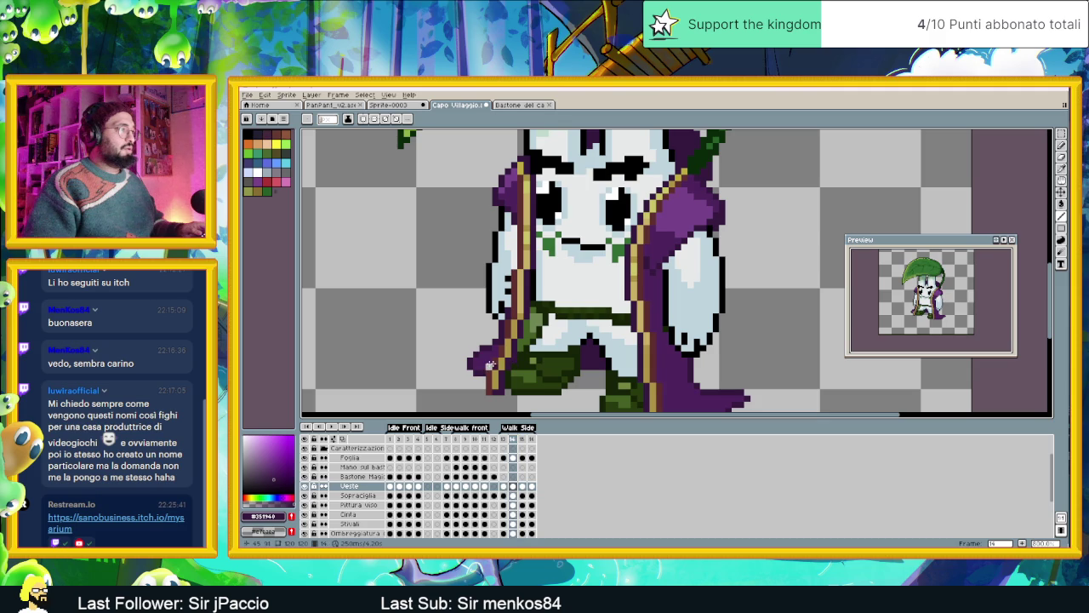
{"action": "left_click", "coordinate": [491, 365], "text": "alt"}
{"action": "scroll", "coordinate": [507, 368], "scroll_direction": "down", "scroll_amount": 3}
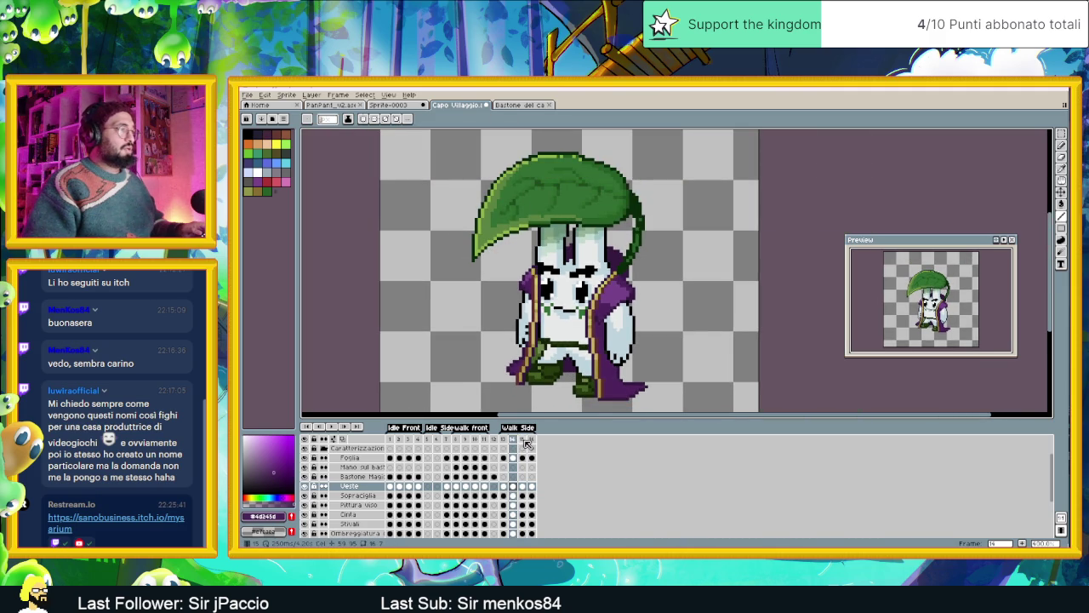
In frame 16, paint the grey pixel under the sleeve darker robe purple.
{"action": "left_click", "coordinate": [522, 439]}
{"action": "left_click", "coordinate": [533, 439]}
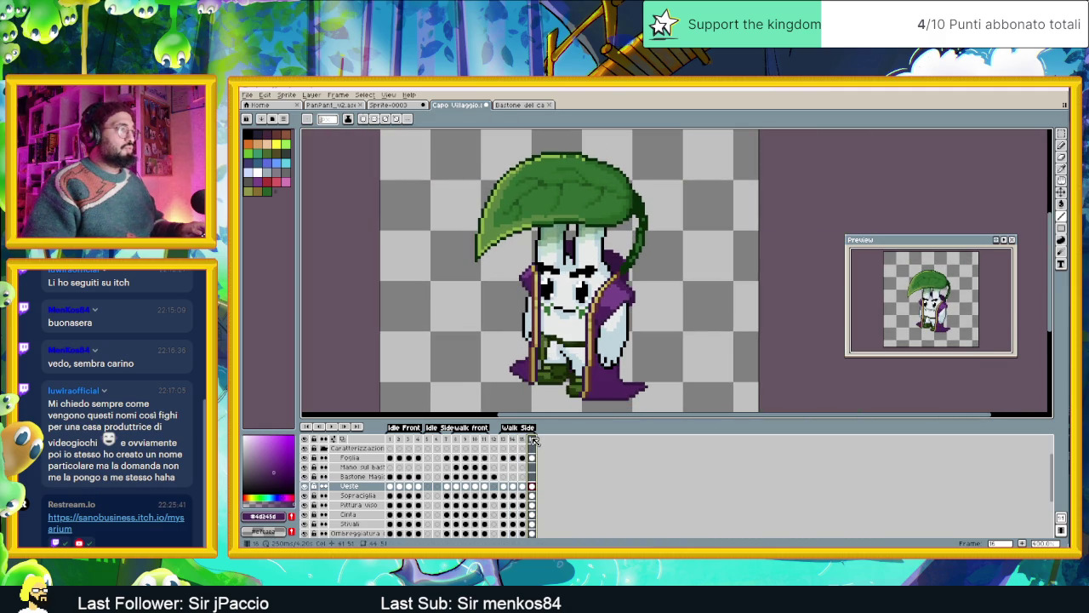
{"action": "scroll", "coordinate": [533, 368], "scroll_direction": "up", "scroll_amount": 2}
{"action": "scroll", "coordinate": [533, 369], "scroll_direction": "up", "scroll_amount": 2}
{"action": "left_click", "coordinate": [523, 376], "text": "alt"}
{"action": "left_click", "coordinate": [524, 362]}
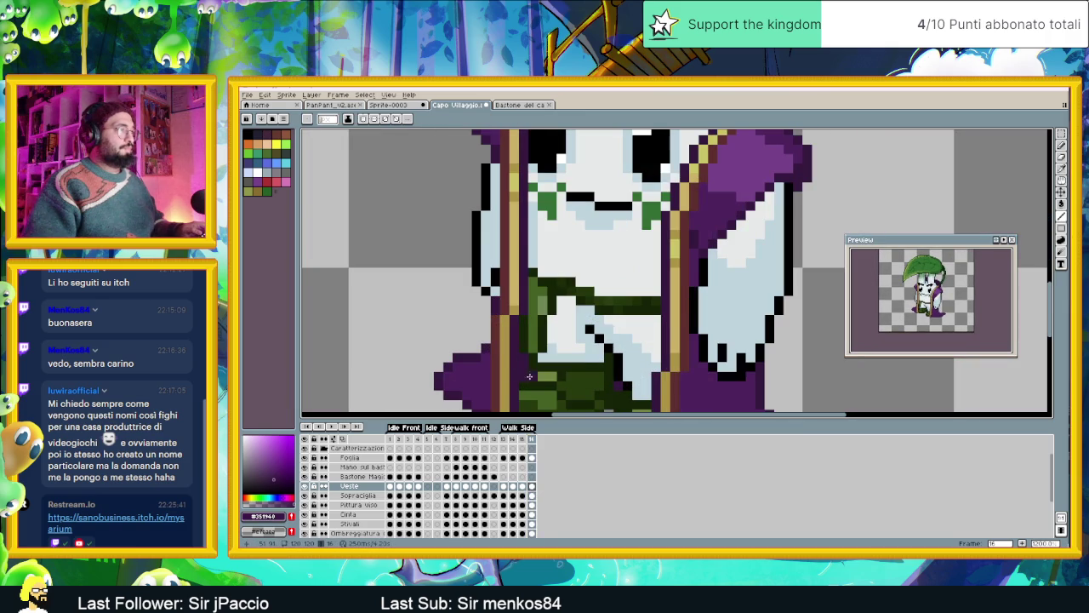
{"action": "scroll", "coordinate": [528, 375], "scroll_direction": "down", "scroll_amount": 2}
{"action": "scroll", "coordinate": [529, 376], "scroll_direction": "down", "scroll_amount": 2}
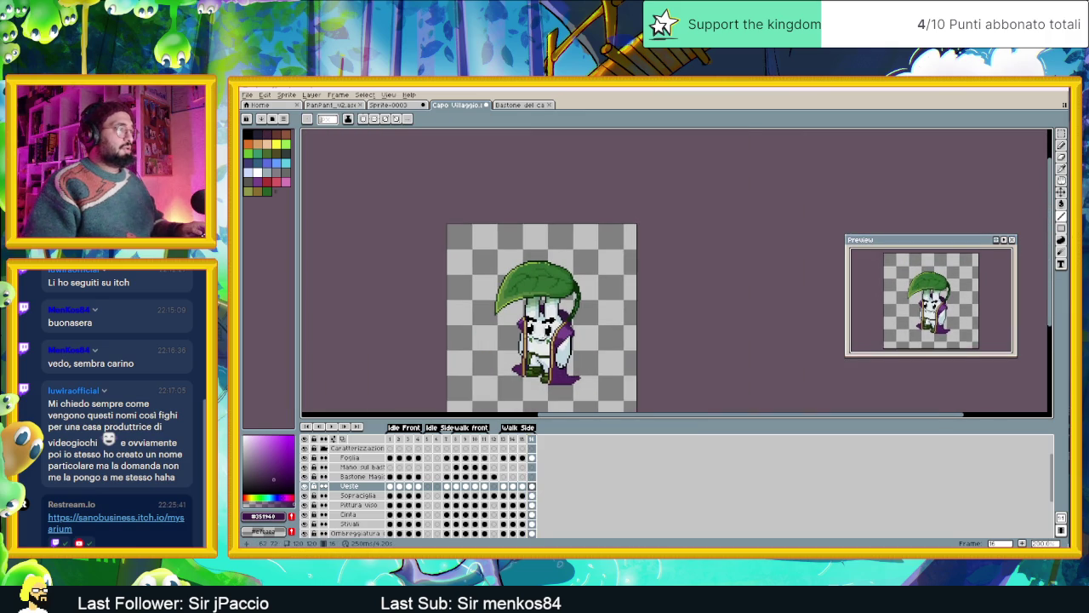
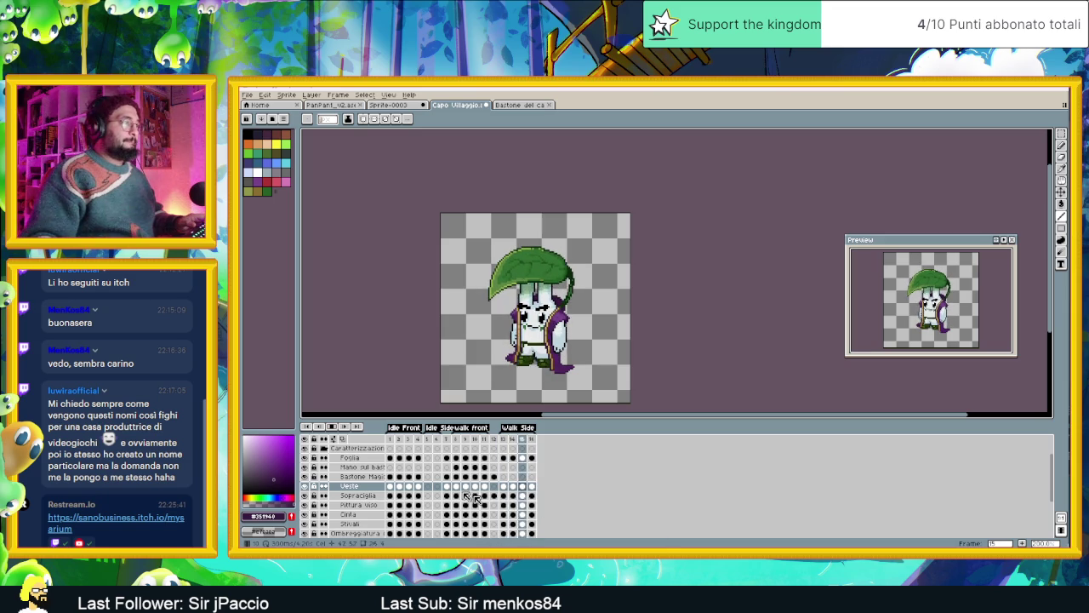
View side-walk frames 13 and 14, then take the pencil with the lighter cape purple.
{"action": "scroll", "coordinate": [537, 368], "scroll_direction": "up", "scroll_amount": 1}
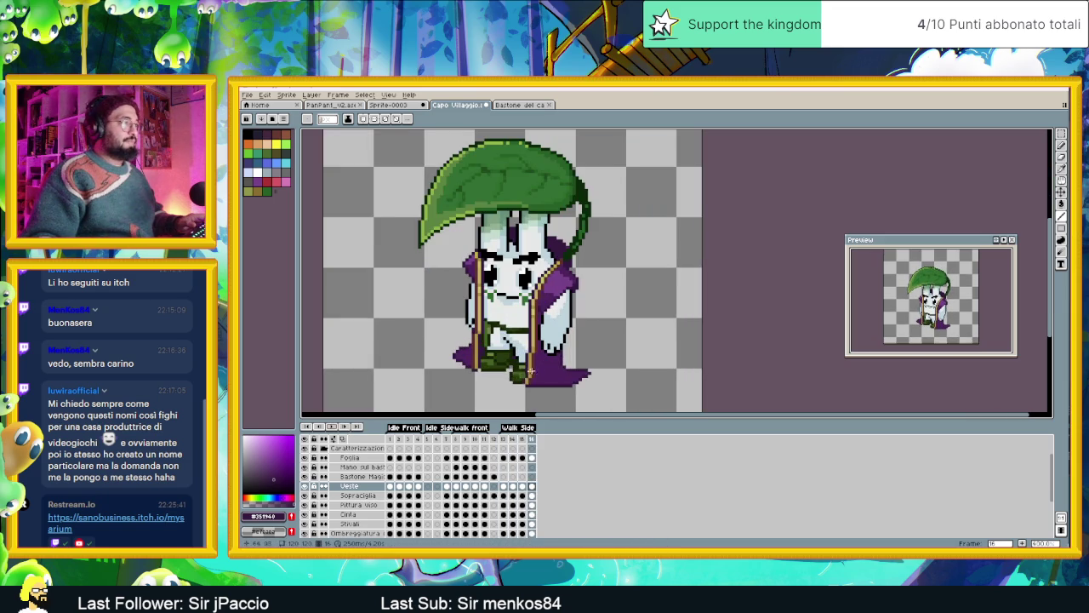
{"action": "left_click", "coordinate": [506, 440]}
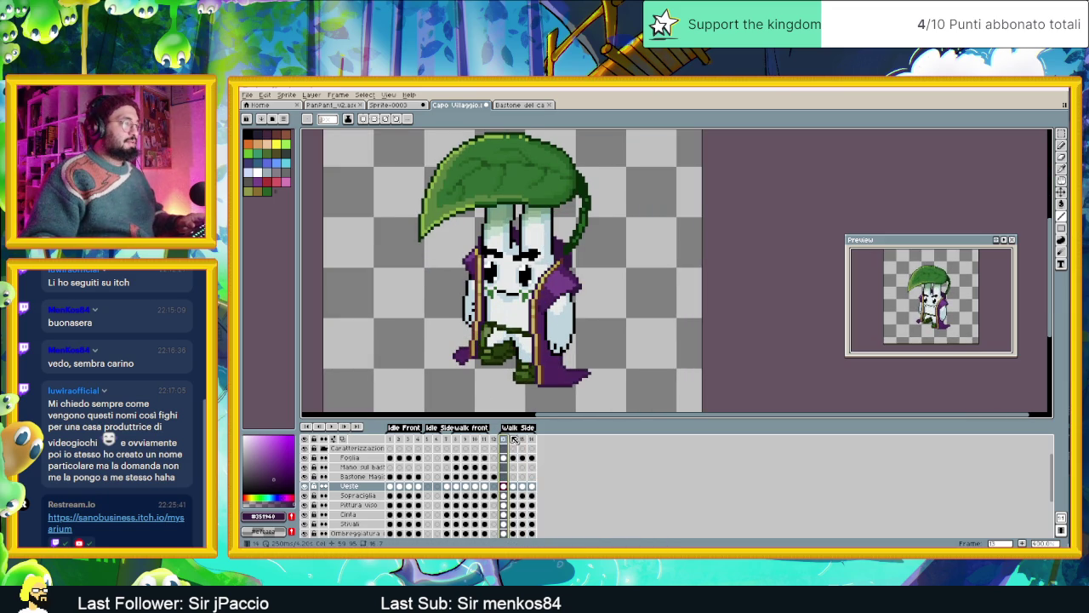
{"action": "left_click", "coordinate": [516, 439]}
{"action": "scroll", "coordinate": [451, 338], "scroll_direction": "up", "scroll_amount": 2}
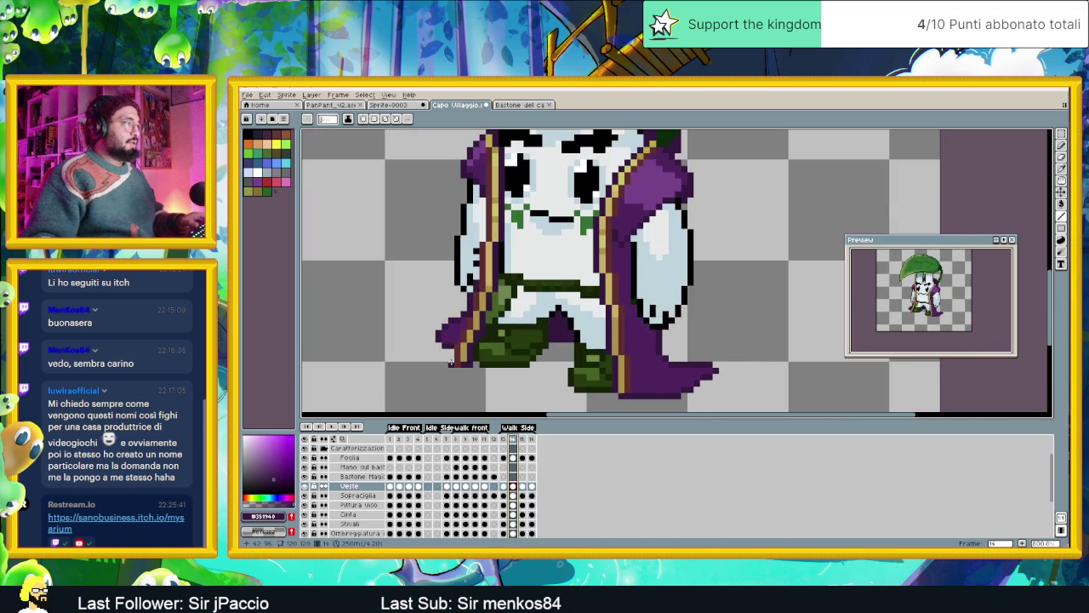
{"action": "key", "text": "b"}
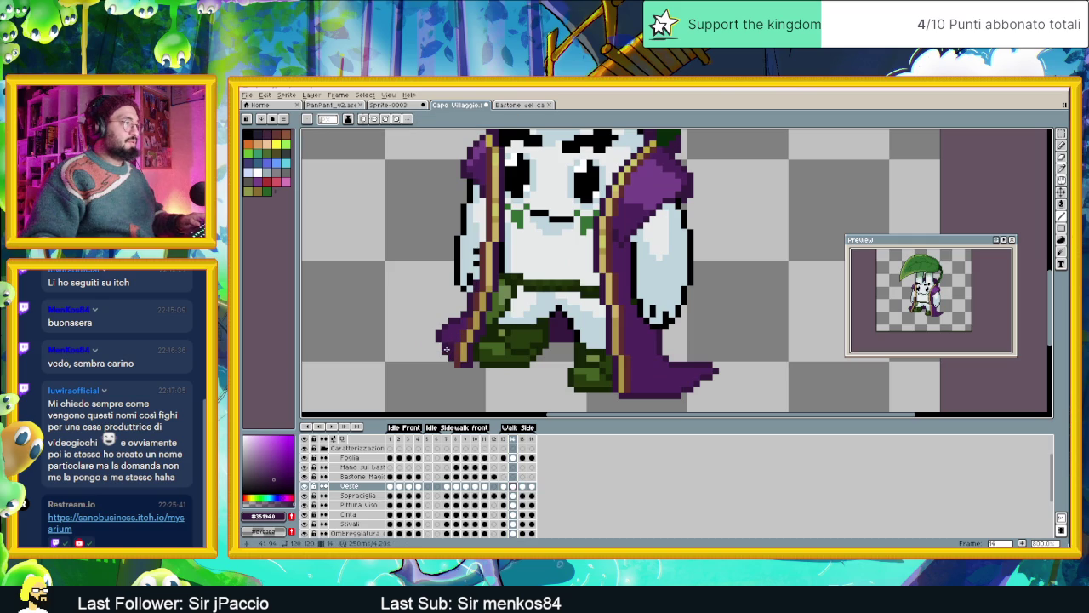
{"action": "left_click", "coordinate": [449, 342], "text": "alt"}
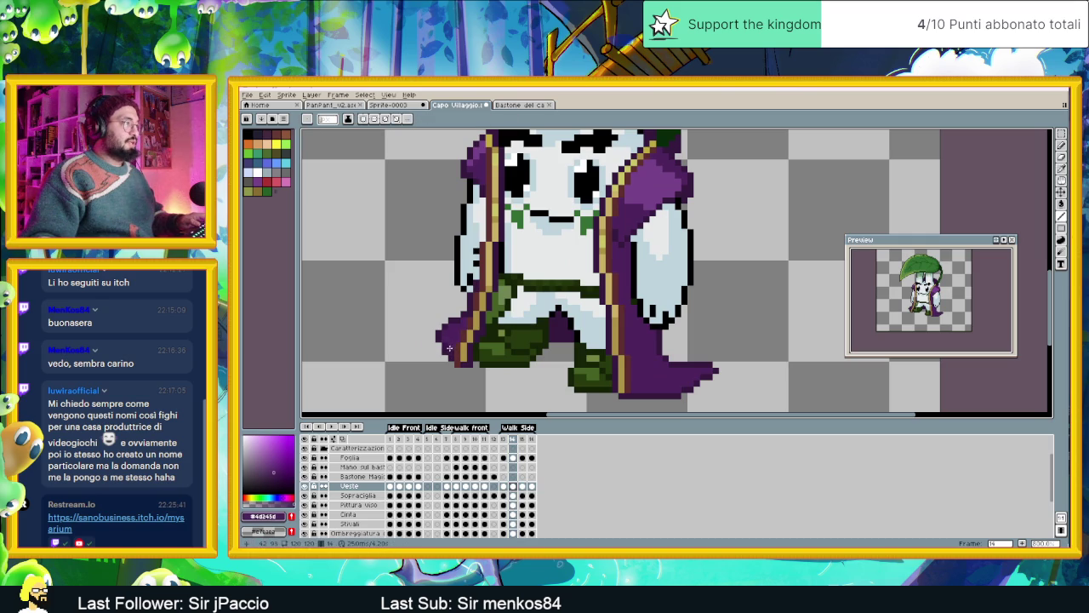
Advance through side-walk frame 15 to frame 16.
{"action": "scroll", "coordinate": [454, 340], "scroll_direction": "down", "scroll_amount": 1}
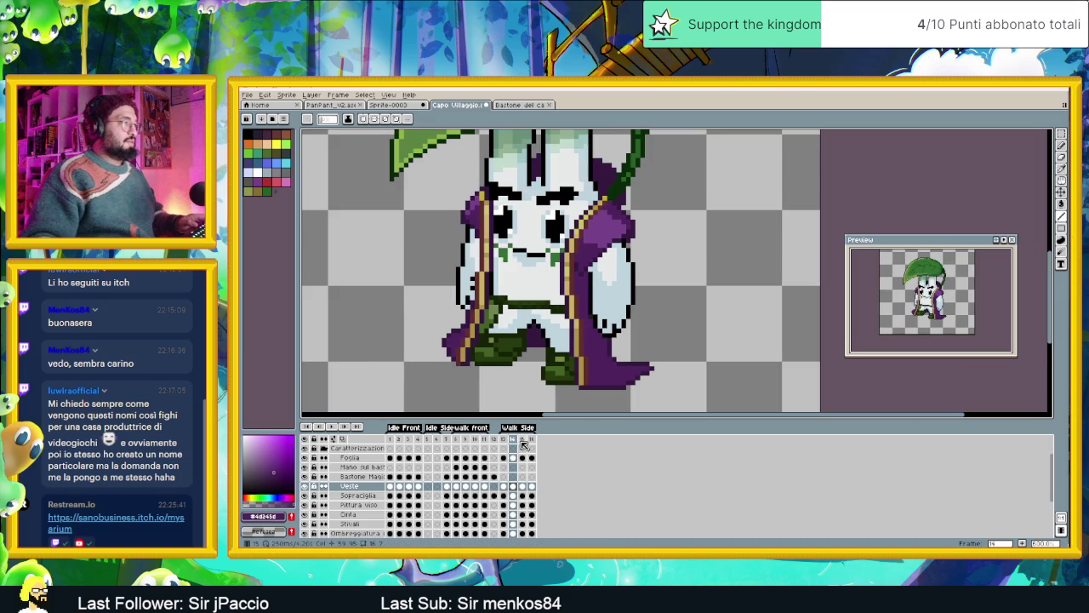
{"action": "left_click", "coordinate": [523, 440]}
{"action": "scroll", "coordinate": [466, 351], "scroll_direction": "up", "scroll_amount": 1}
{"action": "scroll", "coordinate": [432, 339], "scroll_direction": "up", "scroll_amount": 1}
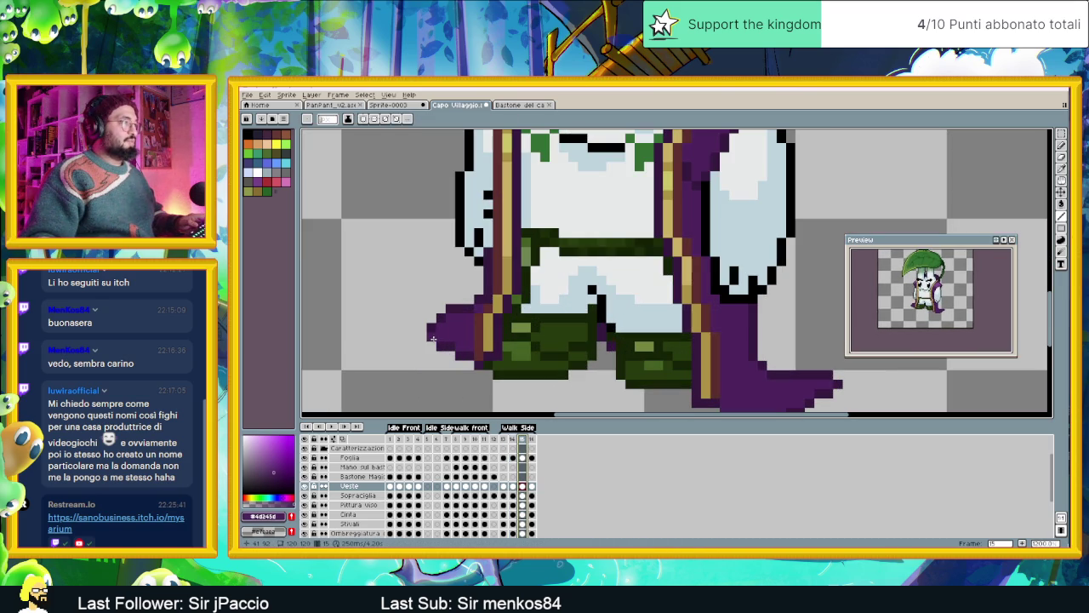
{"action": "key", "text": "Right"}
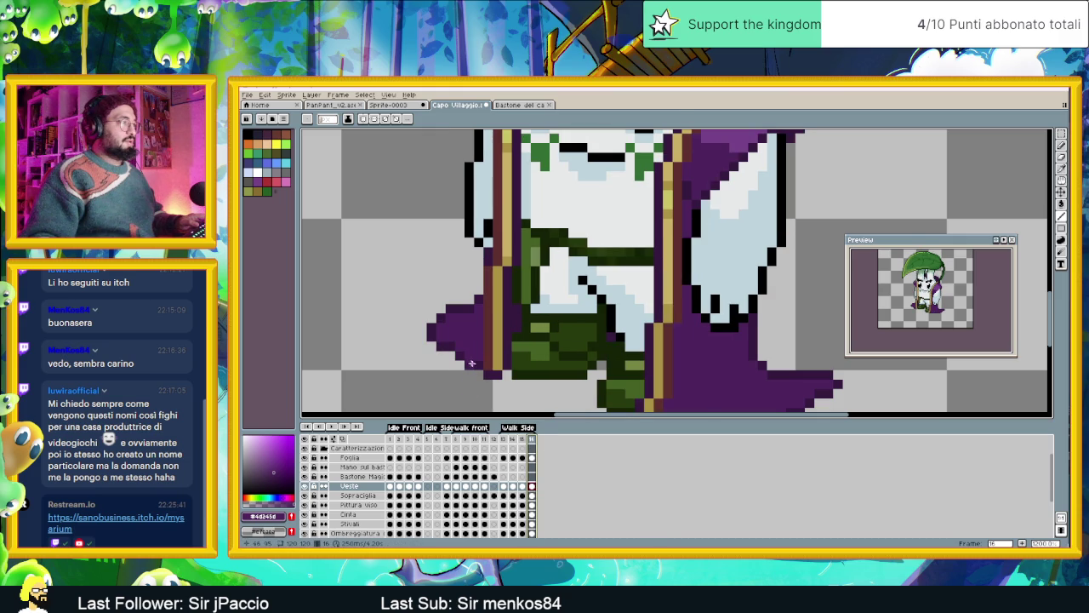
Reshape the cape's left tip on frame 16 in dark purple, then replay the walk.
{"action": "left_click", "coordinate": [434, 338]}
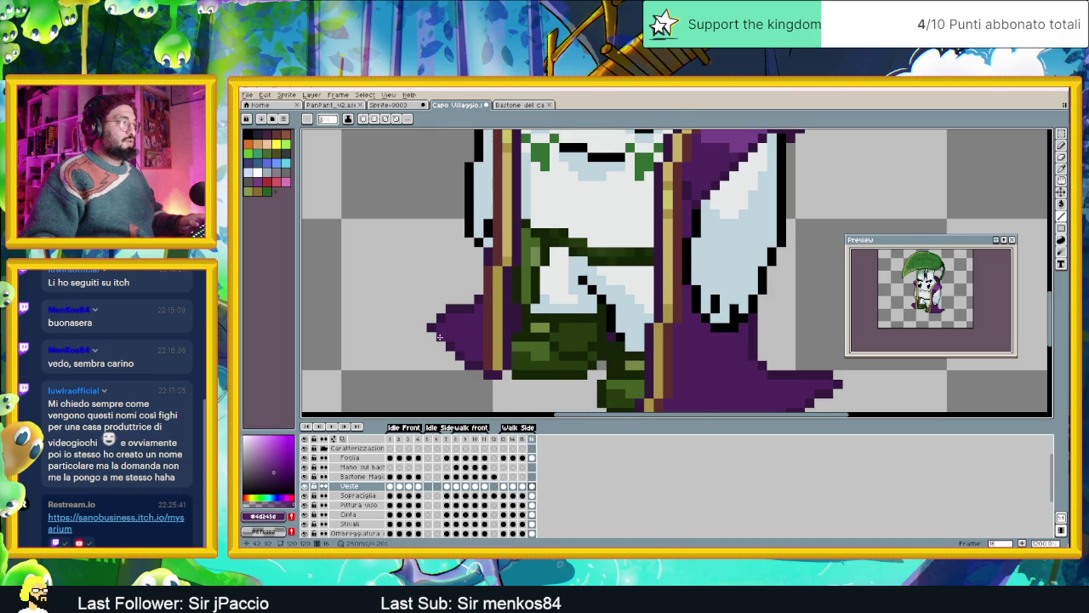
{"action": "left_click", "coordinate": [443, 340], "text": "alt"}
{"action": "left_click", "coordinate": [433, 318]}
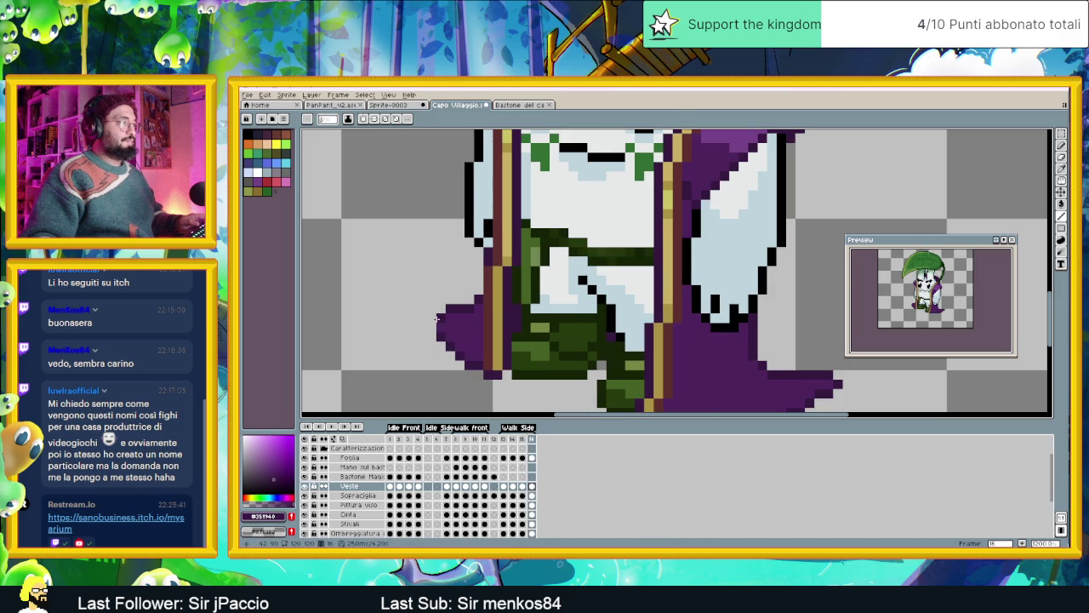
{"action": "left_click", "coordinate": [432, 327]}
{"action": "left_click", "coordinate": [442, 320], "text": "alt"}
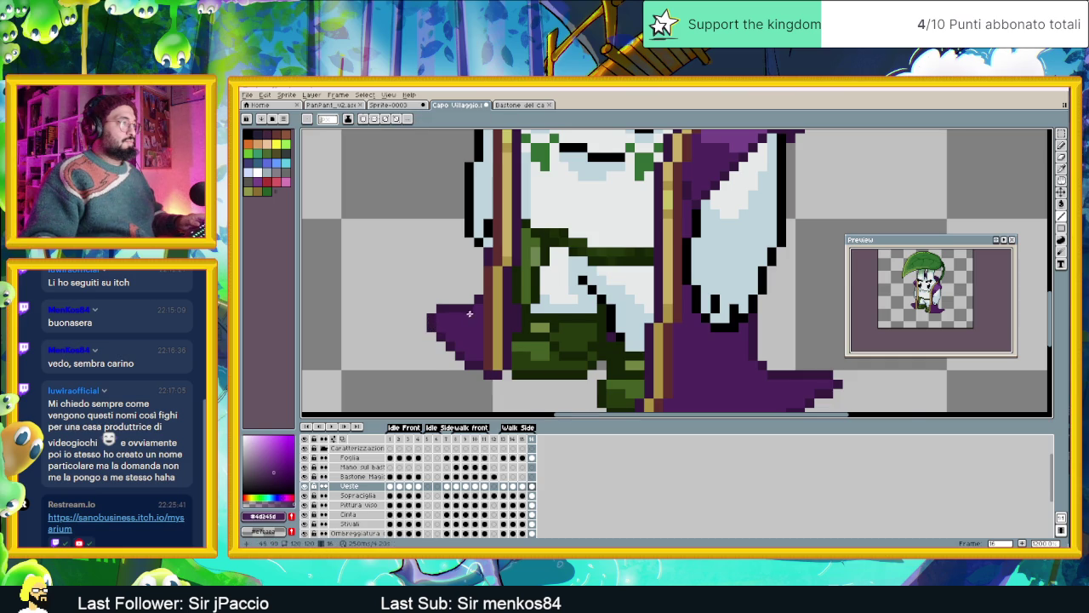
{"action": "scroll", "coordinate": [441, 320], "scroll_direction": "down", "scroll_amount": 2}
{"action": "left_click", "coordinate": [339, 426]}
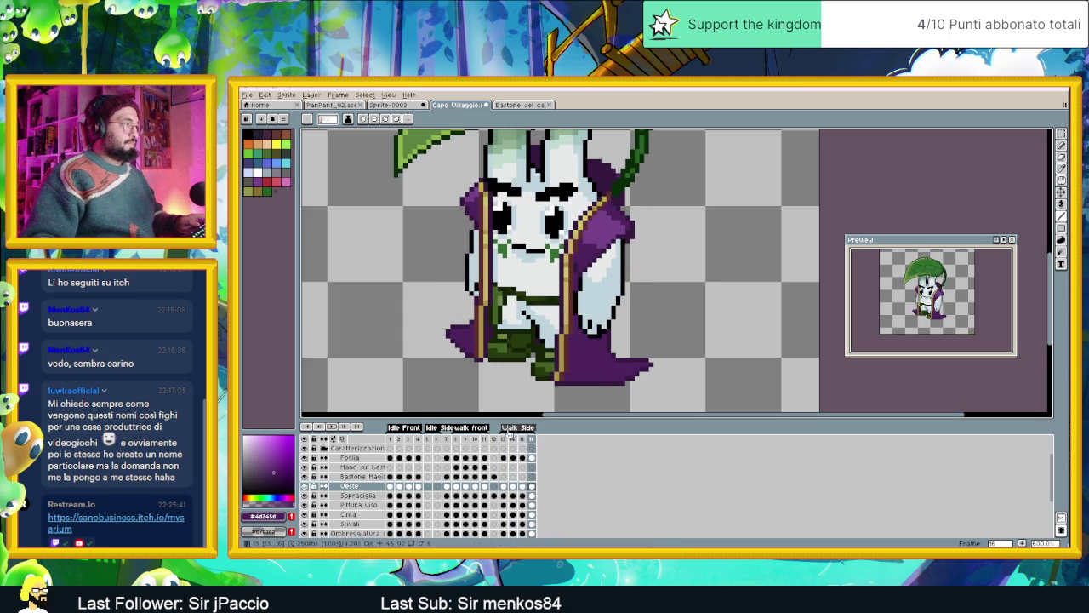
Step through side-walk frames 13–16 and settle on frame 15.
{"action": "left_click", "coordinate": [503, 438]}
{"action": "left_click", "coordinate": [514, 438]}
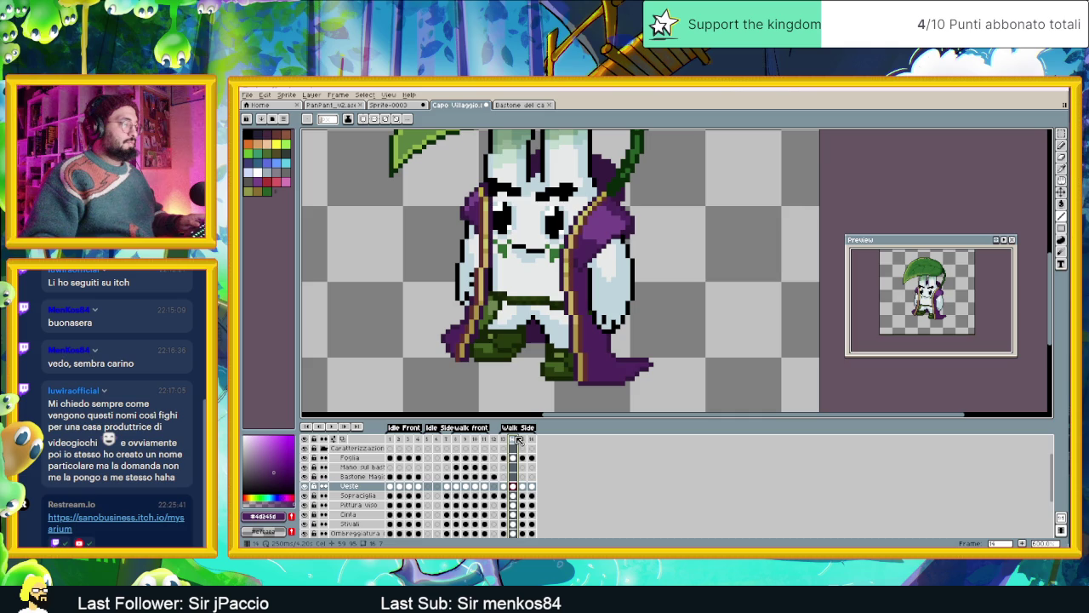
{"action": "left_click", "coordinate": [522, 438]}
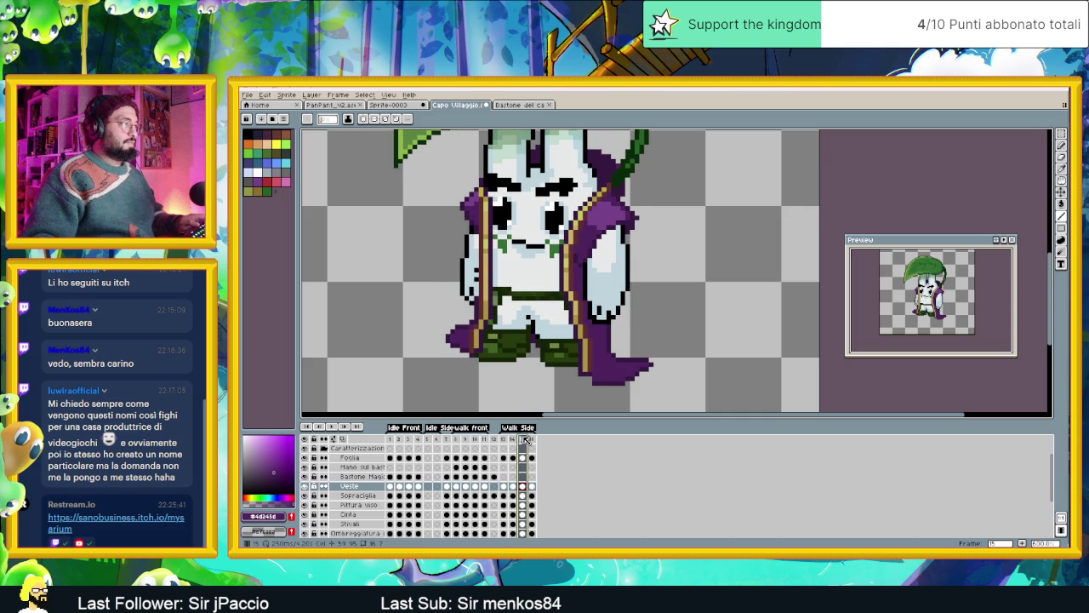
{"action": "left_click", "coordinate": [532, 438]}
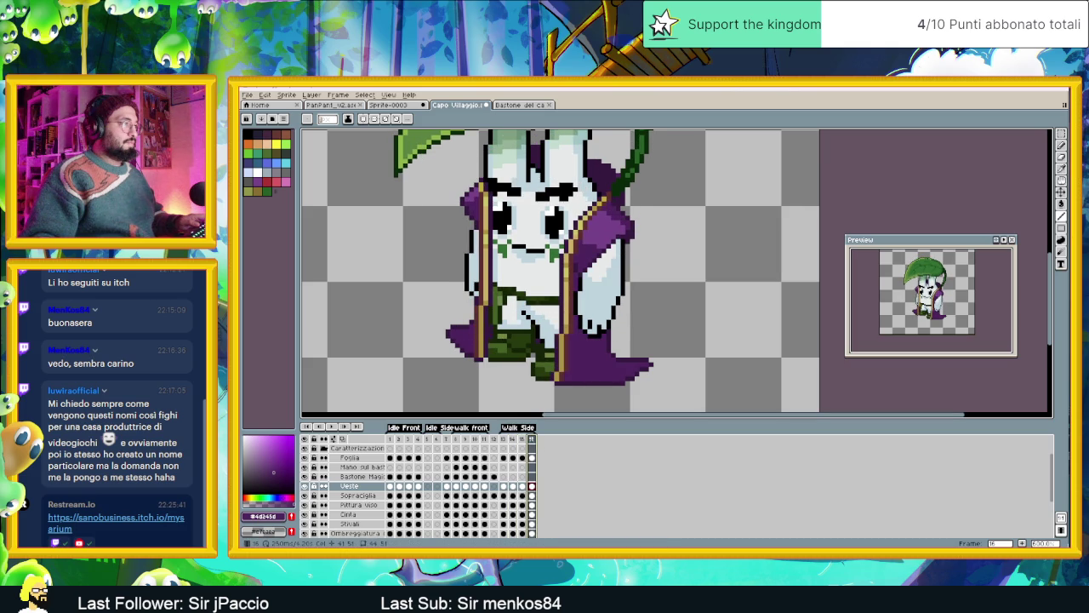
{"action": "left_click", "coordinate": [523, 439]}
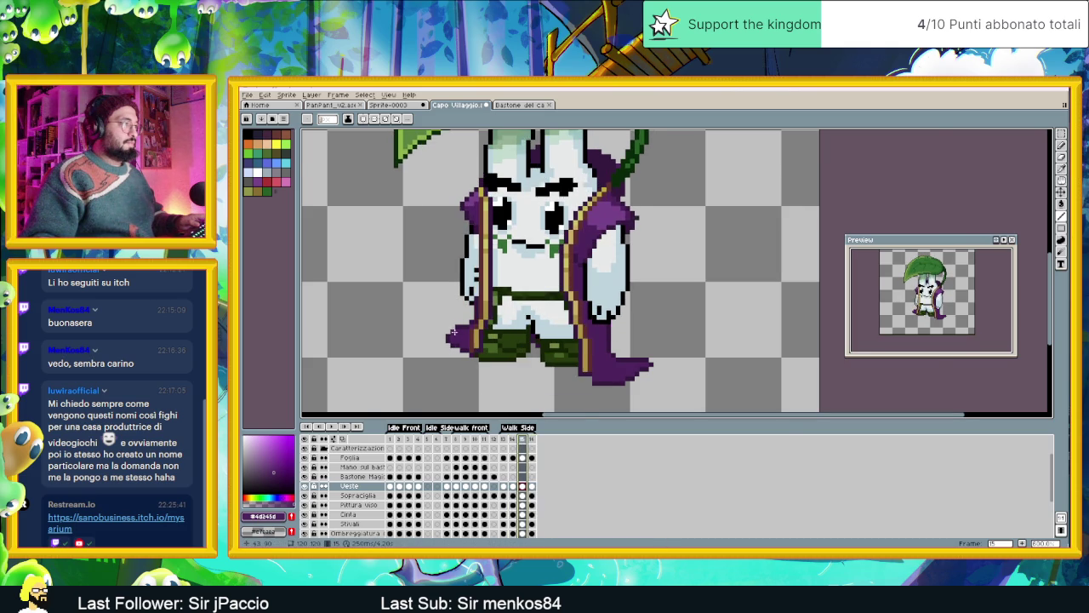
Add a purple pixel at the cape's left tip on frame 15.
{"action": "scroll", "coordinate": [464, 322], "scroll_direction": "up", "scroll_amount": 2}
{"action": "left_click", "coordinate": [460, 331]}
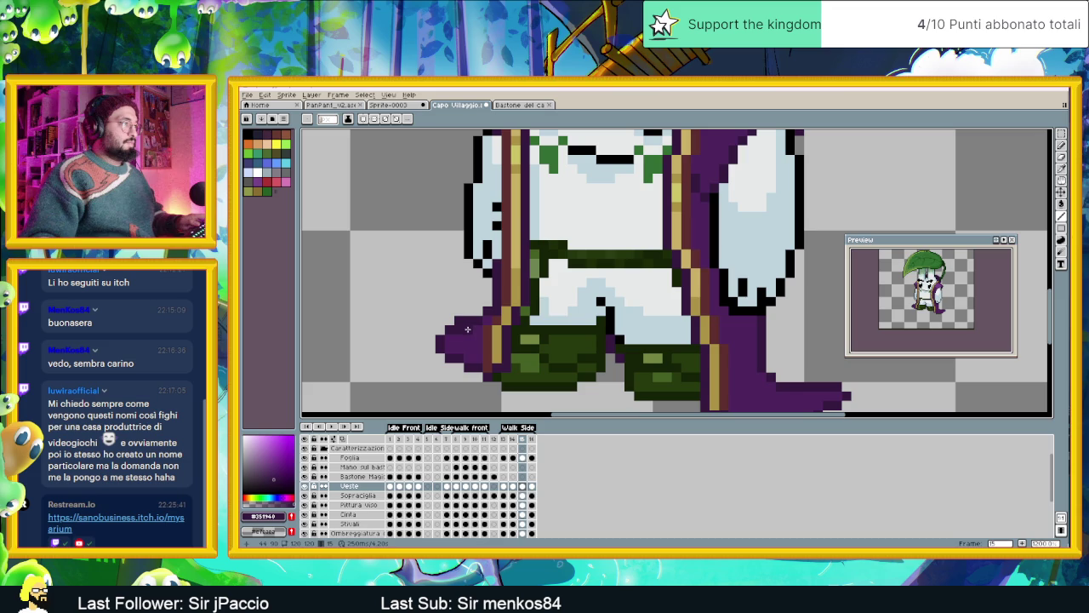
{"action": "left_click", "coordinate": [451, 323]}
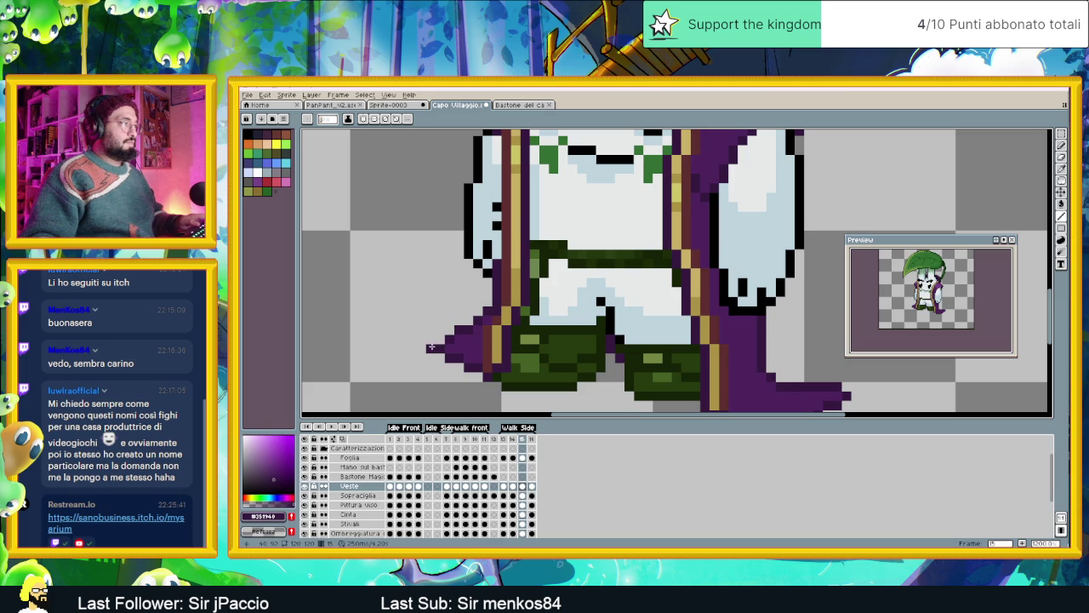
{"action": "scroll", "coordinate": [483, 330], "scroll_direction": "down", "scroll_amount": 2}
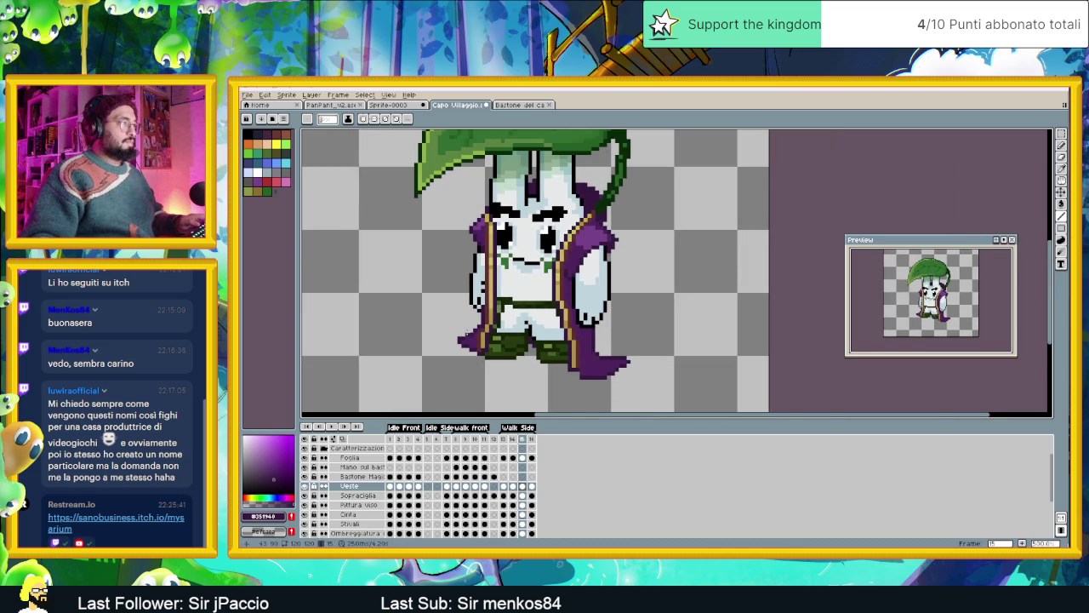
{"action": "scroll", "coordinate": [466, 331], "scroll_direction": "up", "scroll_amount": 2}
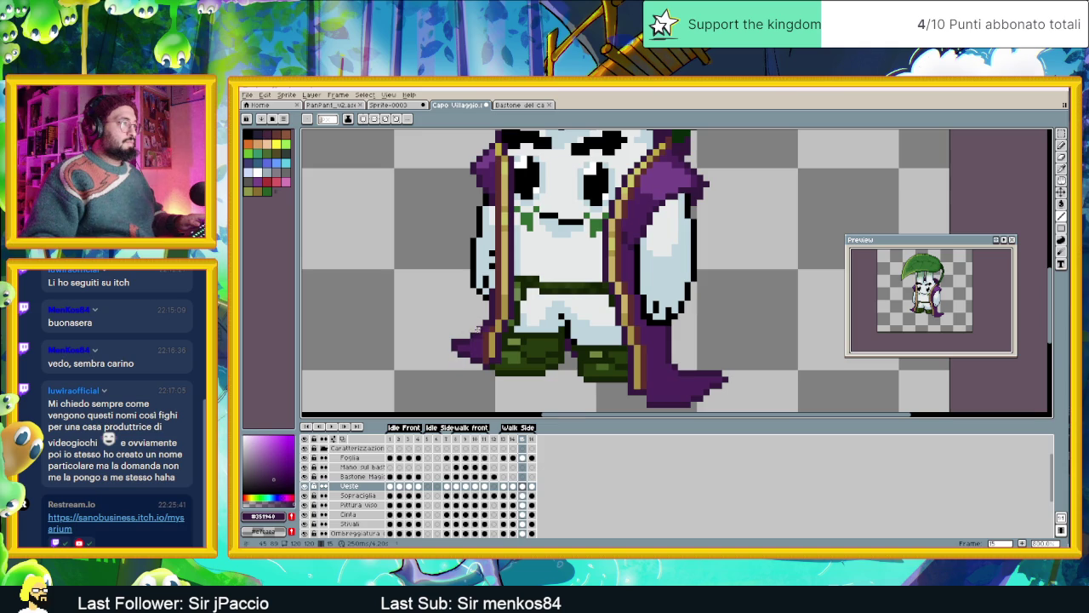
{"action": "scroll", "coordinate": [421, 358], "scroll_direction": "down", "scroll_amount": 2}
Play the walk cycle from frame 16, stop it, and view frame 14.
{"action": "left_click", "coordinate": [531, 438]}
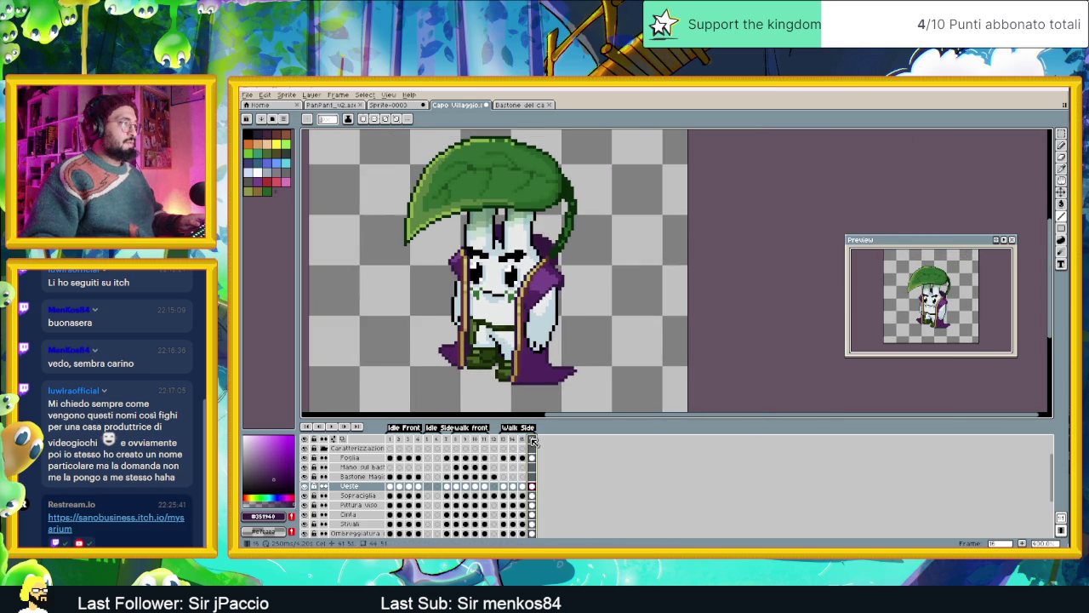
{"action": "left_click", "coordinate": [337, 430]}
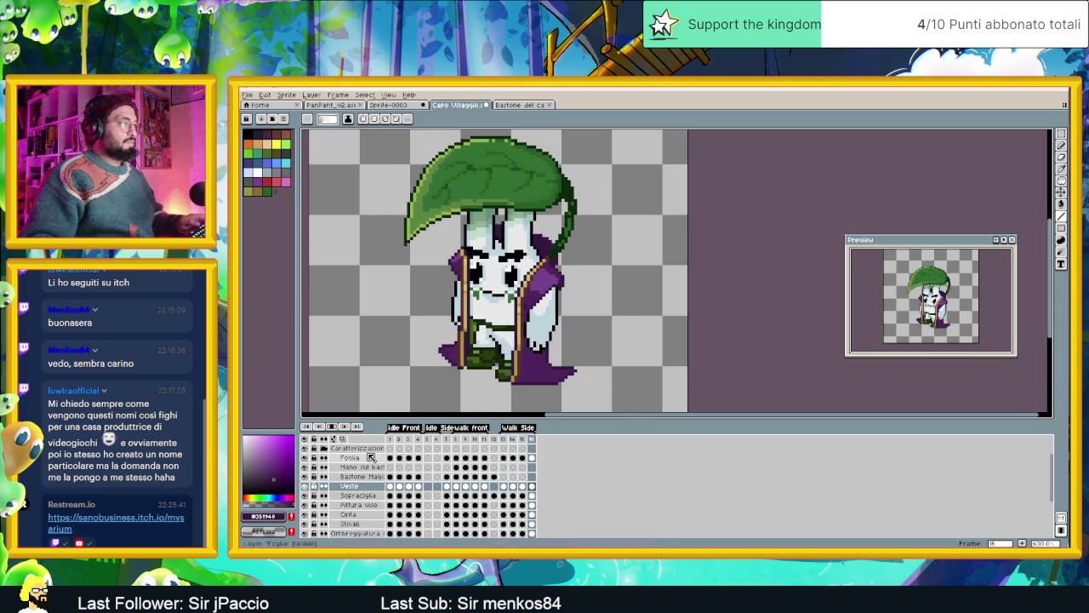
{"action": "left_click", "coordinate": [332, 426]}
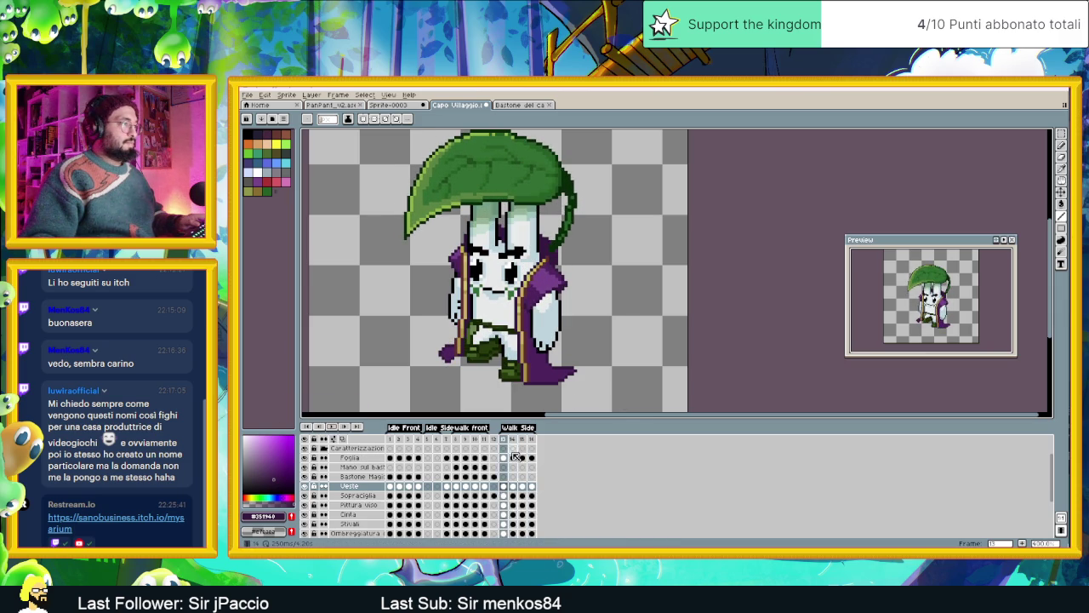
{"action": "left_click", "coordinate": [511, 437]}
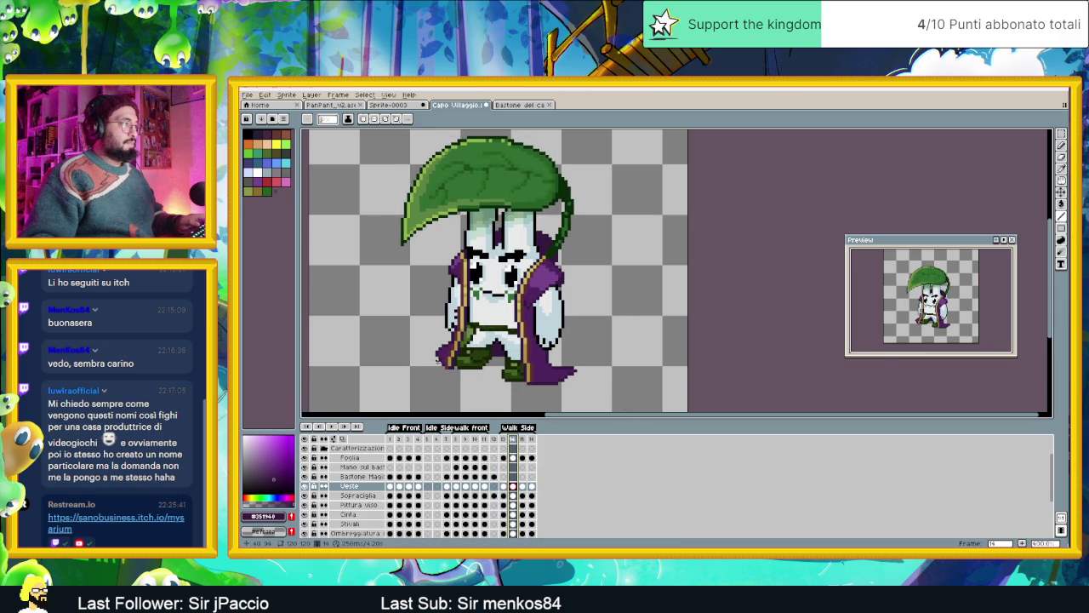
{"action": "scroll", "coordinate": [435, 357], "scroll_direction": "up", "scroll_amount": 1}
{"action": "scroll", "coordinate": [434, 349], "scroll_direction": "up", "scroll_amount": 1}
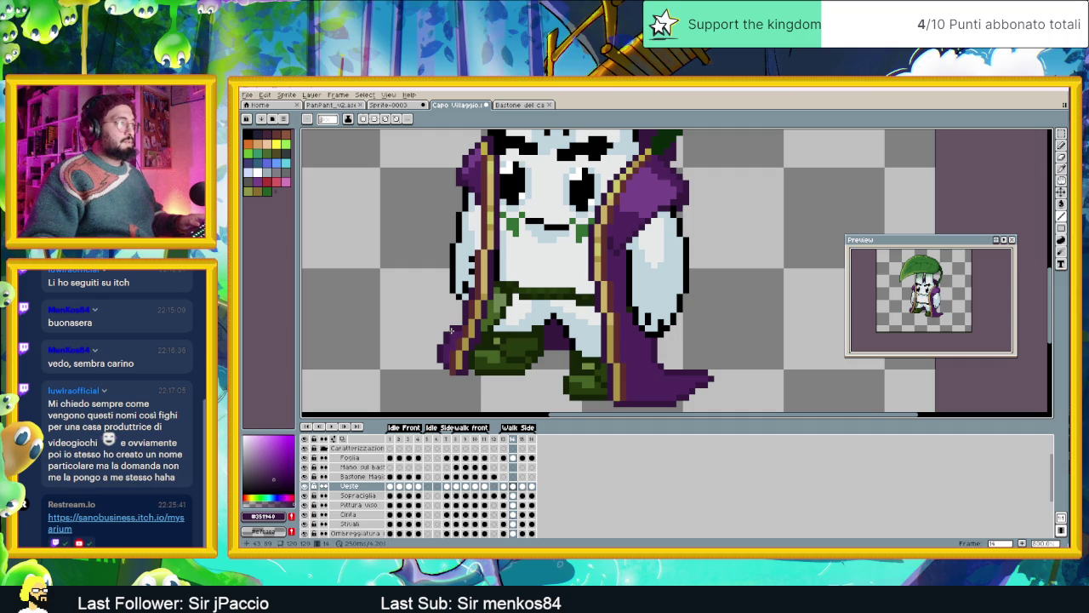
Step through side-walk frames 13–16 and zoom in on frame 16.
{"action": "scroll", "coordinate": [442, 338], "scroll_direction": "down", "scroll_amount": 1}
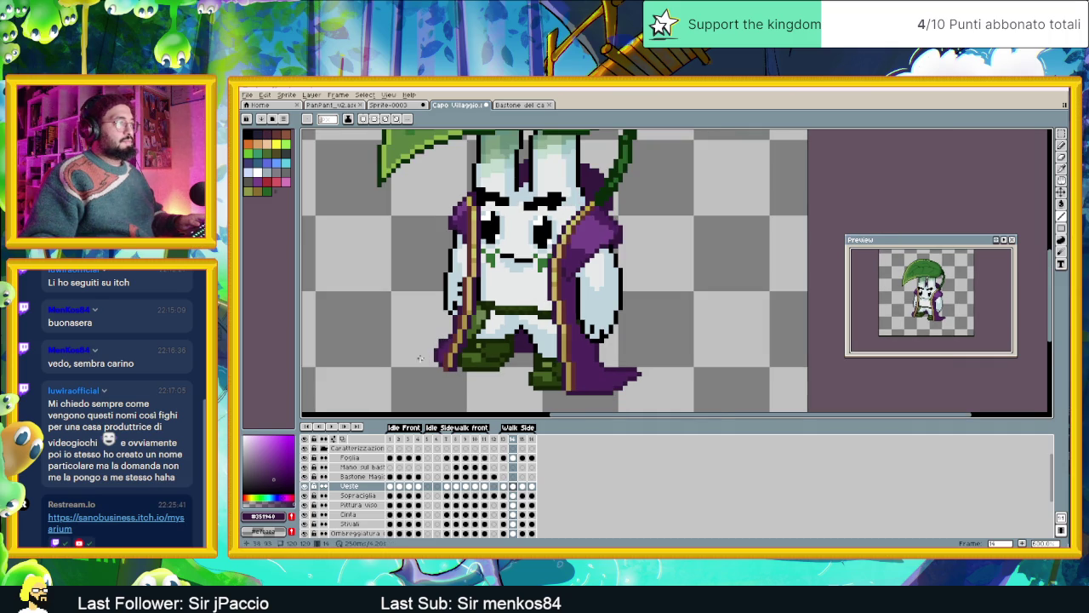
{"action": "left_click", "coordinate": [504, 440]}
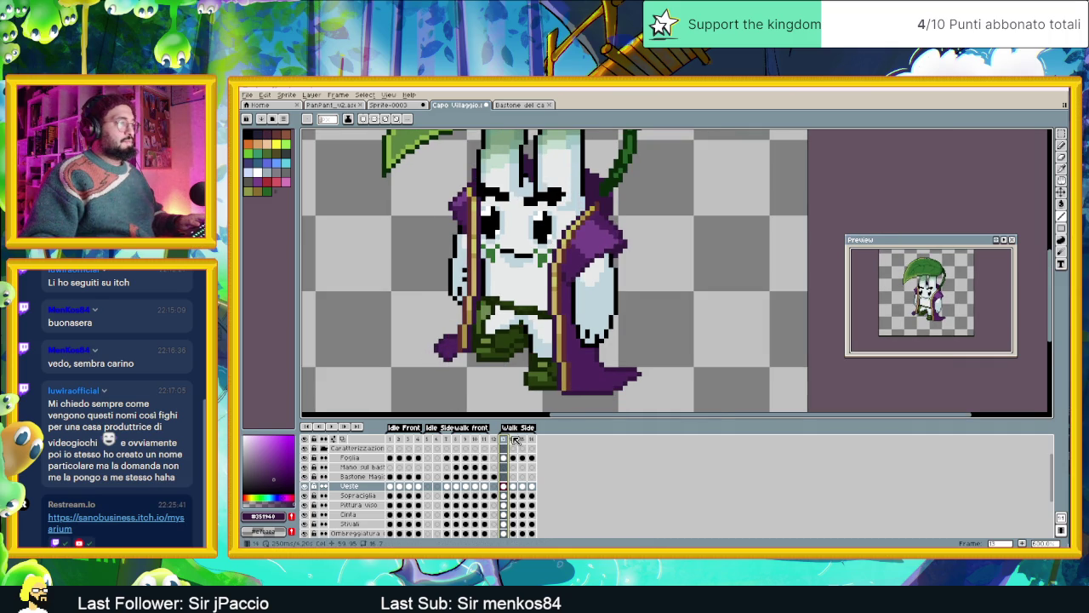
{"action": "left_click", "coordinate": [513, 439]}
{"action": "left_click", "coordinate": [523, 439]}
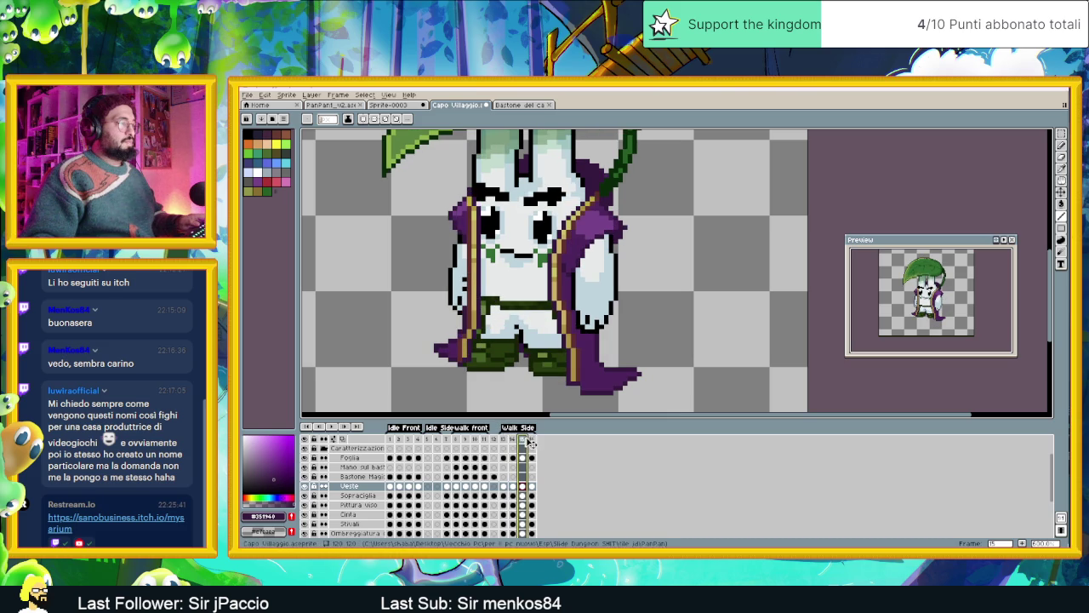
{"action": "left_click", "coordinate": [531, 439]}
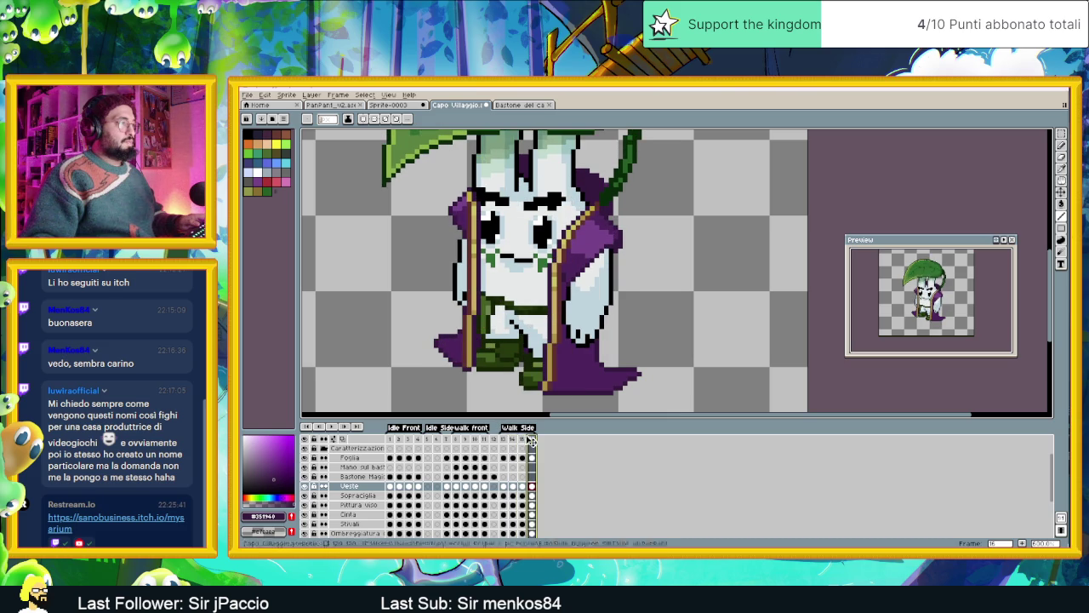
{"action": "scroll", "coordinate": [453, 321], "scroll_direction": "up", "scroll_amount": 1}
{"action": "scroll", "coordinate": [453, 321], "scroll_direction": "up", "scroll_amount": 1}
Erase four stray purple pixels along the robe's left edge on frame 16.
{"action": "left_click", "coordinate": [428, 324]}
{"action": "left_click", "coordinate": [417, 344]}
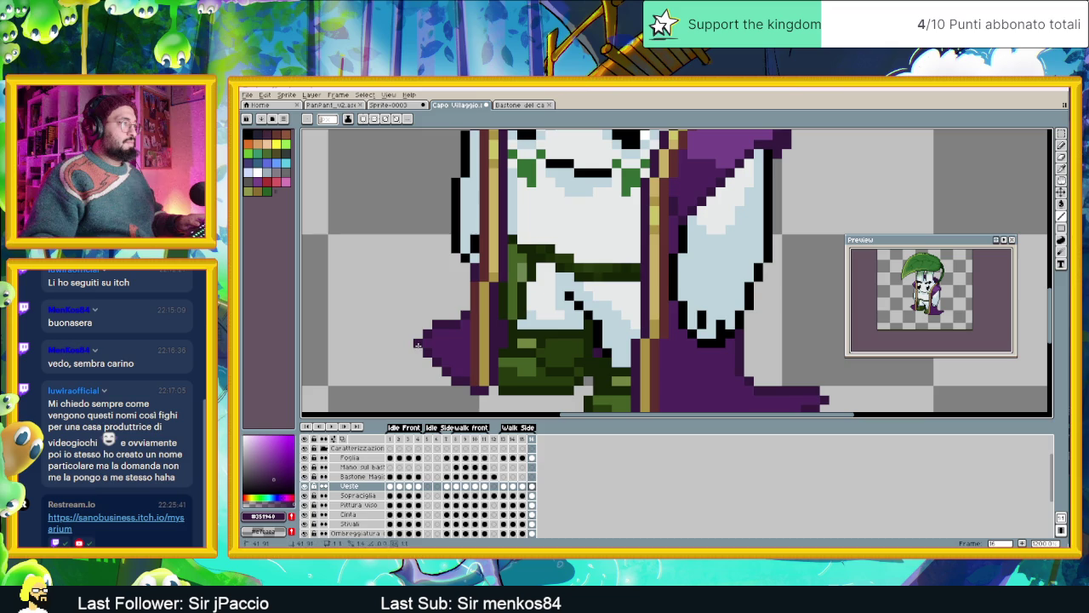
{"action": "left_click", "coordinate": [426, 354]}
{"action": "left_click", "coordinate": [435, 364]}
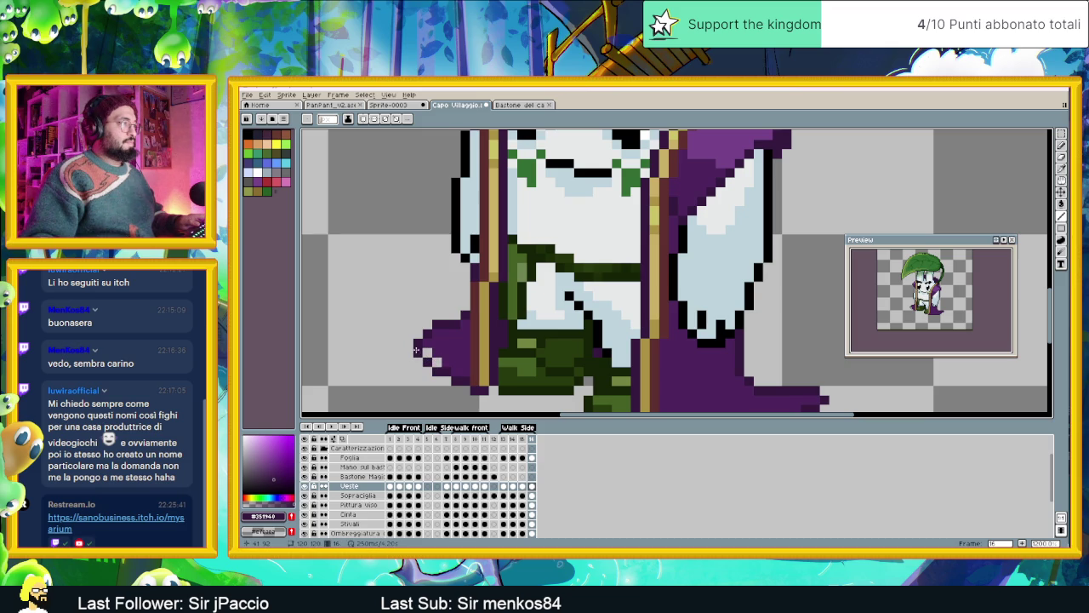
{"action": "scroll", "coordinate": [438, 359], "scroll_direction": "down", "scroll_amount": 2}
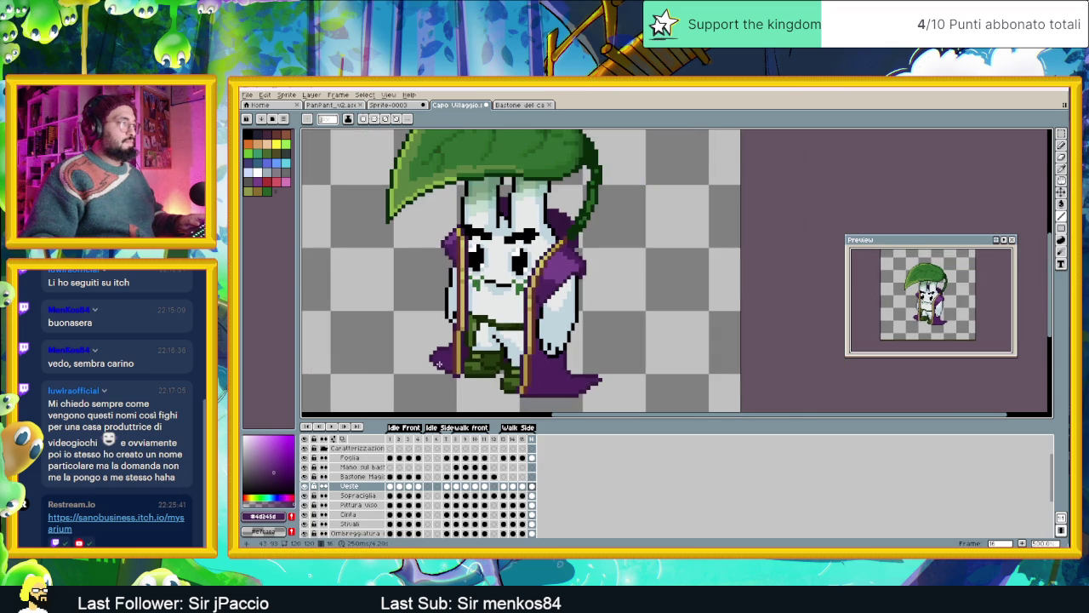
Play and stop the walk, then step from frame 13 to frame 15.
{"action": "left_click", "coordinate": [332, 426]}
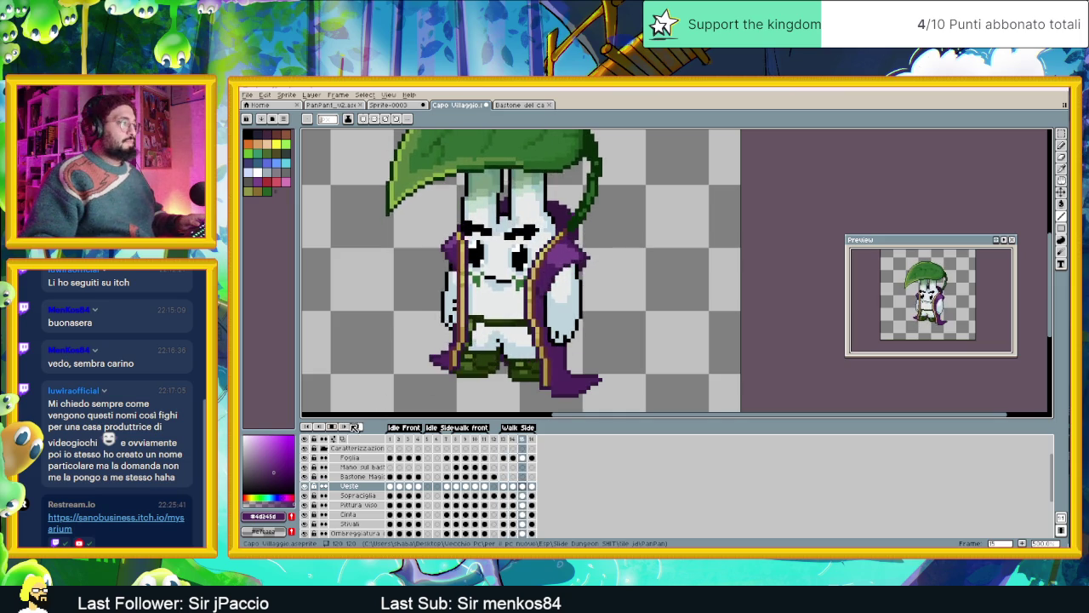
{"action": "left_click", "coordinate": [506, 440]}
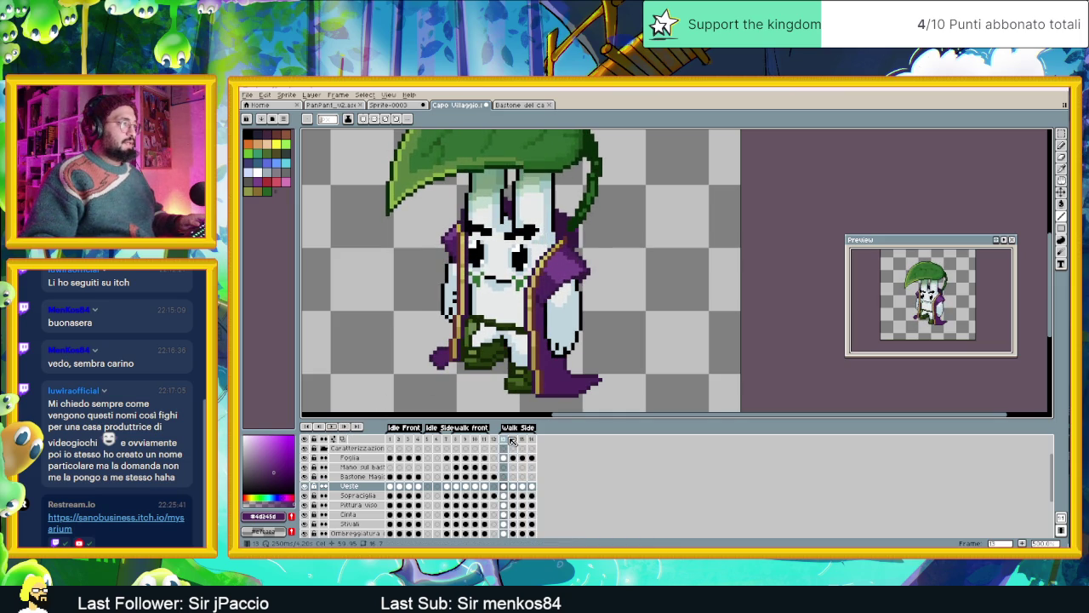
{"action": "left_click", "coordinate": [508, 440]}
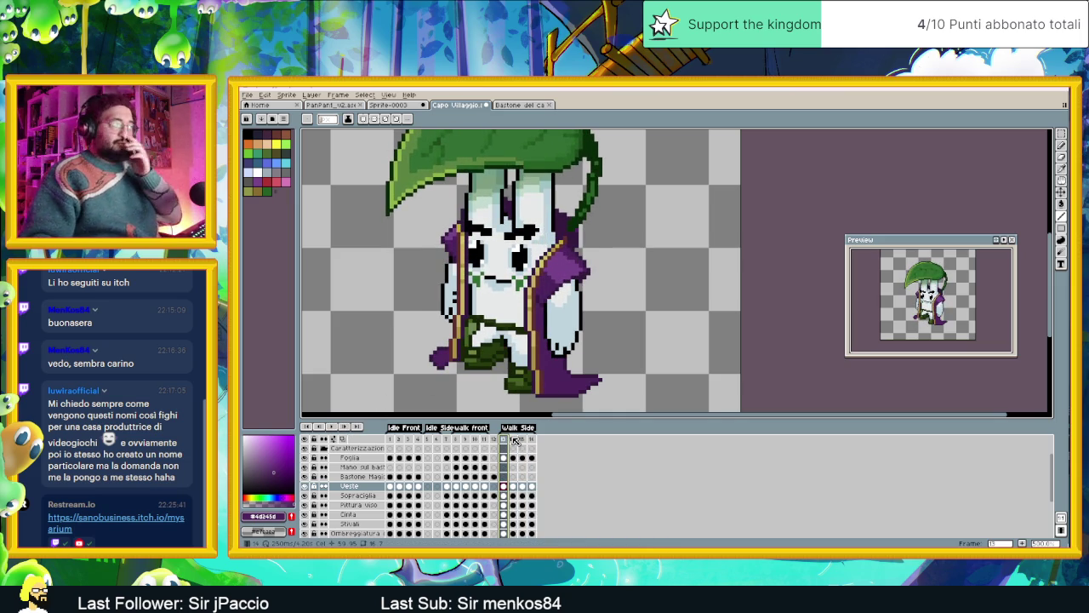
{"action": "left_click", "coordinate": [513, 439]}
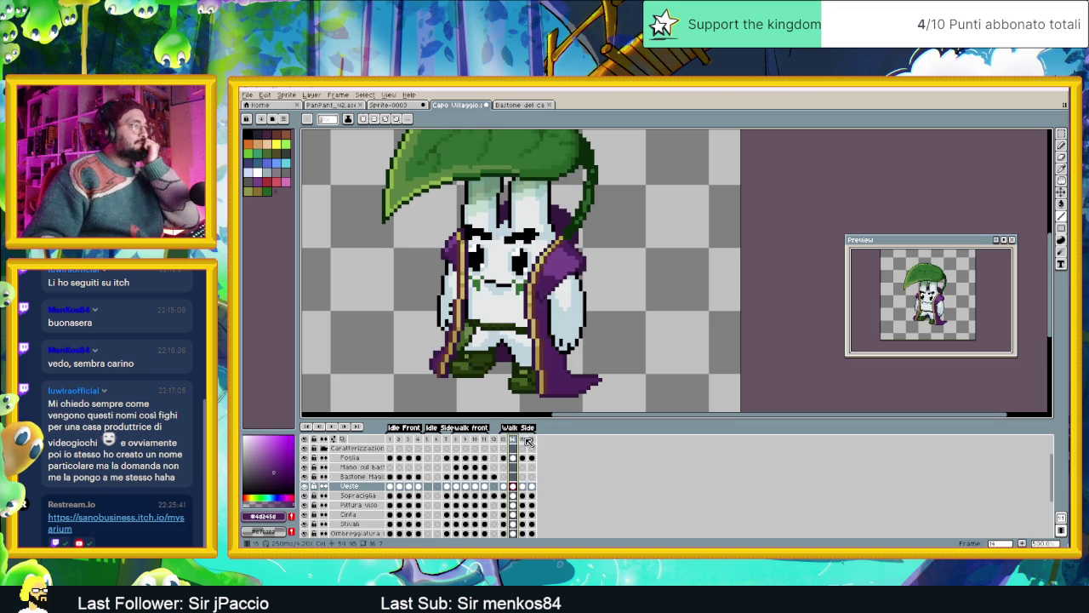
{"action": "left_click", "coordinate": [522, 439]}
{"action": "scroll", "coordinate": [426, 359], "scroll_direction": "up", "scroll_amount": 1}
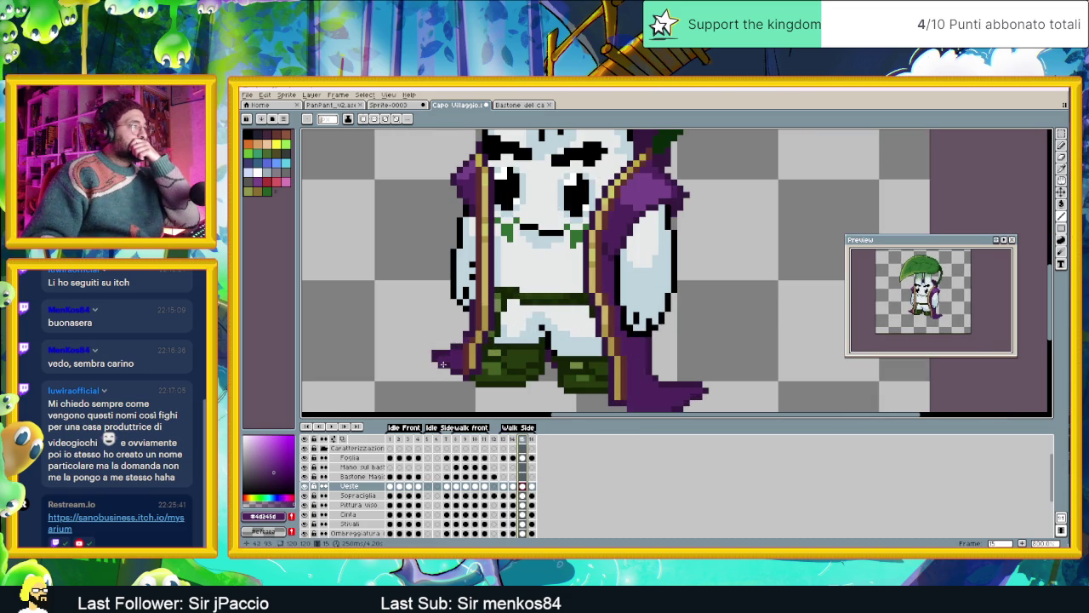
Trim the cape's lower-left tip on frame 15, extend it with dark purple, and compare frames 16 and 13.
{"action": "left_click_drag", "start_coordinate": [434, 350], "coordinate": [434, 364]}
{"action": "left_click", "coordinate": [445, 352], "text": "alt"}
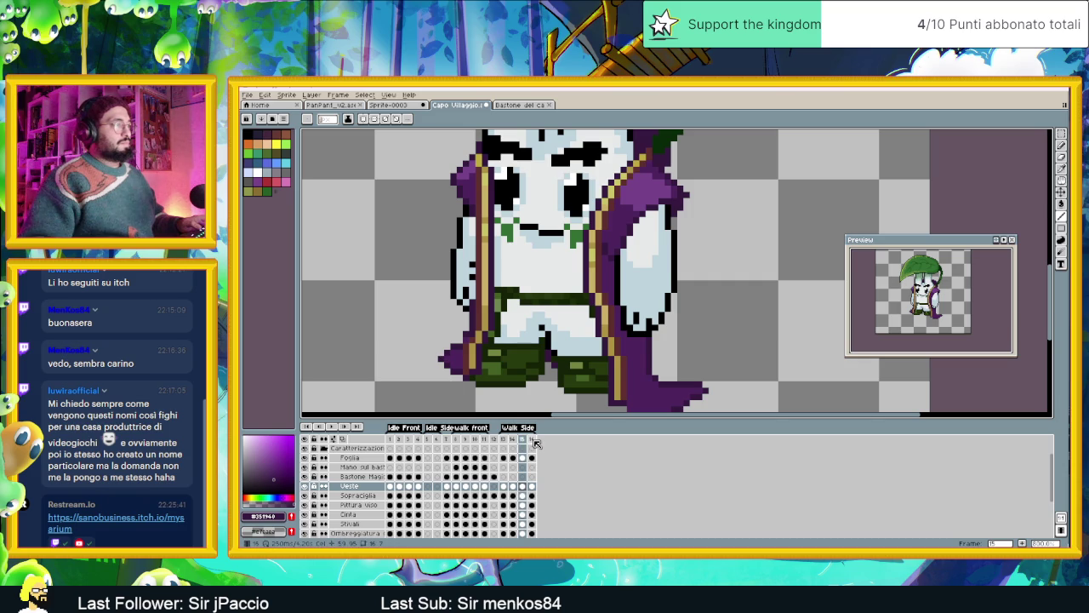
{"action": "left_click", "coordinate": [533, 439]}
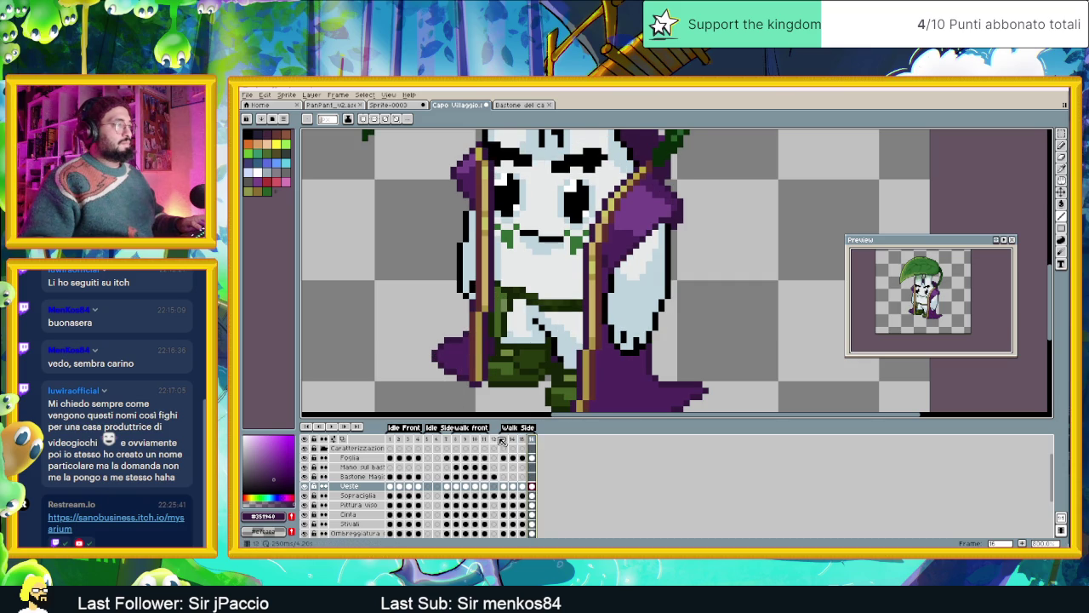
{"action": "left_click", "coordinate": [504, 439]}
{"action": "left_click", "coordinate": [530, 439]}
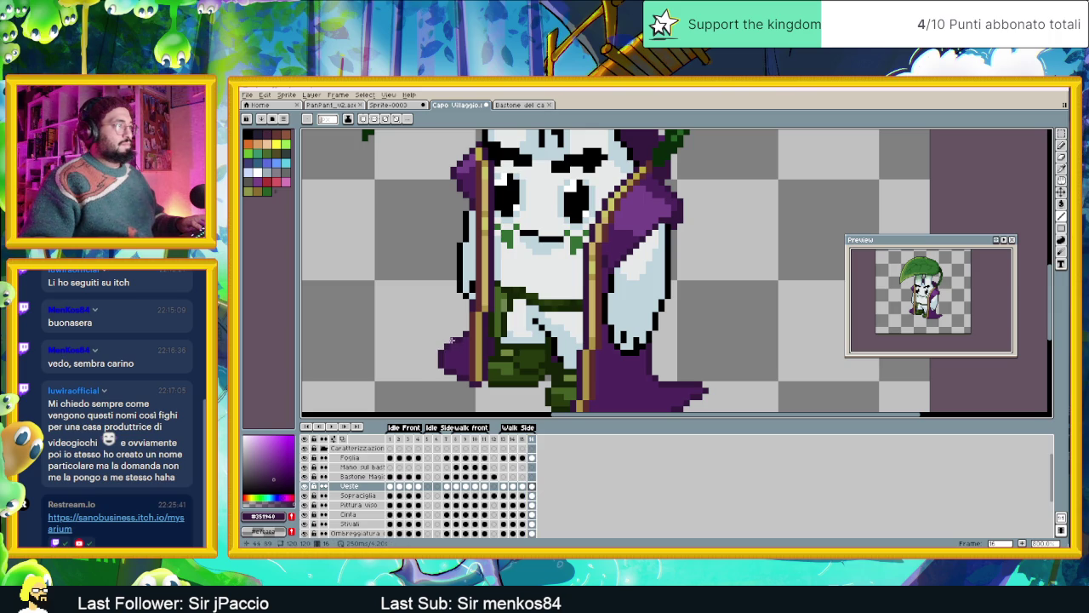
{"action": "scroll", "coordinate": [465, 377], "scroll_direction": "down", "scroll_amount": 3}
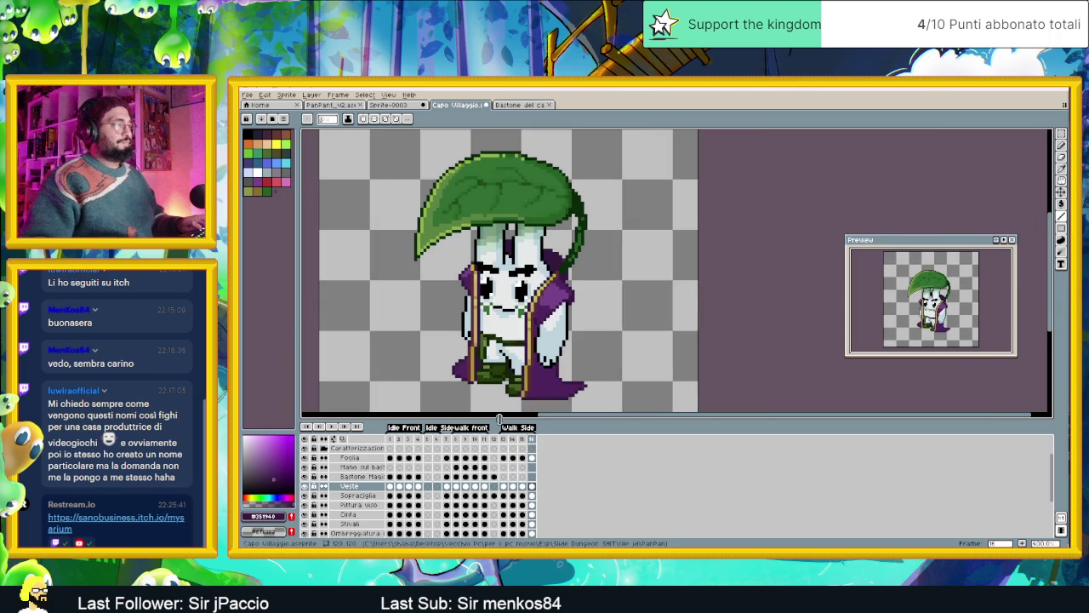
Play and stop the walk, then select the Veste cel on frame 14.
{"action": "left_click", "coordinate": [335, 428]}
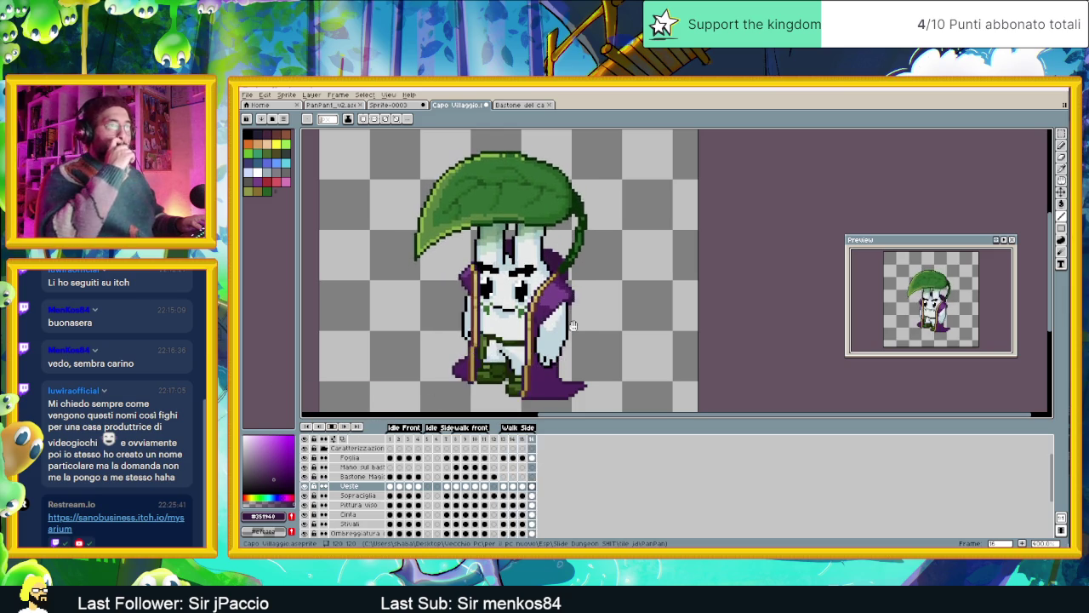
{"action": "key", "text": "Return"}
{"action": "left_click", "coordinate": [504, 486]}
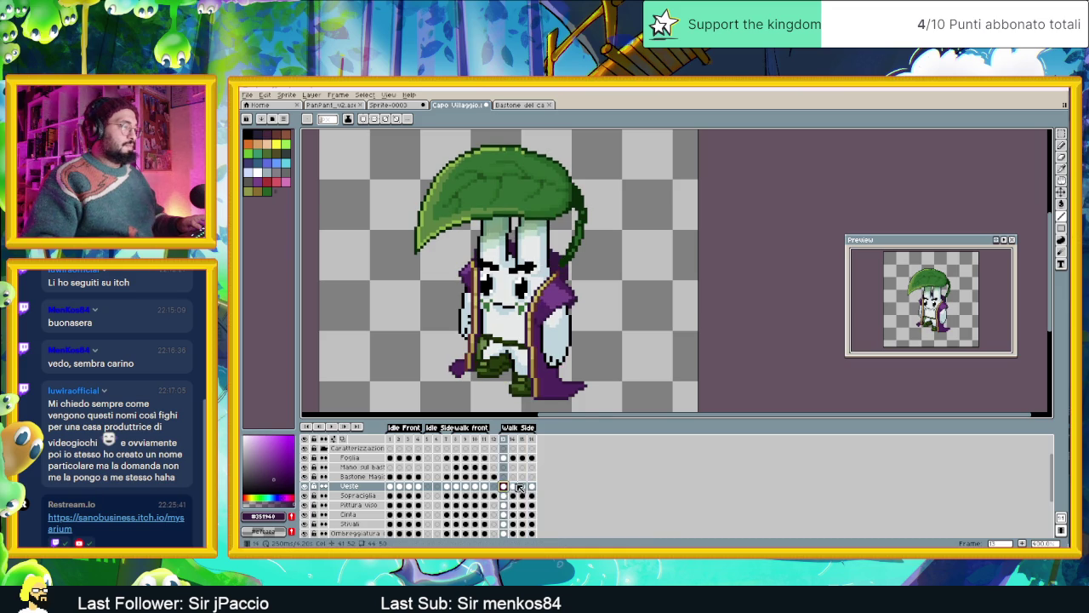
{"action": "left_click", "coordinate": [514, 486]}
Erase stray purple pixels at the robe's lower-left edge and review frames 13–15.
{"action": "scroll", "coordinate": [460, 366], "scroll_direction": "up", "scroll_amount": 2}
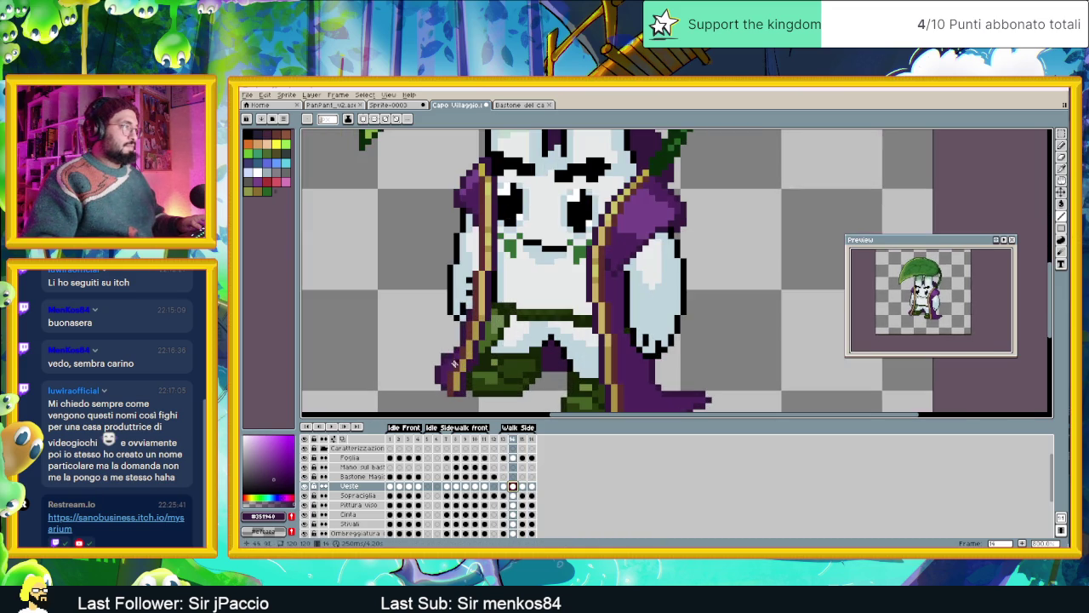
{"action": "left_click", "coordinate": [437, 374]}
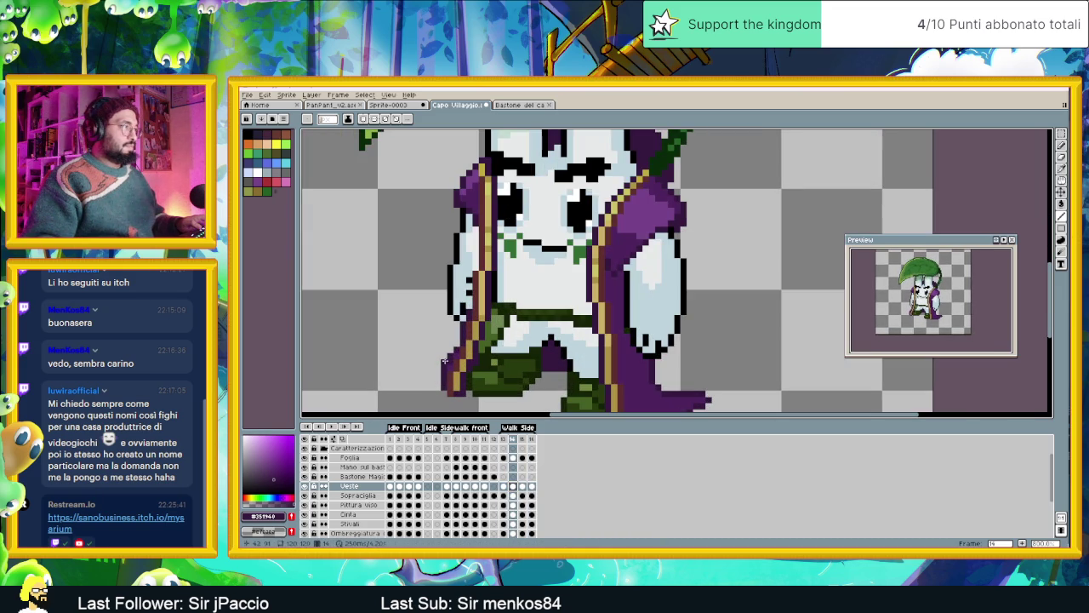
{"action": "scroll", "coordinate": [450, 343], "scroll_direction": "down", "scroll_amount": 1}
{"action": "scroll", "coordinate": [450, 342], "scroll_direction": "down", "scroll_amount": 1}
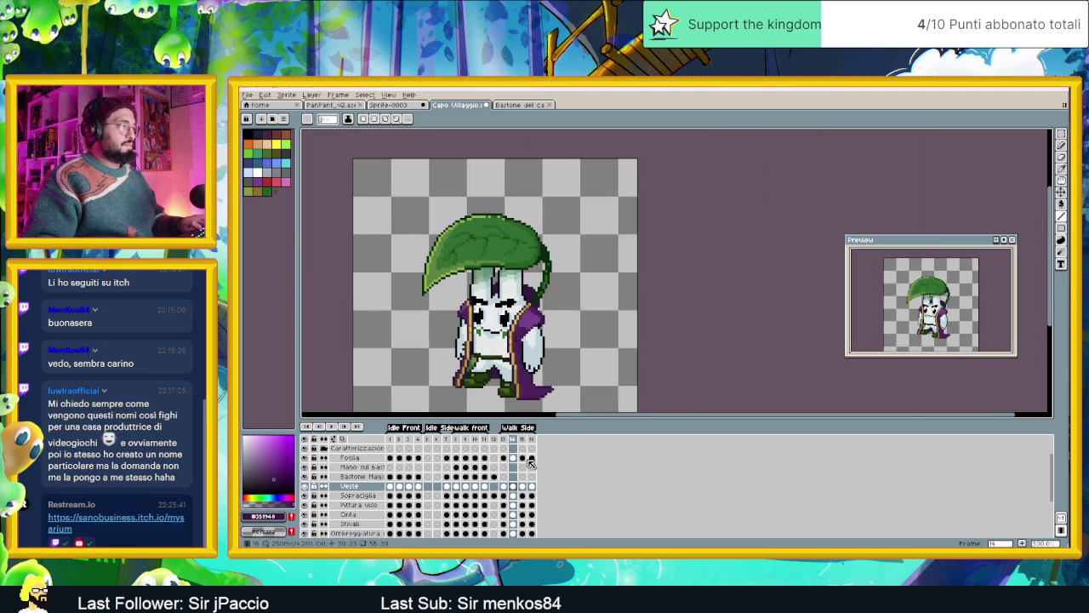
{"action": "left_click", "coordinate": [506, 458]}
{"action": "left_click", "coordinate": [514, 459]}
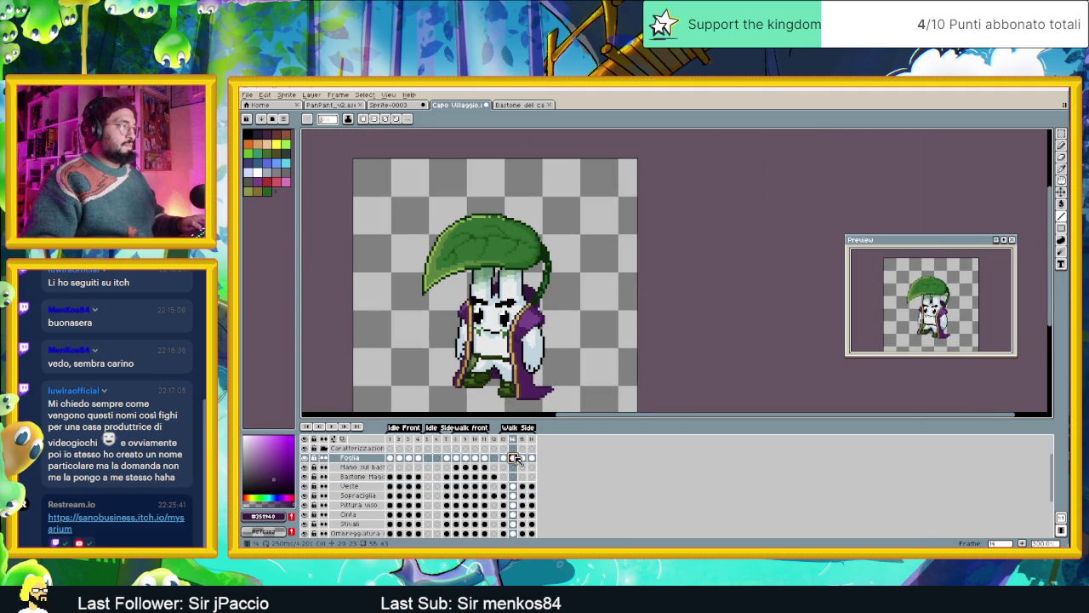
{"action": "left_click", "coordinate": [523, 459]}
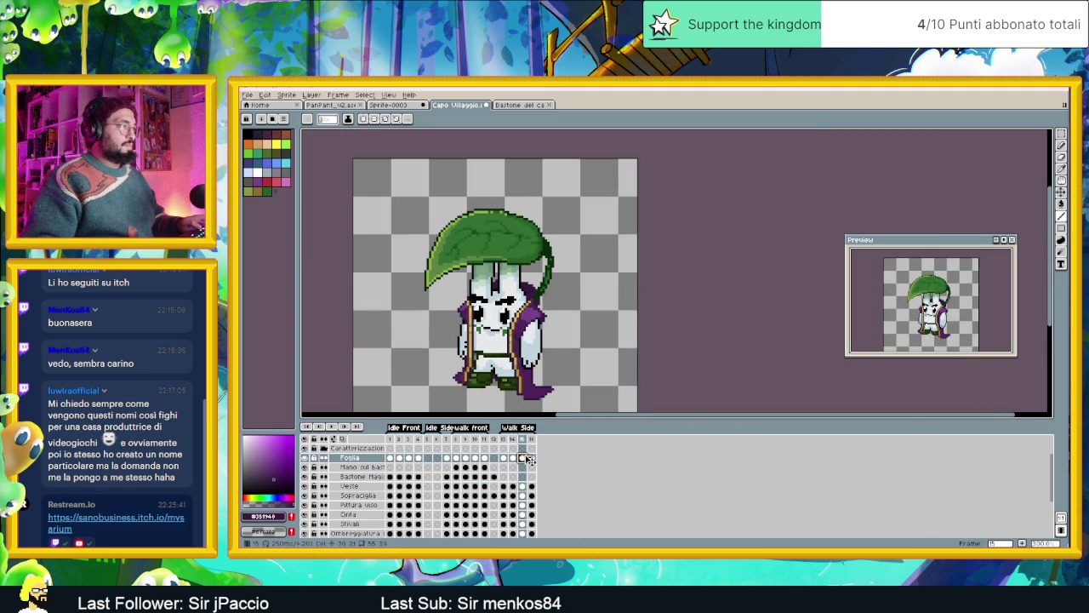
Zoom in on frame 16 and compare its cape with frame 13.
{"action": "left_click", "coordinate": [532, 458]}
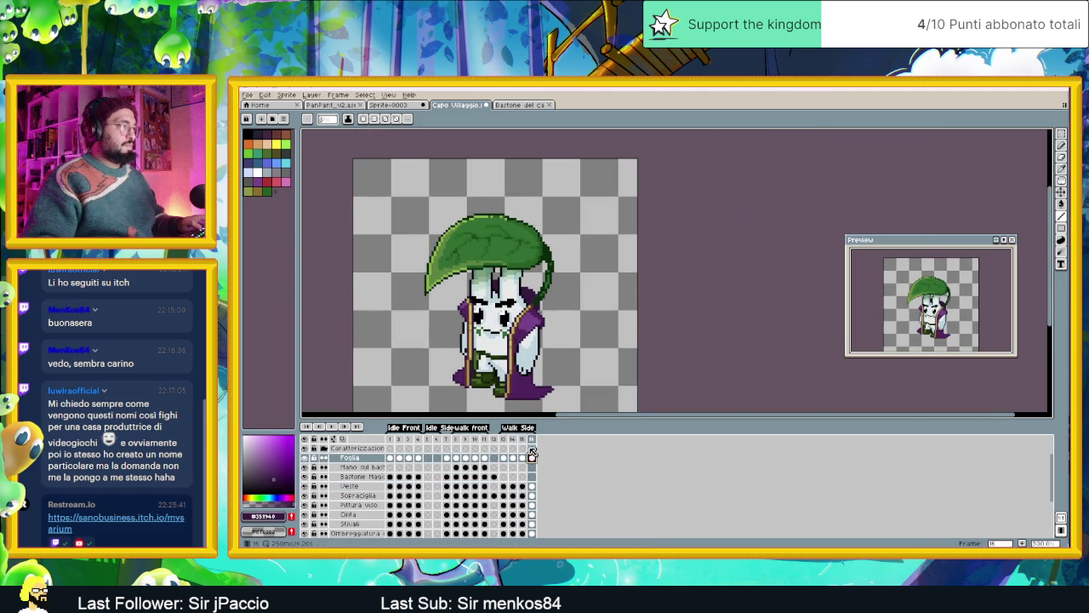
{"action": "scroll", "coordinate": [460, 374], "scroll_direction": "up", "scroll_amount": 1}
{"action": "scroll", "coordinate": [462, 372], "scroll_direction": "up", "scroll_amount": 1}
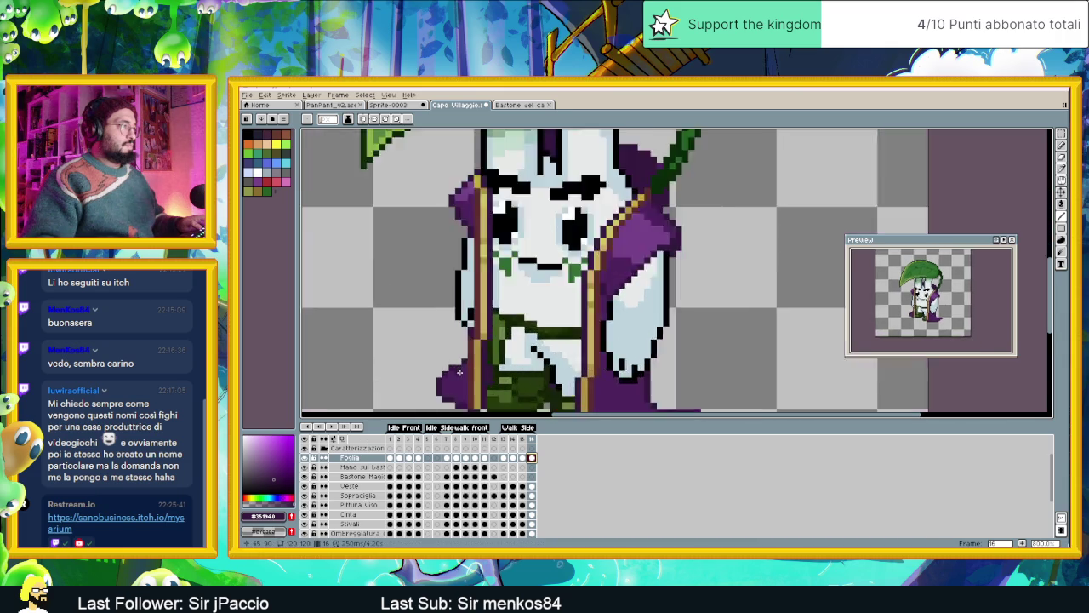
{"action": "scroll", "coordinate": [490, 328], "scroll_direction": "up", "scroll_amount": 1}
{"action": "scroll", "coordinate": [514, 283], "scroll_direction": "up", "scroll_amount": 1}
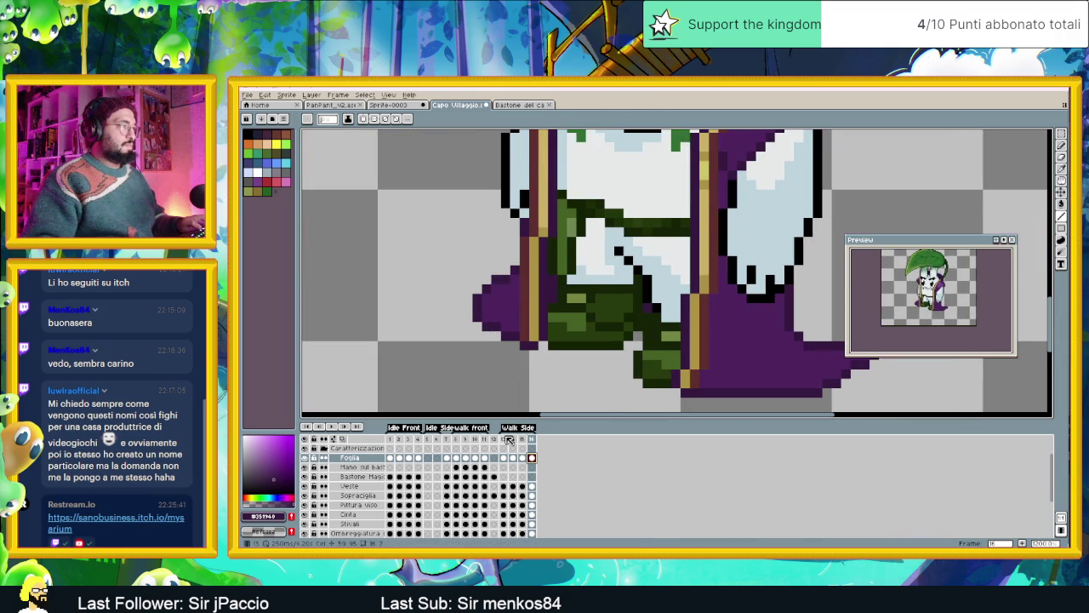
{"action": "left_click", "coordinate": [506, 439]}
{"action": "left_click", "coordinate": [531, 439]}
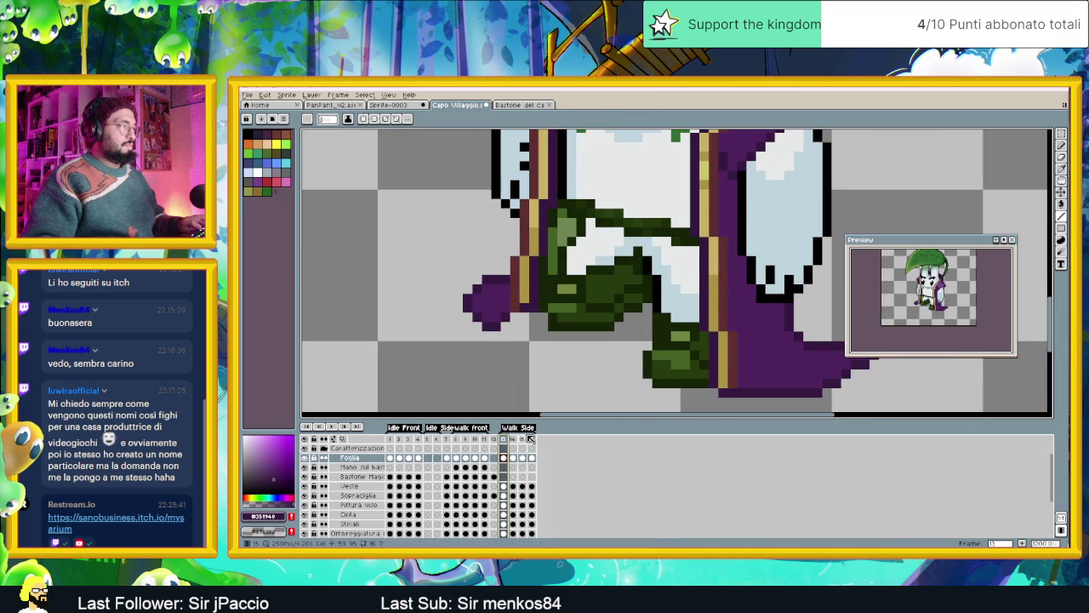
Fill the notch in the cape's left edge with dark purple and select the Veste layer.
{"action": "left_click", "coordinate": [512, 279]}
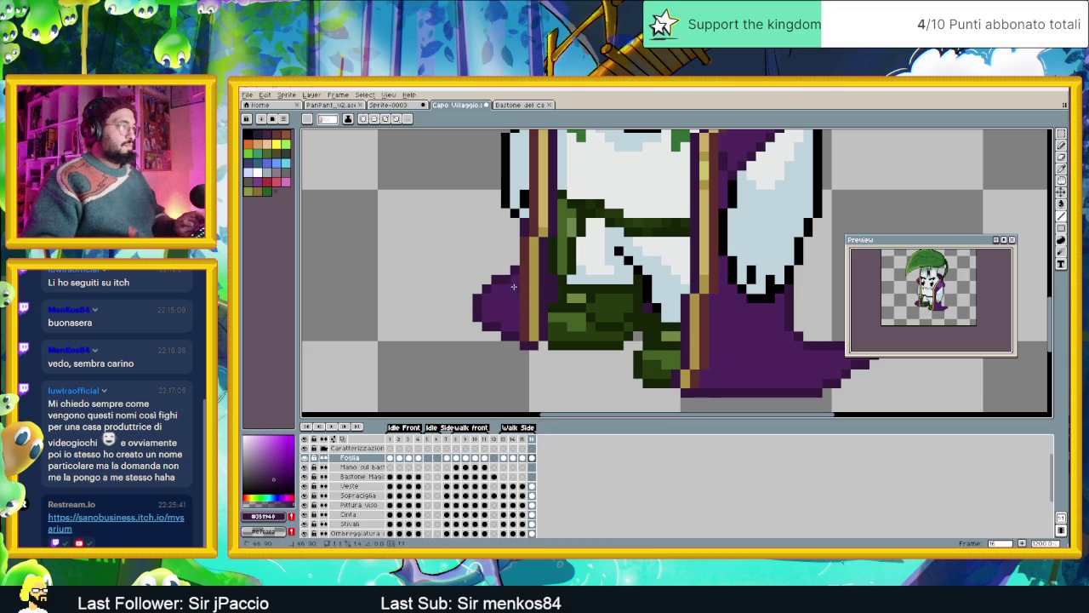
{"action": "left_click", "coordinate": [531, 485]}
{"action": "scroll", "coordinate": [545, 488], "scroll_direction": "down", "scroll_amount": 3}
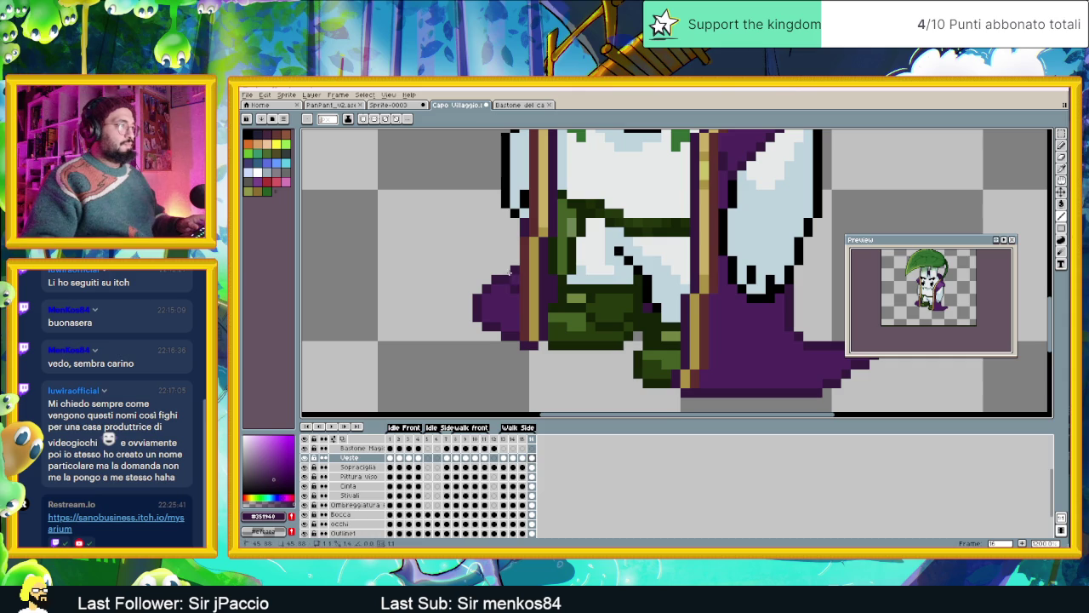
Draw along the cape, compare frames 15 and 16, and sample the mid cape purple.
{"action": "left_click_drag", "start_coordinate": [508, 279], "coordinate": [495, 279]}
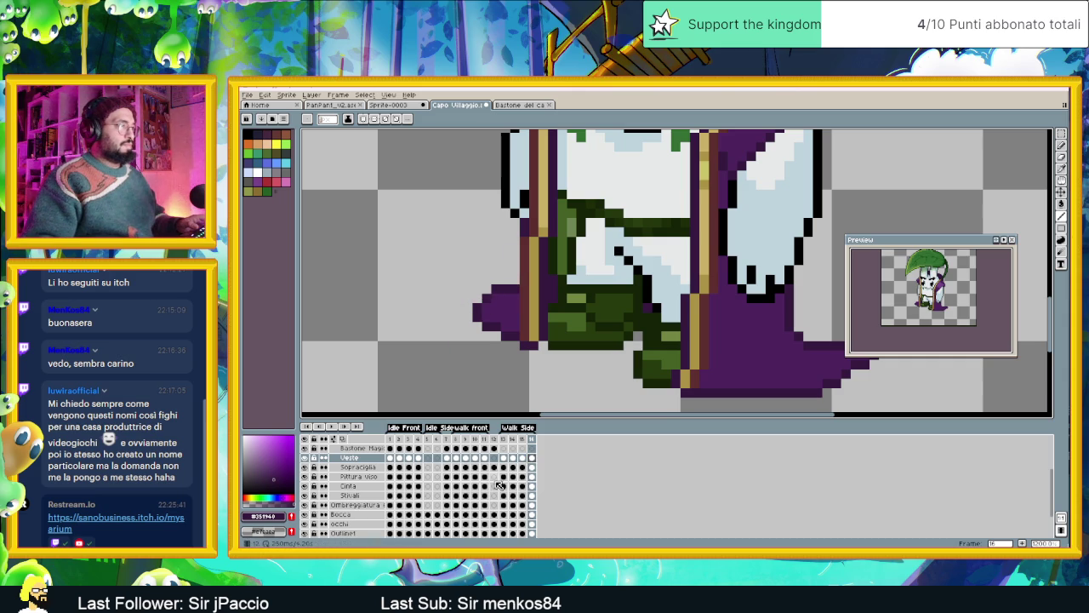
{"action": "left_click", "coordinate": [525, 440]}
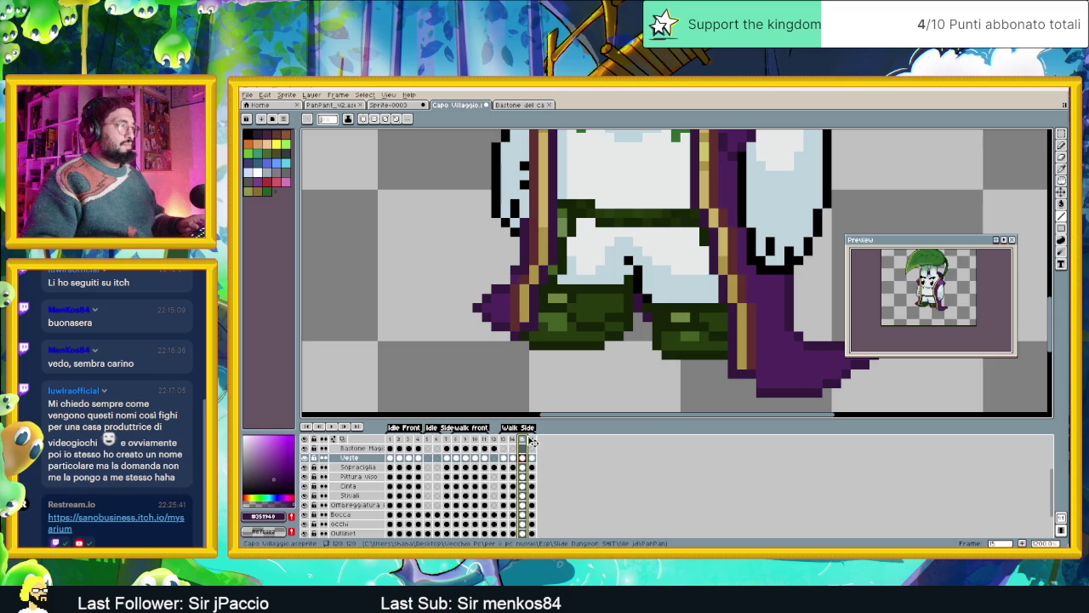
{"action": "left_click", "coordinate": [532, 441]}
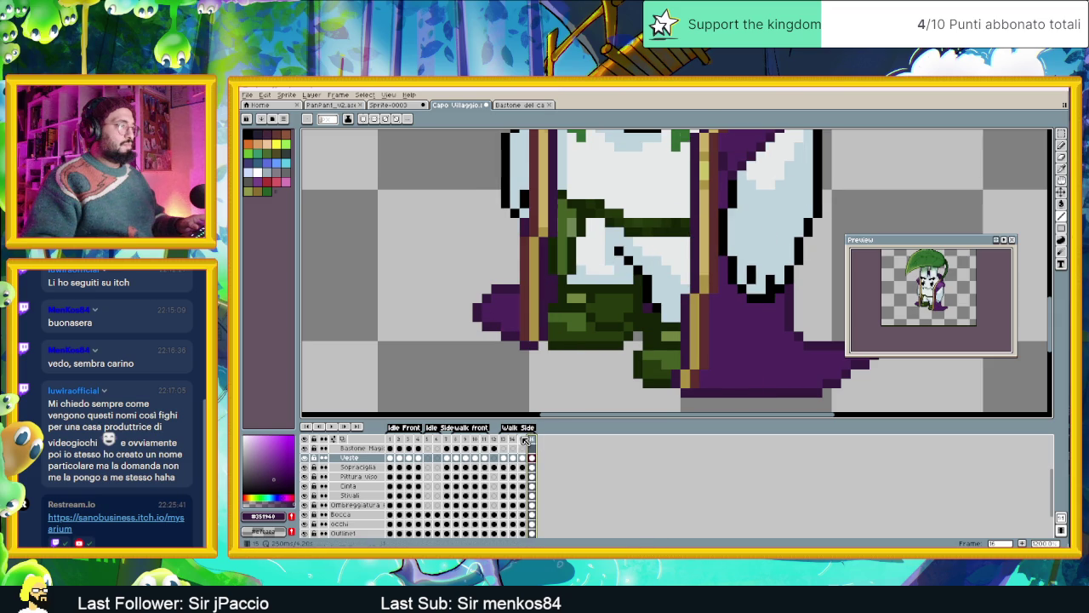
{"action": "left_click", "coordinate": [522, 440]}
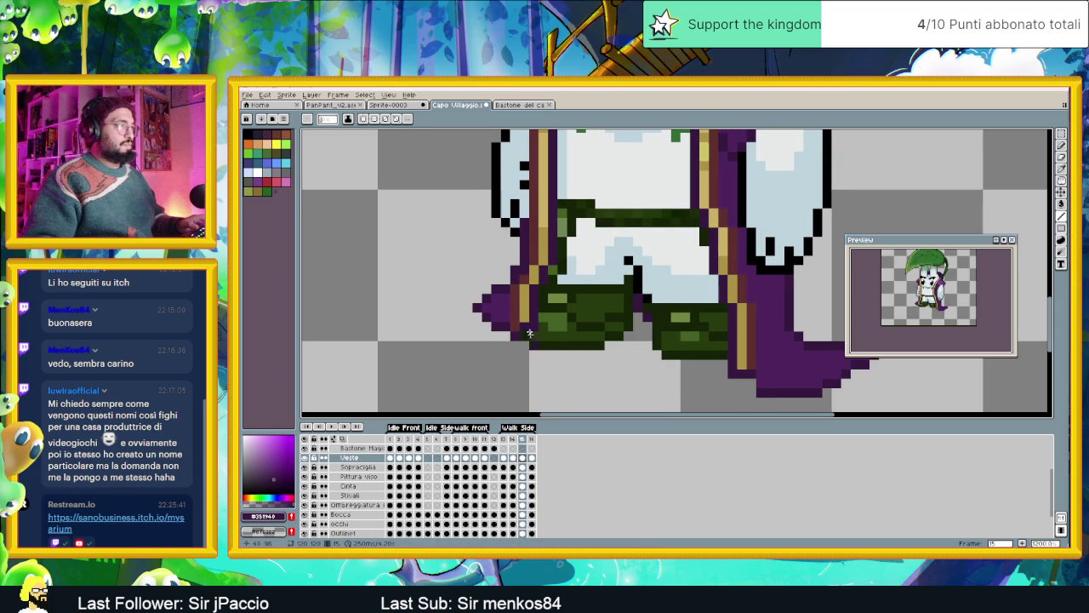
{"action": "left_click", "coordinate": [531, 440]}
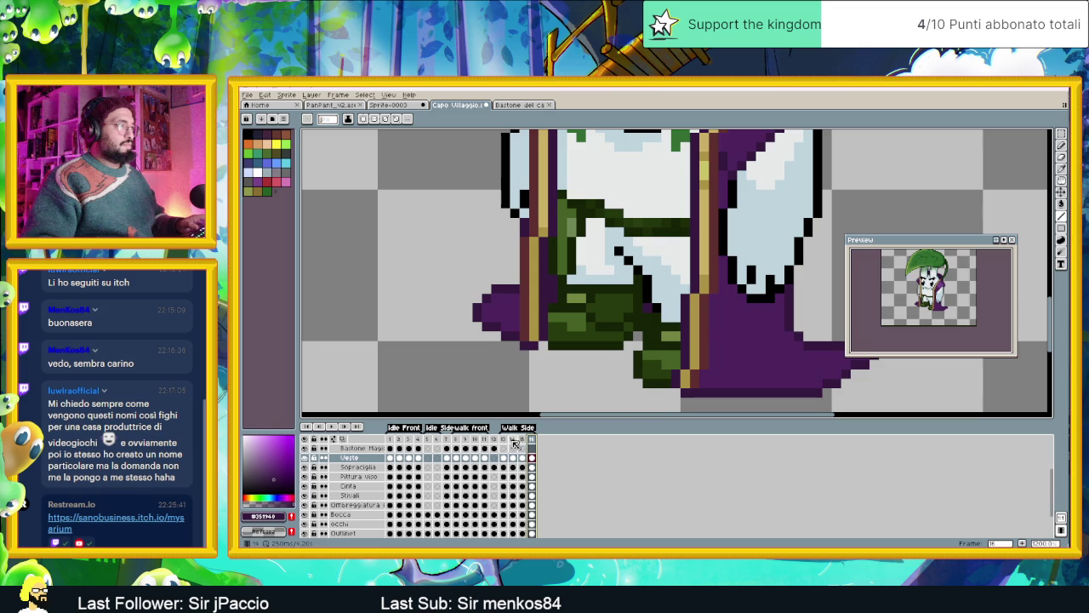
{"action": "left_click", "coordinate": [511, 298], "text": "alt"}
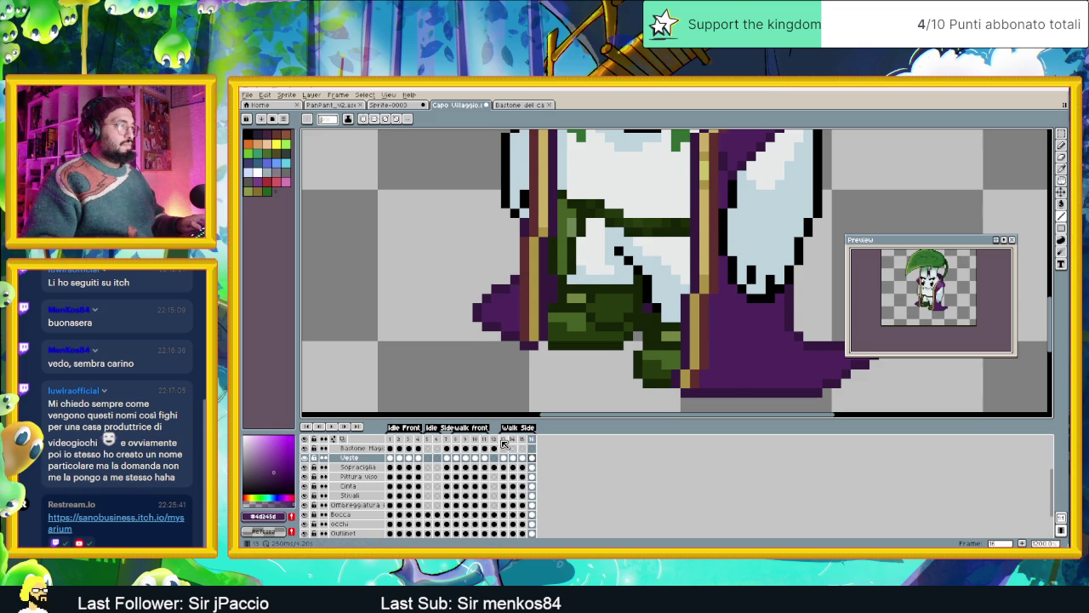
Replay the side walk from frame 13 and stop on frame 14.
{"action": "left_click", "coordinate": [502, 440]}
{"action": "left_click", "coordinate": [332, 425]}
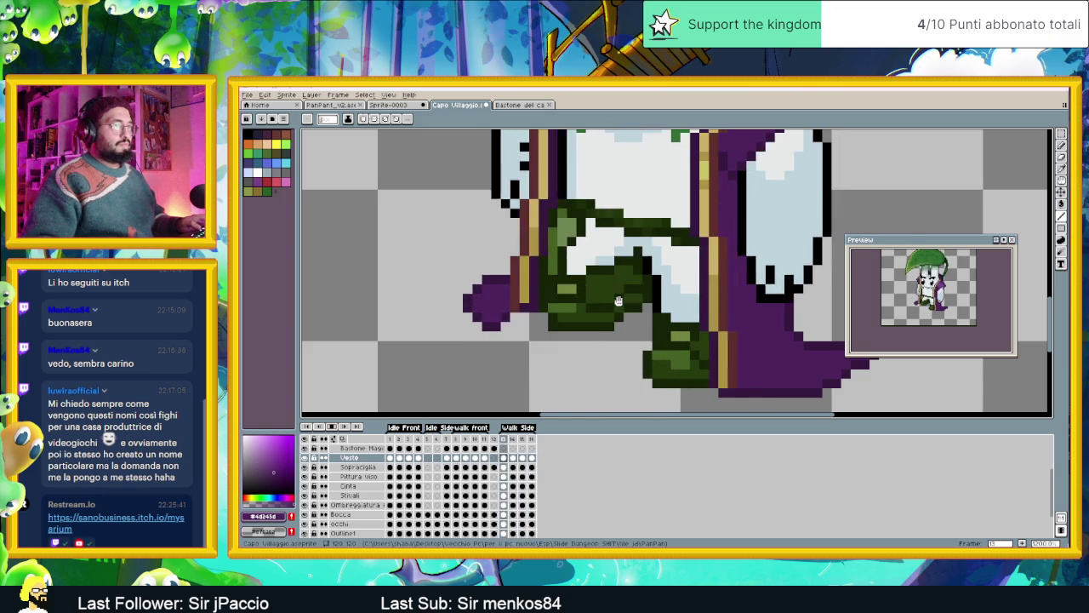
{"action": "left_click", "coordinate": [331, 429]}
{"action": "left_click", "coordinate": [513, 440]}
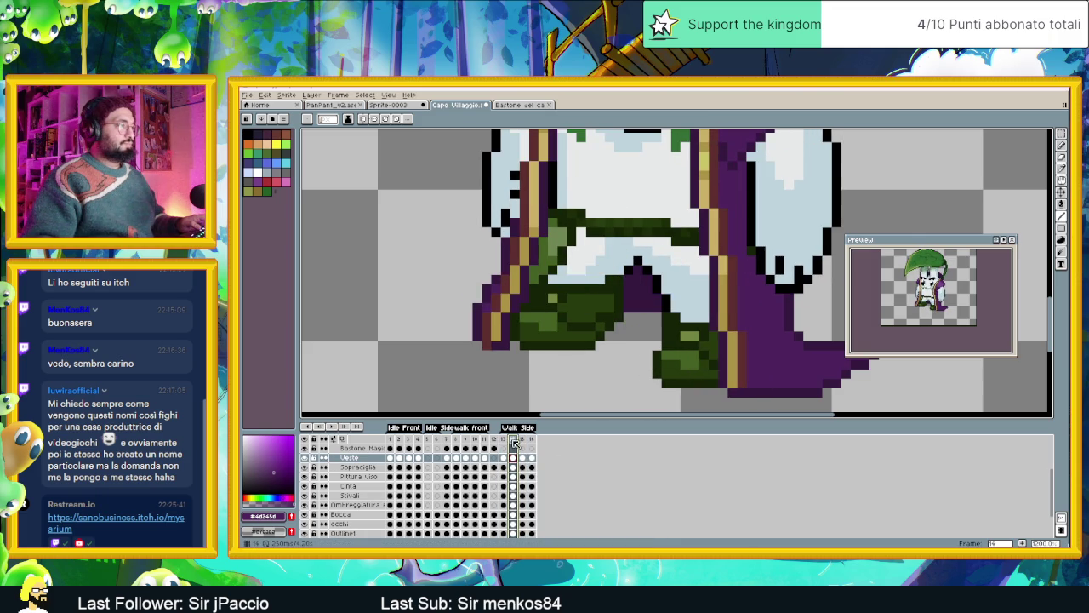
Trim the purple tip left of the belt on frame 15 using #351940.
{"action": "key", "text": "Right"}
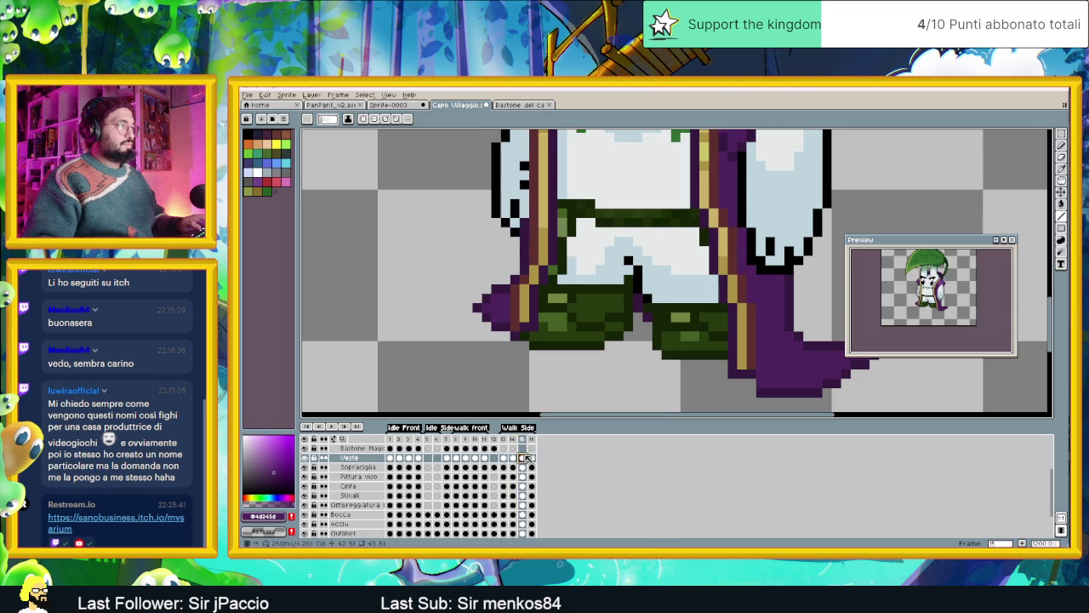
{"action": "left_click", "coordinate": [483, 308], "text": "alt"}
{"action": "left_click", "coordinate": [485, 307]}
{"action": "left_click", "coordinate": [531, 439]}
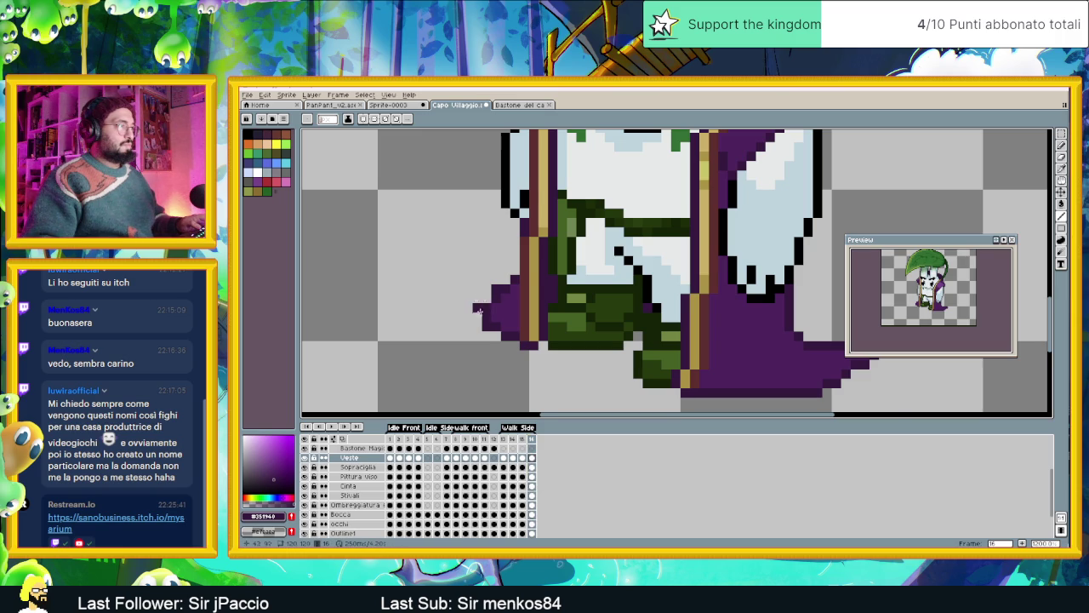
Zoom out, scrub the timeline to the front walk frames, and stop playback.
{"action": "scroll", "coordinate": [478, 349], "scroll_direction": "down", "scroll_amount": 3}
{"action": "scroll", "coordinate": [478, 350], "scroll_direction": "down", "scroll_amount": 1}
{"action": "scroll", "coordinate": [475, 350], "scroll_direction": "up", "scroll_amount": 2}
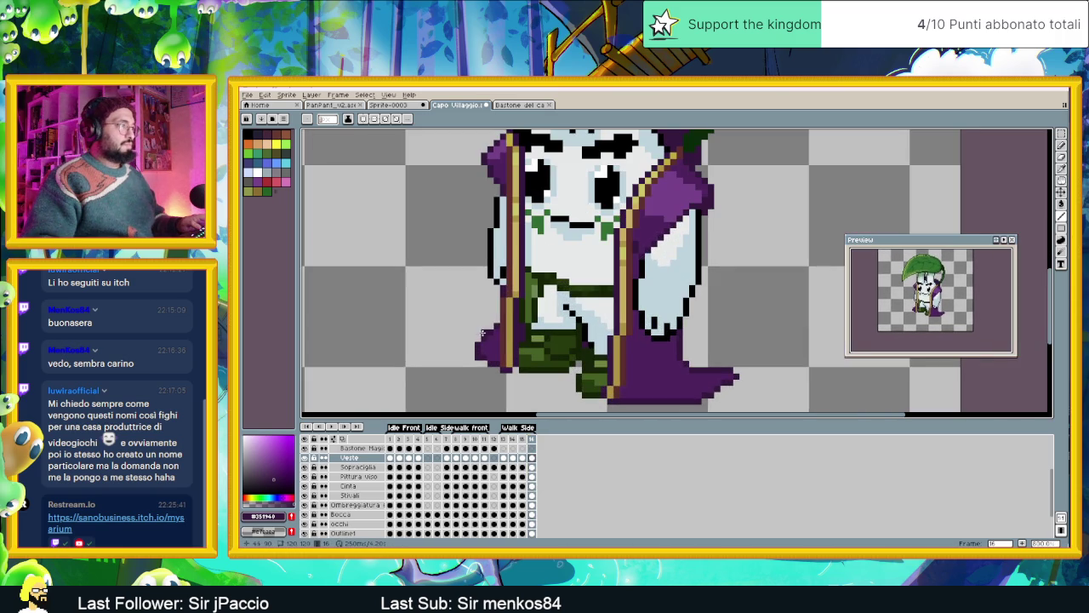
{"action": "scroll", "coordinate": [471, 376], "scroll_direction": "down", "scroll_amount": 2}
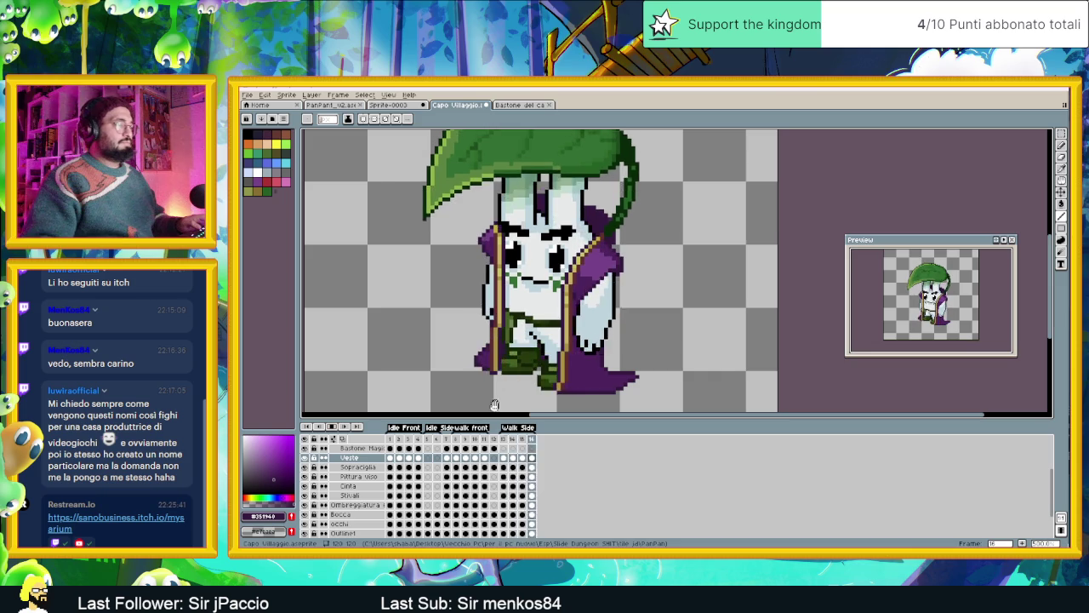
{"action": "left_click_drag", "start_coordinate": [441, 440], "coordinate": [481, 440]}
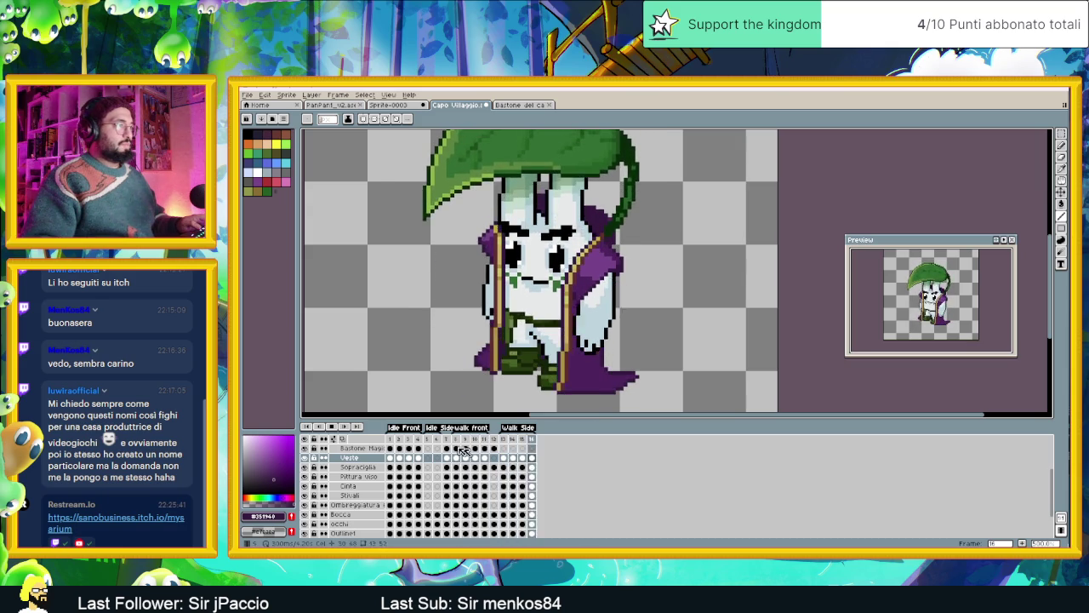
{"action": "left_click", "coordinate": [332, 427]}
Zoom in and step through side-walk frames 13 to 15.
{"action": "scroll", "coordinate": [528, 307], "scroll_direction": "up", "scroll_amount": 1}
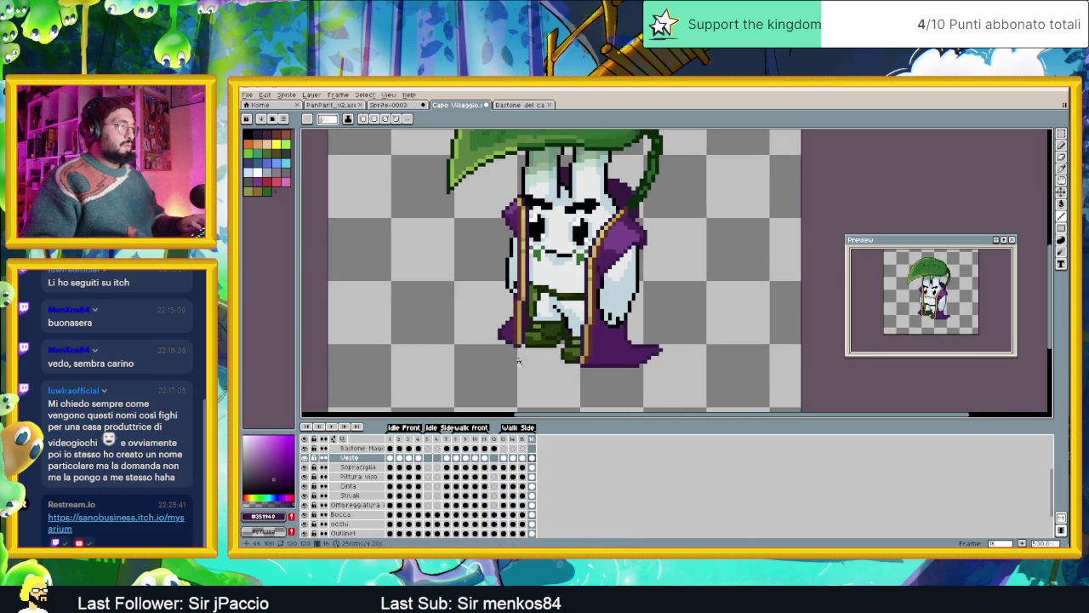
{"action": "scroll", "coordinate": [528, 307], "scroll_direction": "up", "scroll_amount": 1}
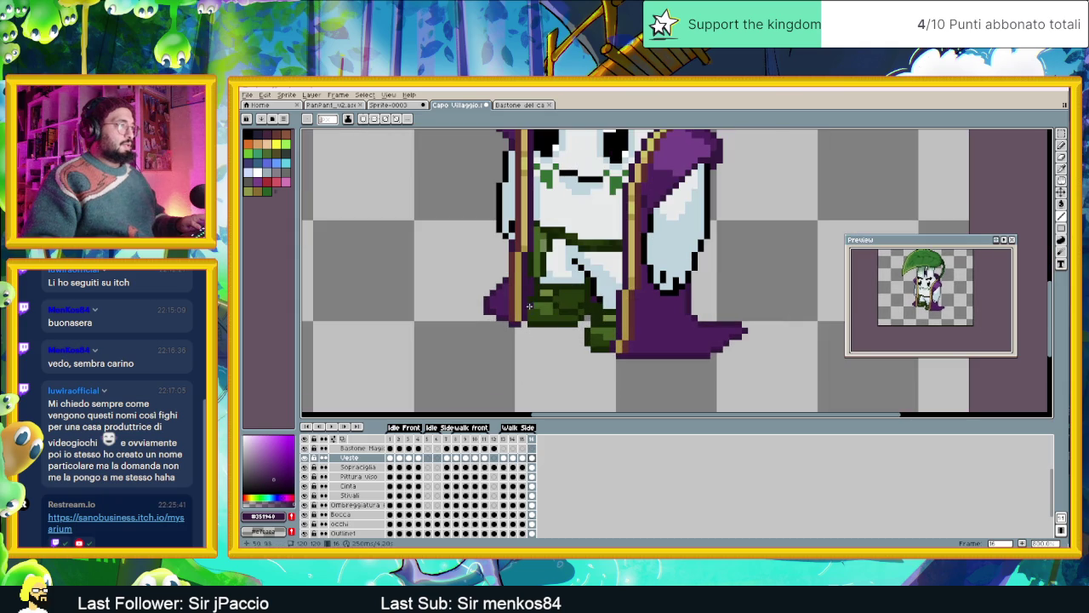
{"action": "left_click", "coordinate": [504, 458]}
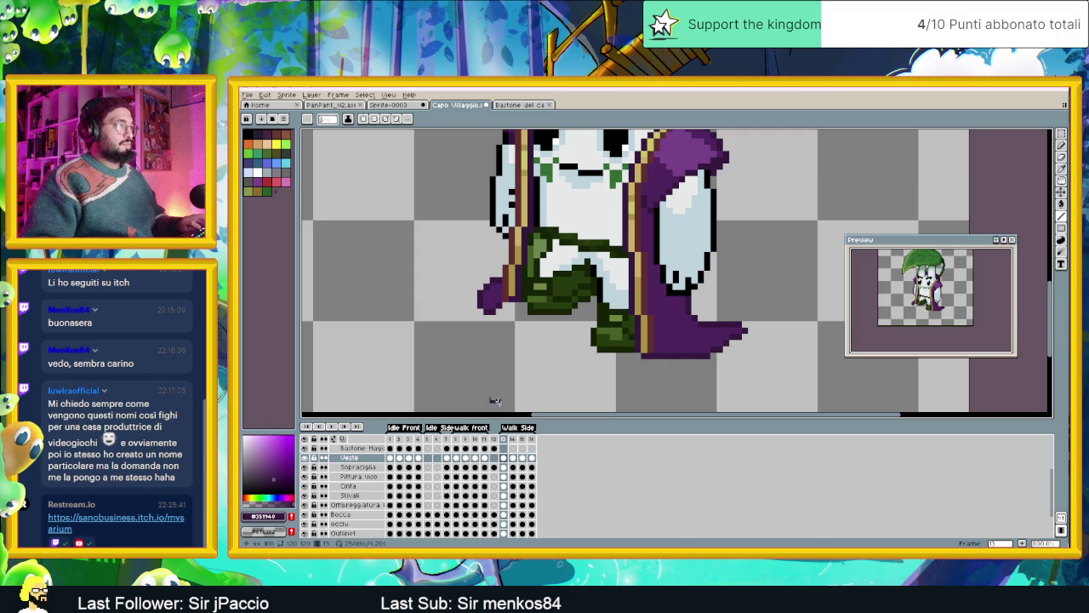
{"action": "left_click", "coordinate": [513, 458]}
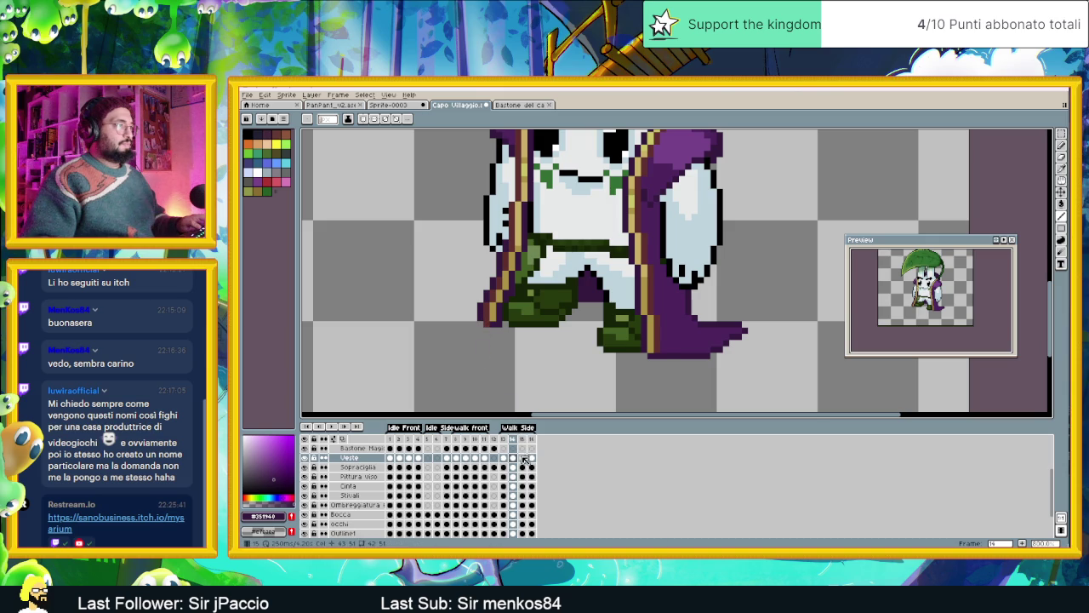
{"action": "left_click", "coordinate": [524, 458]}
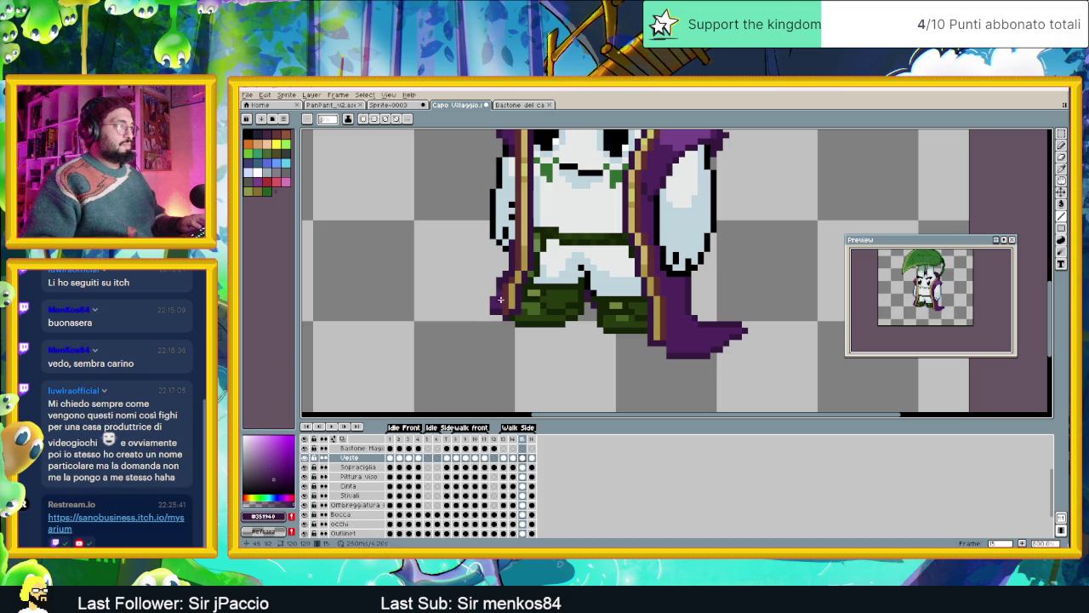
Erase the purple pixels jutting from the robe's left edge on frame 16, touch up, and replay.
{"action": "key", "text": "ctrl"}
{"action": "left_click", "coordinate": [534, 440]}
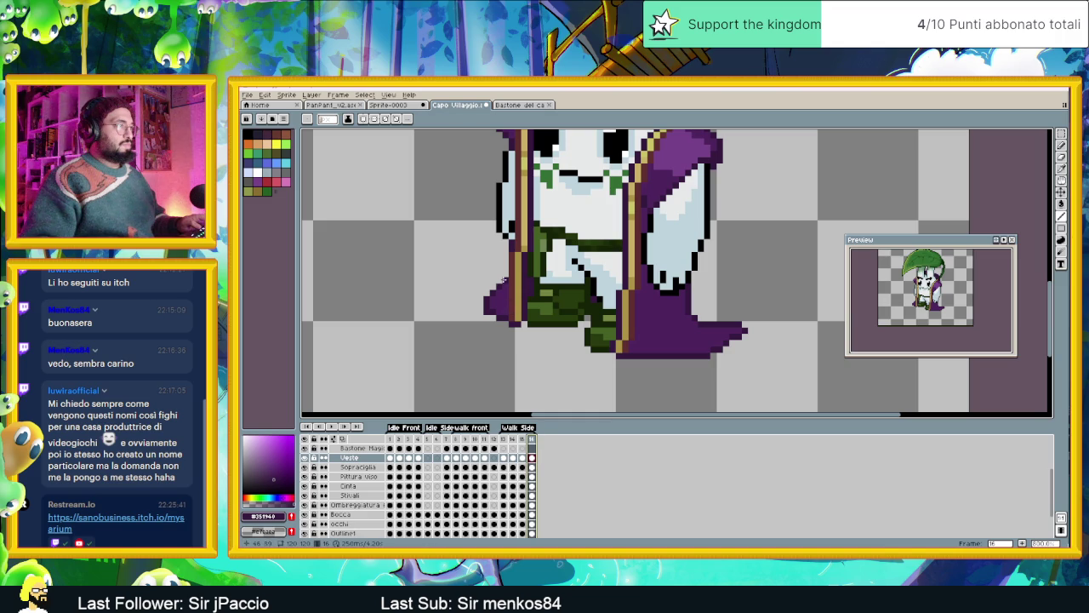
{"action": "left_click", "coordinate": [503, 440]}
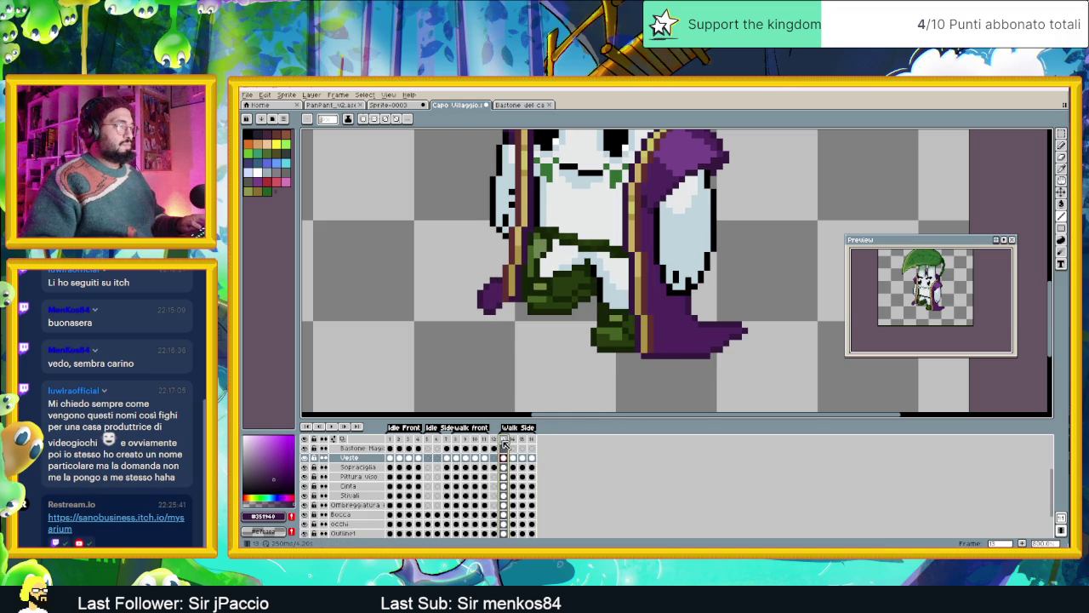
{"action": "left_click", "coordinate": [531, 439]}
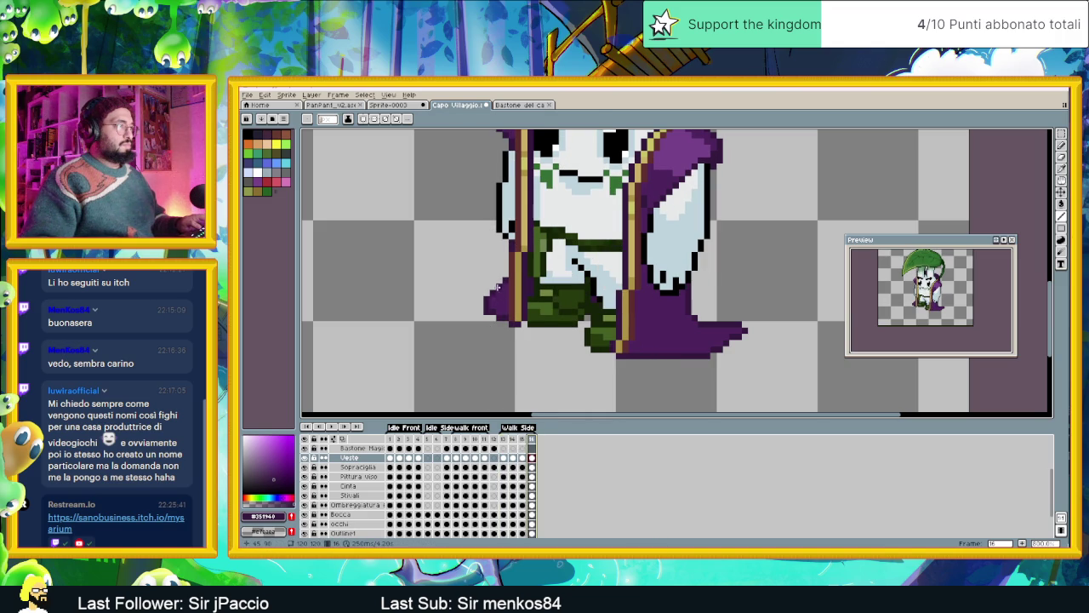
{"action": "mouse_move", "coordinate": [493, 296]}
{"action": "left_mouse_down"}
{"action": "mouse_move", "coordinate": [484, 318]}
{"action": "mouse_move", "coordinate": [499, 295]}
{"action": "left_mouse_up"}
{"action": "left_click", "coordinate": [492, 298]}
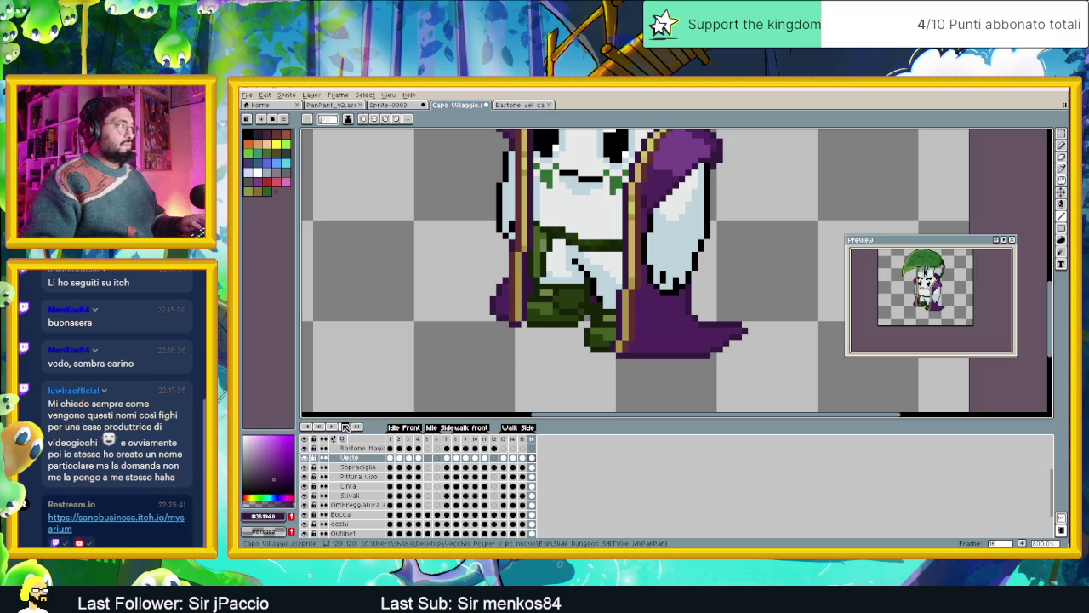
{"action": "left_click", "coordinate": [345, 427]}
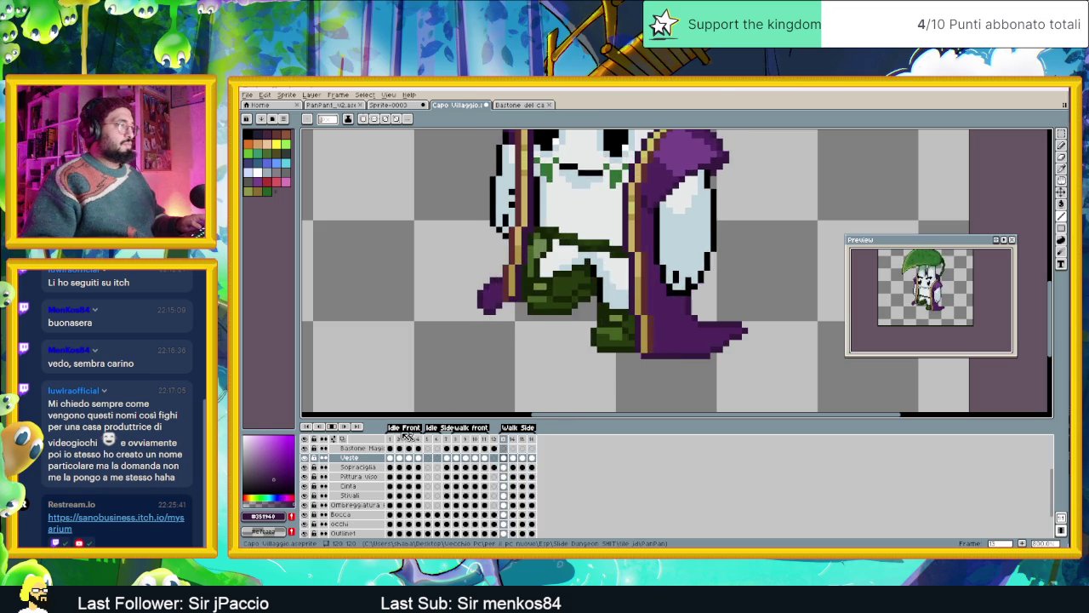
{"action": "left_click", "coordinate": [504, 458]}
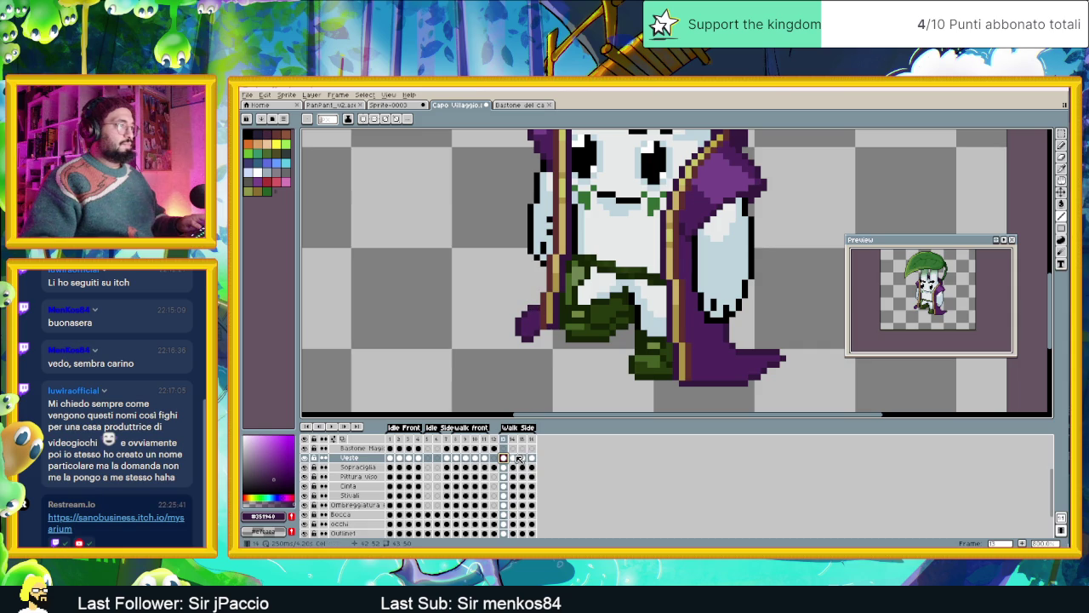
{"action": "left_click", "coordinate": [515, 458]}
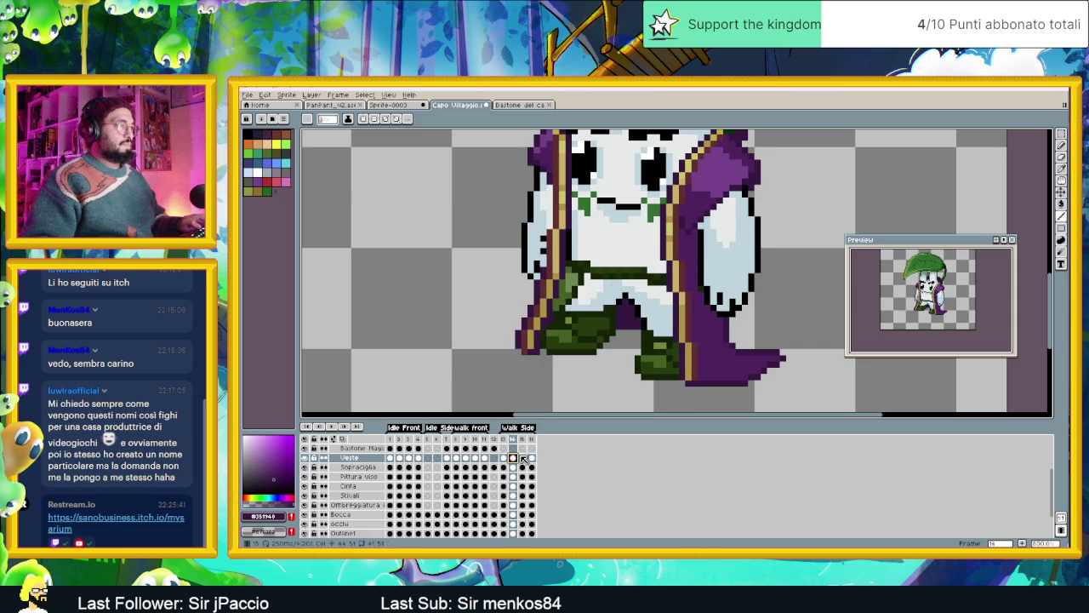
{"action": "left_click", "coordinate": [522, 458]}
{"action": "left_click", "coordinate": [506, 458]}
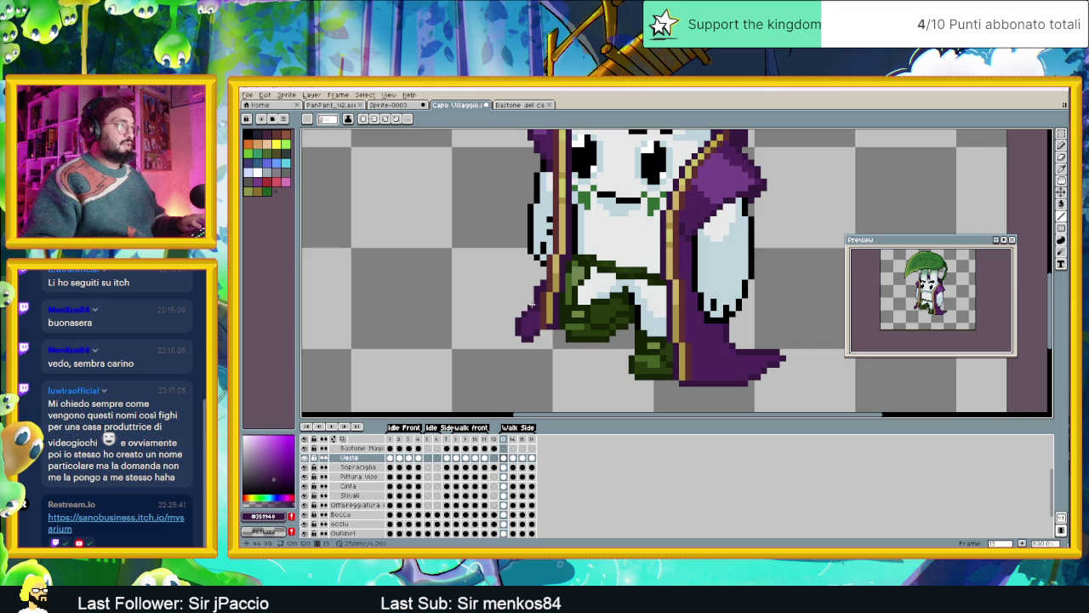
{"action": "left_click", "coordinate": [538, 309], "text": "alt"}
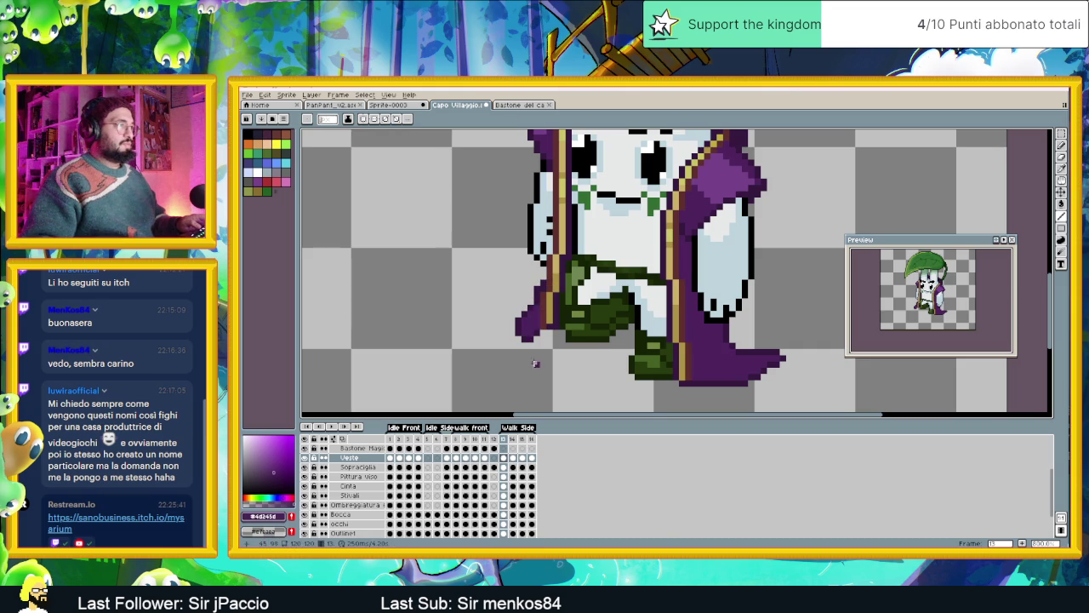
{"action": "left_click", "coordinate": [514, 460]}
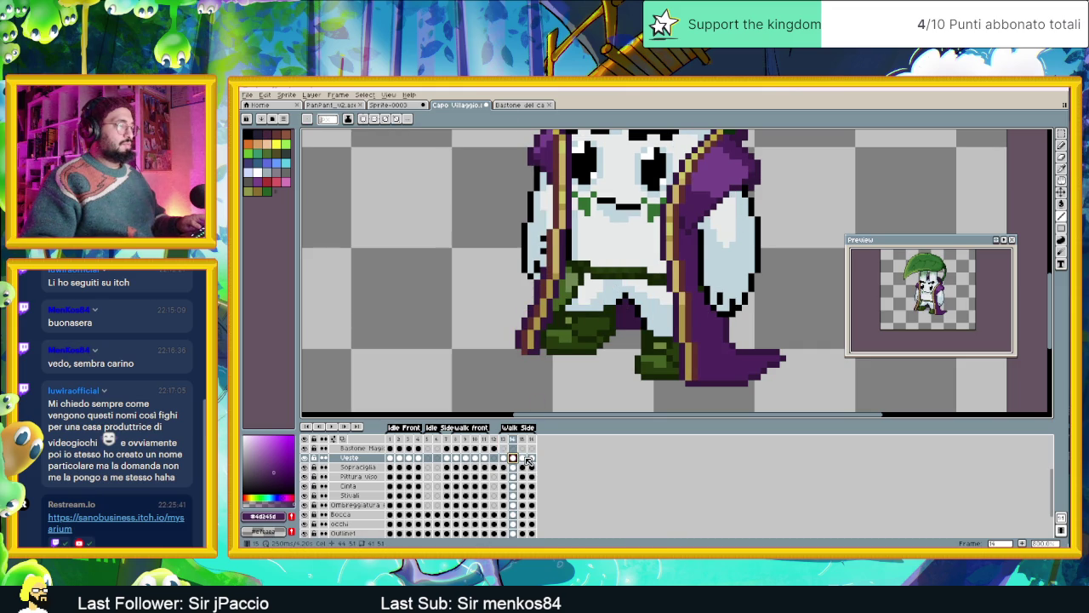
{"action": "left_click", "coordinate": [523, 459]}
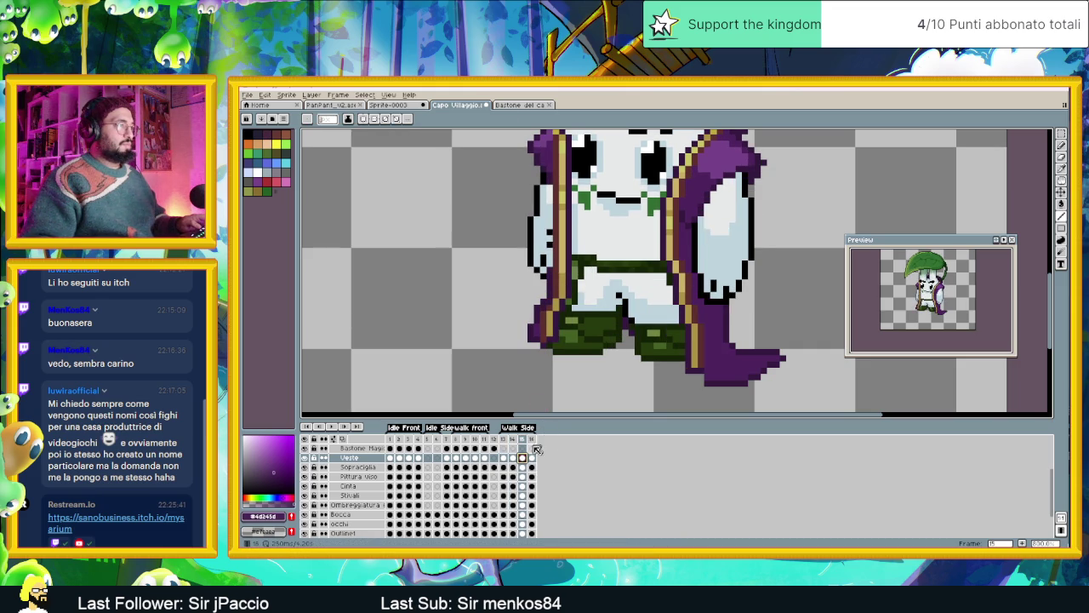
{"action": "left_click", "coordinate": [531, 458]}
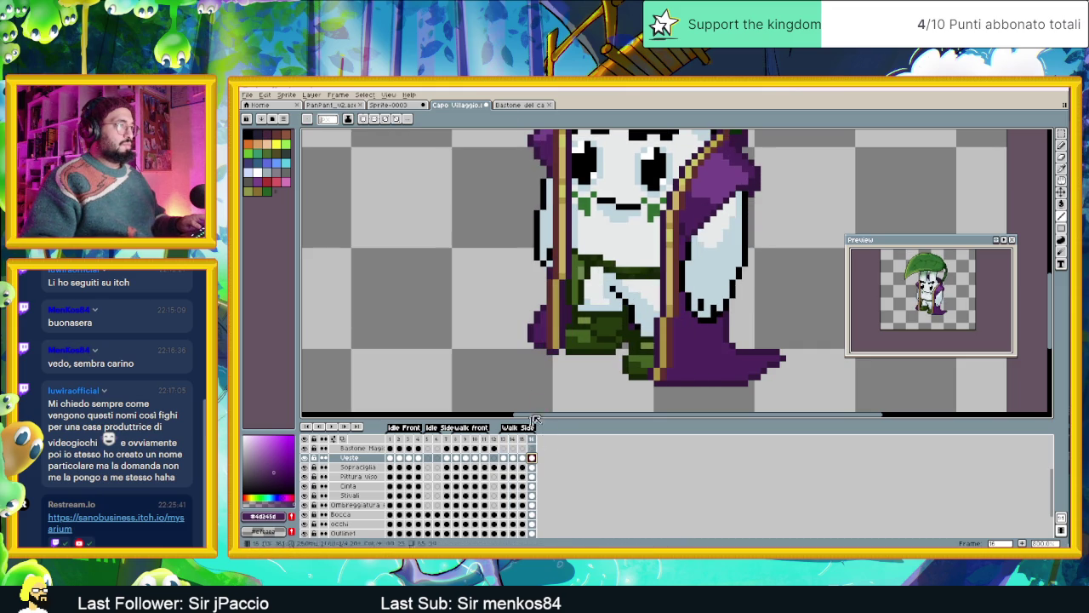
{"action": "left_click", "coordinate": [545, 289], "text": "alt"}
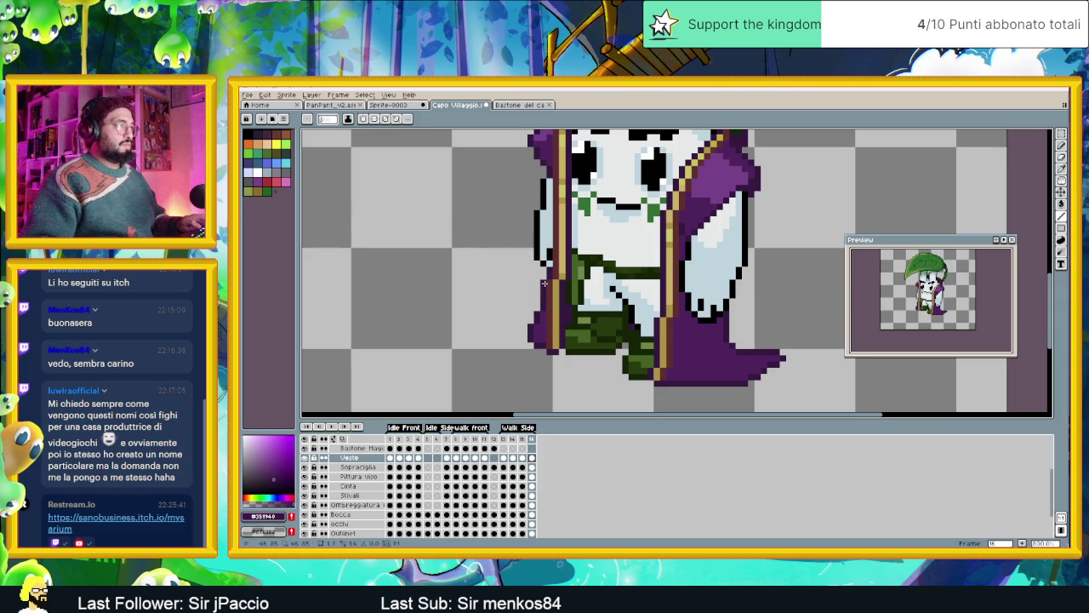
{"action": "scroll", "coordinate": [540, 298], "scroll_direction": "down", "scroll_amount": 1}
{"action": "scroll", "coordinate": [526, 349], "scroll_direction": "down", "scroll_amount": 2}
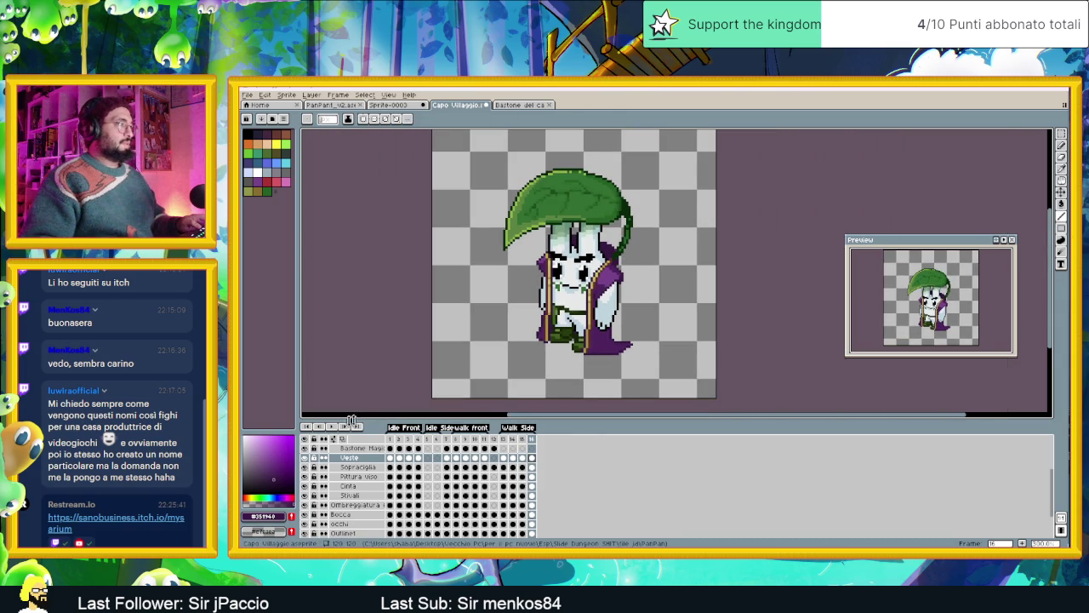
Step back to frame 15 and loop the side-walk animation to review the cape.
{"action": "key", "text": "Left"}
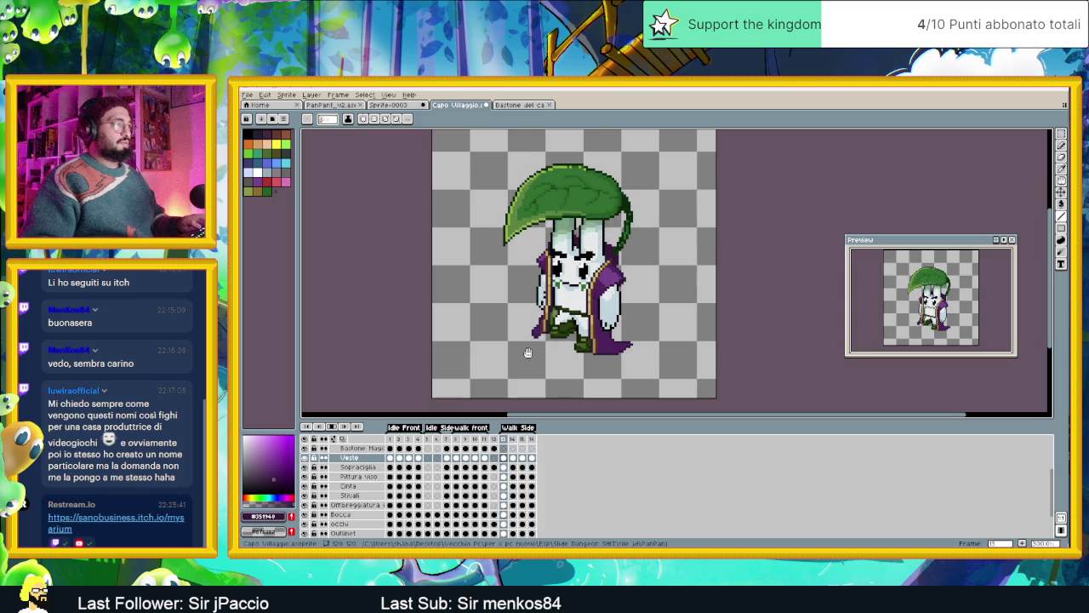
{"action": "key", "text": "Return"}
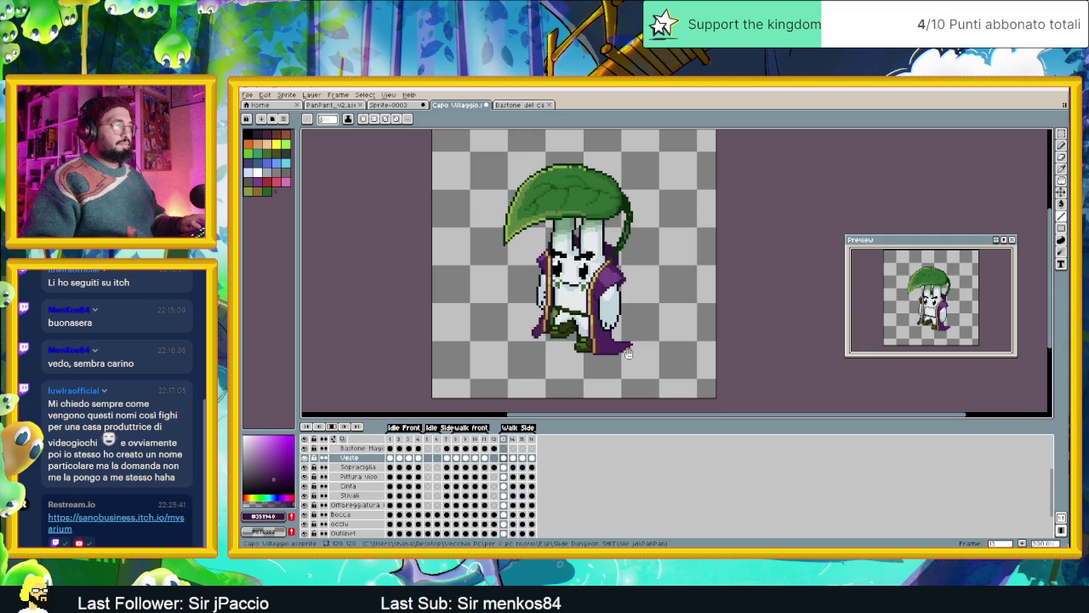
{"action": "scroll", "coordinate": [633, 346], "scroll_direction": "up", "scroll_amount": 2}
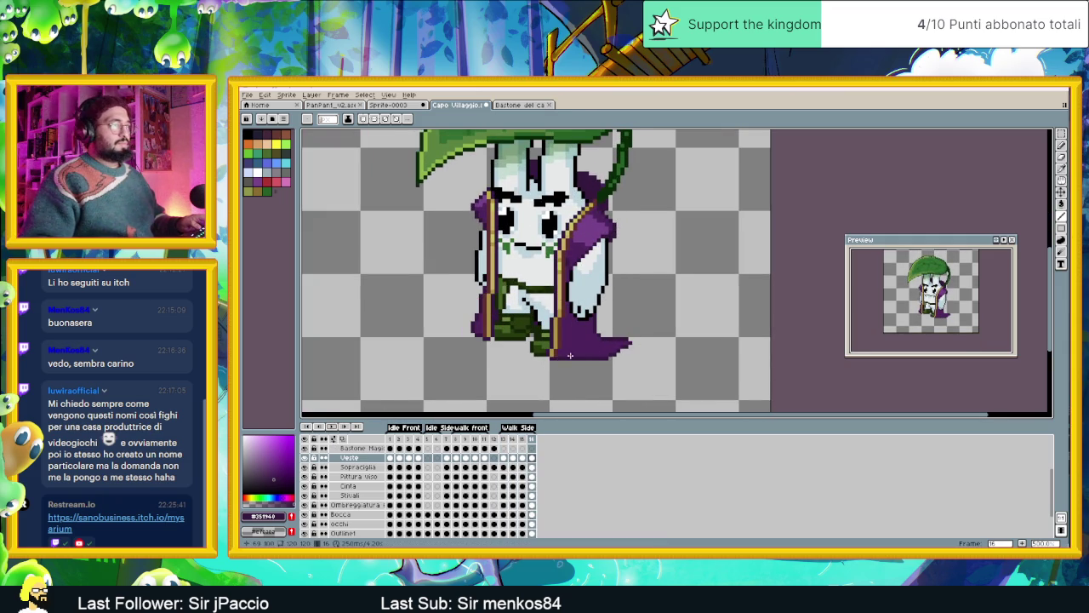
Take the pencil on frame 14 and sample the lighter cape purple.
{"action": "left_click", "coordinate": [505, 439]}
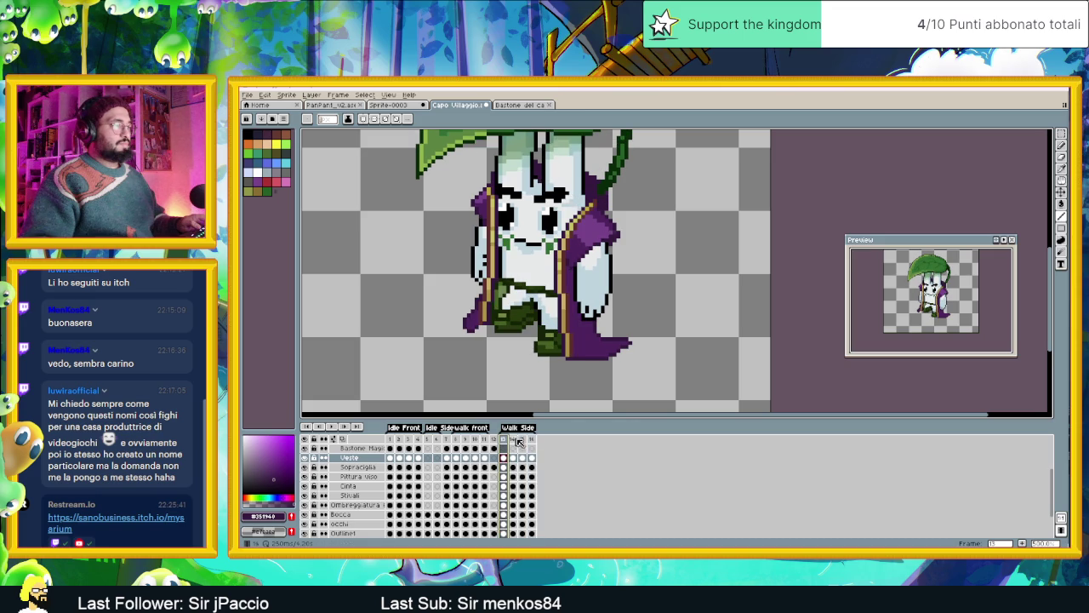
{"action": "scroll", "coordinate": [615, 351], "scroll_direction": "up", "scroll_amount": 1}
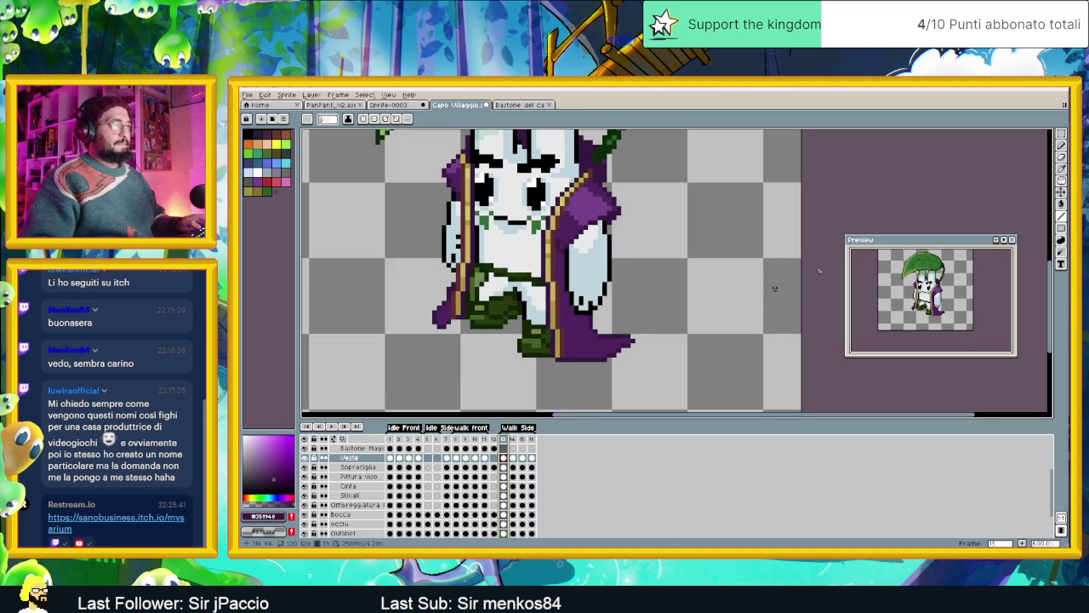
{"action": "key", "text": "b"}
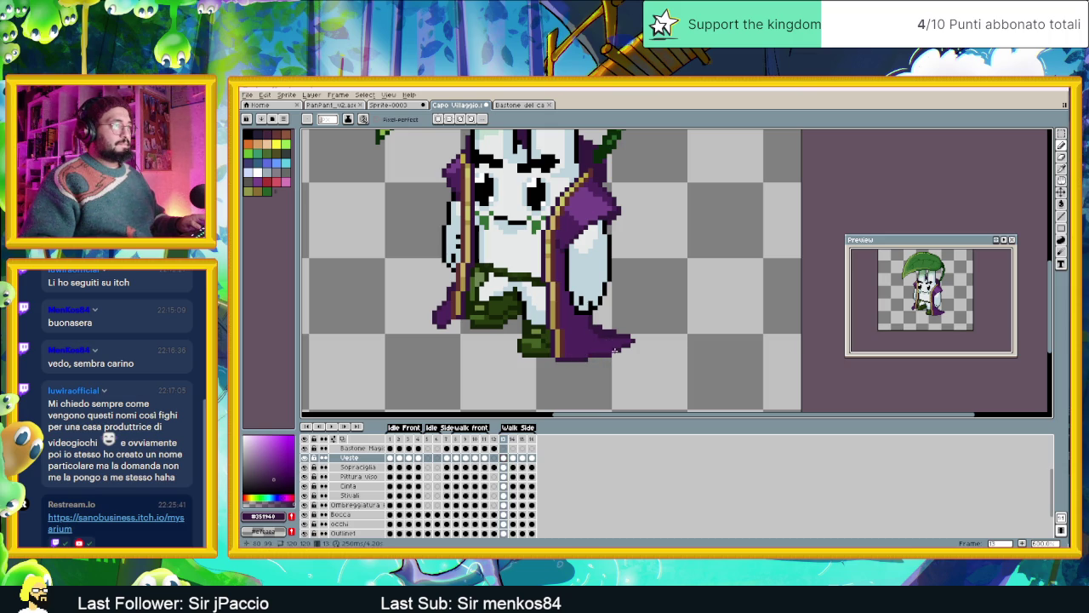
{"action": "key", "text": "Right"}
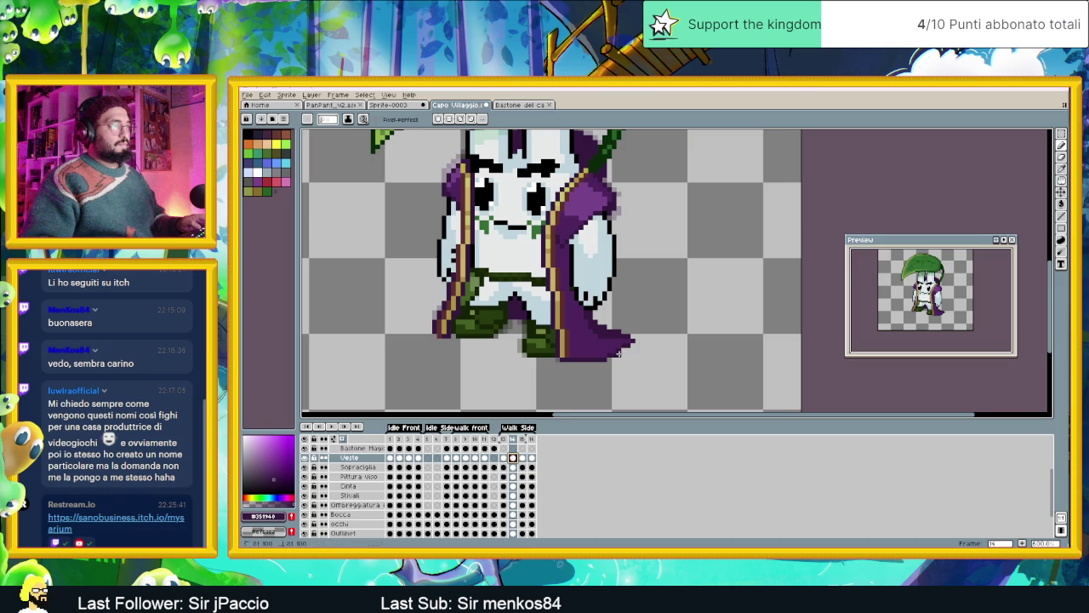
{"action": "left_click", "coordinate": [622, 344], "text": "alt"}
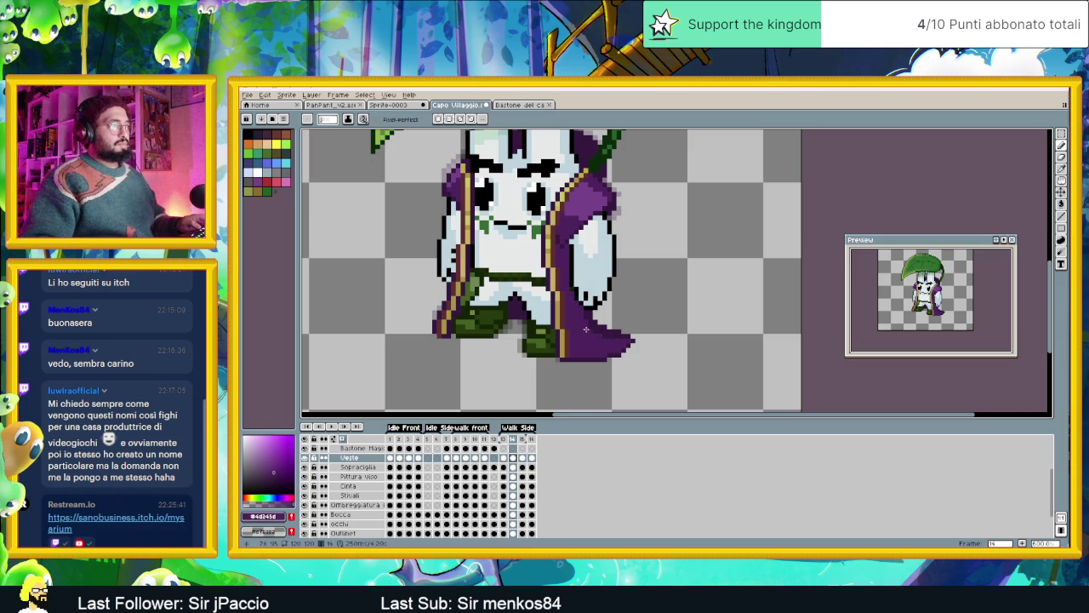
Compare frames 13–15, sample the dark robe purple, and drop the frame selection.
{"action": "left_click", "coordinate": [508, 440]}
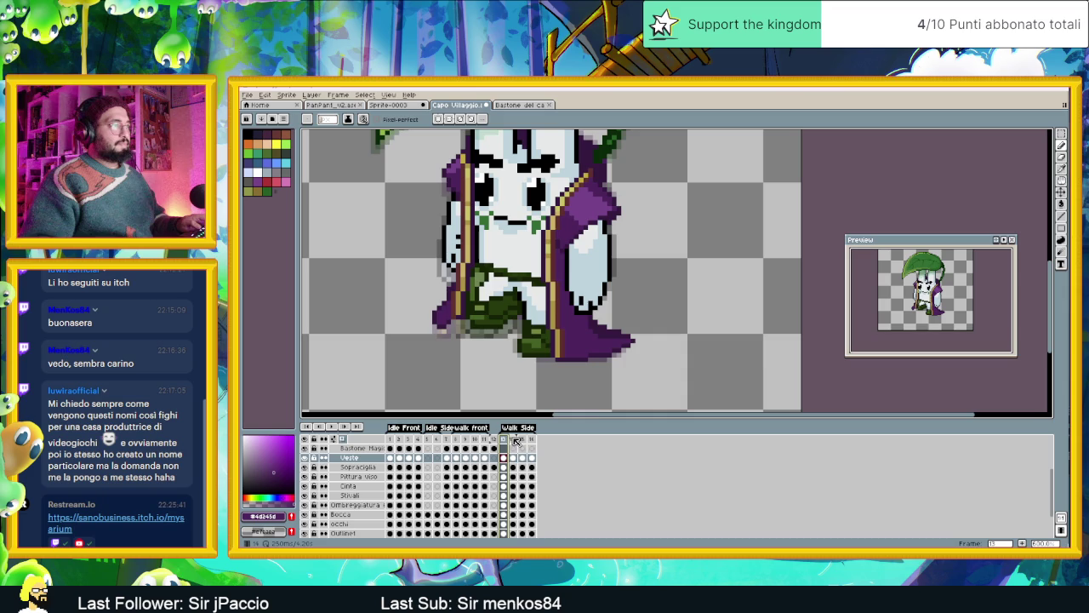
{"action": "left_click", "coordinate": [514, 440]}
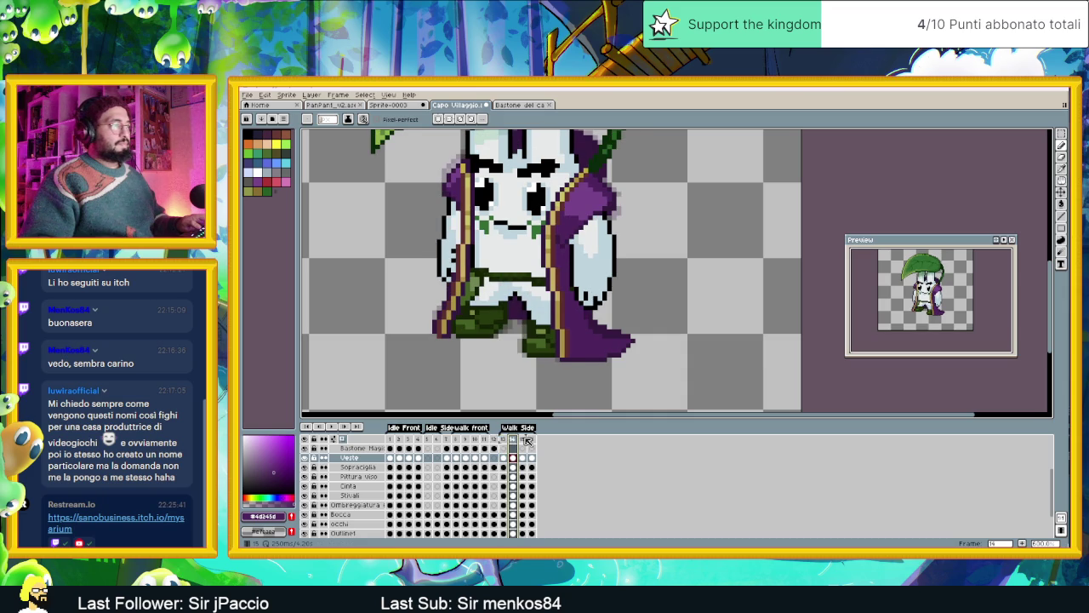
{"action": "left_click", "coordinate": [524, 439]}
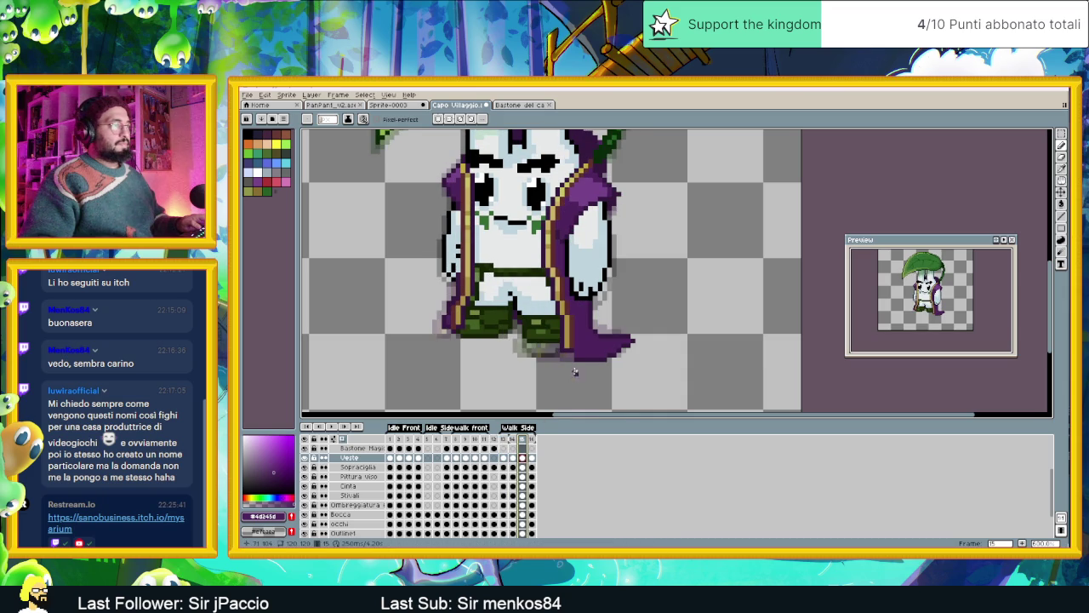
{"action": "scroll", "coordinate": [575, 367], "scroll_direction": "up", "scroll_amount": 1}
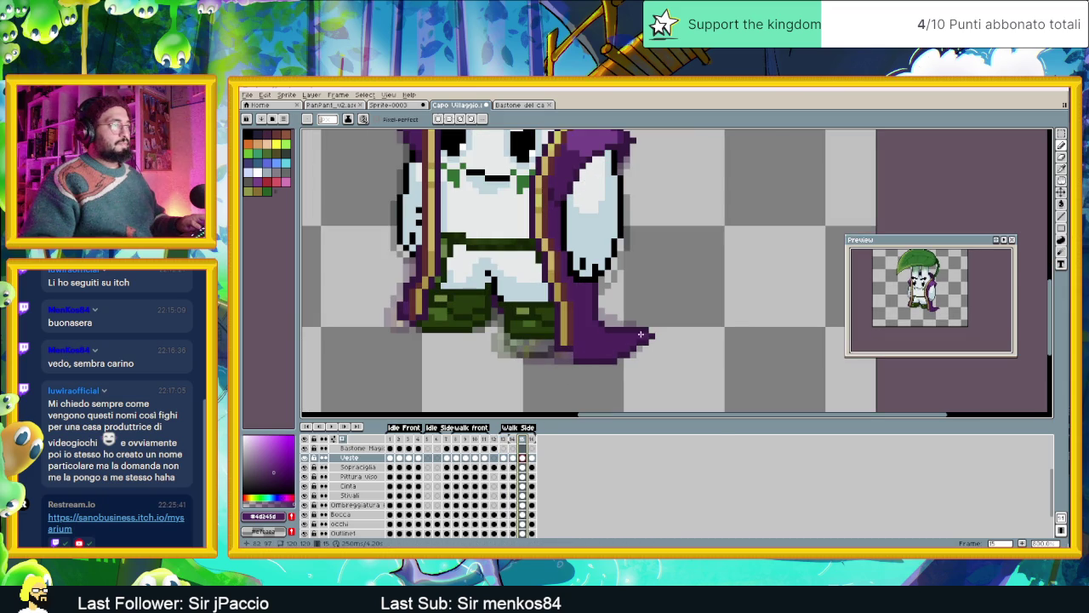
{"action": "left_click", "coordinate": [575, 351], "text": "alt"}
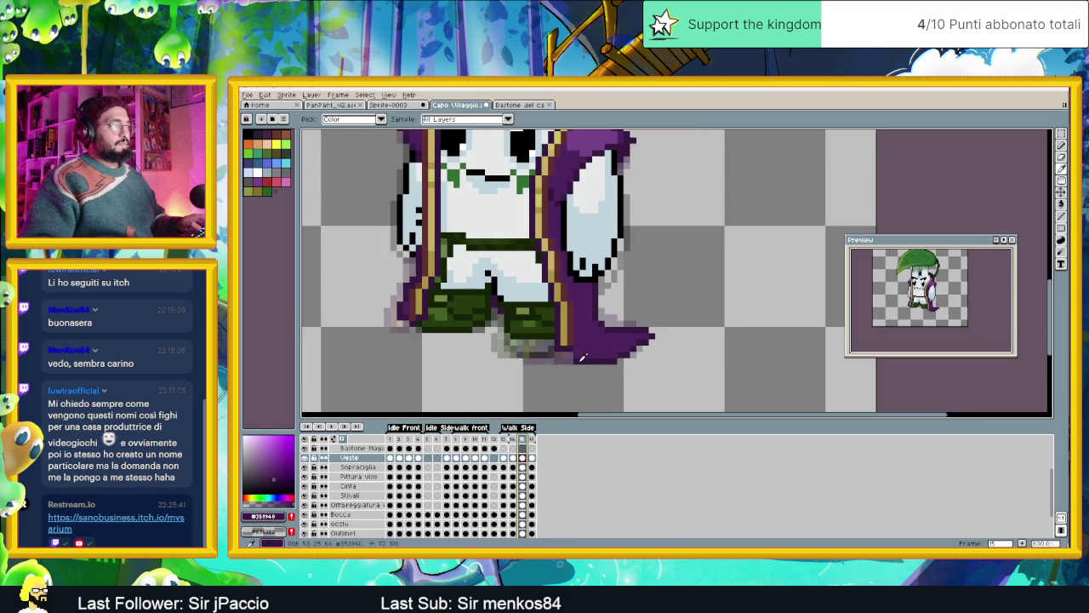
{"action": "left_click", "coordinate": [575, 356]}
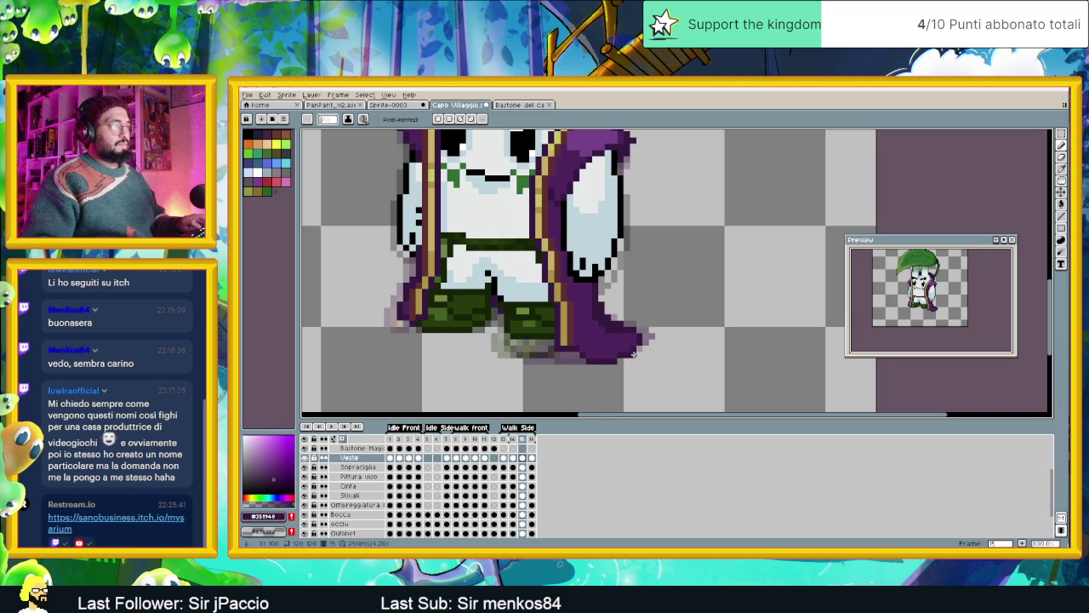
{"action": "scroll", "coordinate": [625, 350], "scroll_direction": "down", "scroll_amount": 2}
{"action": "scroll", "coordinate": [640, 389], "scroll_direction": "down", "scroll_amount": 1}
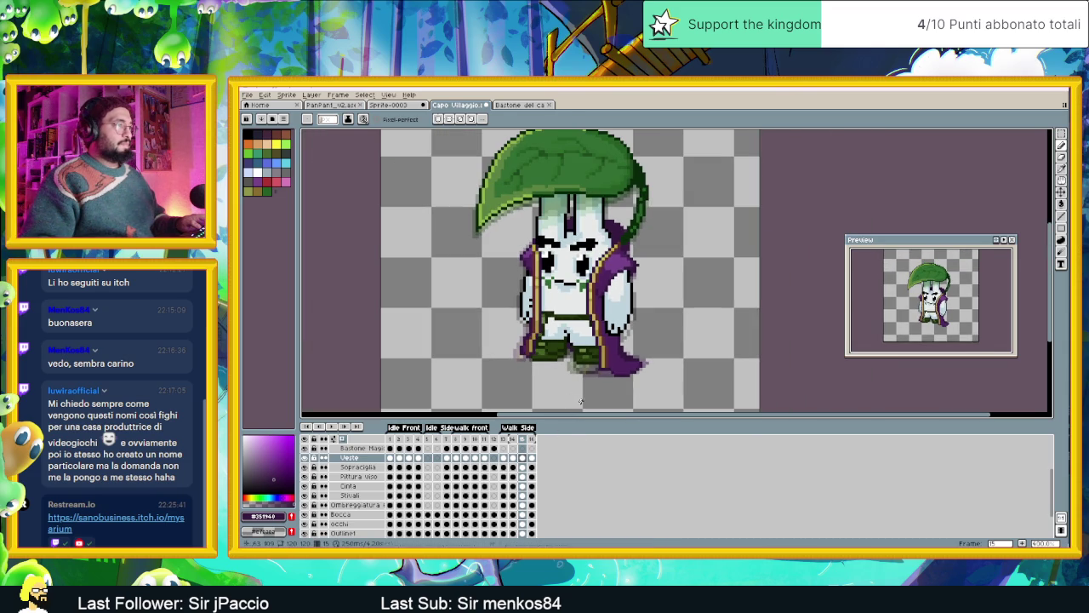
On walk-side frame 16, extend the purple cape's bottom edge with dark purple.
{"action": "left_click", "coordinate": [532, 458]}
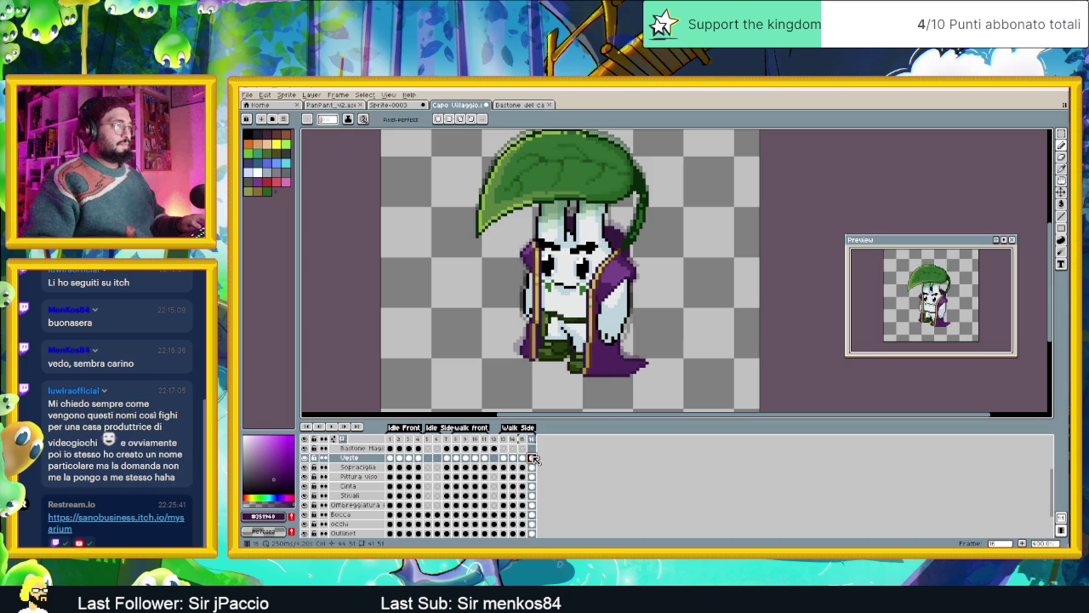
{"action": "scroll", "coordinate": [599, 368], "scroll_direction": "up", "scroll_amount": 1}
{"action": "scroll", "coordinate": [598, 383], "scroll_direction": "up", "scroll_amount": 1}
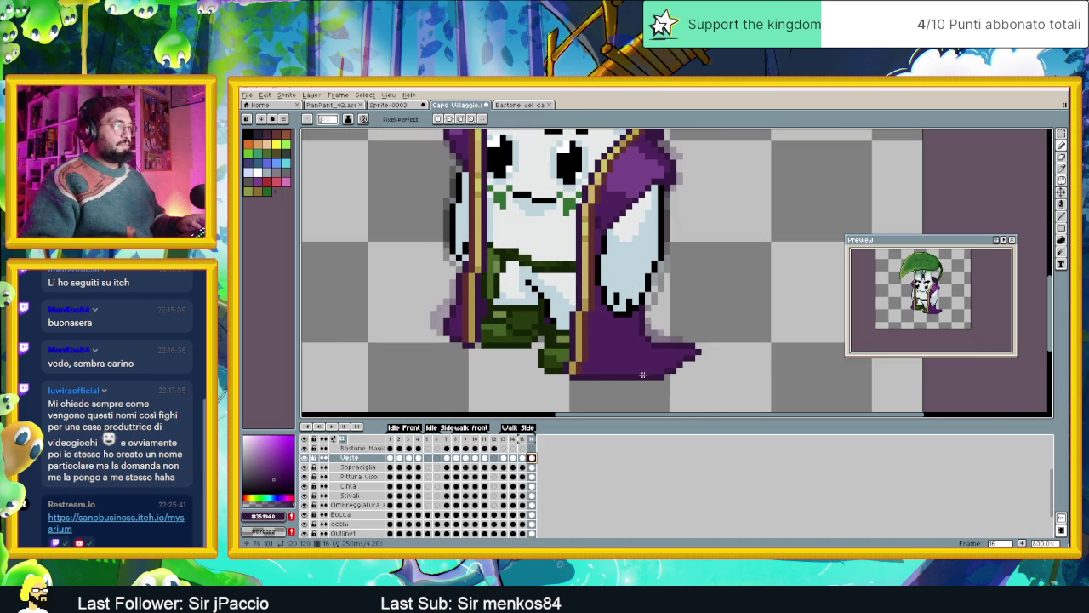
{"action": "left_click_drag", "start_coordinate": [603, 382], "coordinate": [640, 383]}
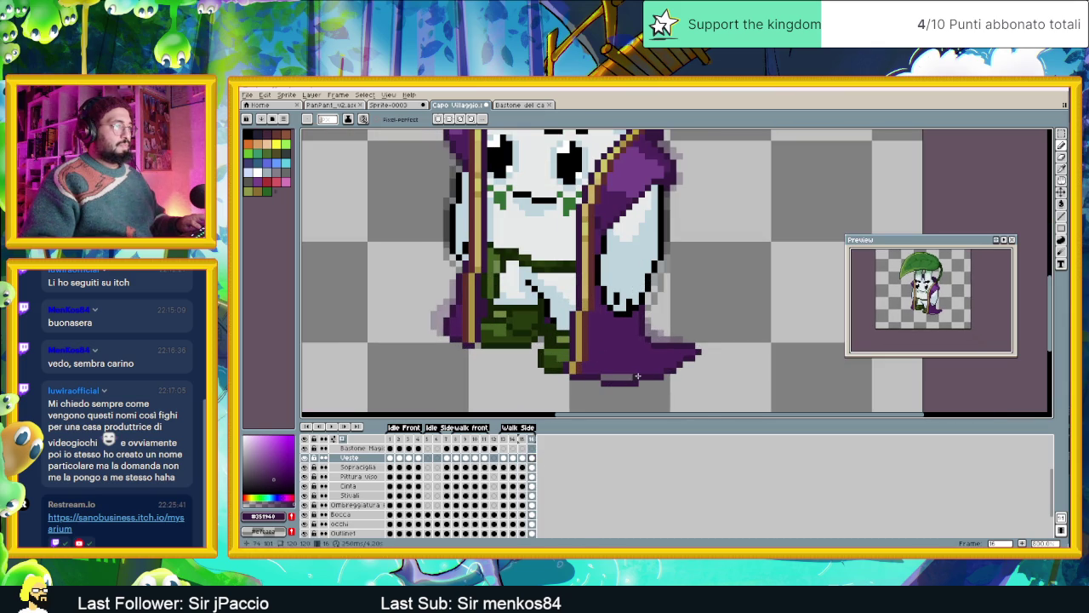
Reshape the cape's trailing tip by alternating light and dark robe purples, then start playback.
{"action": "left_click", "coordinate": [634, 372], "text": "alt"}
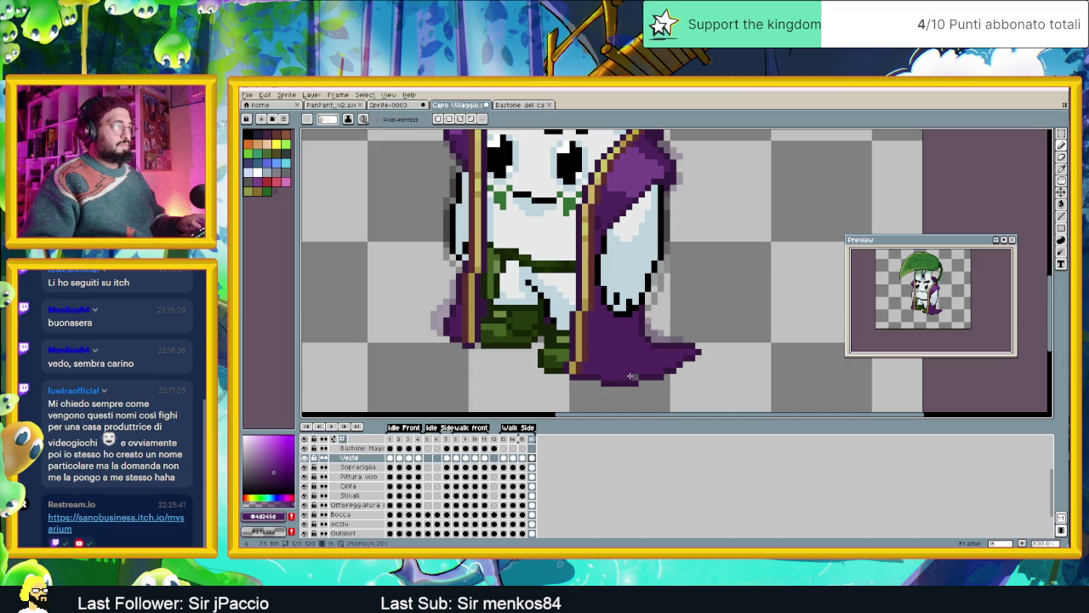
{"action": "left_click", "coordinate": [645, 327], "text": "alt"}
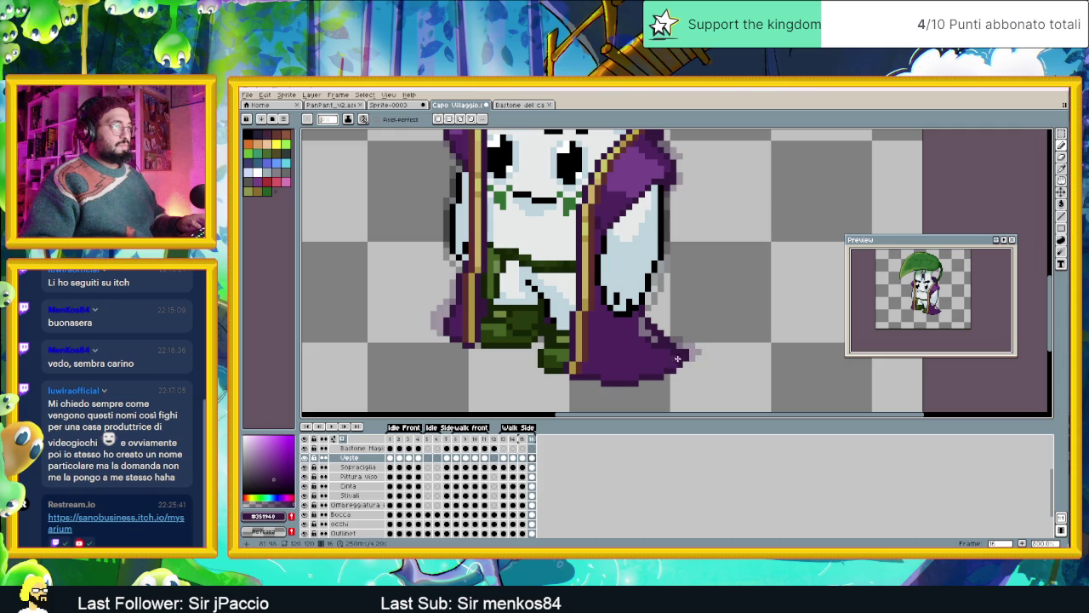
{"action": "left_click", "coordinate": [656, 347], "text": "alt"}
{"action": "left_click", "coordinate": [650, 337], "text": "alt"}
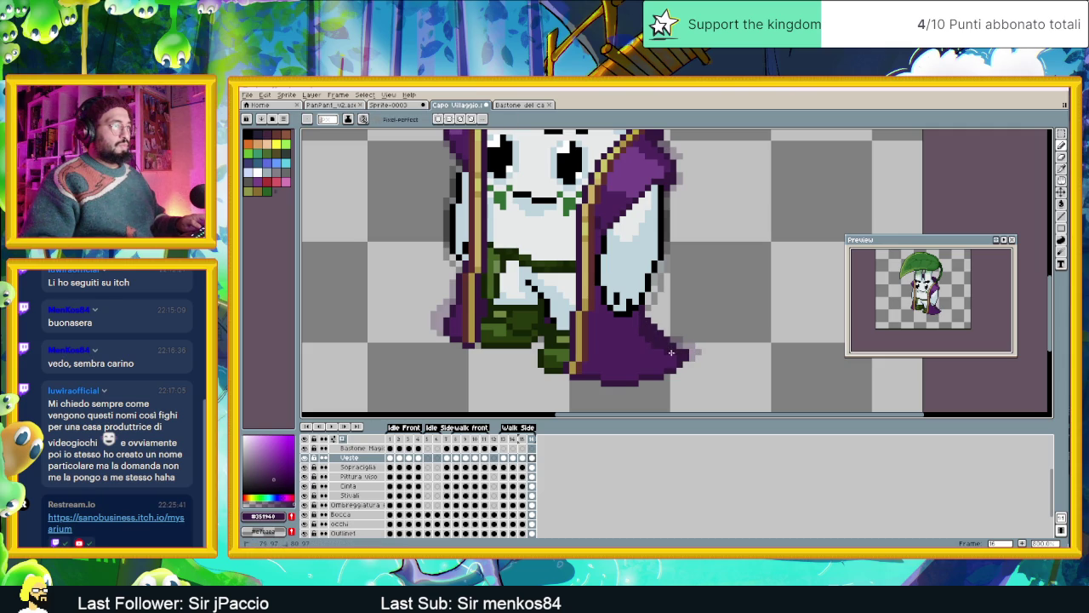
{"action": "left_click", "coordinate": [675, 364], "text": "alt"}
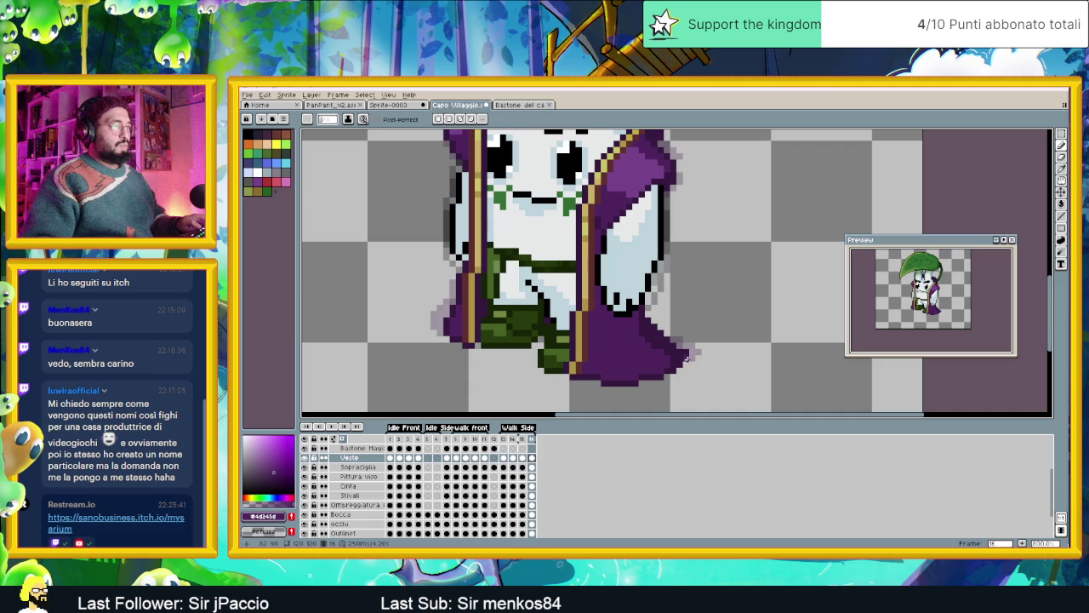
{"action": "left_click", "coordinate": [690, 350], "text": "alt"}
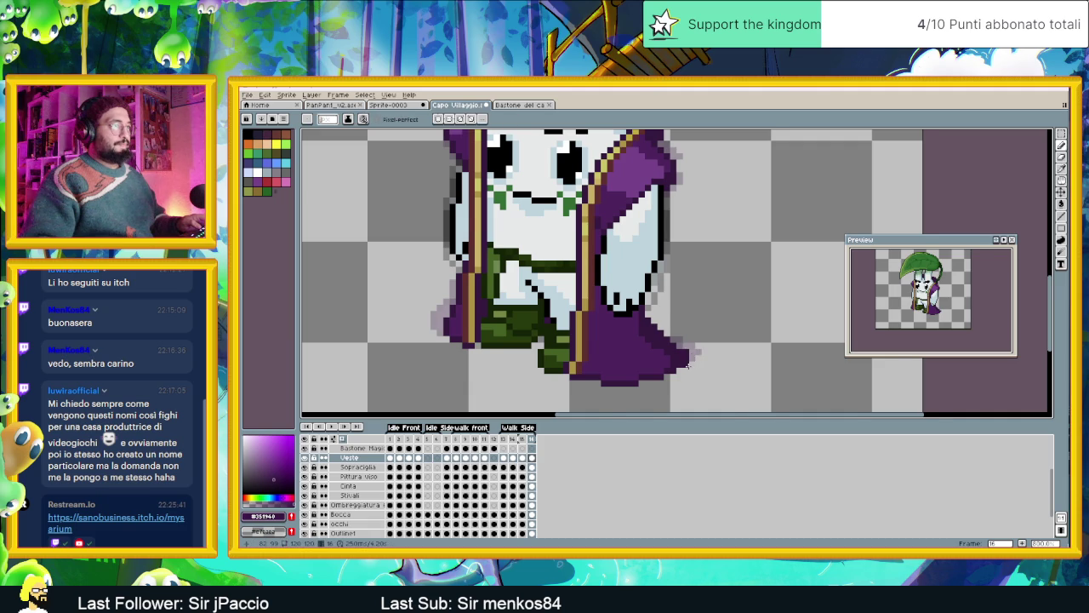
{"action": "scroll", "coordinate": [687, 365], "scroll_direction": "down", "scroll_amount": 1}
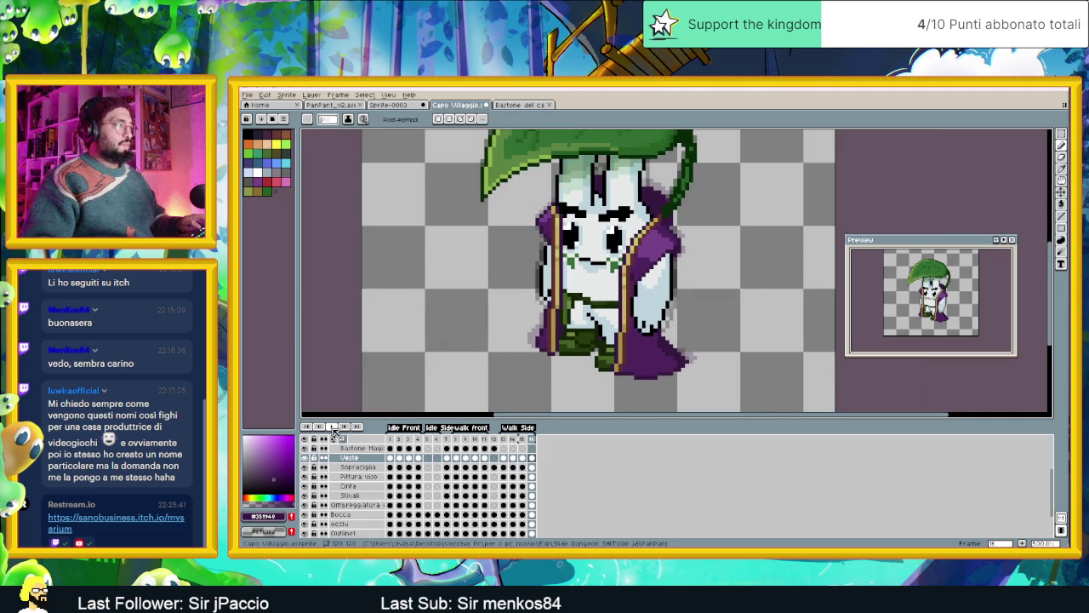
{"action": "key", "text": "Return"}
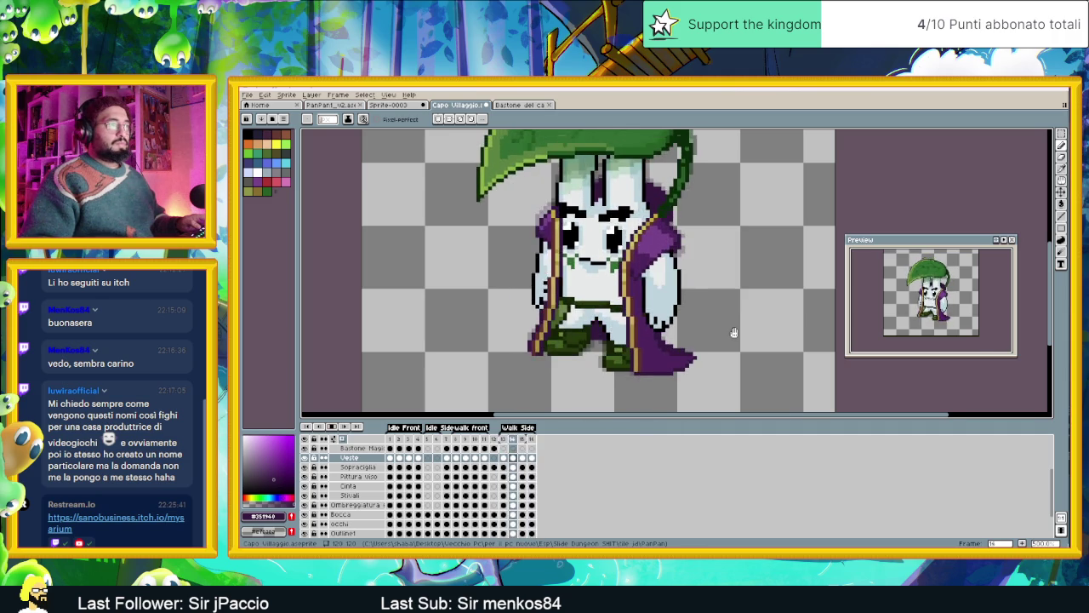
Watch the side walk cycle zoomed out, then return to frame 14 and zoom back in.
{"action": "scroll", "coordinate": [734, 332], "scroll_direction": "down", "scroll_amount": 2}
{"action": "scroll", "coordinate": [734, 332], "scroll_direction": "down", "scroll_amount": 2}
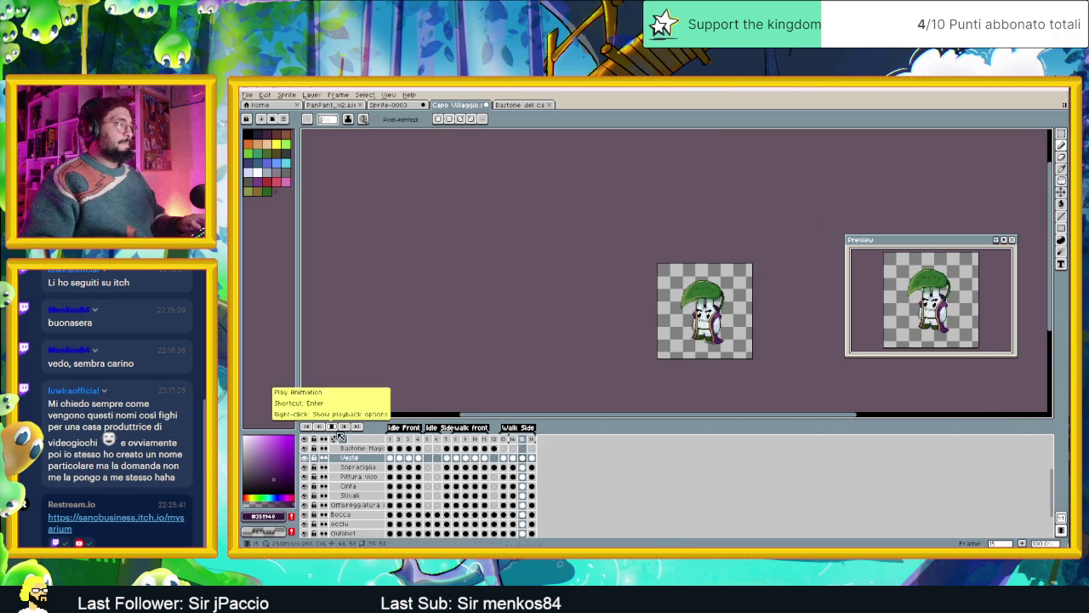
{"action": "left_click_drag", "start_coordinate": [770, 320], "coordinate": [688, 332]}
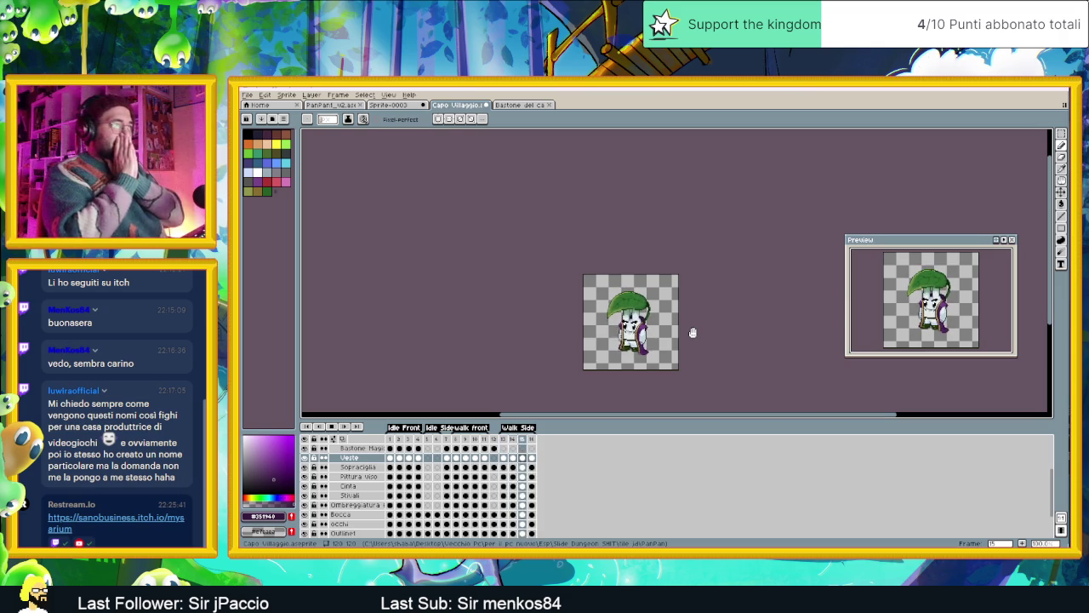
{"action": "key", "text": "Left"}
{"action": "key", "text": "Left"}
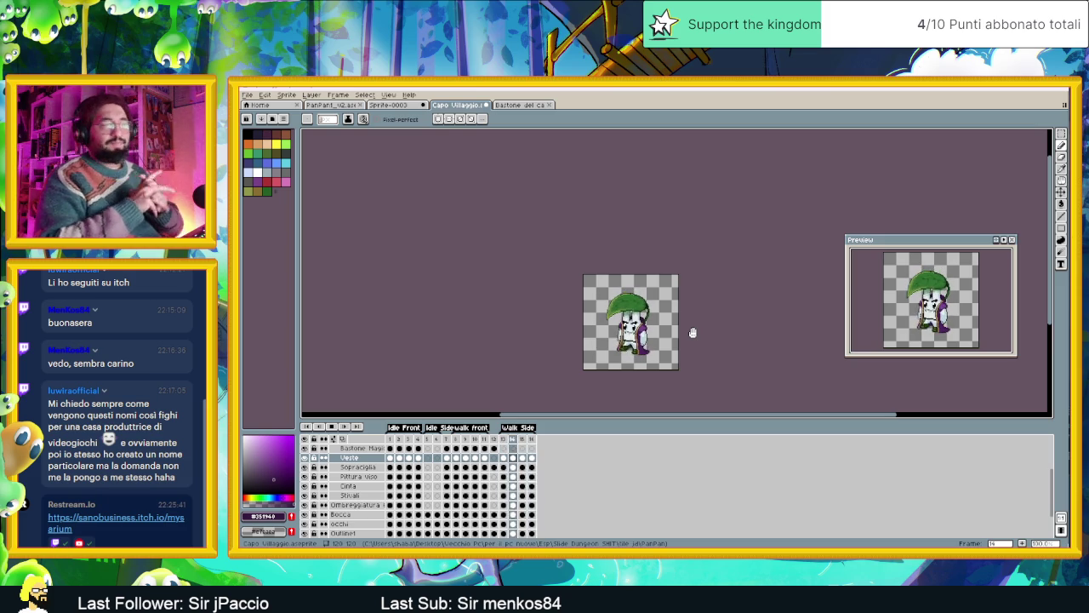
{"action": "scroll", "coordinate": [672, 355], "scroll_direction": "up", "scroll_amount": 2}
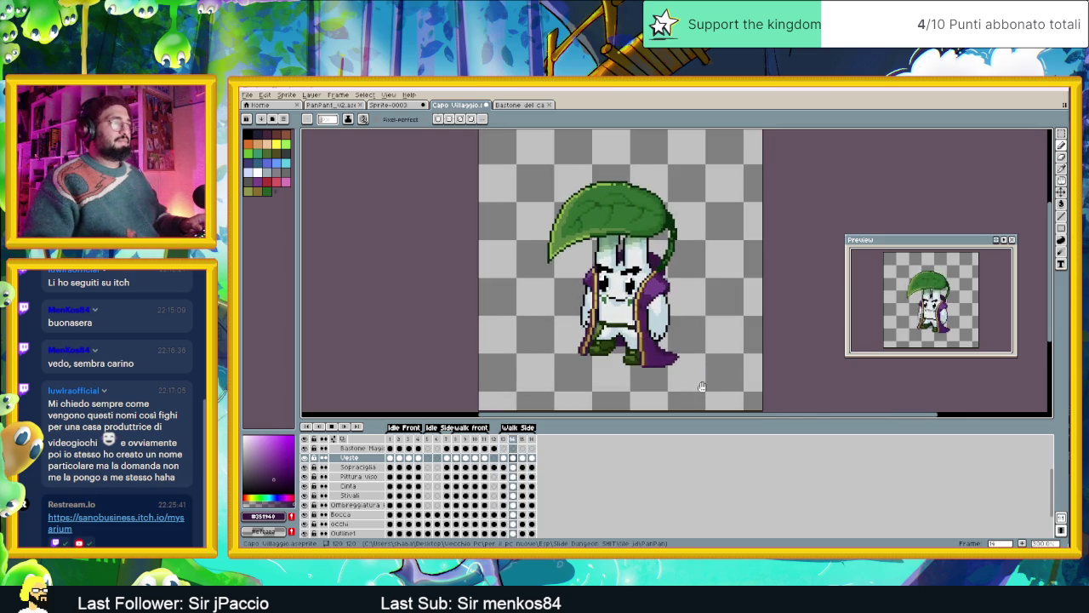
Zoom in, stop playback on frame 13, and switch to the Line tool.
{"action": "scroll", "coordinate": [672, 356], "scroll_direction": "up", "scroll_amount": 1}
{"action": "scroll", "coordinate": [672, 355], "scroll_direction": "up", "scroll_amount": 1}
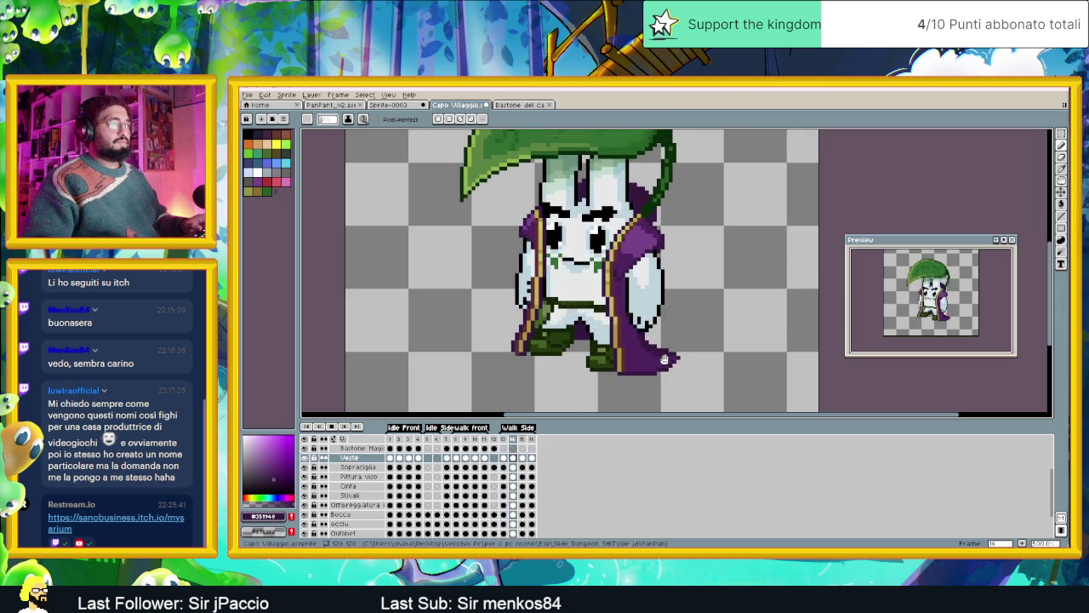
{"action": "scroll", "coordinate": [665, 360], "scroll_direction": "up", "scroll_amount": 1}
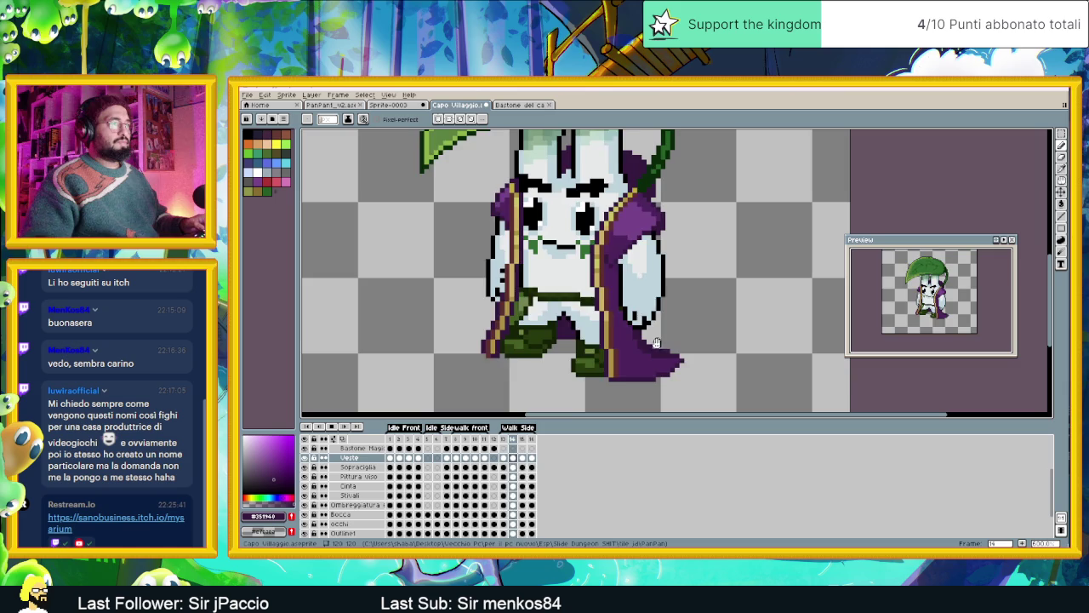
{"action": "left_click", "coordinate": [331, 428]}
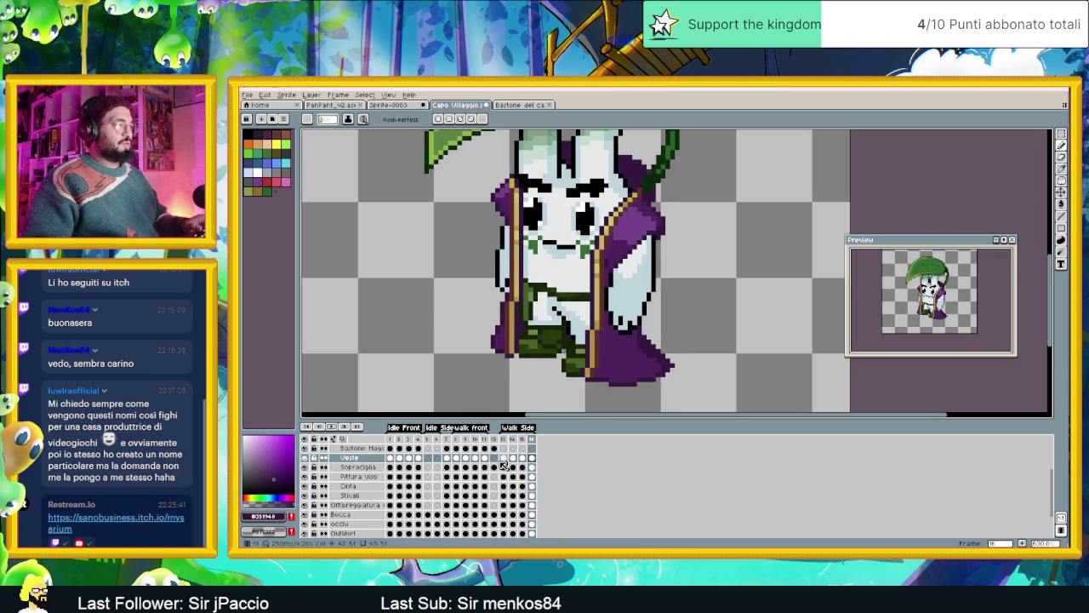
{"action": "key", "text": "l"}
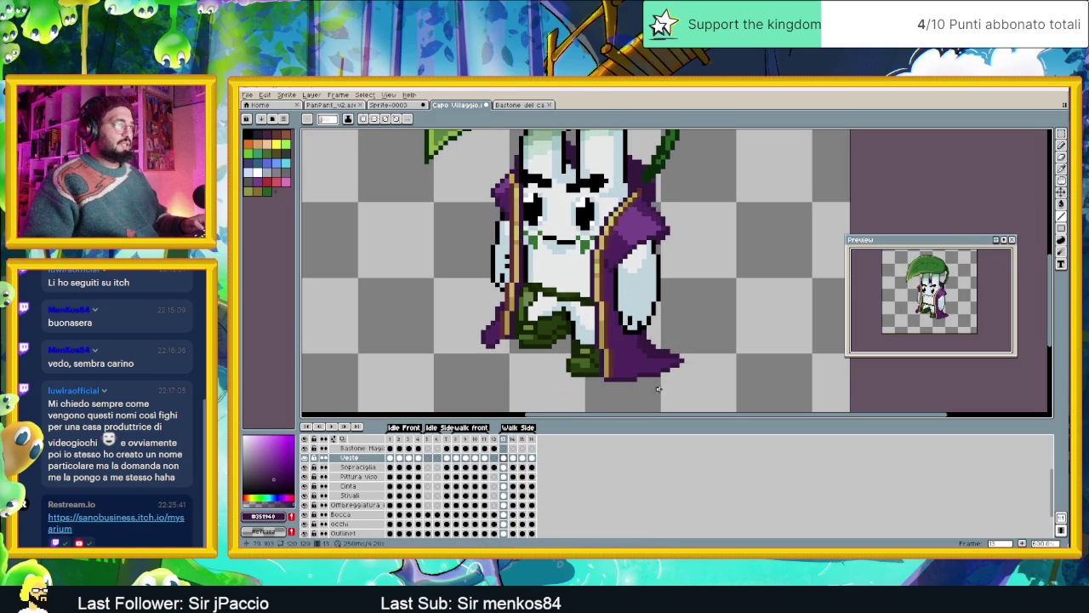
Step through side-walk frames 14, 15 and 16, then play the walk cycle zoomed out.
{"action": "left_click", "coordinate": [513, 458]}
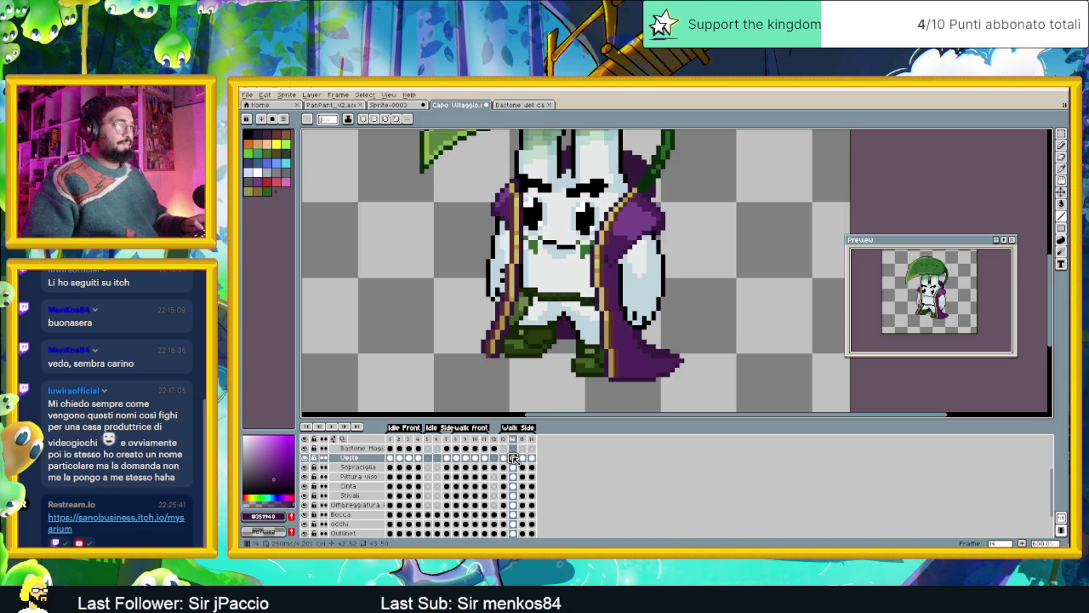
{"action": "left_click", "coordinate": [523, 458]}
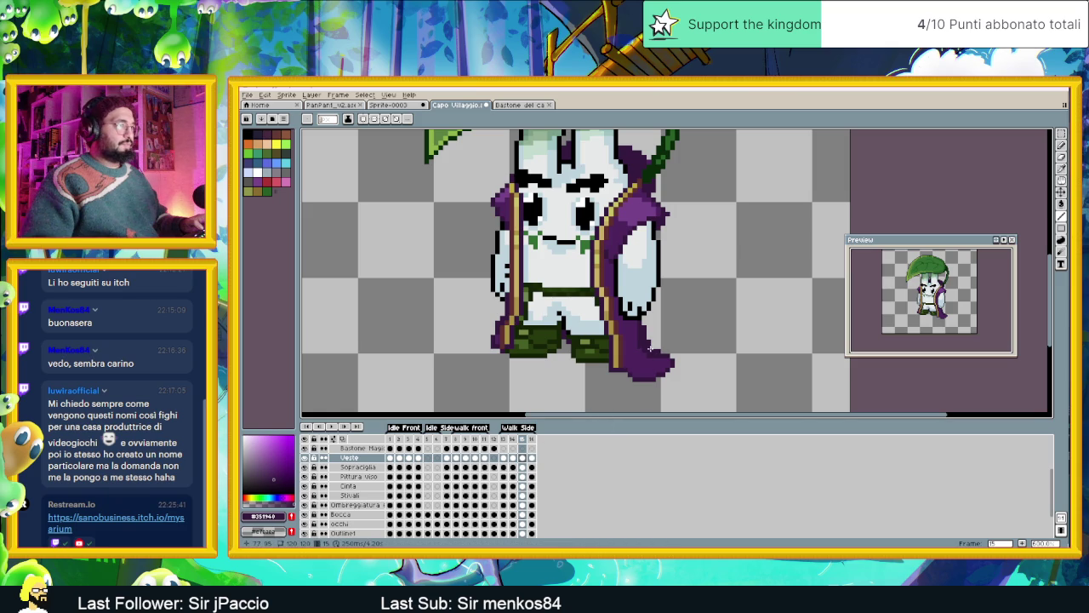
{"action": "left_click", "coordinate": [531, 457]}
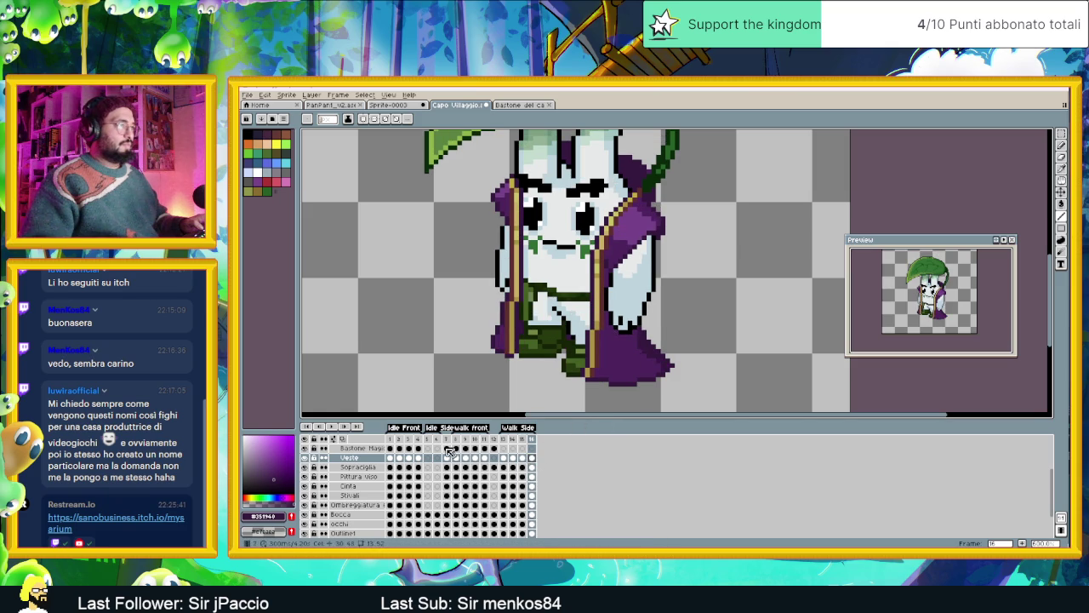
{"action": "left_click", "coordinate": [335, 428]}
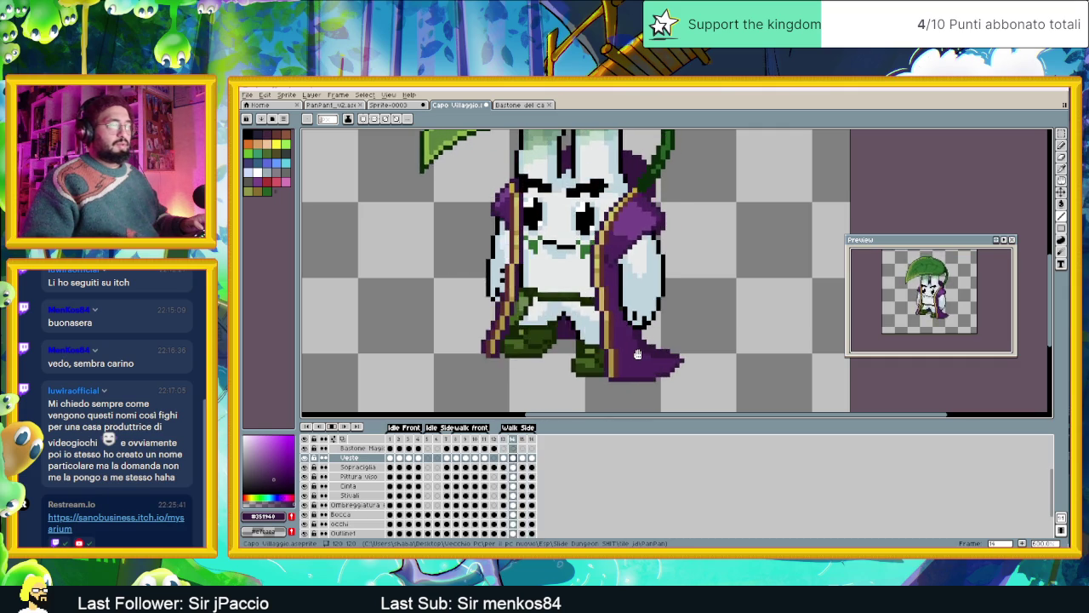
{"action": "scroll", "coordinate": [693, 364], "scroll_direction": "down", "scroll_amount": 3}
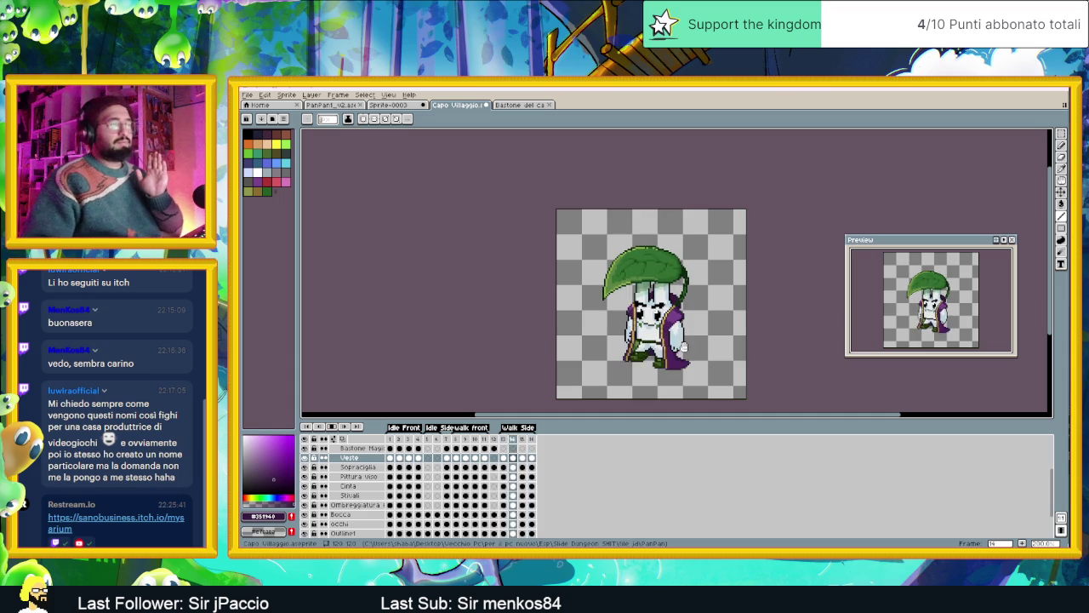
{"action": "left_click_drag", "start_coordinate": [707, 347], "coordinate": [679, 344]}
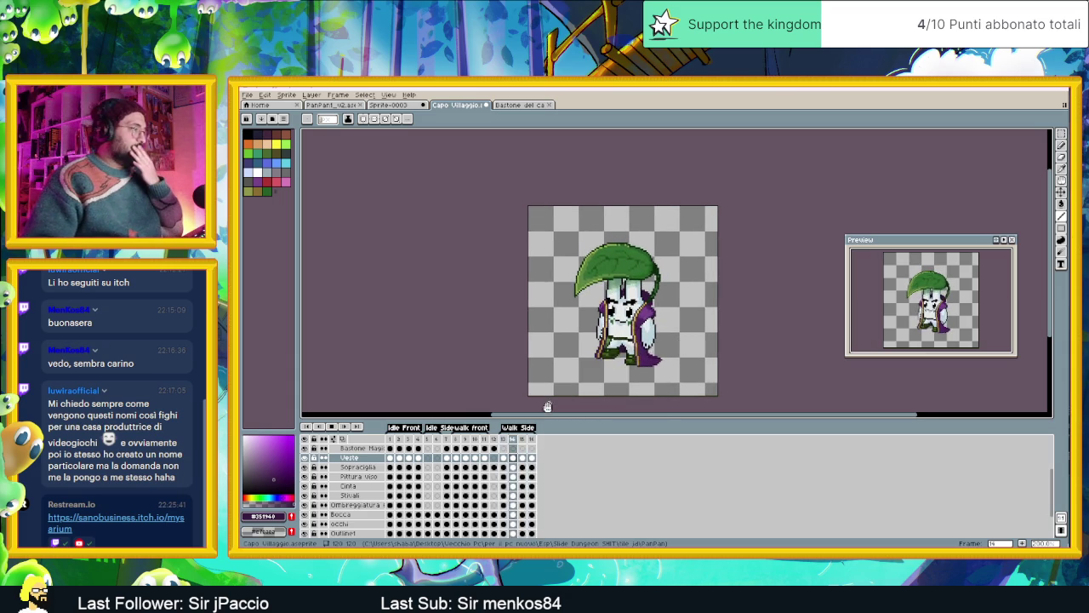
Compare staff frames 1 and 8, then shift the staff up and right in frame 13.
{"action": "left_click", "coordinate": [503, 459]}
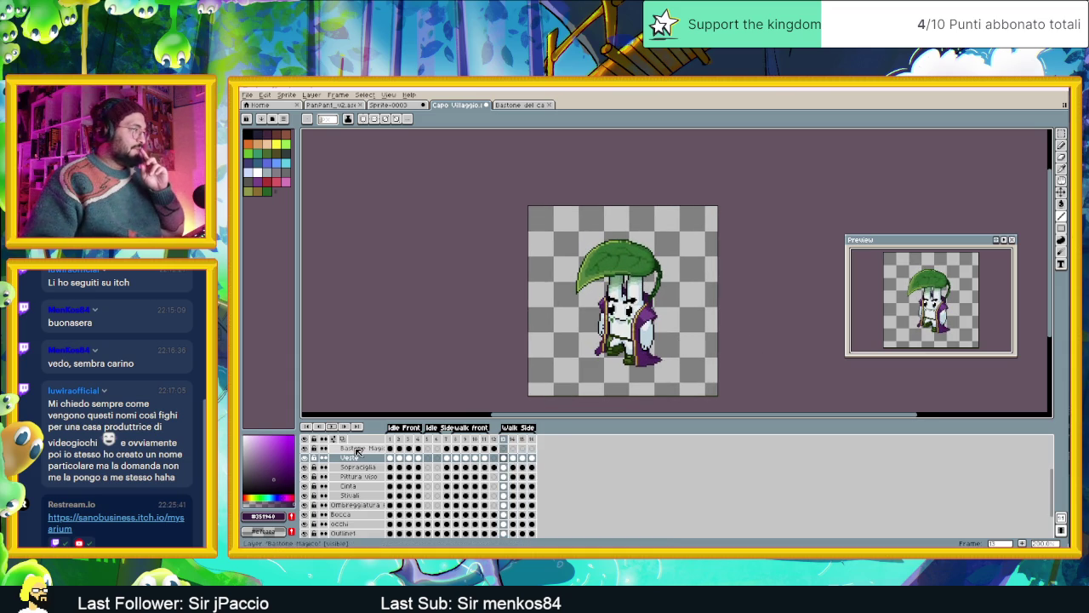
{"action": "left_click", "coordinate": [390, 448]}
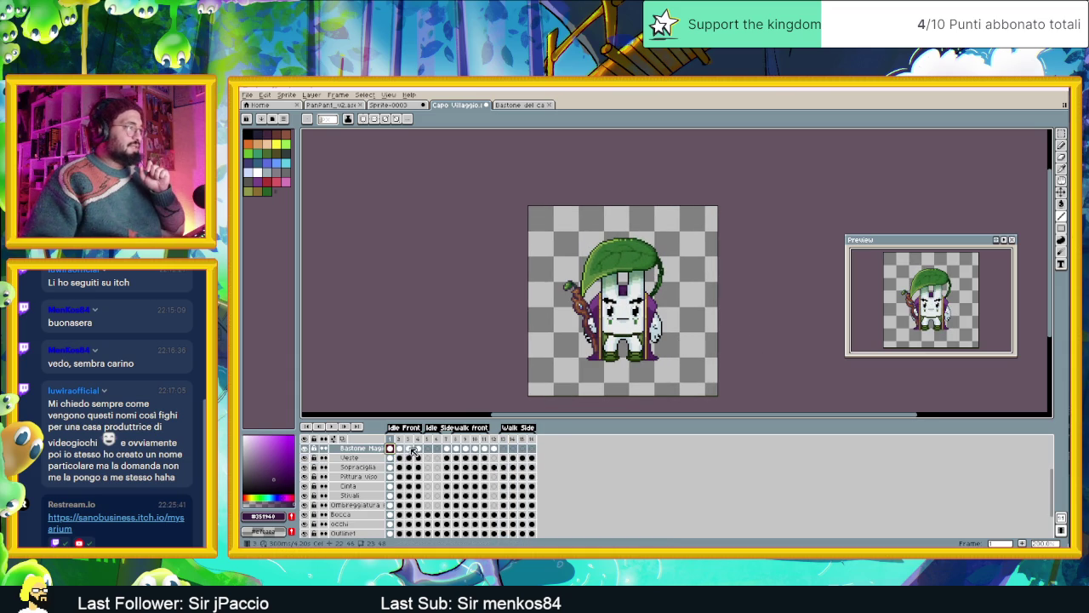
{"action": "left_click", "coordinate": [457, 449]}
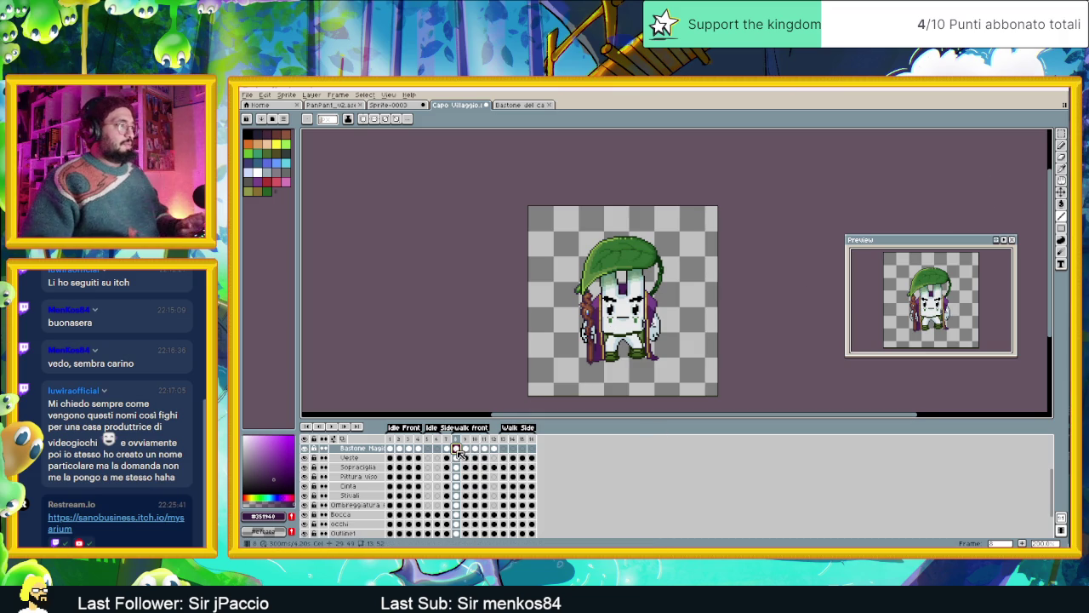
{"action": "left_click", "coordinate": [503, 448]}
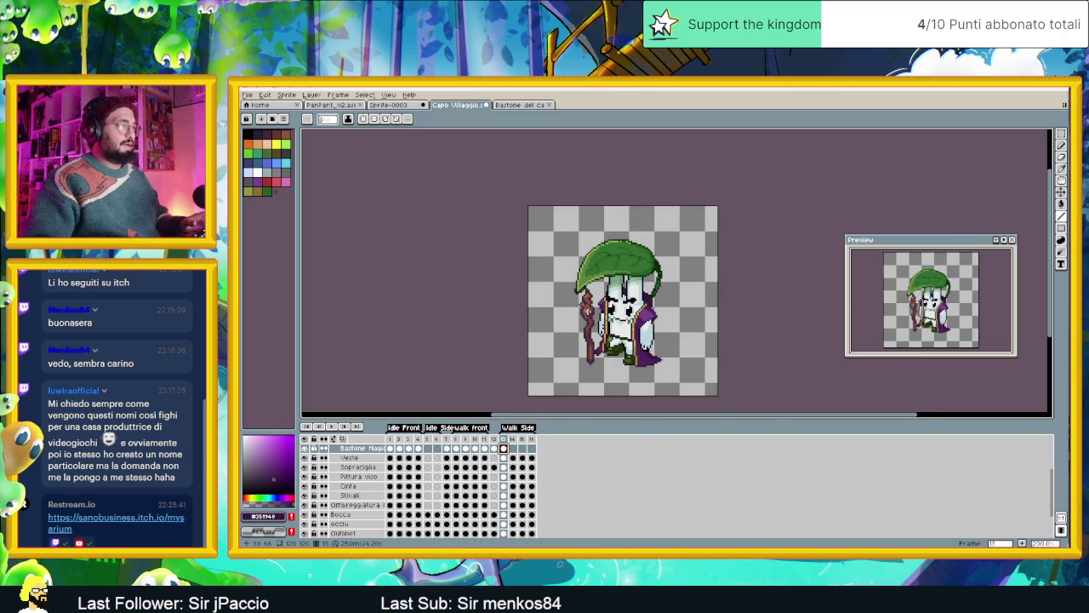
{"action": "scroll", "coordinate": [592, 323], "scroll_direction": "up", "scroll_amount": 1}
{"action": "scroll", "coordinate": [591, 322], "scroll_direction": "up", "scroll_amount": 1}
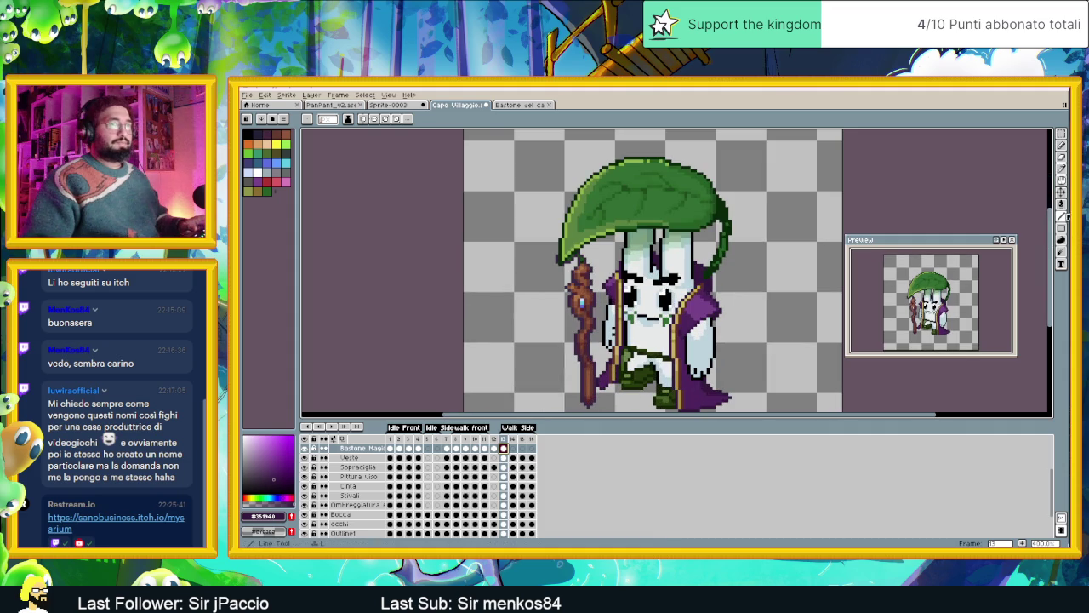
{"action": "left_click", "coordinate": [1061, 193]}
{"action": "left_click_drag", "start_coordinate": [586, 357], "coordinate": [597, 345]}
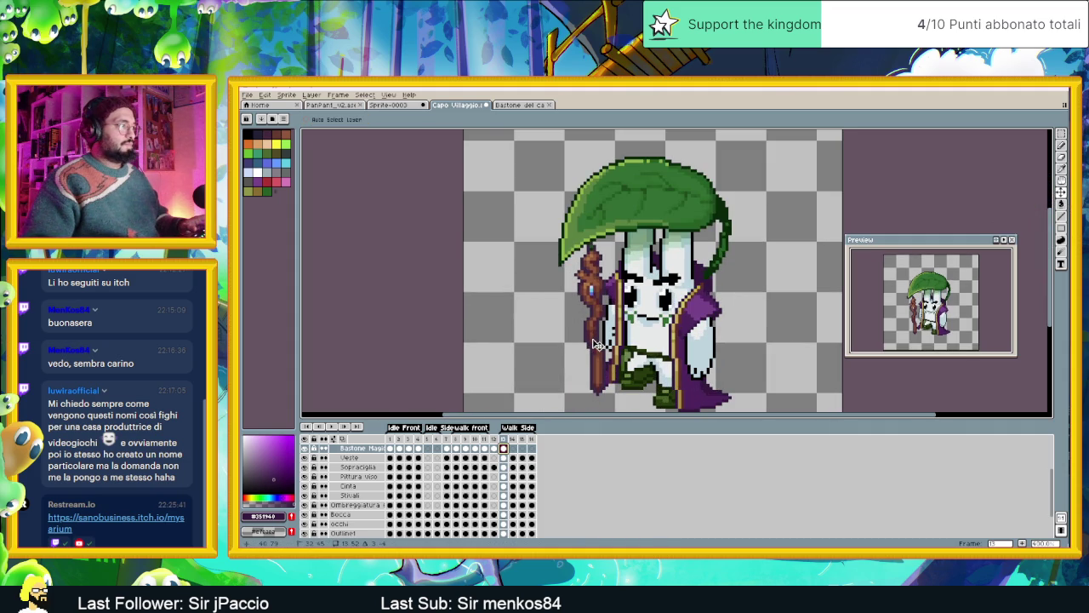
{"action": "left_click_drag", "start_coordinate": [595, 343], "coordinate": [595, 342]}
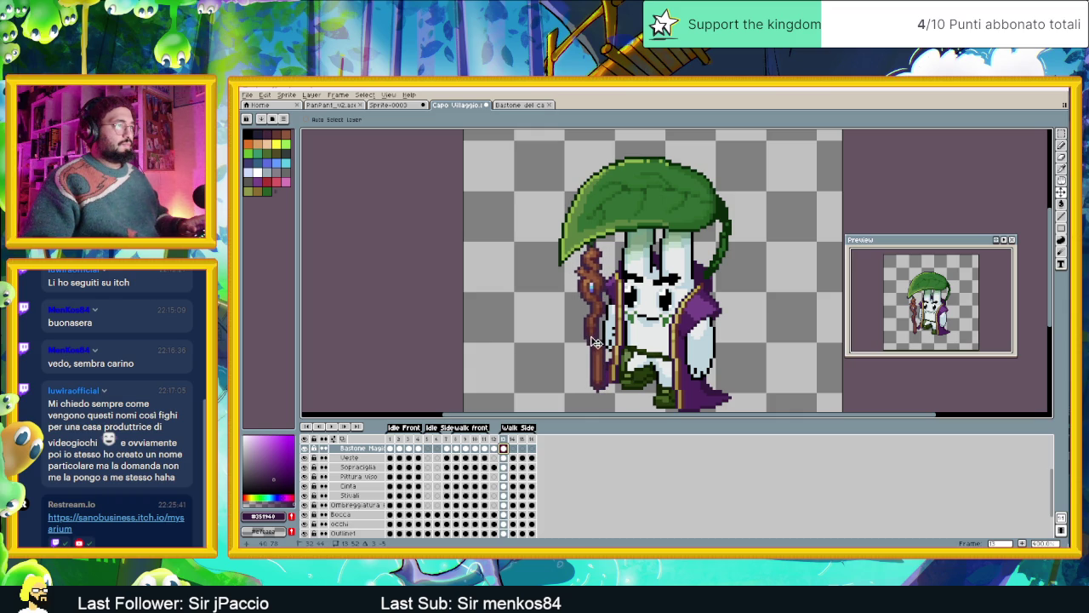
Check the staff in frames 14 and 15, then nudge frame 13's staff up one pixel.
{"action": "left_click", "coordinate": [513, 449]}
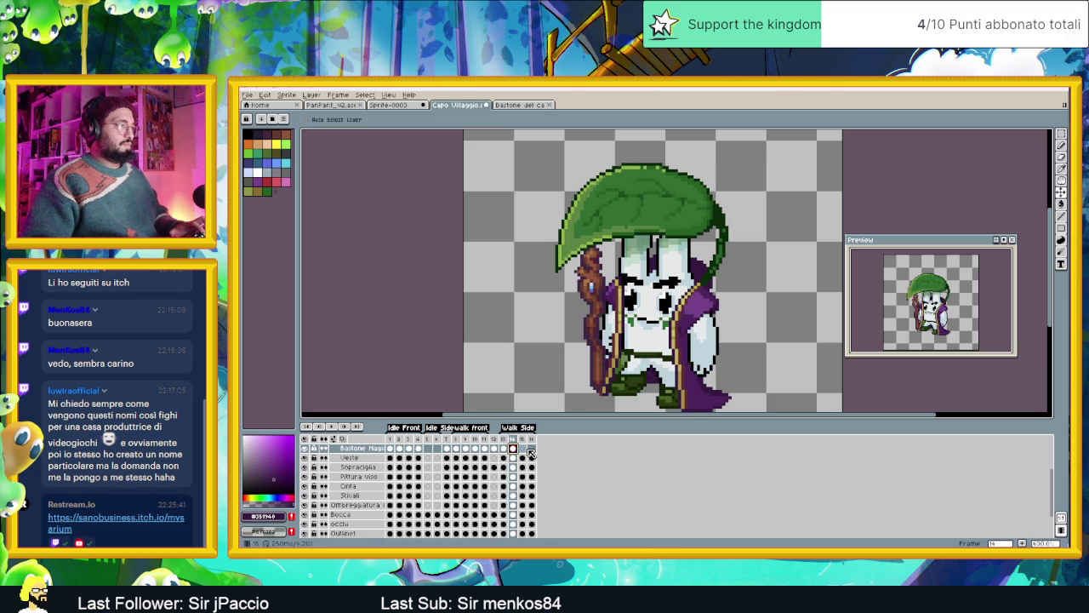
{"action": "left_click", "coordinate": [524, 449]}
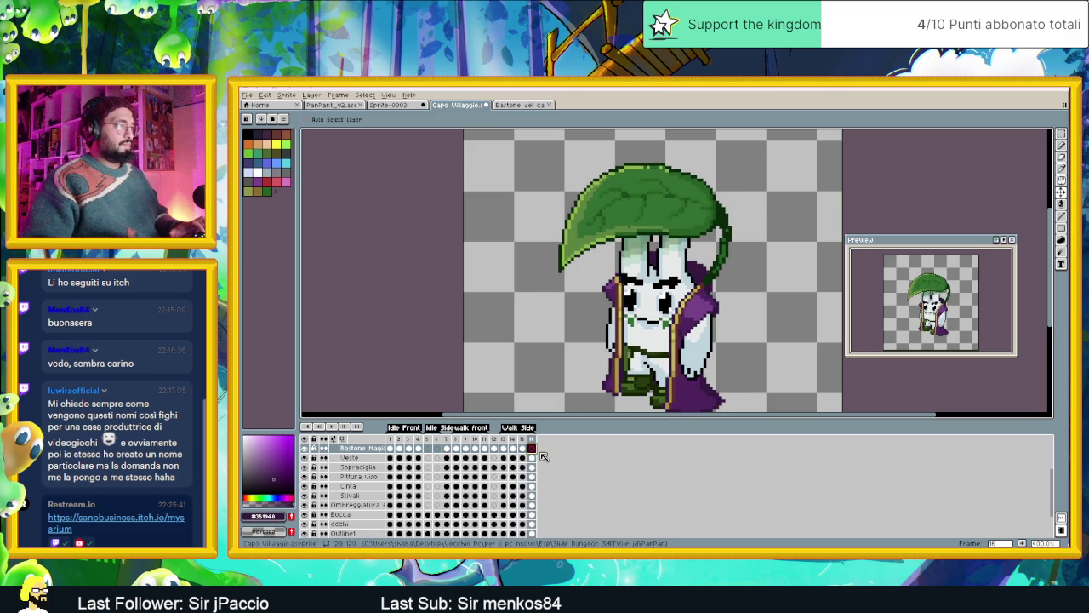
{"action": "left_click", "coordinate": [504, 448]}
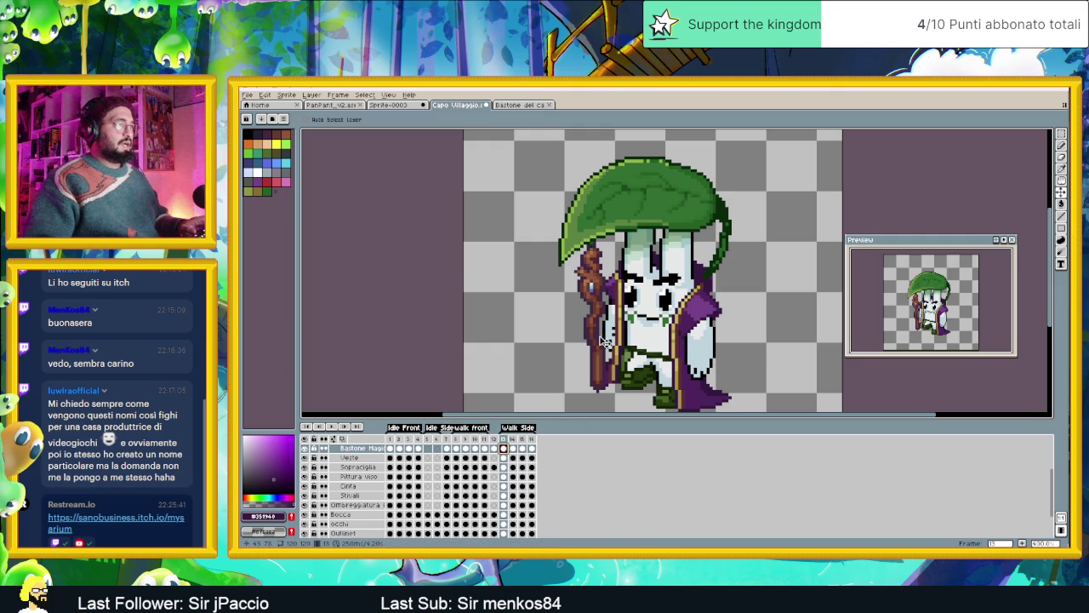
{"action": "key", "text": "Up"}
{"action": "key", "text": "Up"}
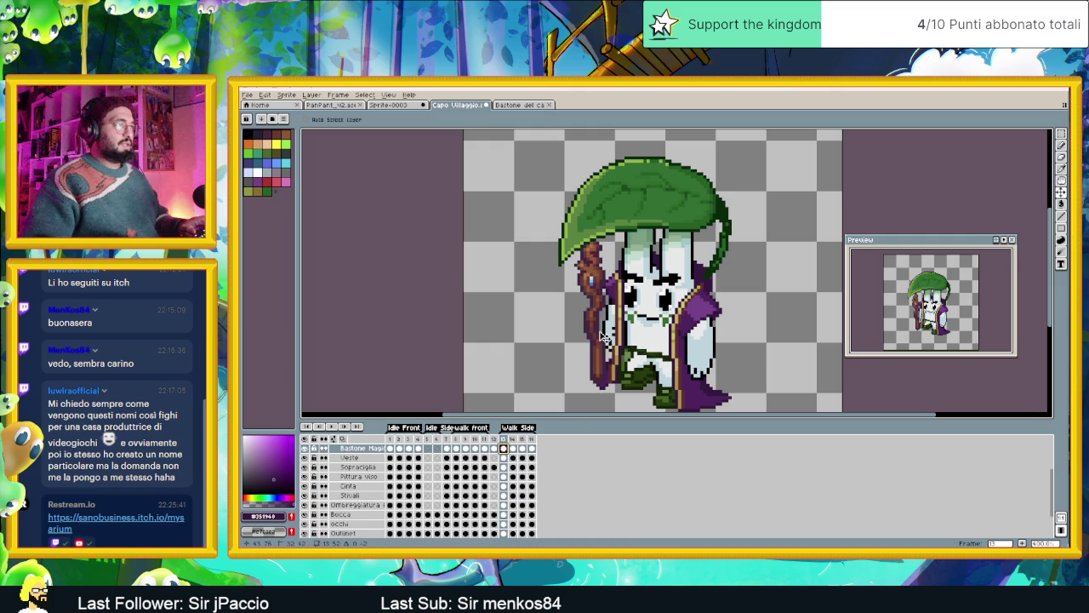
Paste the upright staff pose into walk frames 14 and 15, nudging it into place.
{"action": "left_click", "coordinate": [513, 449]}
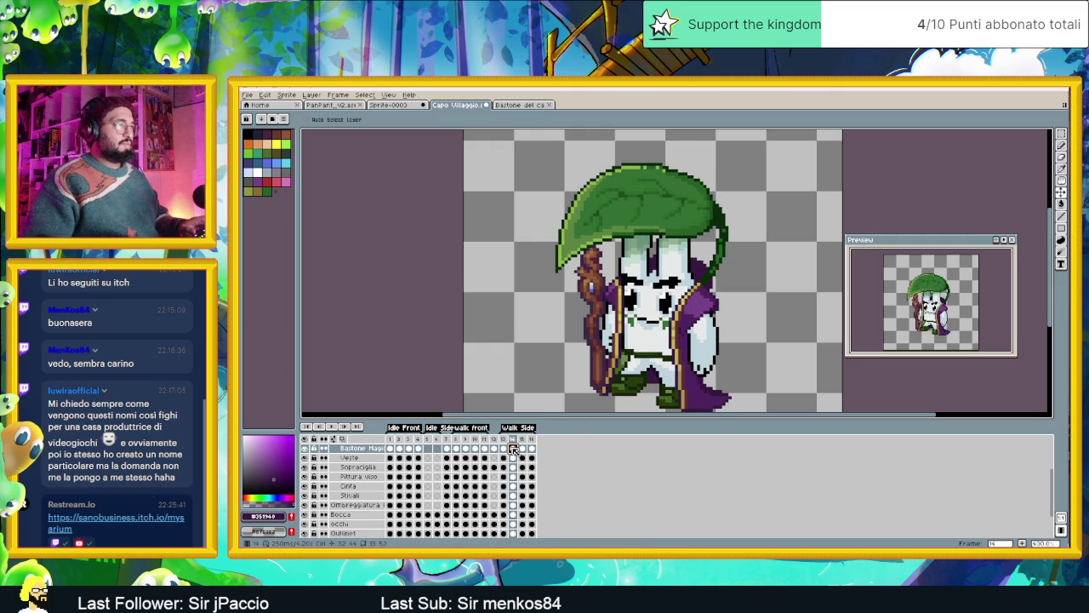
{"action": "key", "text": "ctrl+v"}
{"action": "key", "text": "Left"}
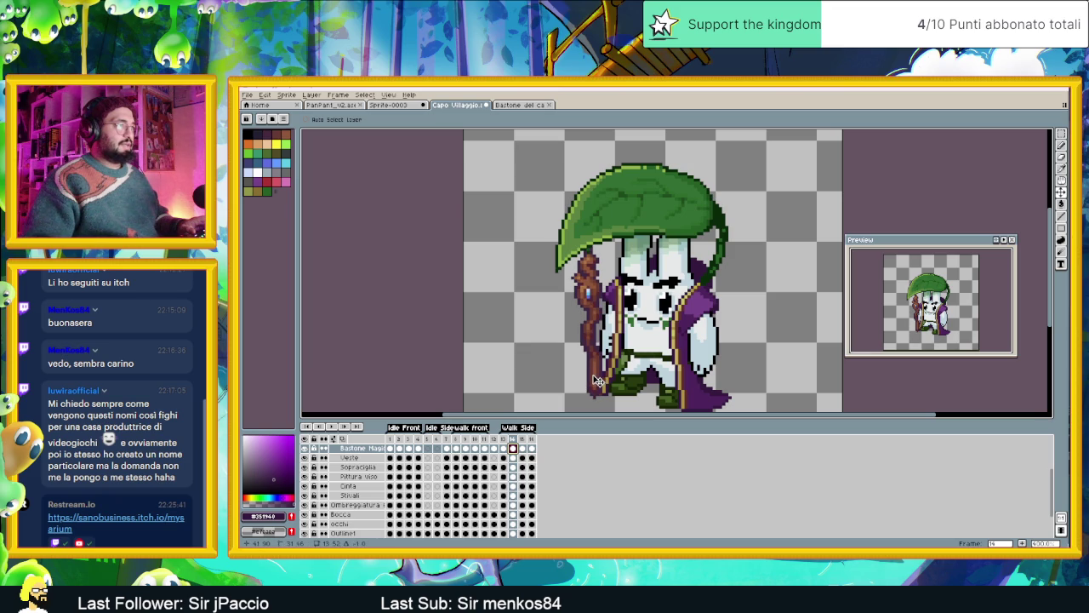
{"action": "key", "text": "ctrl+z"}
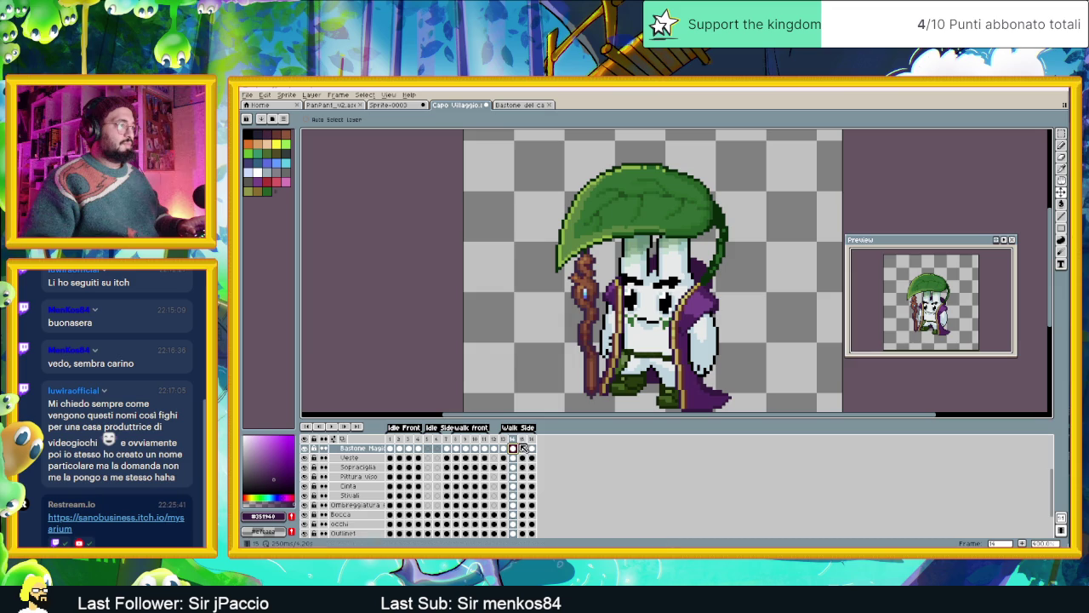
{"action": "left_click", "coordinate": [522, 448]}
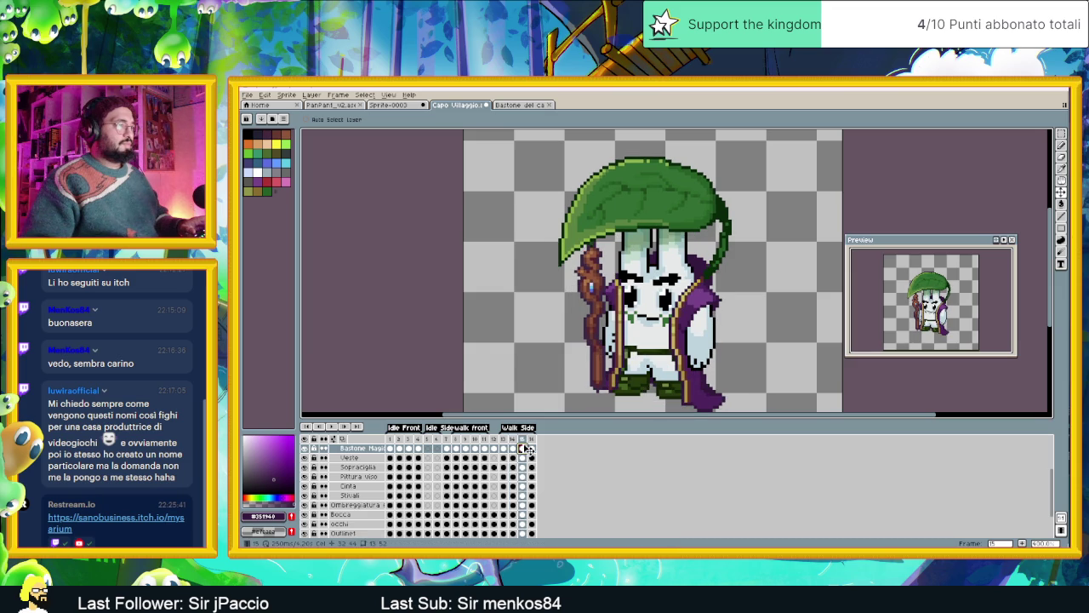
{"action": "key", "text": "ctrl+v"}
{"action": "key", "text": "Right"}
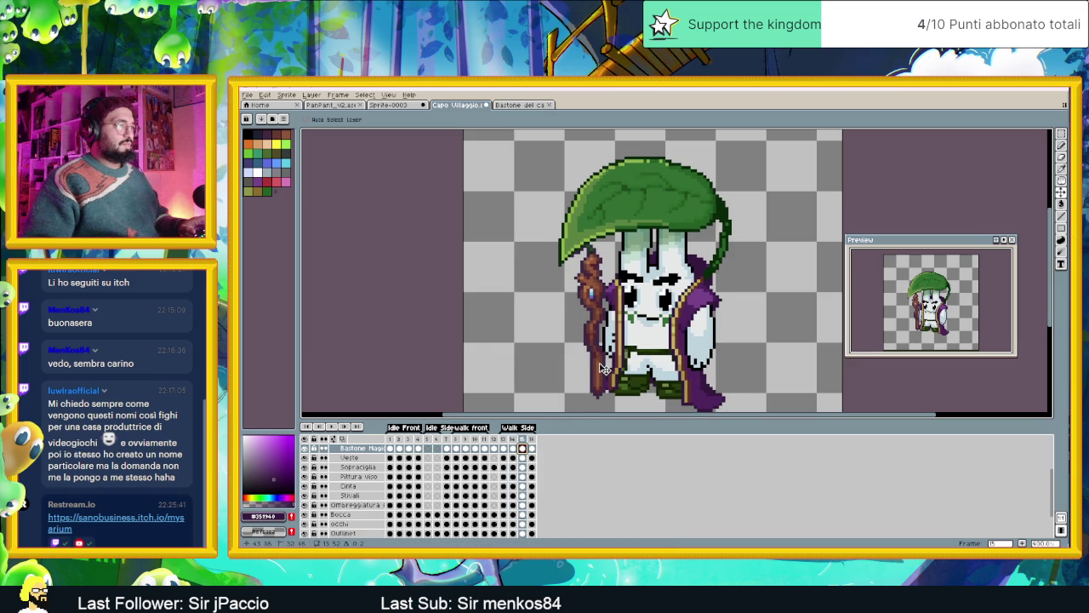
Lower the staff a few pixels in frame 16 and replay the walk cycle.
{"action": "left_click", "coordinate": [531, 448]}
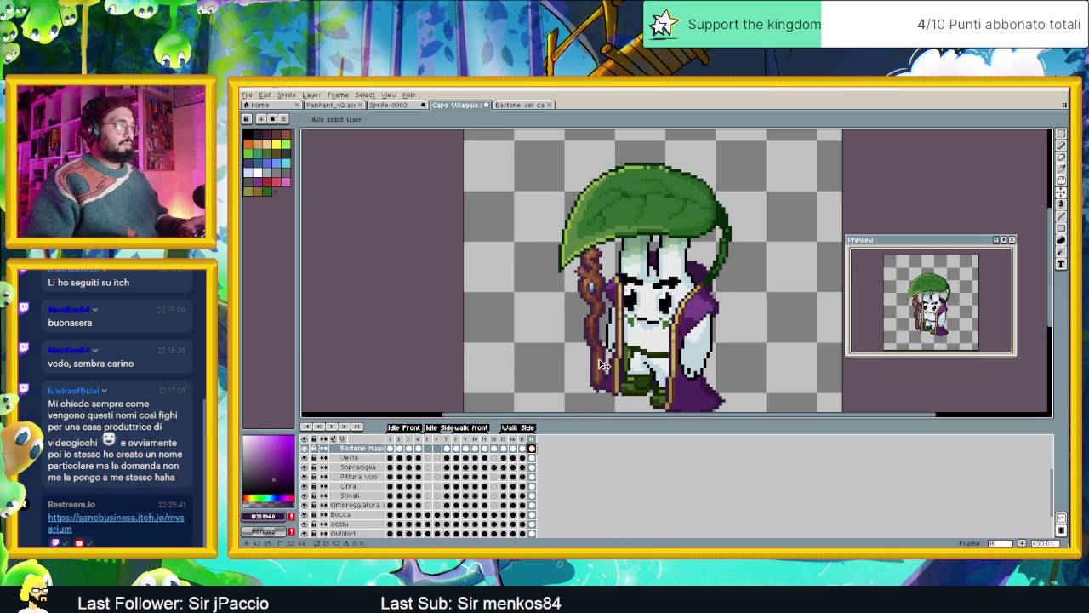
{"action": "left_click_drag", "start_coordinate": [601, 364], "coordinate": [603, 370]}
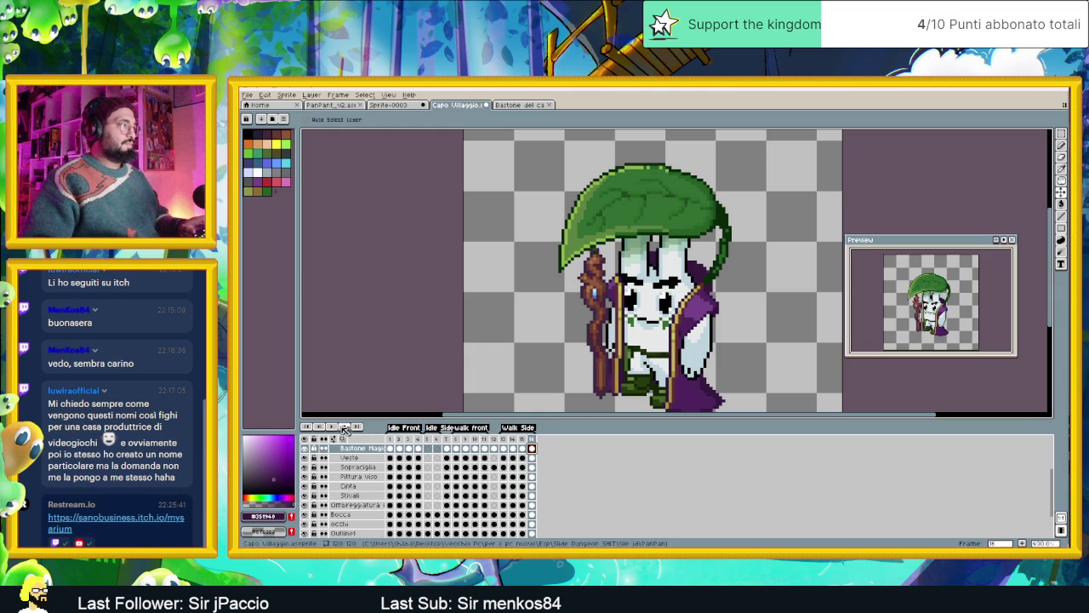
{"action": "left_click", "coordinate": [332, 426]}
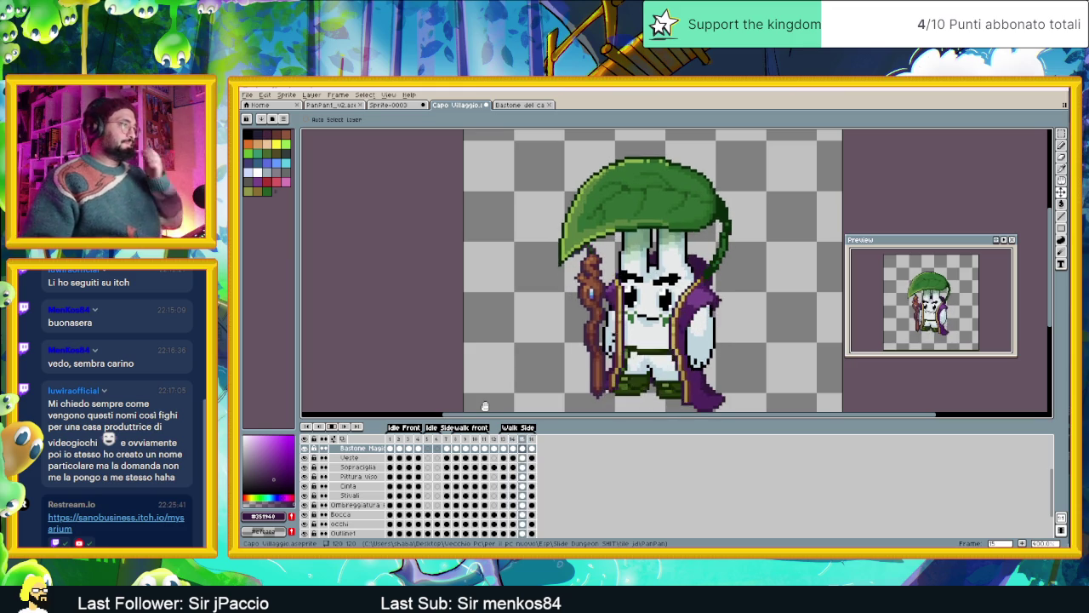
{"action": "scroll", "coordinate": [610, 302], "scroll_direction": "down", "scroll_amount": 3}
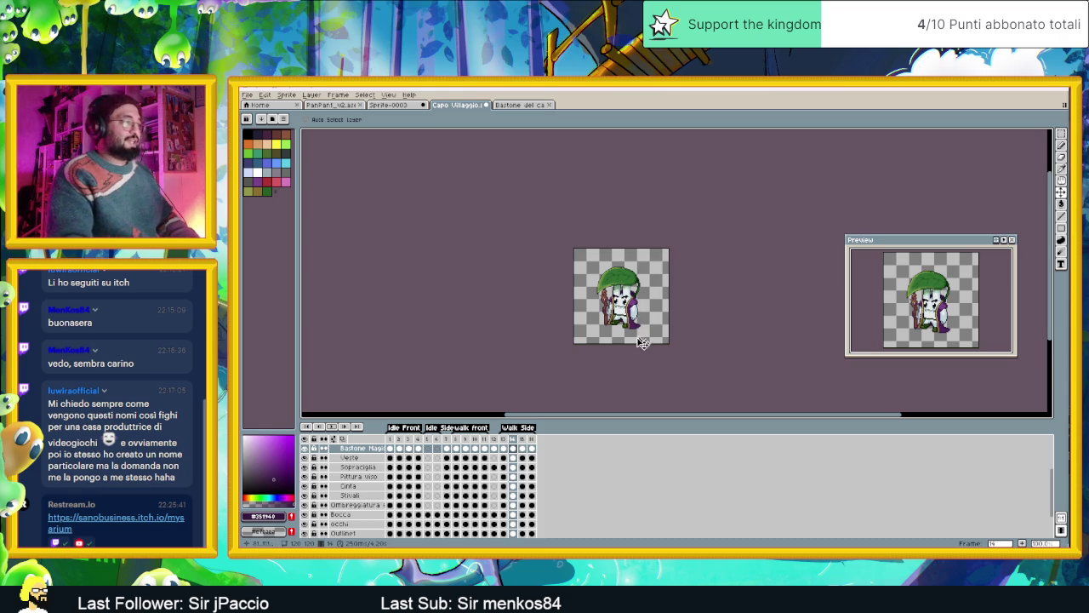
{"action": "scroll", "coordinate": [620, 306], "scroll_direction": "up", "scroll_amount": 3}
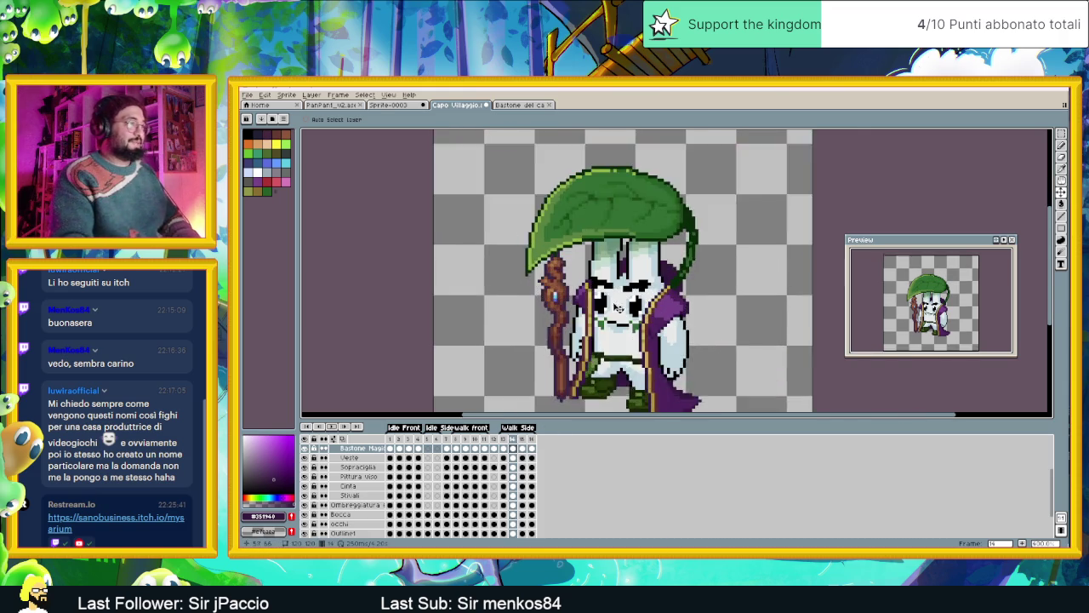
On frame 13 of the hand-on-staff layer, set up the Line tool with black.
{"action": "scroll", "coordinate": [619, 306], "scroll_direction": "up", "scroll_amount": 1}
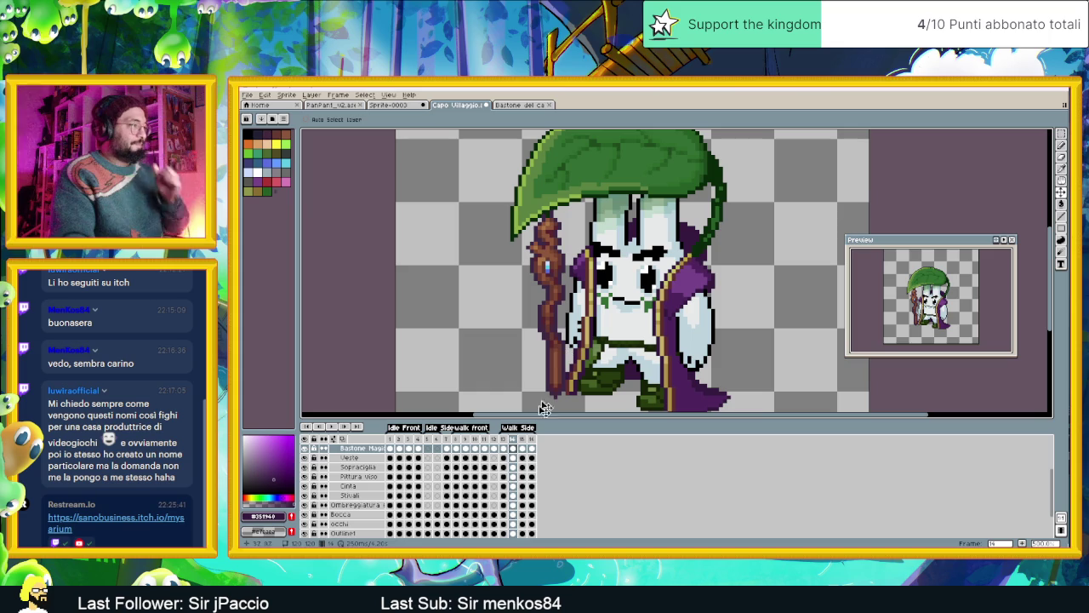
{"action": "scroll", "coordinate": [511, 460], "scroll_direction": "up", "scroll_amount": 1}
{"action": "scroll", "coordinate": [511, 460], "scroll_direction": "up", "scroll_amount": 1}
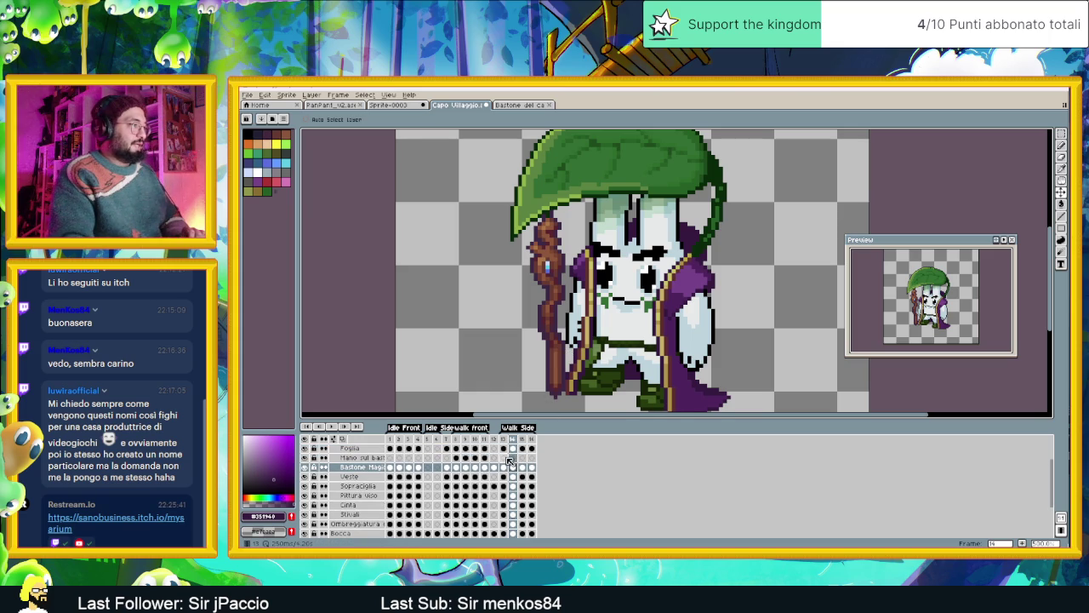
{"action": "left_click", "coordinate": [502, 458]}
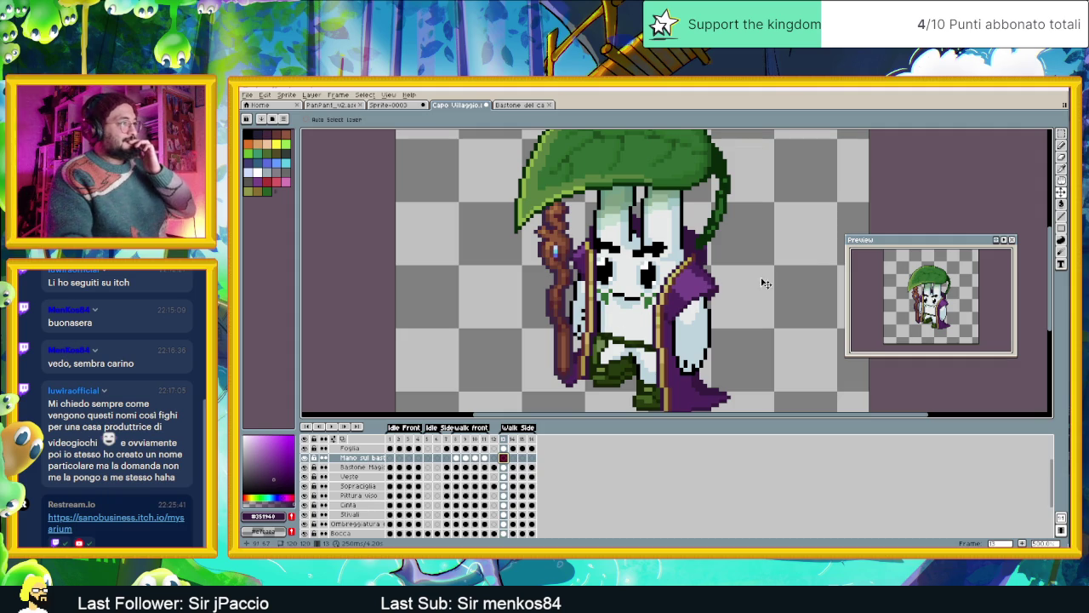
{"action": "left_click", "coordinate": [1064, 216]}
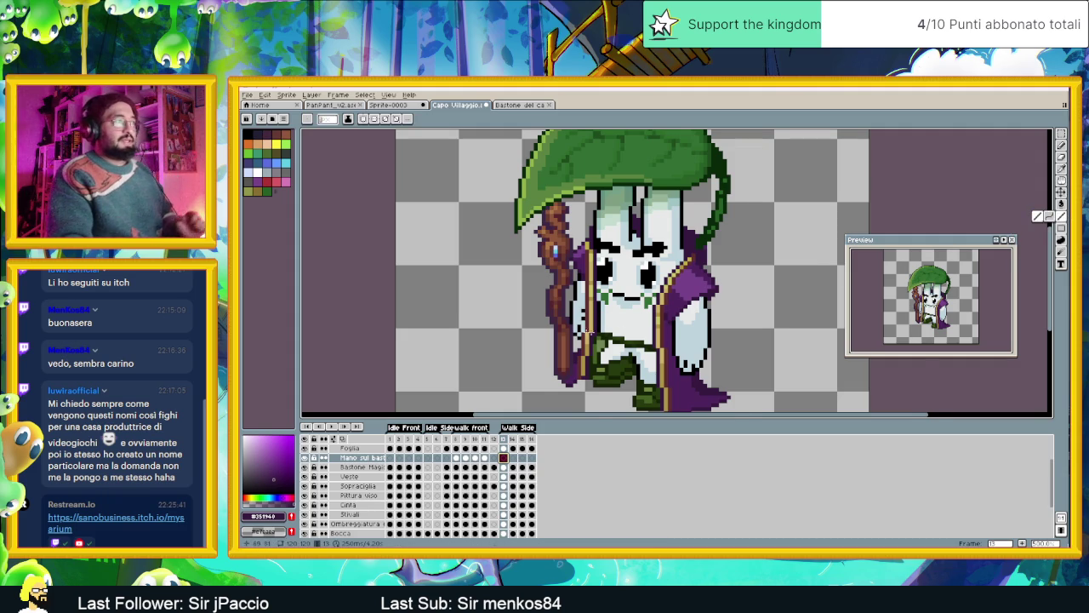
{"action": "scroll", "coordinate": [538, 299], "scroll_direction": "up", "scroll_amount": 1}
{"action": "scroll", "coordinate": [537, 299], "scroll_direction": "up", "scroll_amount": 1}
{"action": "left_click", "coordinate": [538, 306], "text": "alt"}
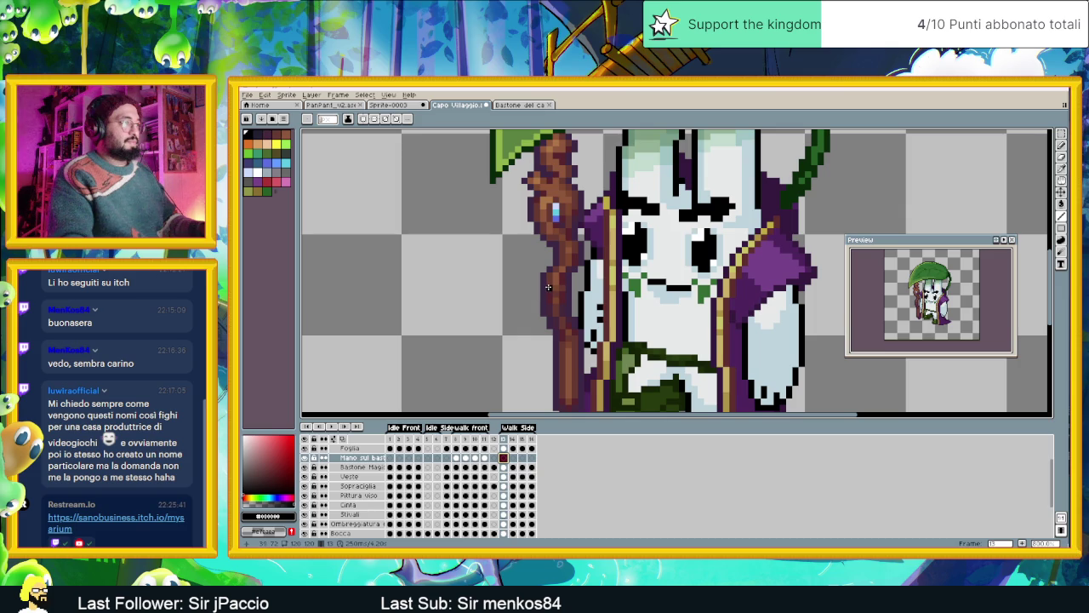
Draw black finger outlines and a diagonal edge for the hand left of the staff.
{"action": "left_click_drag", "start_coordinate": [549, 288], "coordinate": [550, 299]}
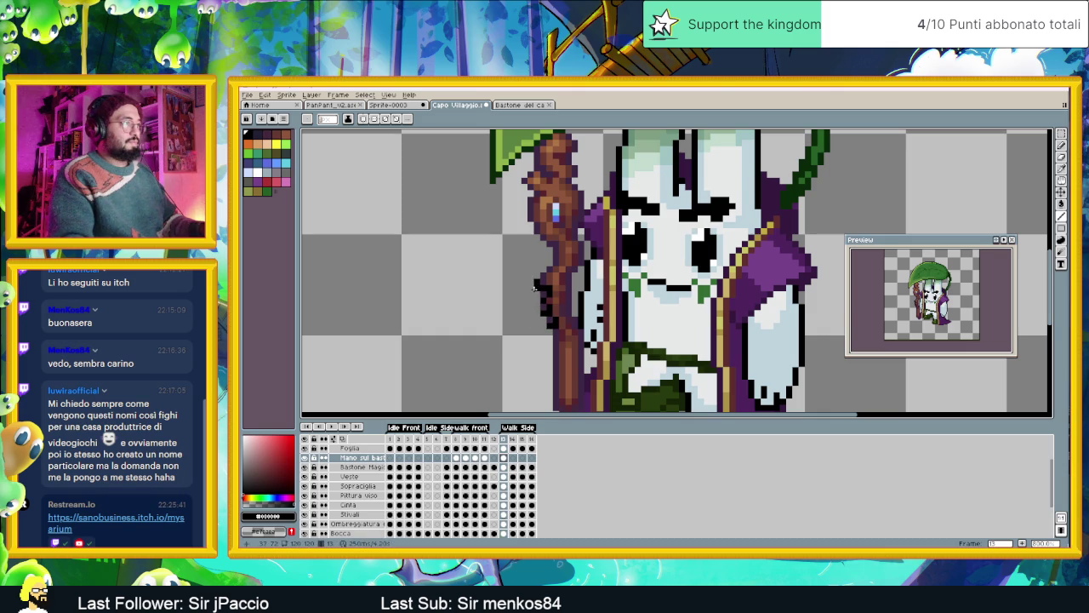
{"action": "left_click_drag", "start_coordinate": [531, 286], "coordinate": [530, 303]}
{"action": "left_click", "coordinate": [534, 307]}
{"action": "left_click_drag", "start_coordinate": [536, 320], "coordinate": [541, 326]}
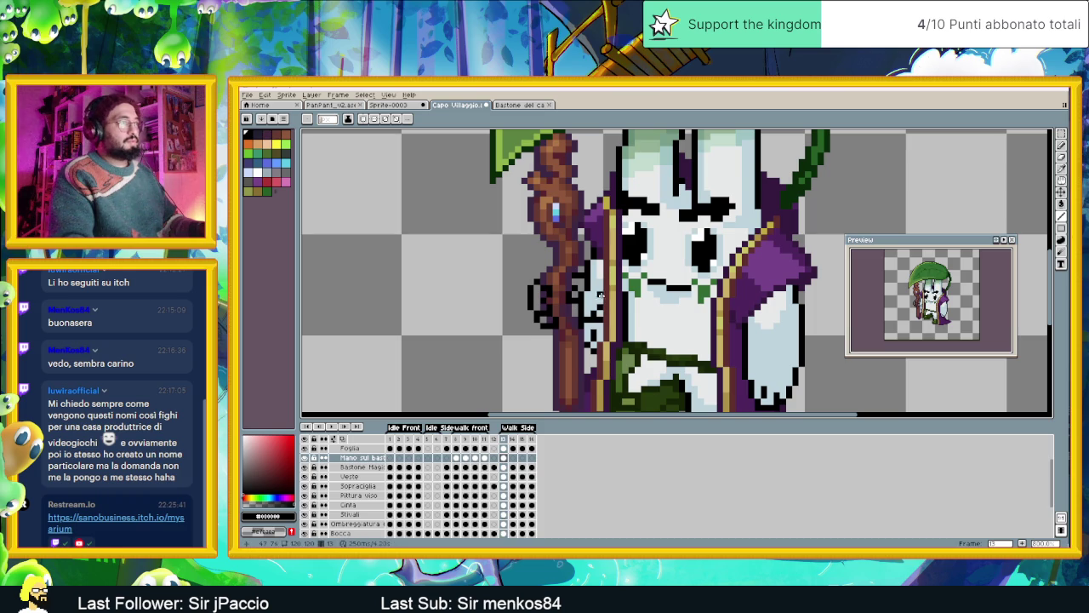
Sample the light blue skin colour, paint the hand, and add a dark staff-outline pixel.
{"action": "key", "text": "i"}
{"action": "left_click", "coordinate": [597, 283]}
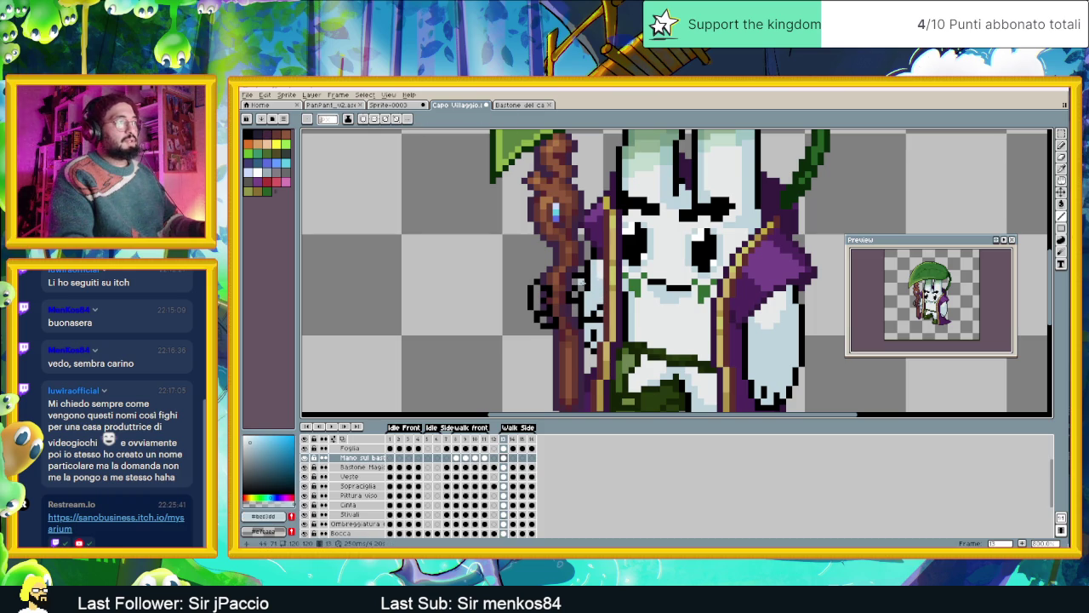
{"action": "left_click_drag", "start_coordinate": [586, 281], "coordinate": [580, 281]}
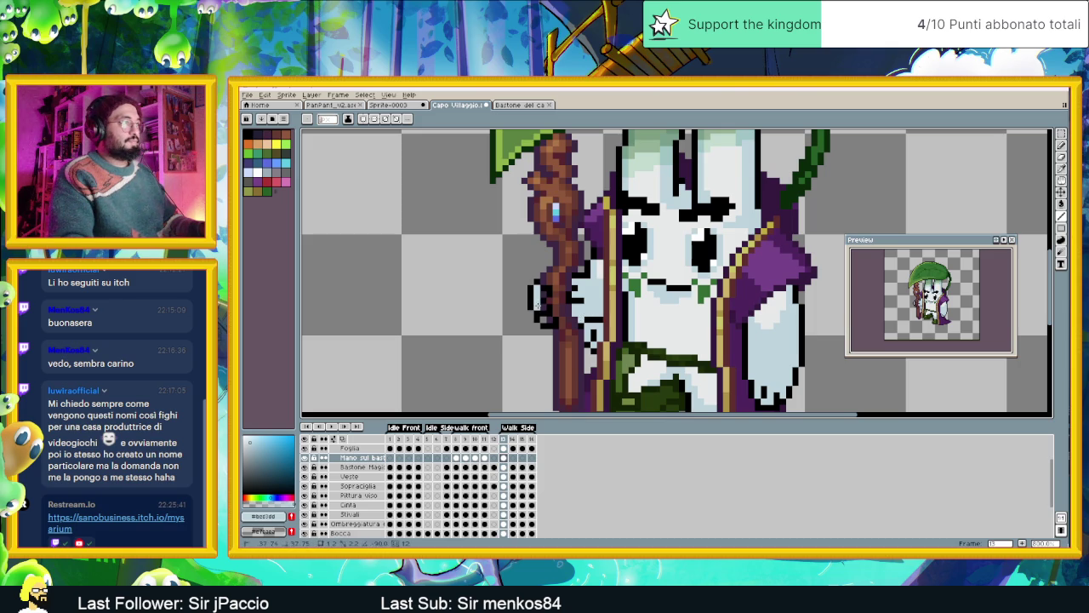
{"action": "left_click", "coordinate": [544, 318]}
{"action": "scroll", "coordinate": [562, 311], "scroll_direction": "down", "scroll_amount": 4}
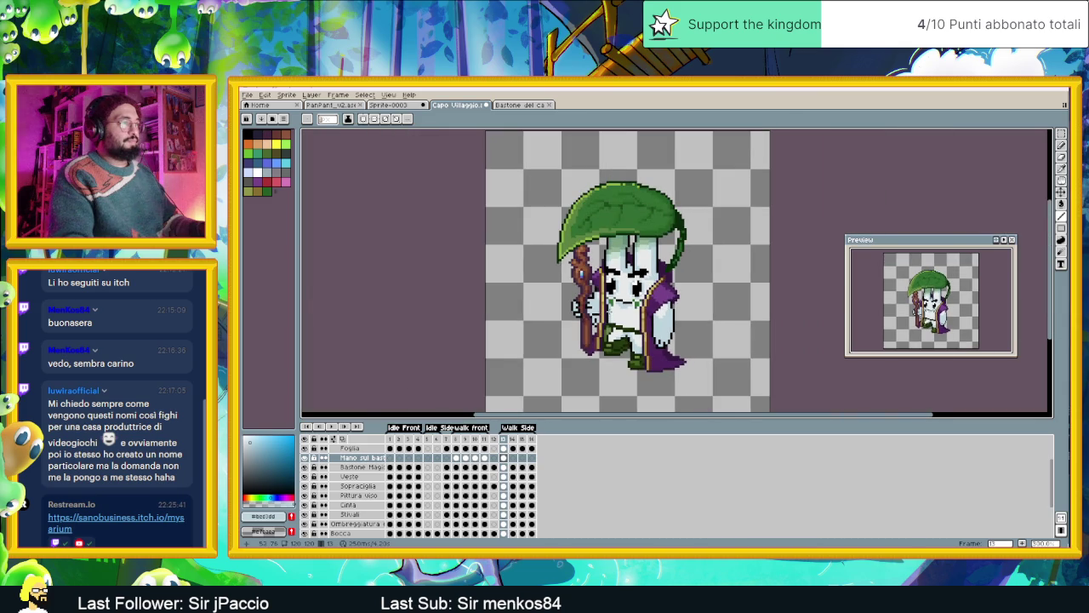
{"action": "scroll", "coordinate": [596, 290], "scroll_direction": "up", "scroll_amount": 2}
{"action": "scroll", "coordinate": [591, 281], "scroll_direction": "up", "scroll_amount": 1}
{"action": "scroll", "coordinate": [587, 272], "scroll_direction": "up", "scroll_amount": 1}
Sample black from the drawing and zoom in and out to inspect the hand.
{"action": "left_click", "coordinate": [586, 271], "text": "alt"}
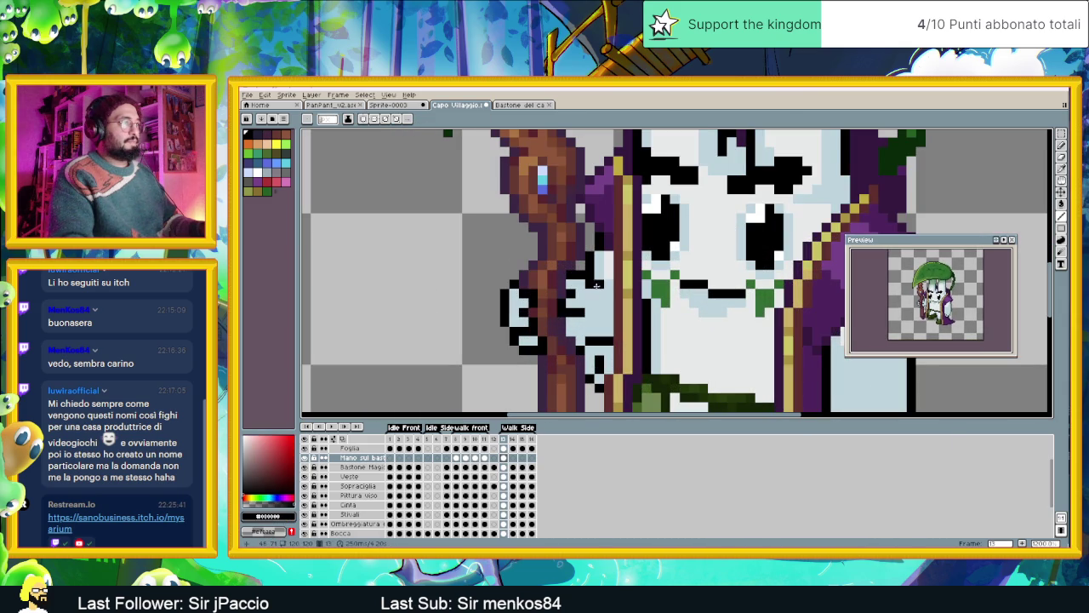
{"action": "scroll", "coordinate": [591, 334], "scroll_direction": "down", "scroll_amount": 3}
{"action": "scroll", "coordinate": [590, 334], "scroll_direction": "down", "scroll_amount": 1}
{"action": "scroll", "coordinate": [591, 334], "scroll_direction": "up", "scroll_amount": 1}
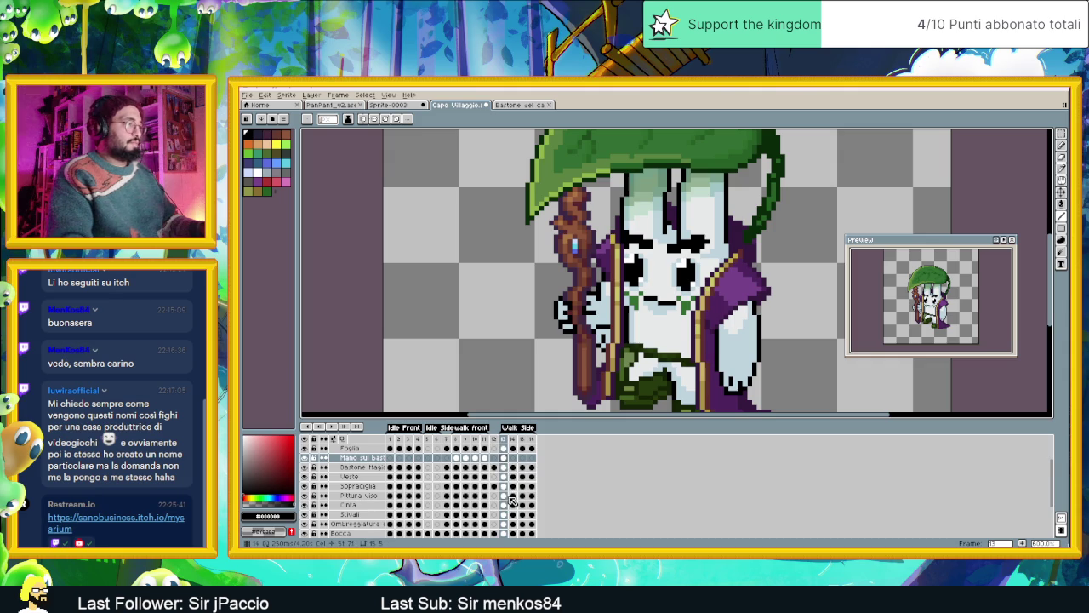
{"action": "scroll", "coordinate": [505, 477], "scroll_direction": "down", "scroll_amount": 2}
{"action": "scroll", "coordinate": [505, 489], "scroll_direction": "down", "scroll_amount": 1}
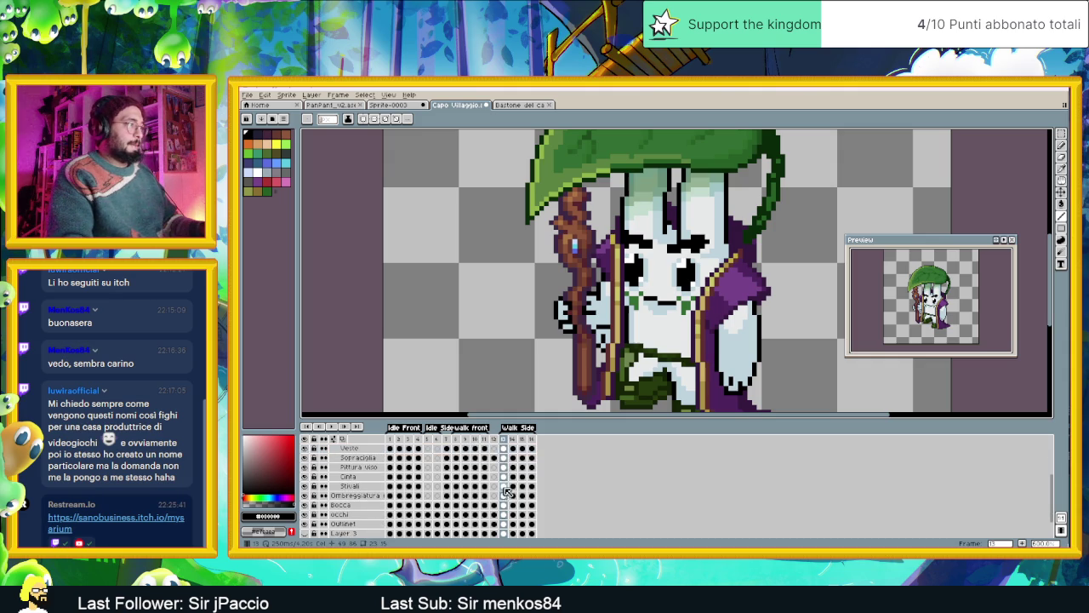
{"action": "scroll", "coordinate": [517, 491], "scroll_direction": "up", "scroll_amount": 1}
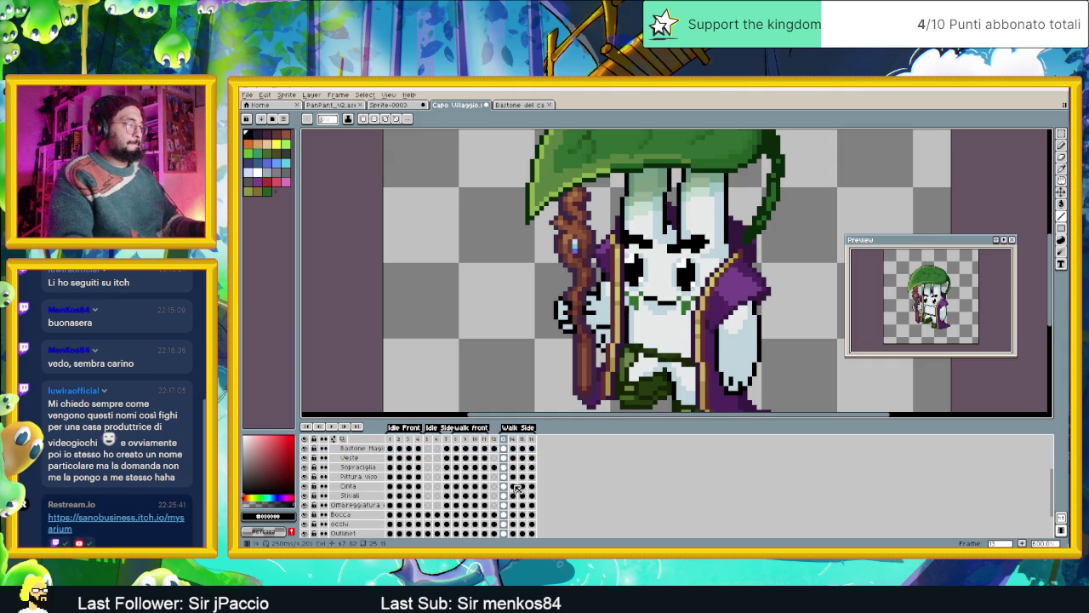
{"action": "scroll", "coordinate": [517, 490], "scroll_direction": "down", "scroll_amount": 1}
{"action": "scroll", "coordinate": [513, 493], "scroll_direction": "down", "scroll_amount": 1}
{"action": "scroll", "coordinate": [510, 498], "scroll_direction": "down", "scroll_amount": 1}
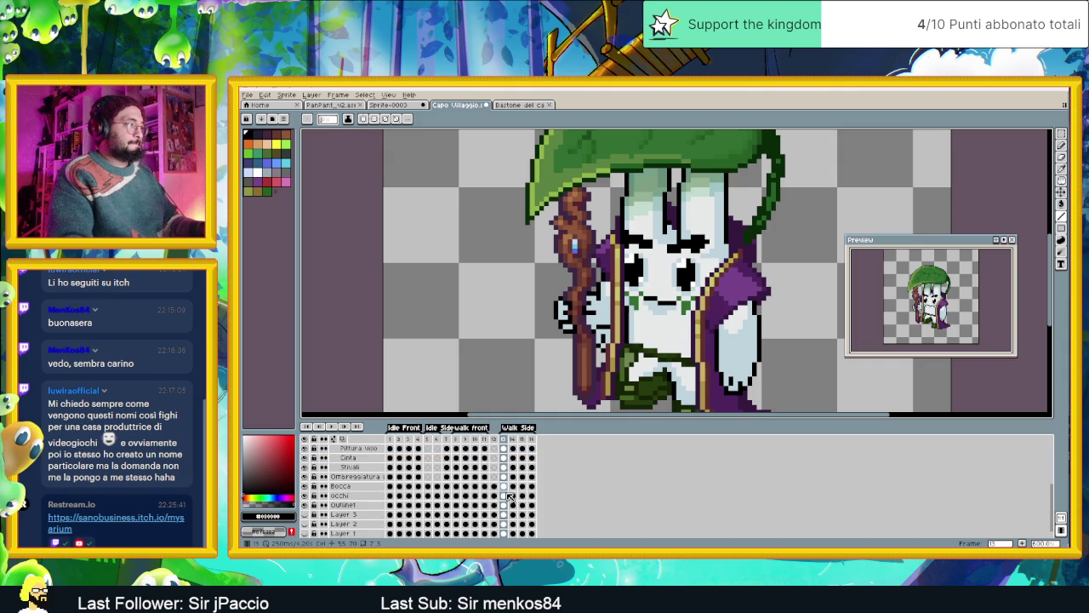
{"action": "scroll", "coordinate": [509, 496], "scroll_direction": "up", "scroll_amount": 1}
{"action": "scroll", "coordinate": [509, 496], "scroll_direction": "up", "scroll_amount": 1}
Save the sprite and select the Outline layer.
{"action": "key", "text": "ctrl+s"}
{"action": "scroll", "coordinate": [511, 485], "scroll_direction": "up", "scroll_amount": 1}
{"action": "scroll", "coordinate": [509, 489], "scroll_direction": "up", "scroll_amount": 1}
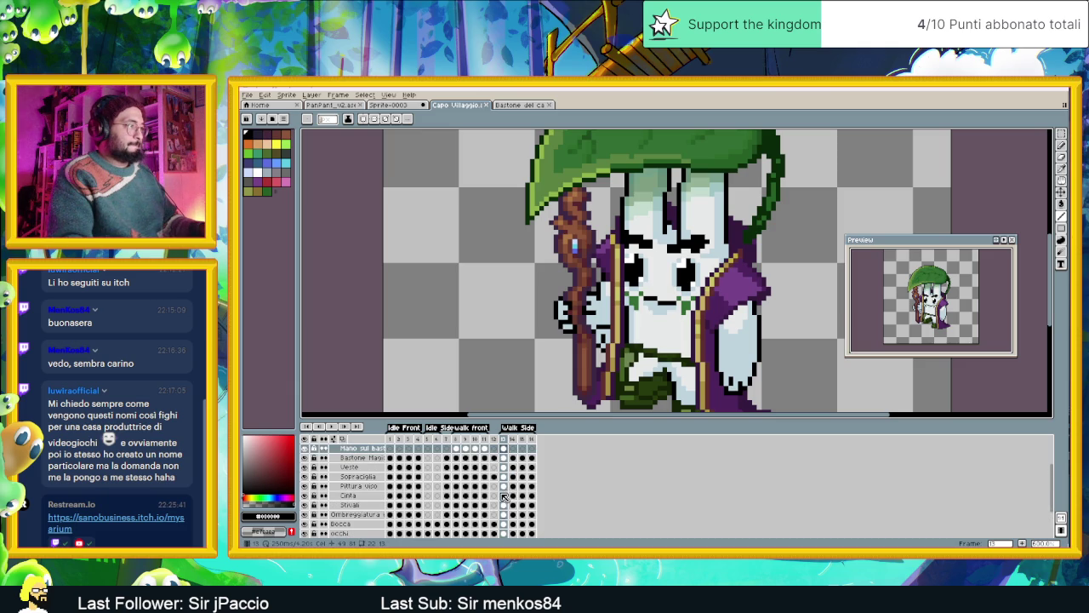
{"action": "scroll", "coordinate": [505, 496], "scroll_direction": "down", "scroll_amount": 2}
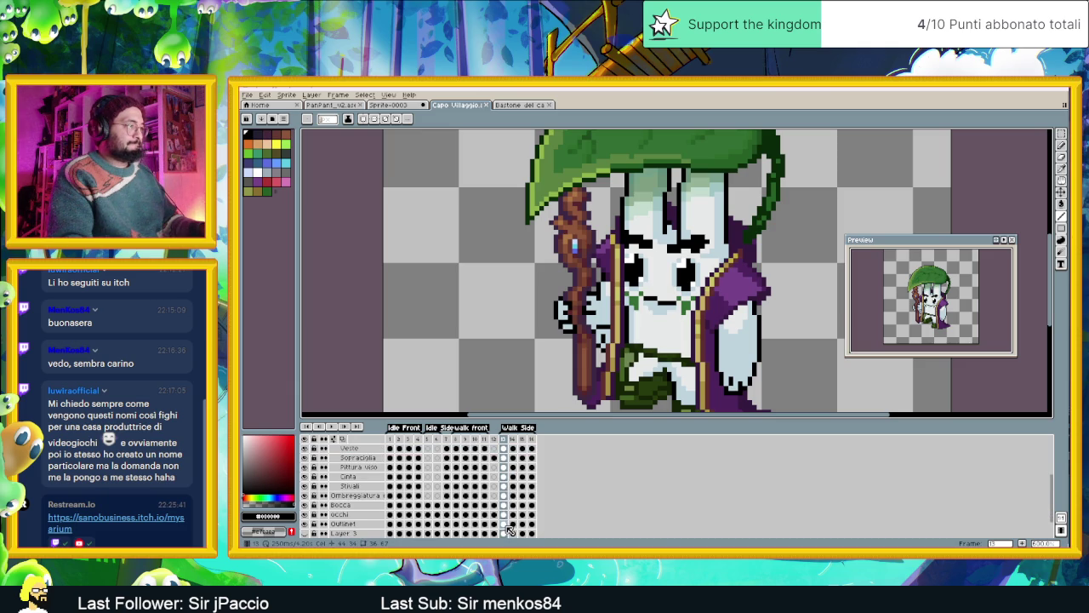
{"action": "left_click", "coordinate": [504, 524]}
{"action": "scroll", "coordinate": [601, 305], "scroll_direction": "up", "scroll_amount": 1}
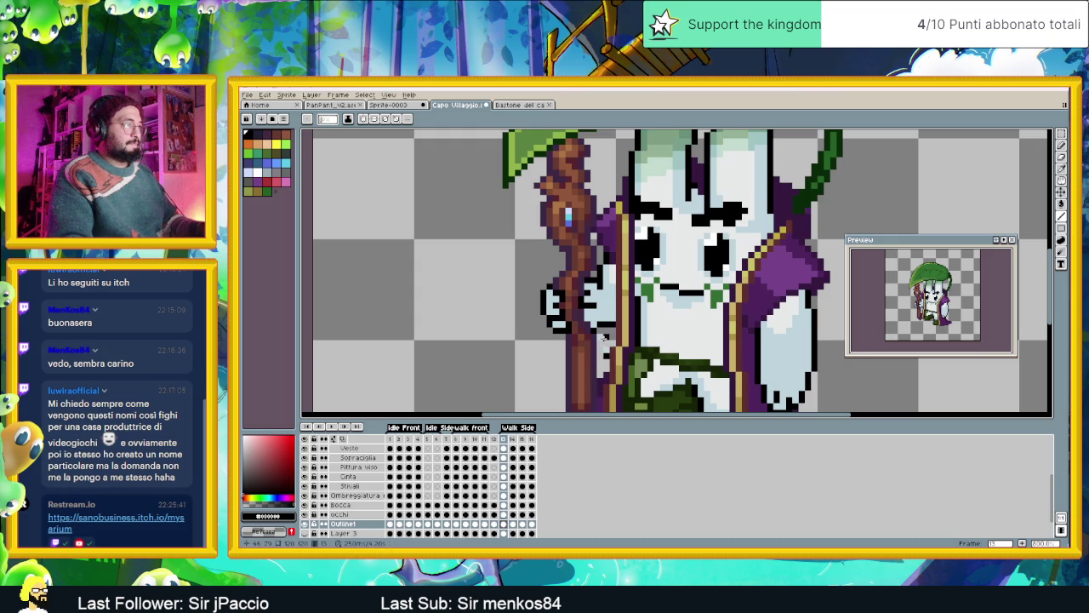
{"action": "scroll", "coordinate": [601, 337], "scroll_direction": "down", "scroll_amount": 2}
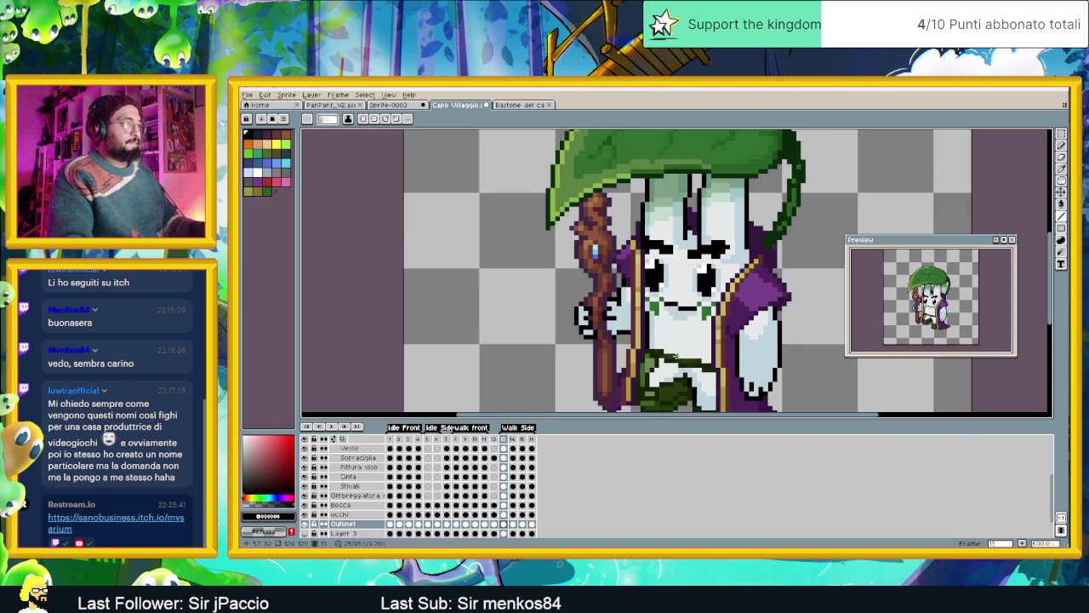
{"action": "scroll", "coordinate": [673, 273], "scroll_direction": "right", "scroll_amount": 2}
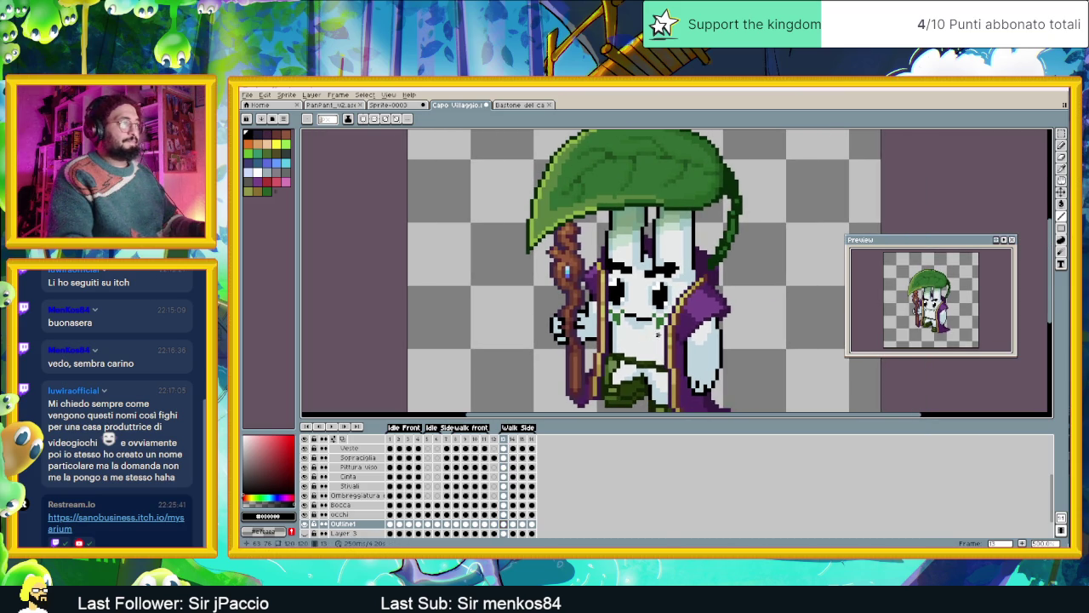
{"action": "scroll", "coordinate": [521, 458], "scroll_direction": "up", "scroll_amount": 1}
{"action": "scroll", "coordinate": [519, 455], "scroll_direction": "up", "scroll_amount": 1}
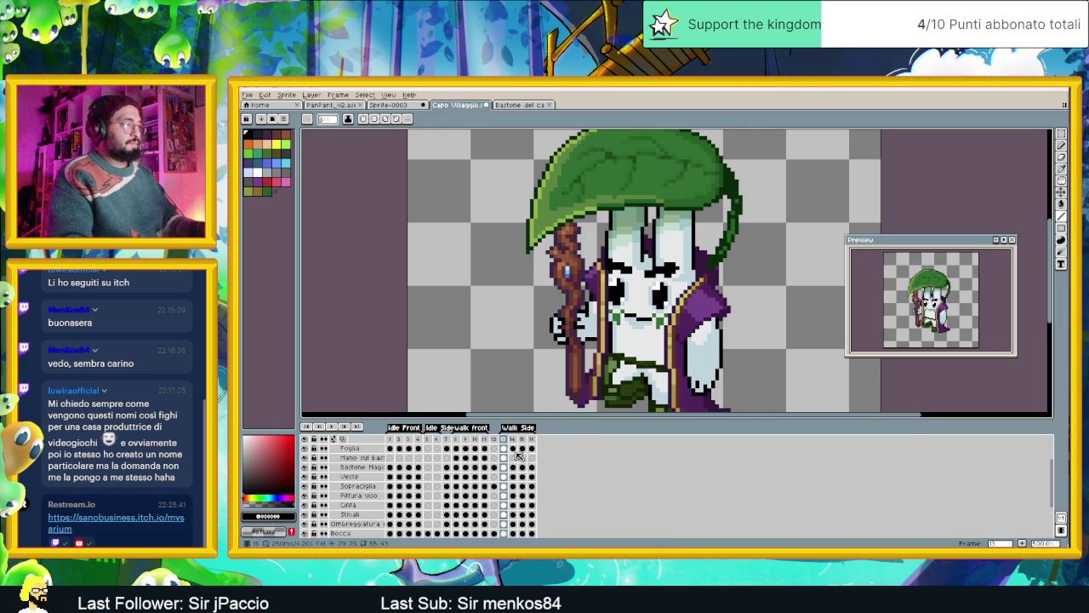
Paste the hand into the hand layer's cel on walk frame 14.
{"action": "left_click", "coordinate": [506, 449]}
{"action": "left_click", "coordinate": [514, 449]}
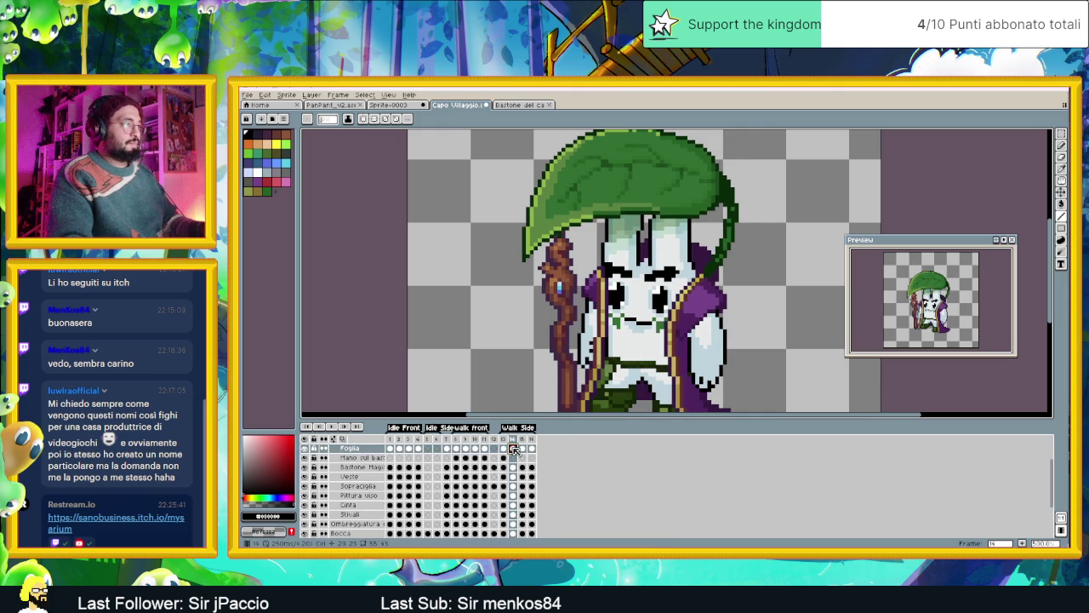
{"action": "scroll", "coordinate": [521, 460], "scroll_direction": "up", "scroll_amount": 1}
{"action": "scroll", "coordinate": [520, 460], "scroll_direction": "up", "scroll_amount": 2}
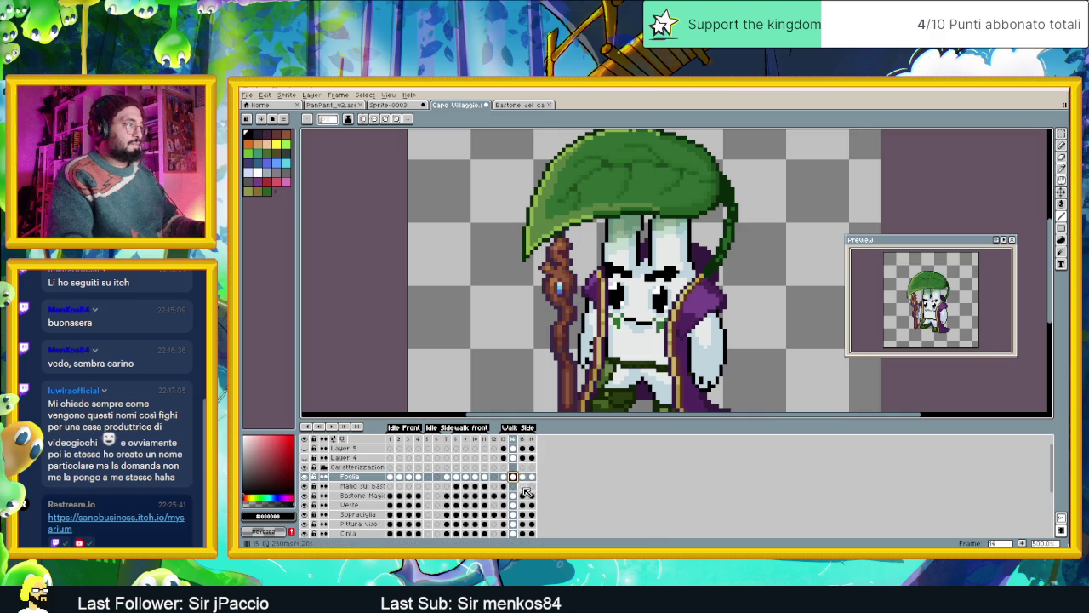
{"action": "left_click", "coordinate": [512, 487]}
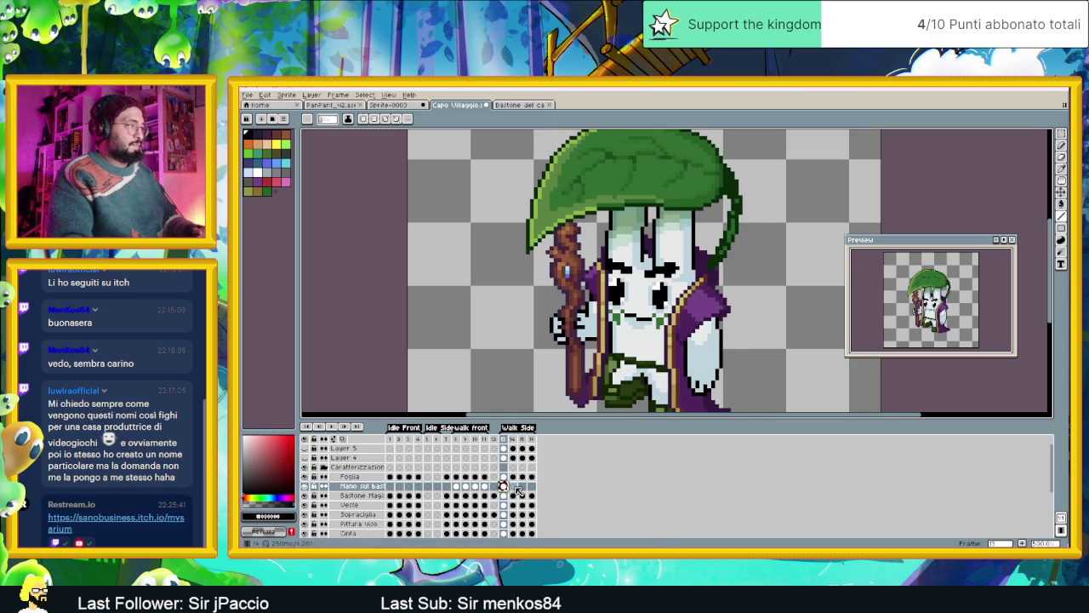
{"action": "key", "text": "ctrl+v"}
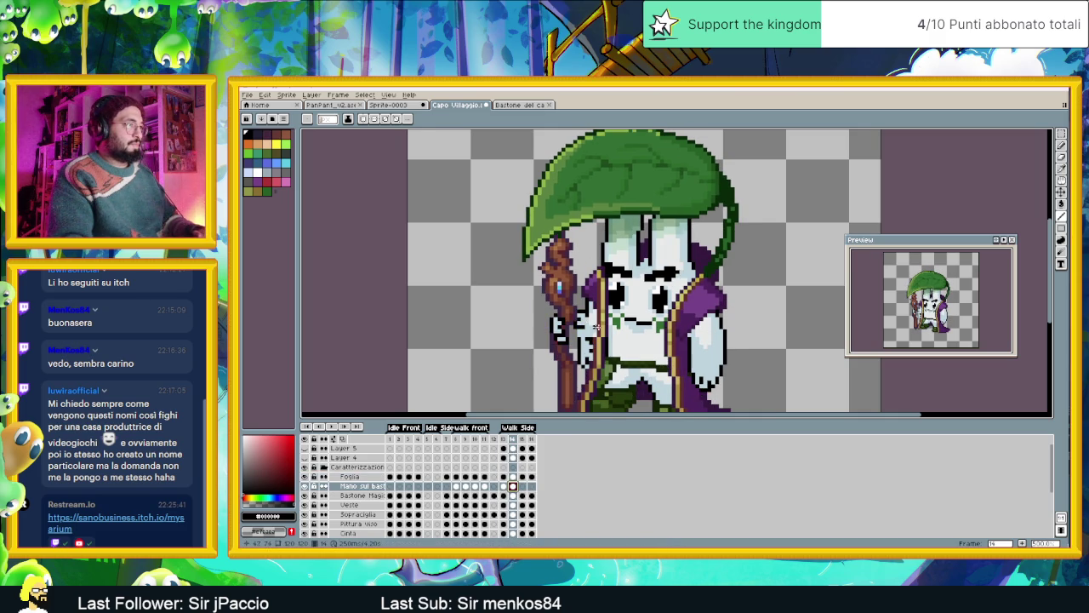
Move the pasted hand left and down onto the staff, comparing against frame 13.
{"action": "left_click", "coordinate": [1061, 192]}
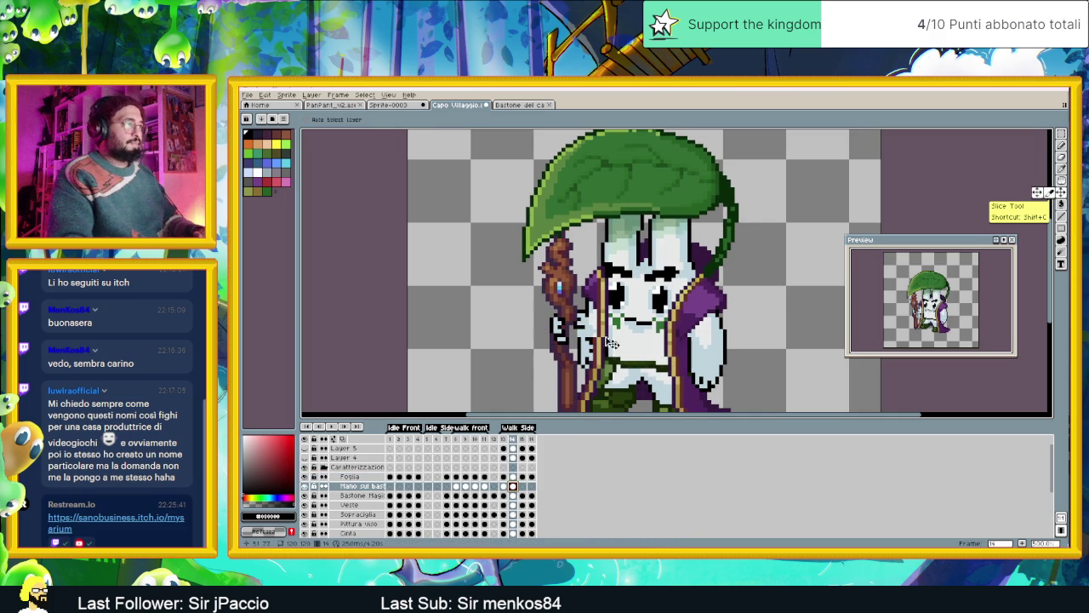
{"action": "left_click_drag", "start_coordinate": [618, 346], "coordinate": [587, 353]}
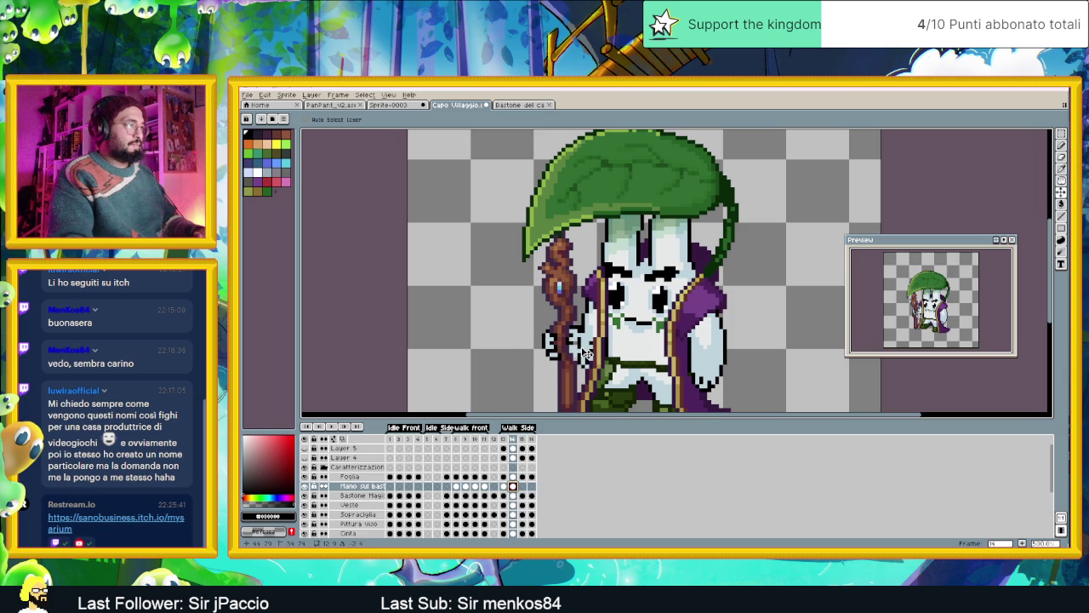
{"action": "left_click", "coordinate": [502, 438]}
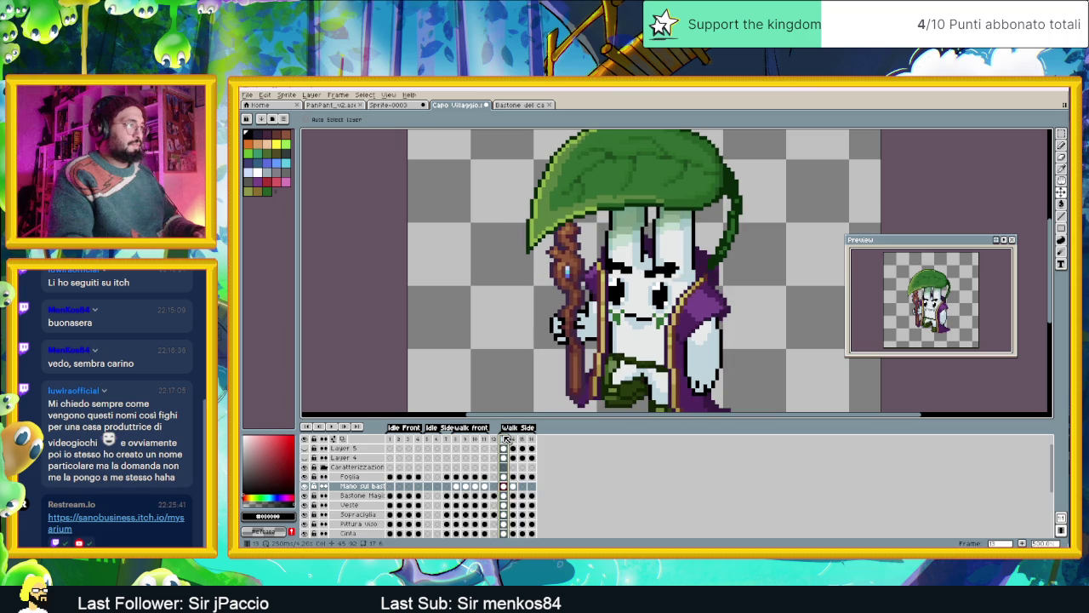
{"action": "left_click", "coordinate": [514, 439]}
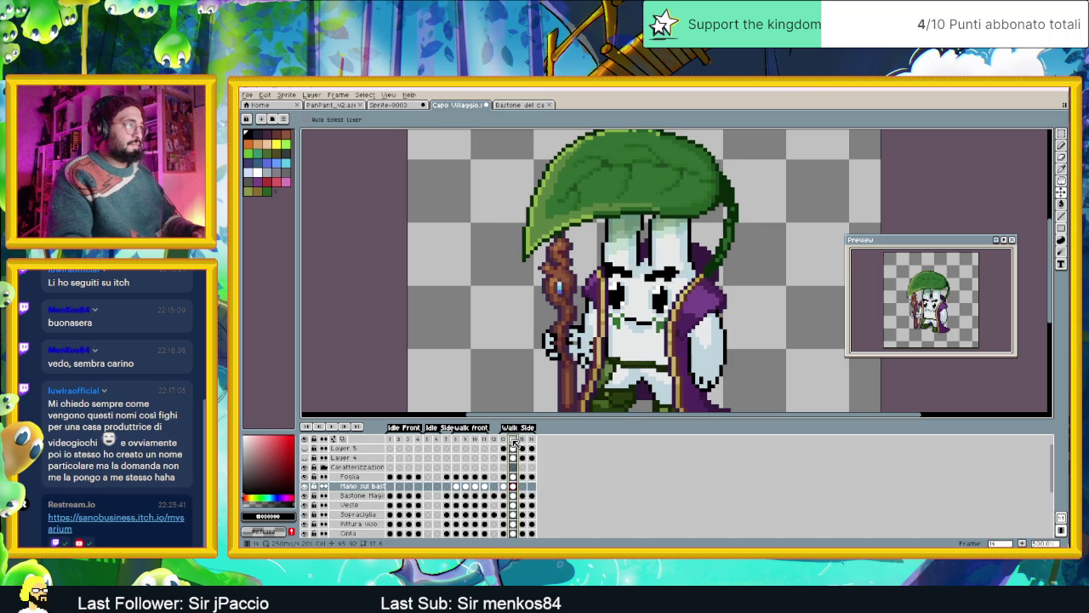
{"action": "scroll", "coordinate": [587, 336], "scroll_direction": "up", "scroll_amount": 1}
{"action": "scroll", "coordinate": [579, 332], "scroll_direction": "up", "scroll_amount": 1}
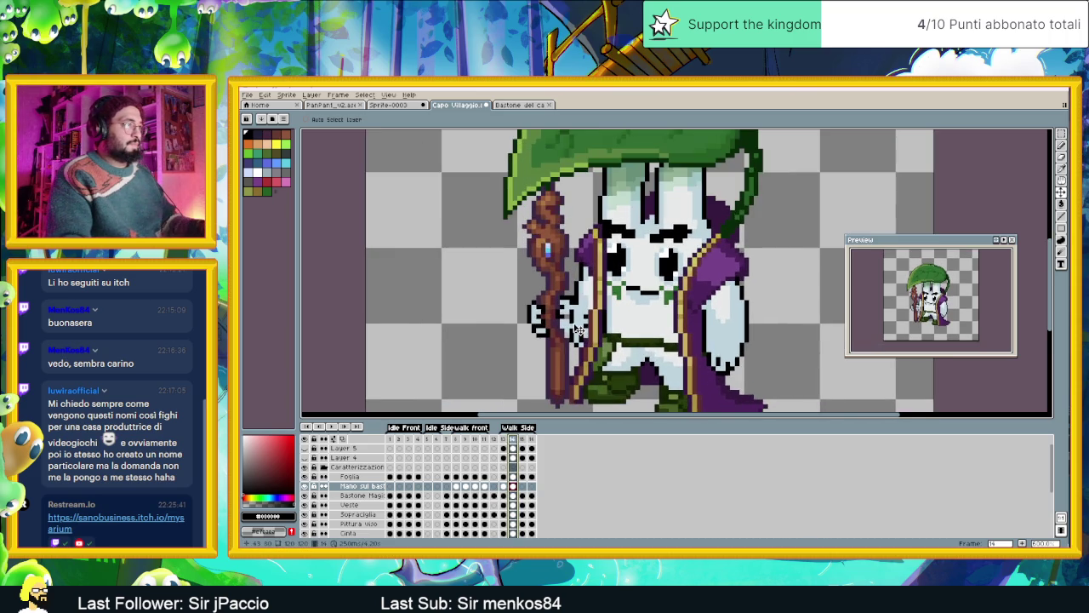
{"action": "scroll", "coordinate": [576, 331], "scroll_direction": "up", "scroll_amount": 1}
{"action": "scroll", "coordinate": [576, 330], "scroll_direction": "up", "scroll_amount": 1}
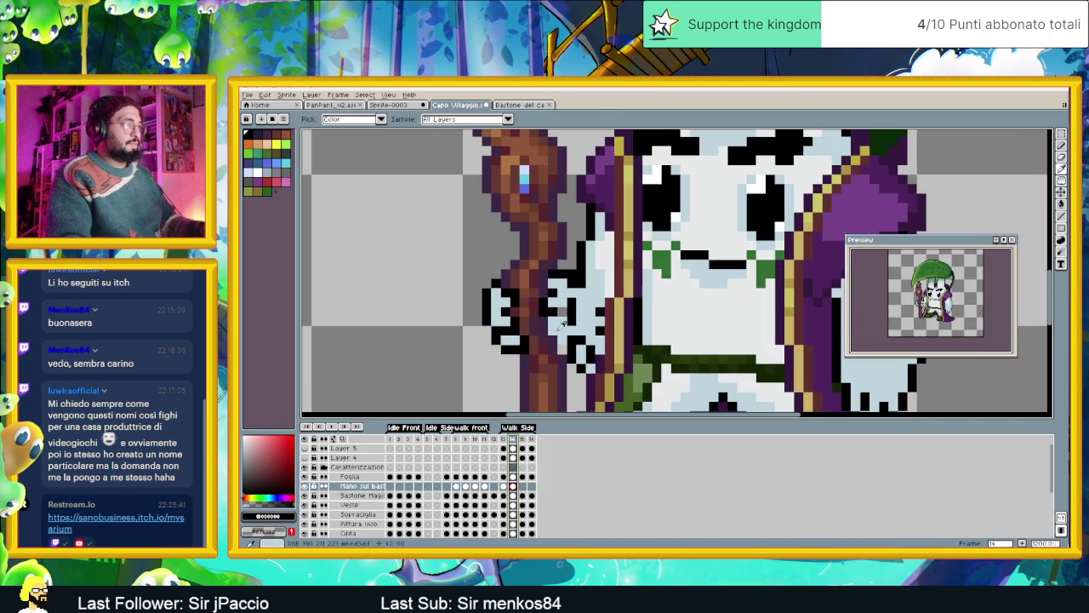
{"action": "left_click", "coordinate": [1061, 145]}
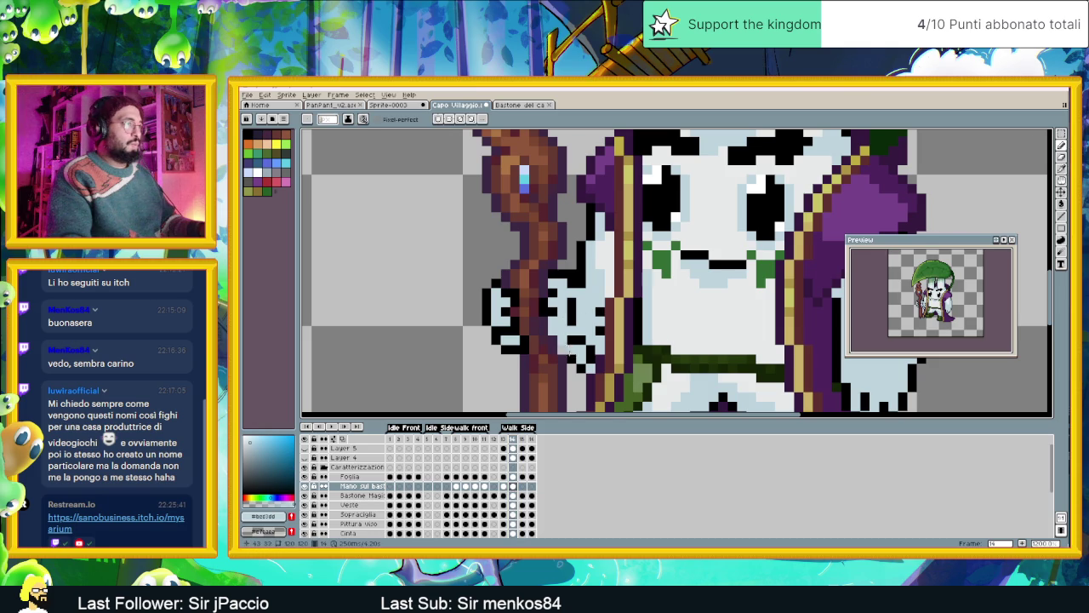
{"action": "scroll", "coordinate": [567, 349], "scroll_direction": "down", "scroll_amount": 3}
{"action": "scroll", "coordinate": [314, 528], "scroll_direction": "down", "scroll_amount": 2}
{"action": "scroll", "coordinate": [313, 527], "scroll_direction": "down", "scroll_amount": 2}
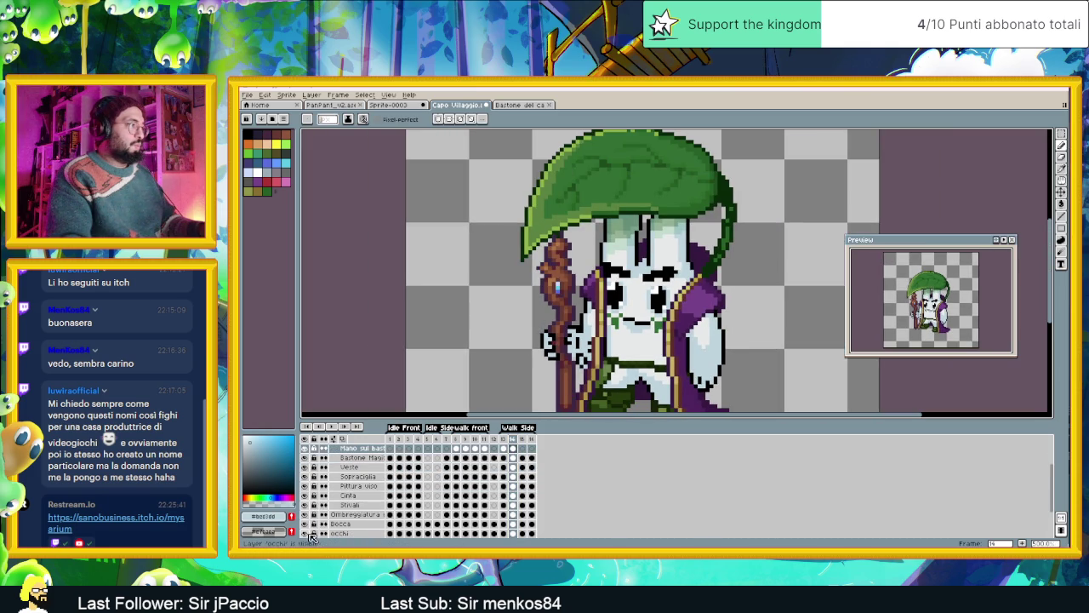
Hide the white body fill layer to inspect the outlines.
{"action": "scroll", "coordinate": [311, 535], "scroll_direction": "down", "scroll_amount": 1}
{"action": "left_click", "coordinate": [308, 534]}
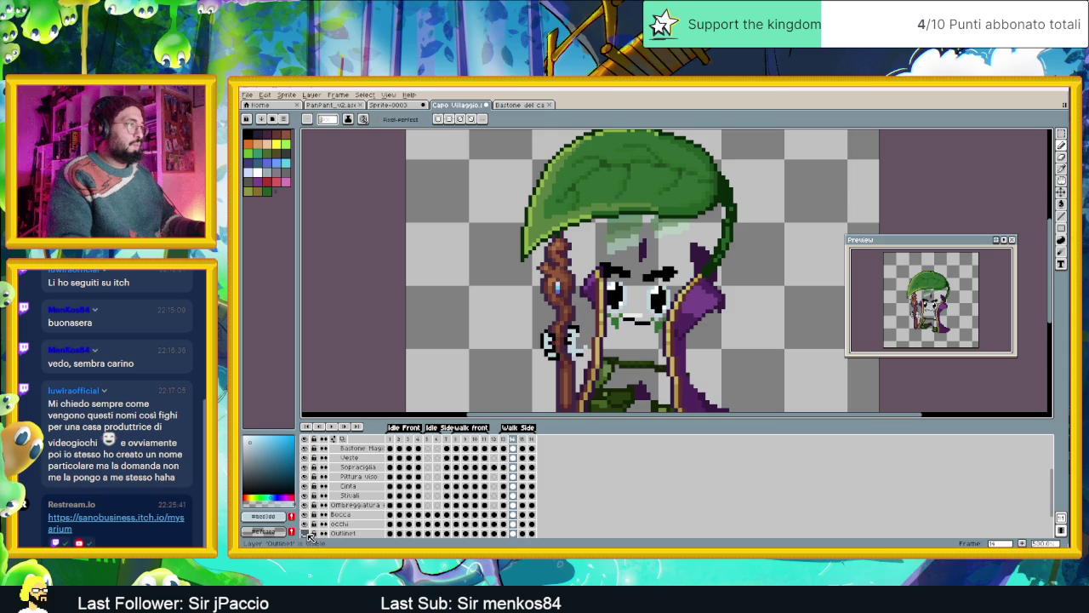
{"action": "scroll", "coordinate": [595, 357], "scroll_direction": "up", "scroll_amount": 1}
{"action": "scroll", "coordinate": [595, 357], "scroll_direction": "up", "scroll_amount": 1}
{"action": "scroll", "coordinate": [596, 357], "scroll_direction": "up", "scroll_amount": 1}
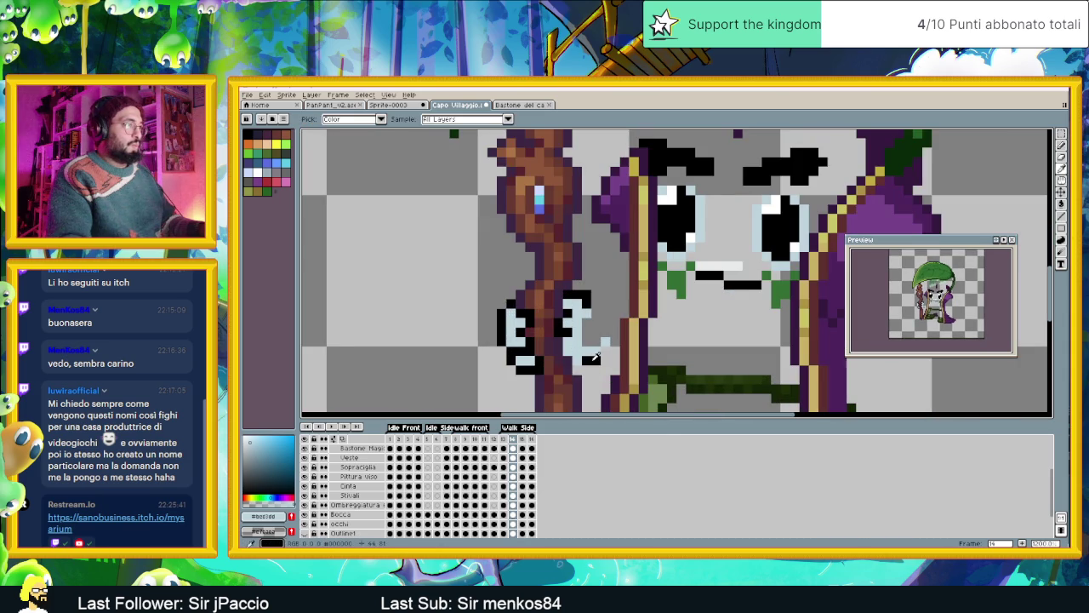
Fill the hand beside the staff with light blue, using black and skin colours sampled from the art.
{"action": "left_click", "coordinate": [593, 358], "text": "alt"}
{"action": "left_click", "coordinate": [586, 332], "text": "alt"}
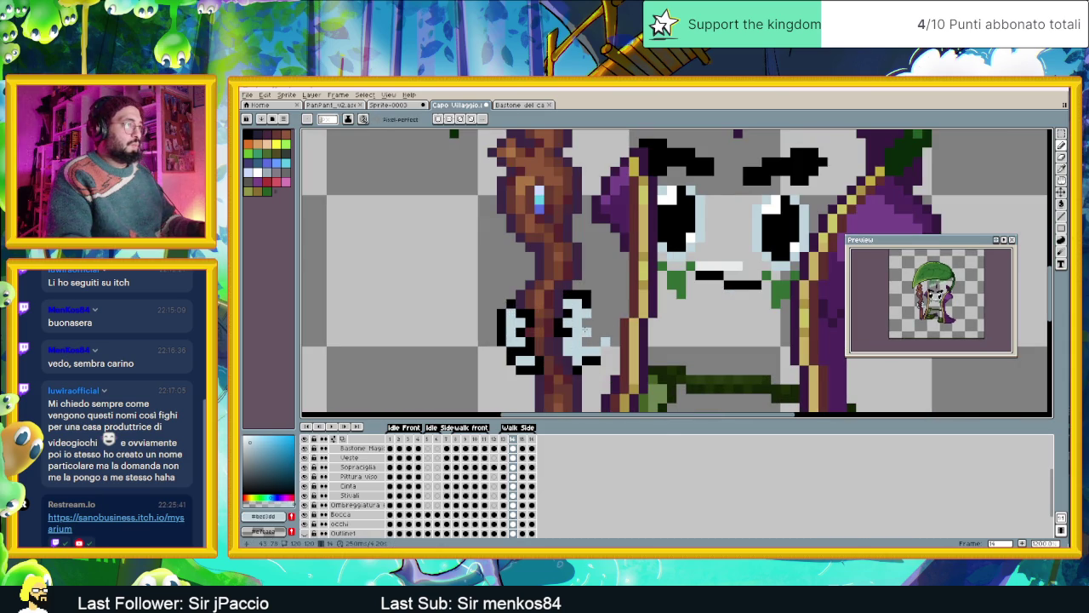
{"action": "mouse_move", "coordinate": [587, 315]}
{"action": "left_mouse_down"}
{"action": "mouse_move", "coordinate": [587, 342]}
{"action": "mouse_move", "coordinate": [599, 327]}
{"action": "mouse_move", "coordinate": [599, 336]}
{"action": "left_mouse_up"}
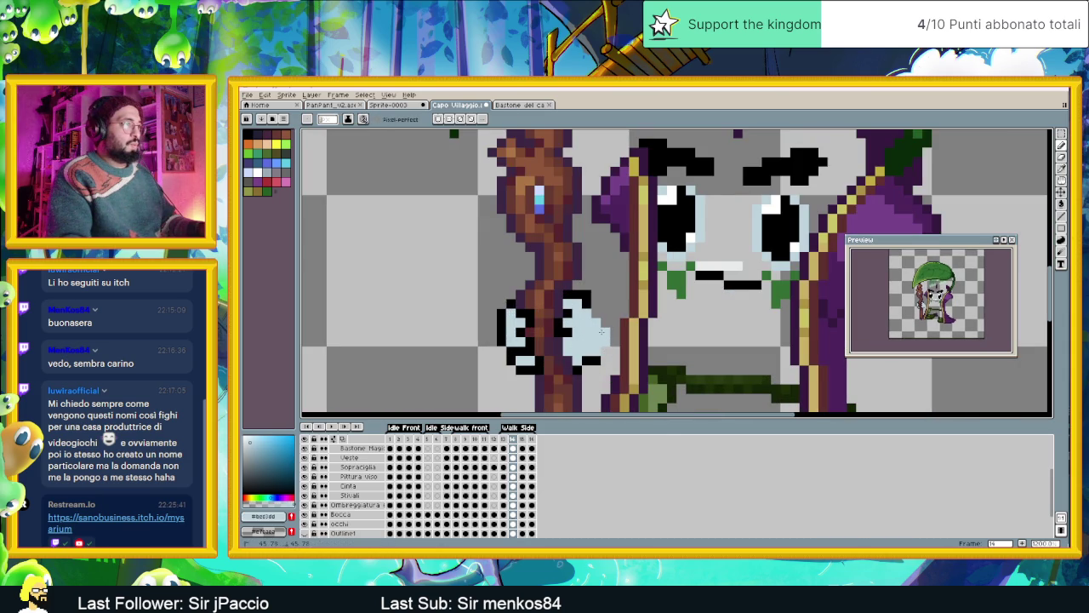
{"action": "scroll", "coordinate": [601, 332], "scroll_direction": "down", "scroll_amount": 3}
{"action": "scroll", "coordinate": [572, 349], "scroll_direction": "up", "scroll_amount": 2}
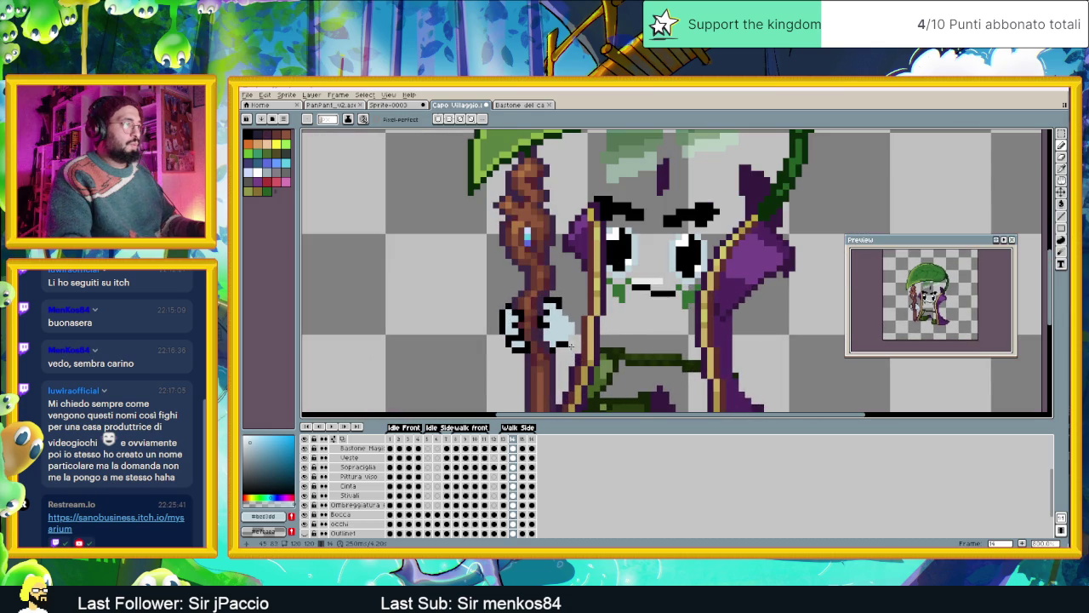
{"action": "left_click", "coordinate": [568, 345], "text": "alt"}
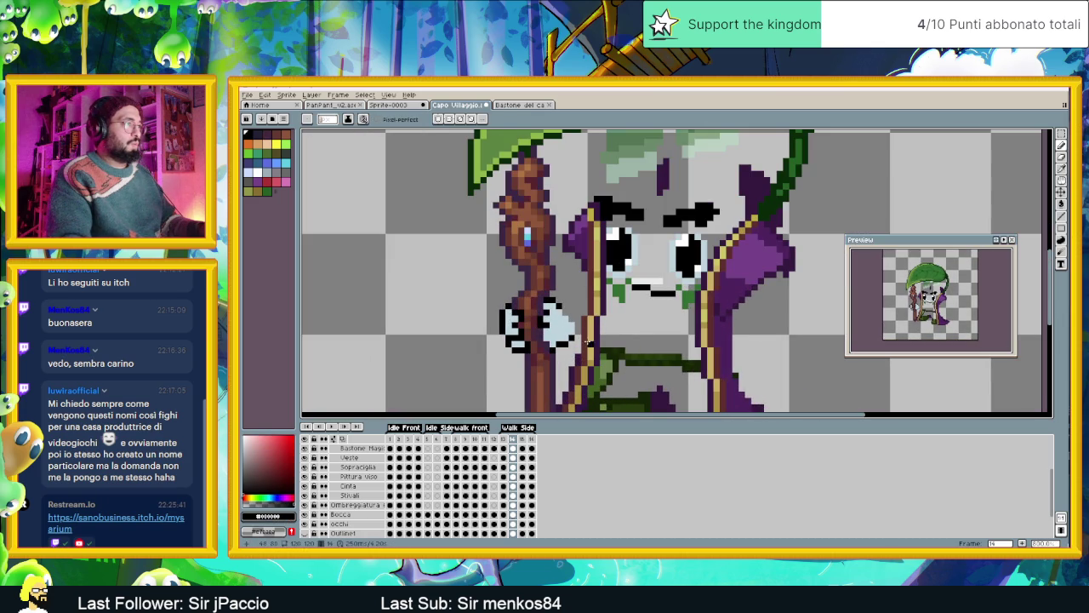
Paste the copied hand into side-walk frame 15 on the hand layer and nudge it right.
{"action": "scroll", "coordinate": [557, 394], "scroll_direction": "down", "scroll_amount": 1}
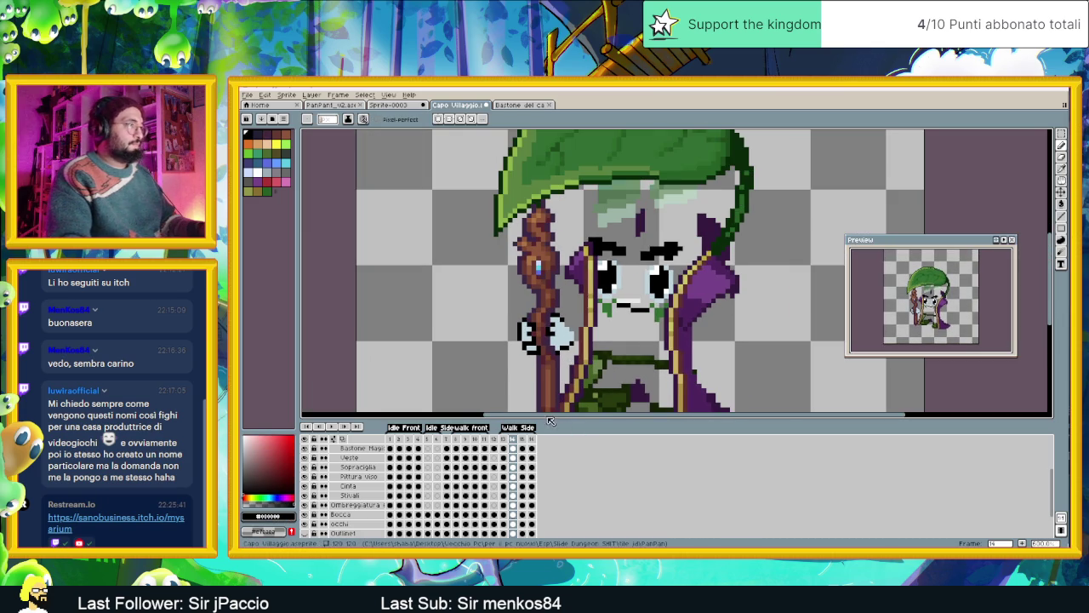
{"action": "scroll", "coordinate": [561, 321], "scroll_direction": "up", "scroll_amount": 1}
{"action": "scroll", "coordinate": [557, 328], "scroll_direction": "down", "scroll_amount": 1}
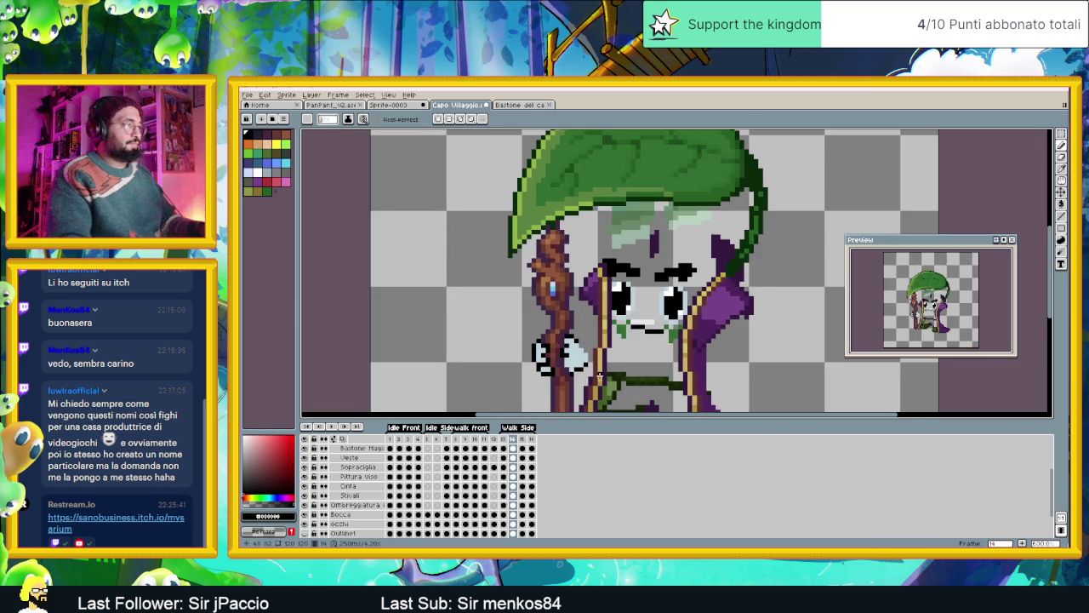
{"action": "scroll", "coordinate": [552, 333], "scroll_direction": "down", "scroll_amount": 1}
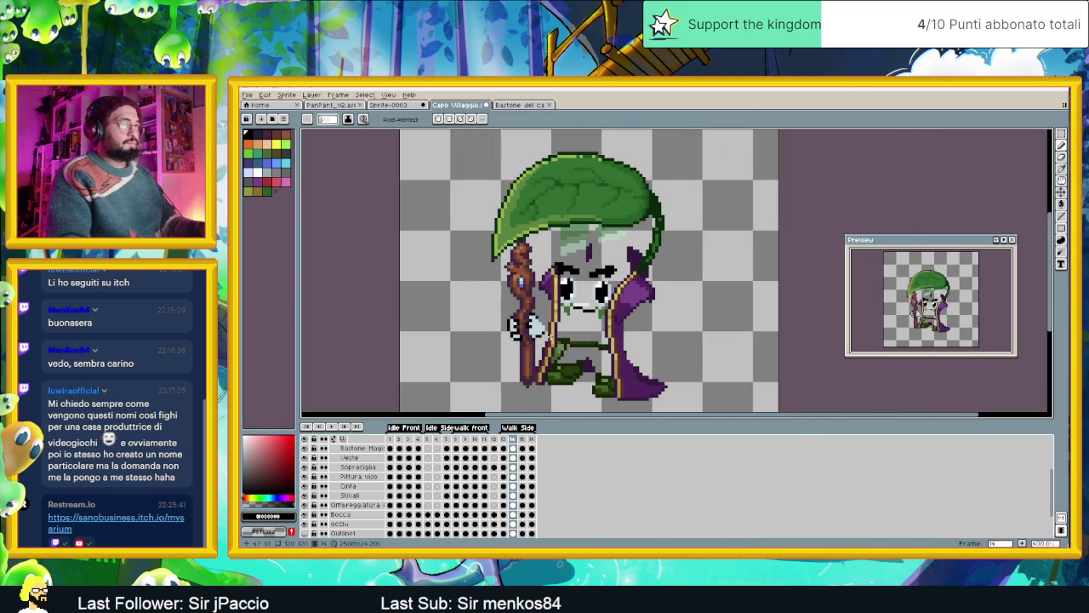
{"action": "scroll", "coordinate": [549, 336], "scroll_direction": "up", "scroll_amount": 1}
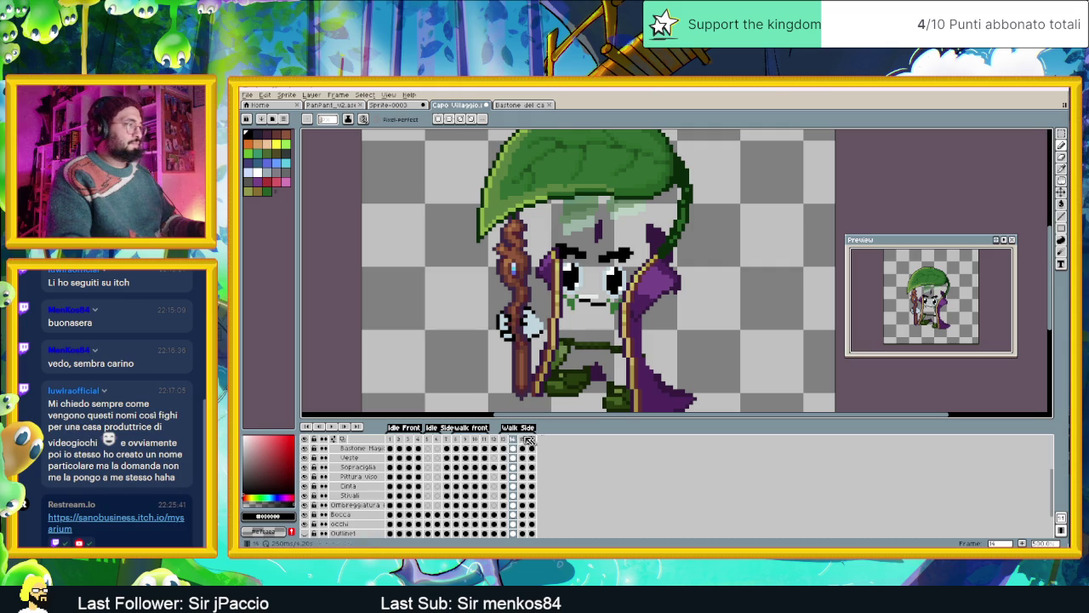
{"action": "left_click", "coordinate": [521, 439]}
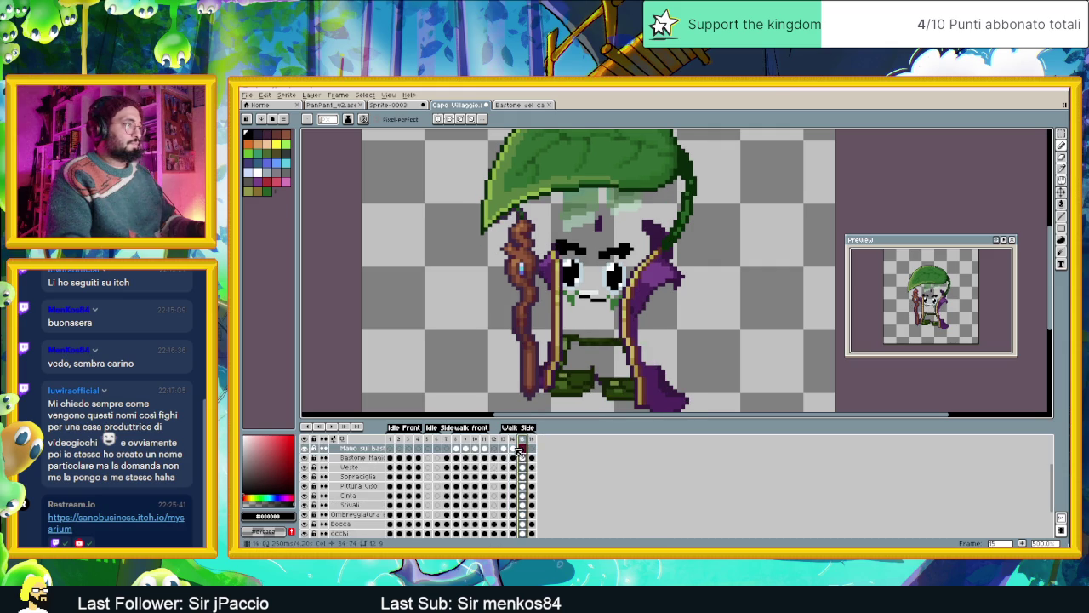
{"action": "left_click", "coordinate": [521, 448]}
{"action": "key", "text": "ctrl+v"}
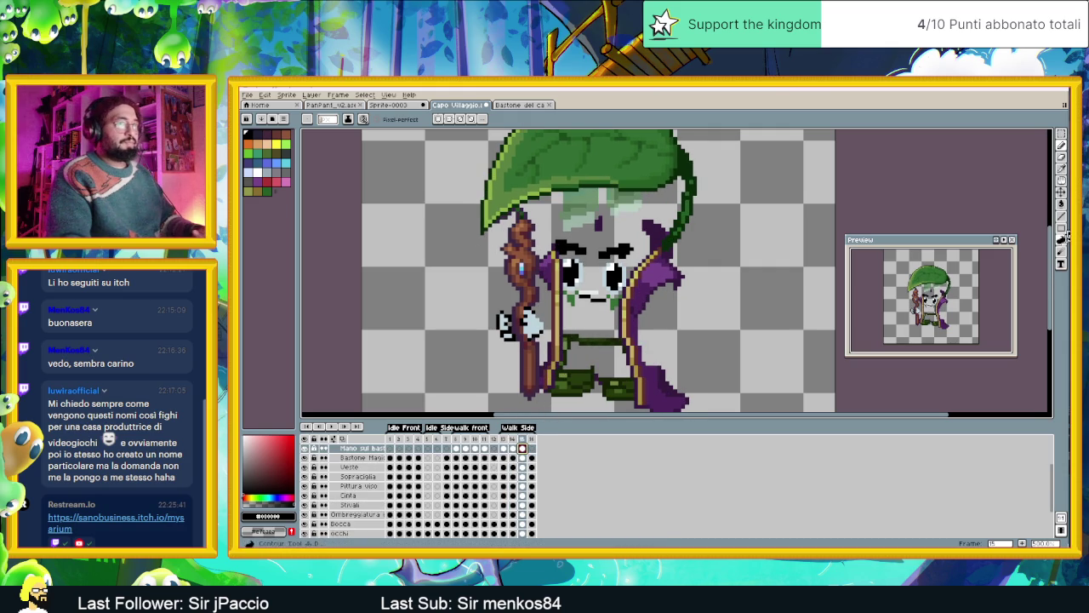
{"action": "key", "text": "v"}
{"action": "key", "text": "Right"}
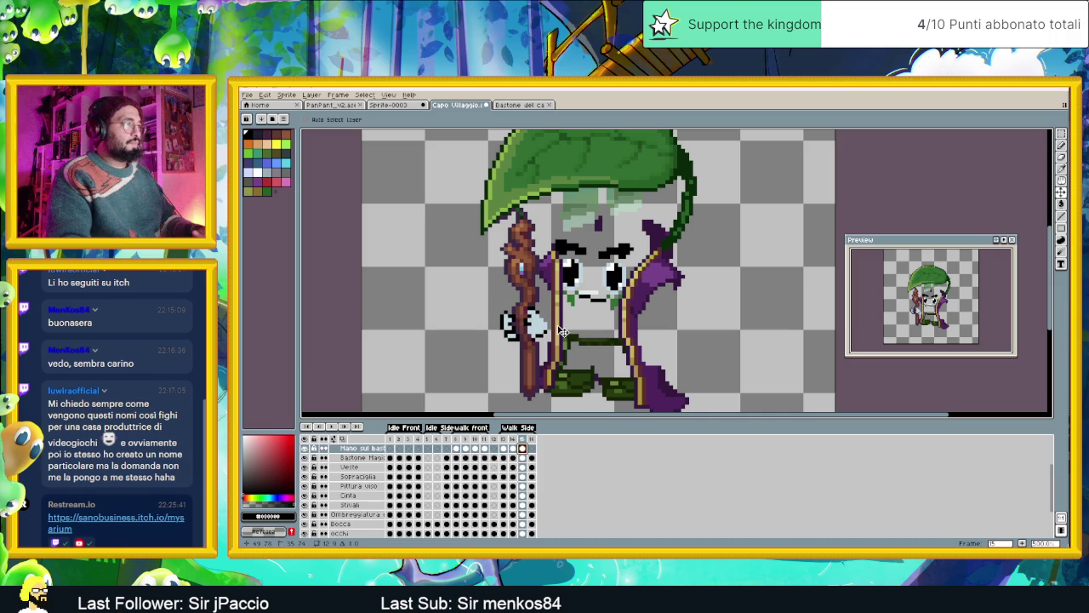
{"action": "key", "text": "Right"}
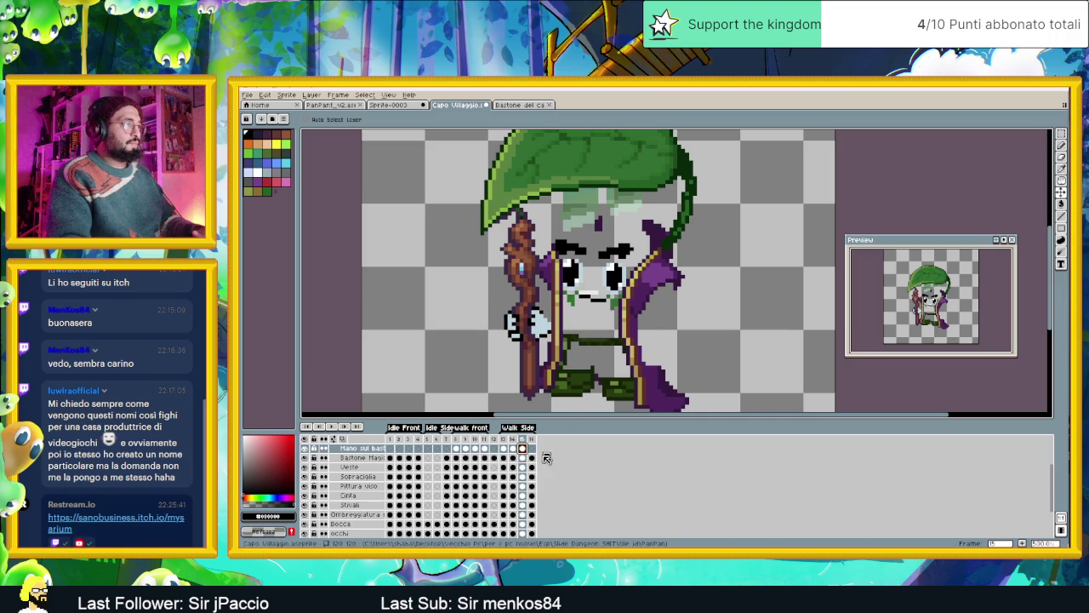
Move the hand onto the staff in frame 16, compare frames 13–16, and show the body fill again.
{"action": "left_click", "coordinate": [532, 448]}
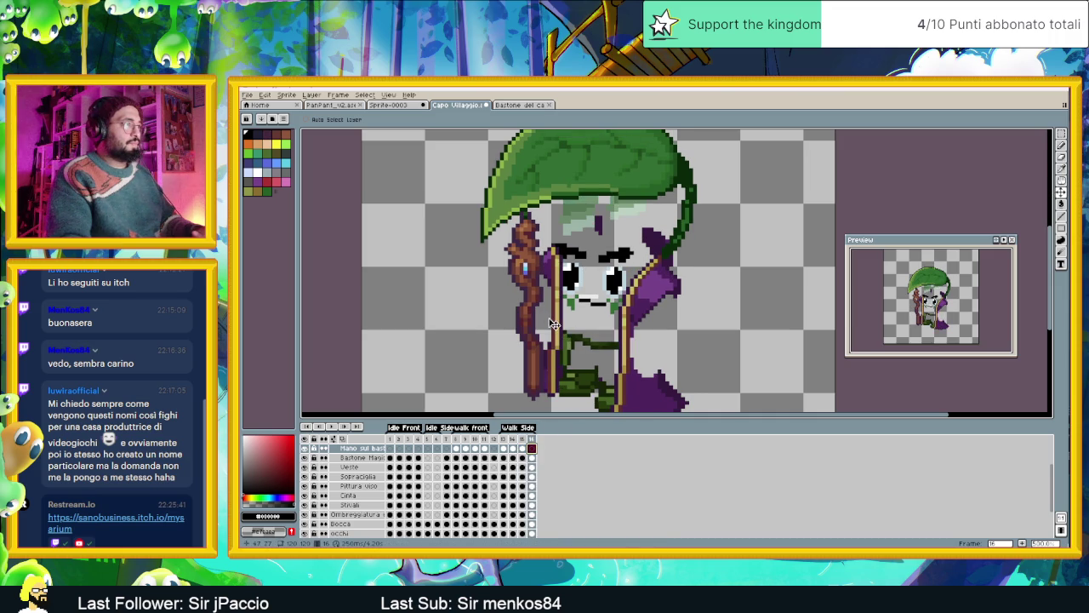
{"action": "left_click_drag", "start_coordinate": [534, 324], "coordinate": [546, 324]}
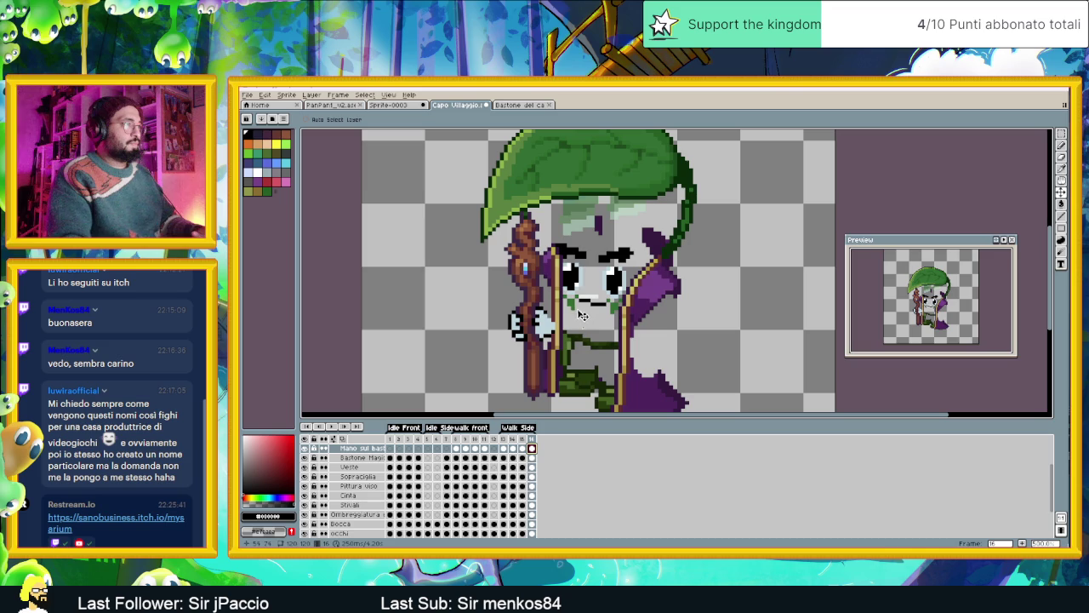
{"action": "left_click", "coordinate": [505, 440]}
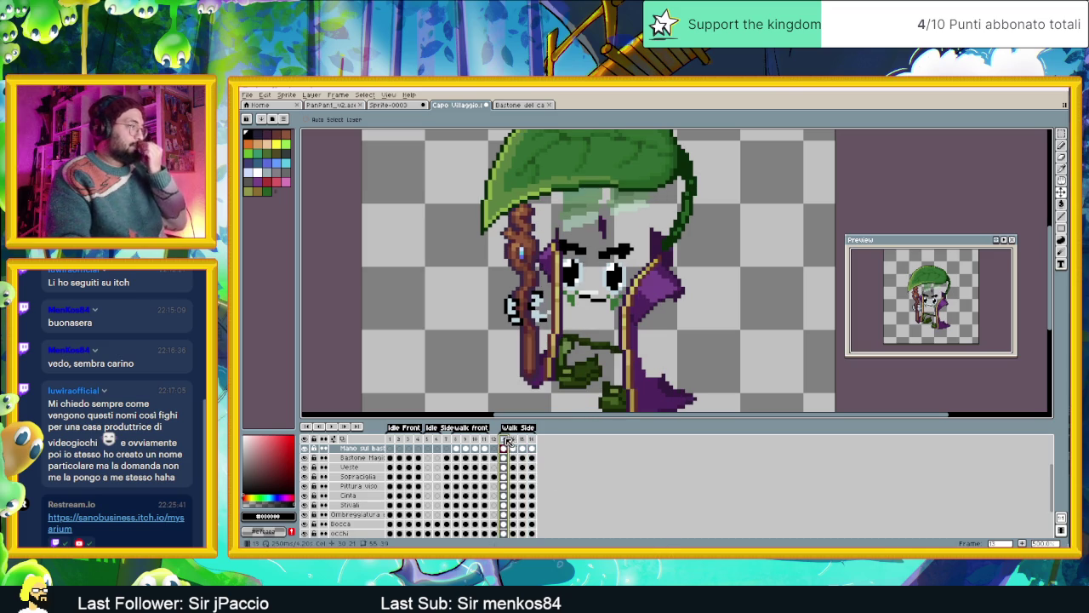
{"action": "left_click", "coordinate": [513, 439]}
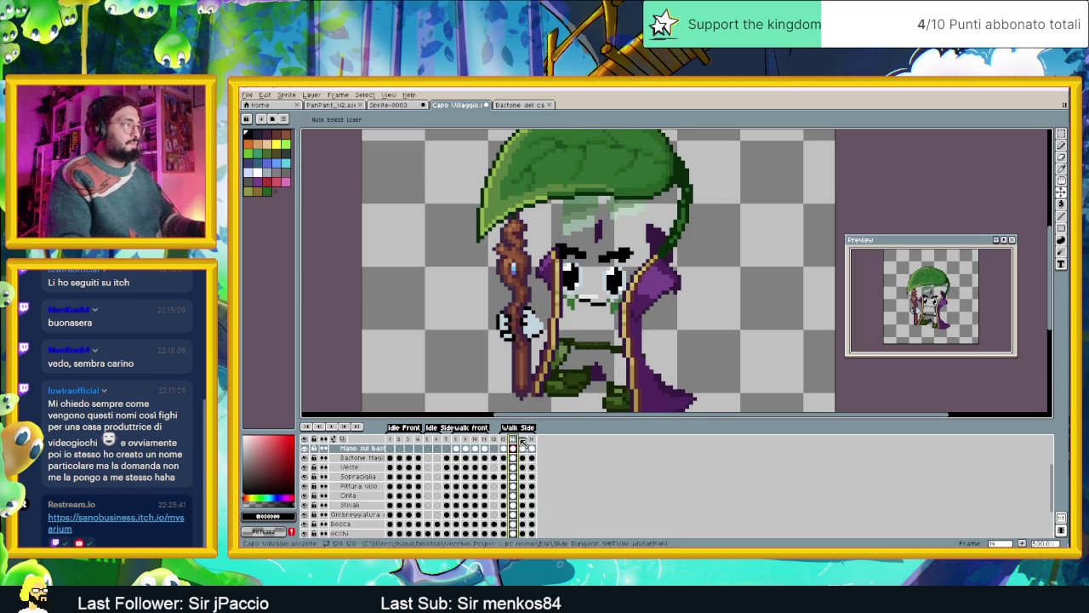
{"action": "left_click", "coordinate": [522, 442]}
{"action": "left_click", "coordinate": [532, 459]}
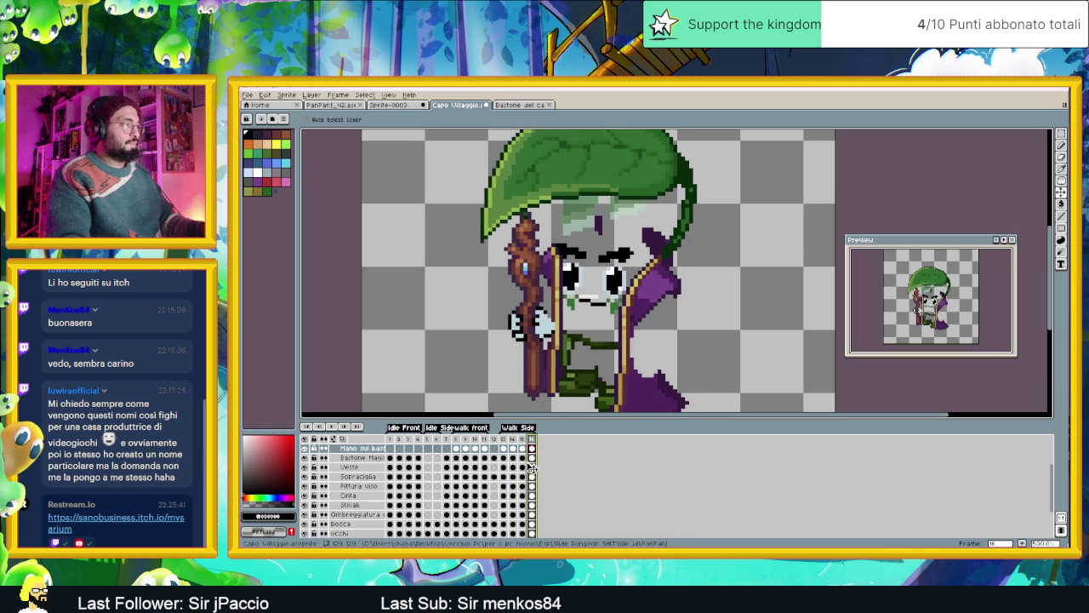
{"action": "scroll", "coordinate": [532, 464], "scroll_direction": "down", "scroll_amount": 1}
{"action": "left_click", "coordinate": [305, 524]}
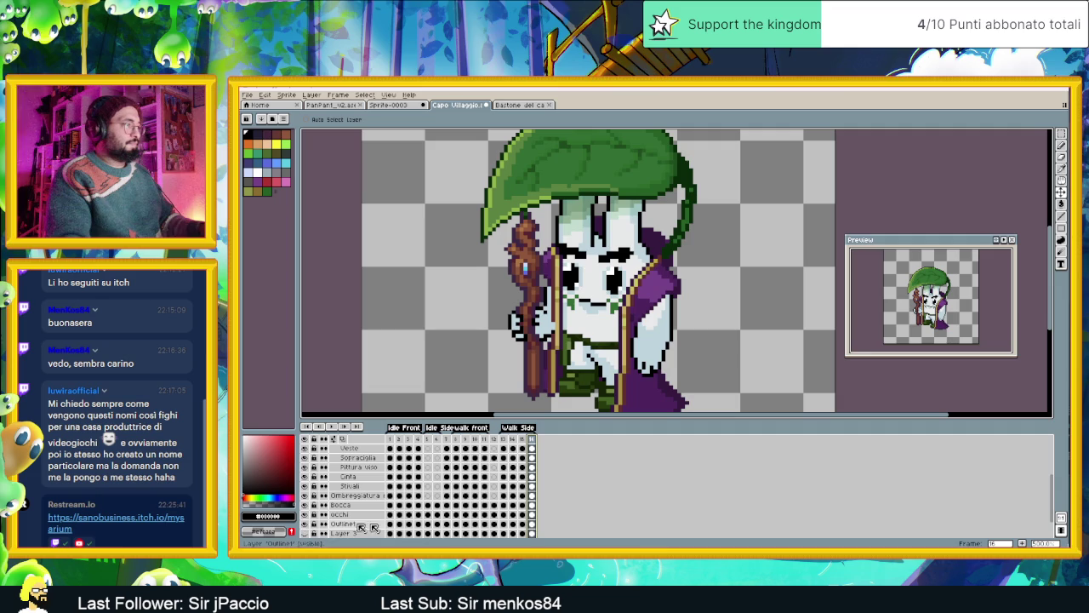
{"action": "left_click", "coordinate": [514, 524]}
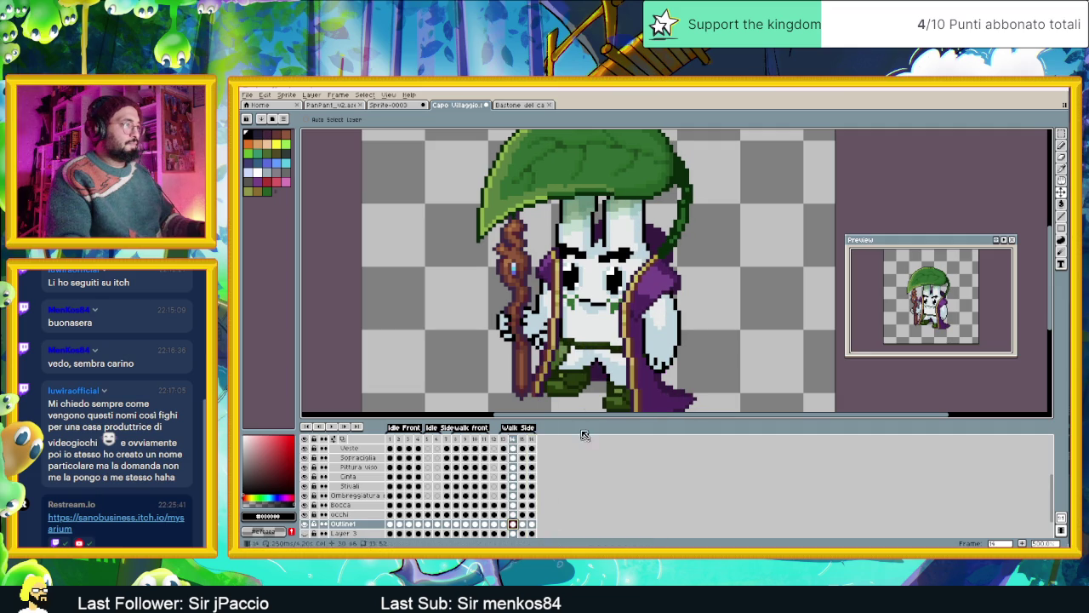
{"action": "scroll", "coordinate": [540, 336], "scroll_direction": "up", "scroll_amount": 1}
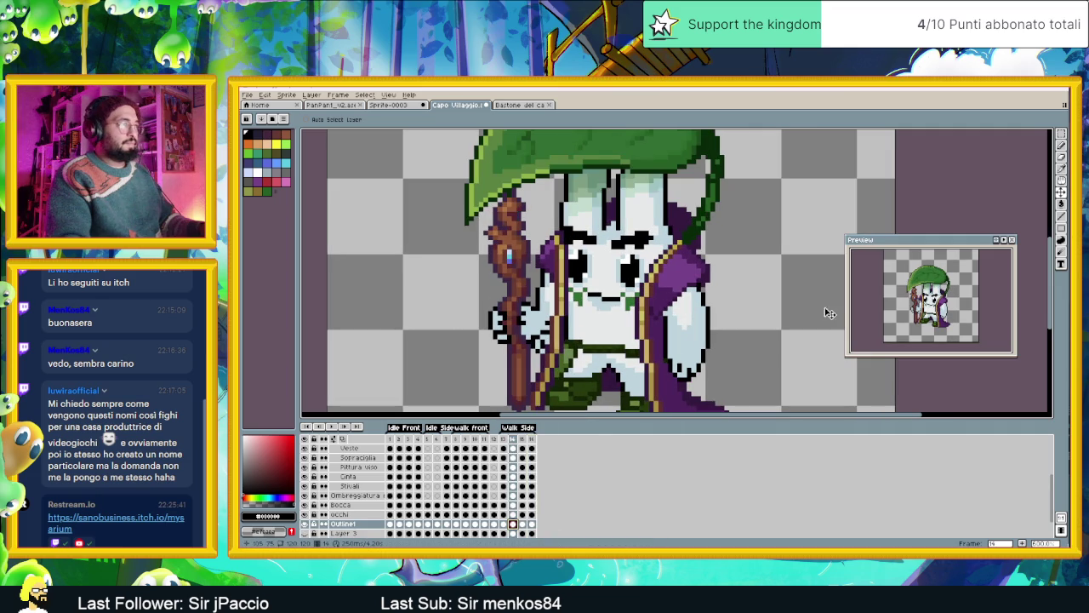
{"action": "left_click", "coordinate": [1062, 145]}
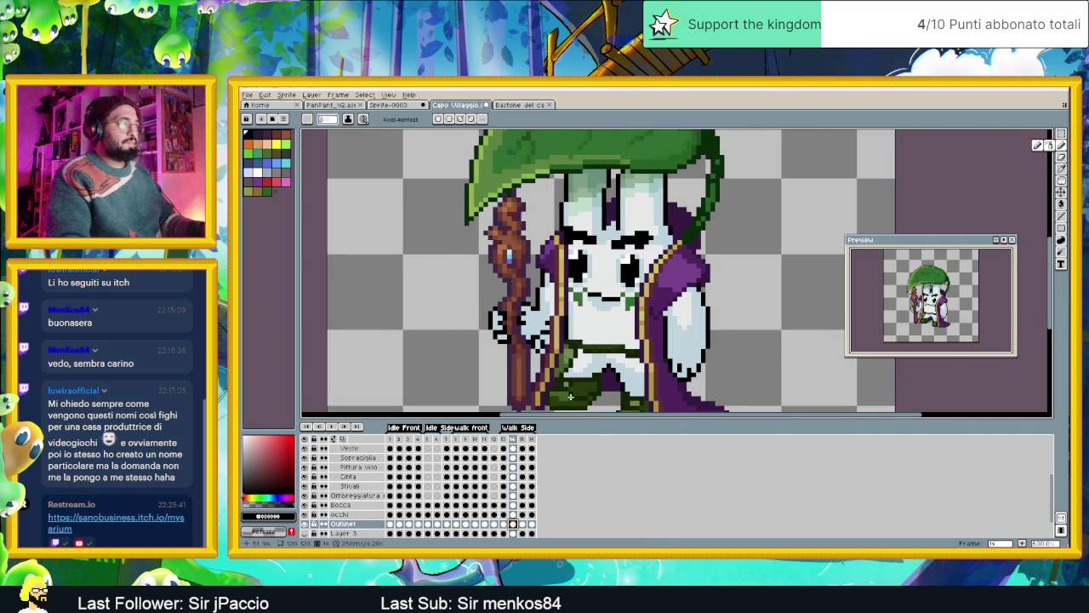
{"action": "scroll", "coordinate": [565, 347], "scroll_direction": "up", "scroll_amount": 1}
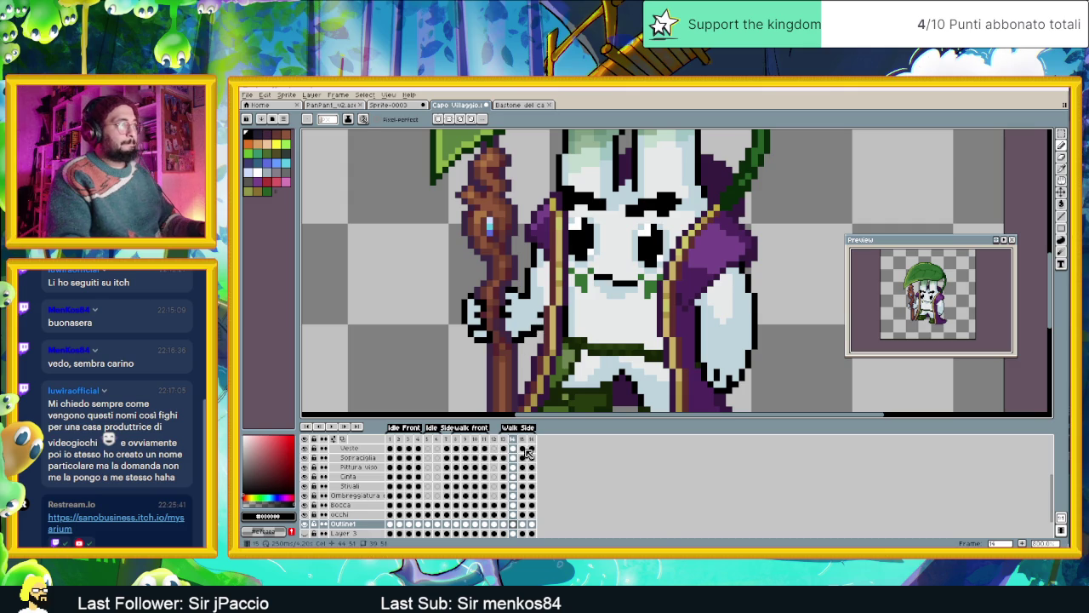
{"action": "left_click", "coordinate": [524, 525]}
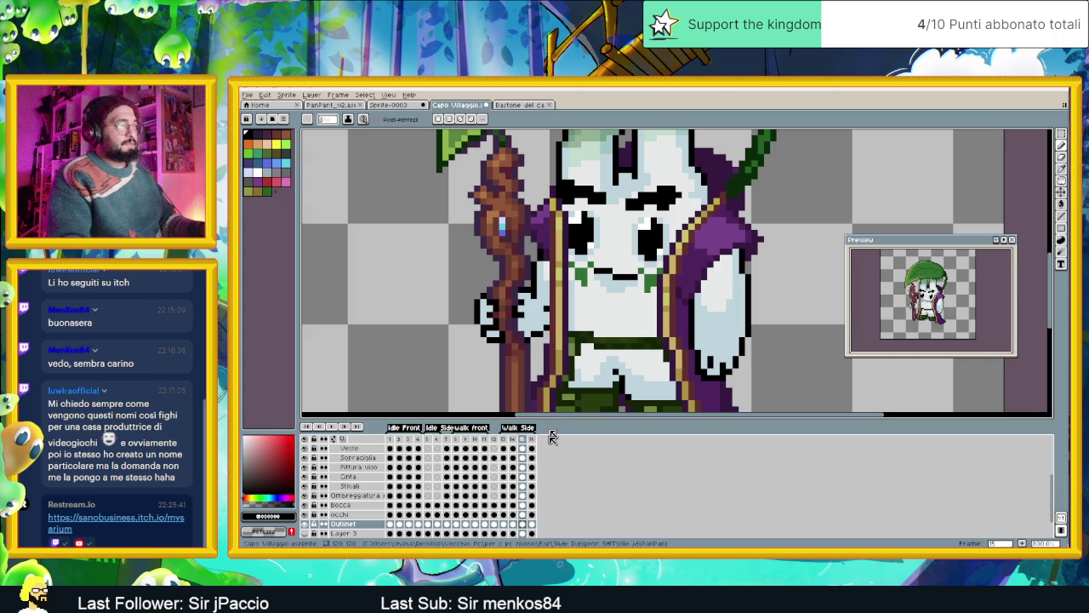
{"action": "left_click", "coordinate": [532, 526]}
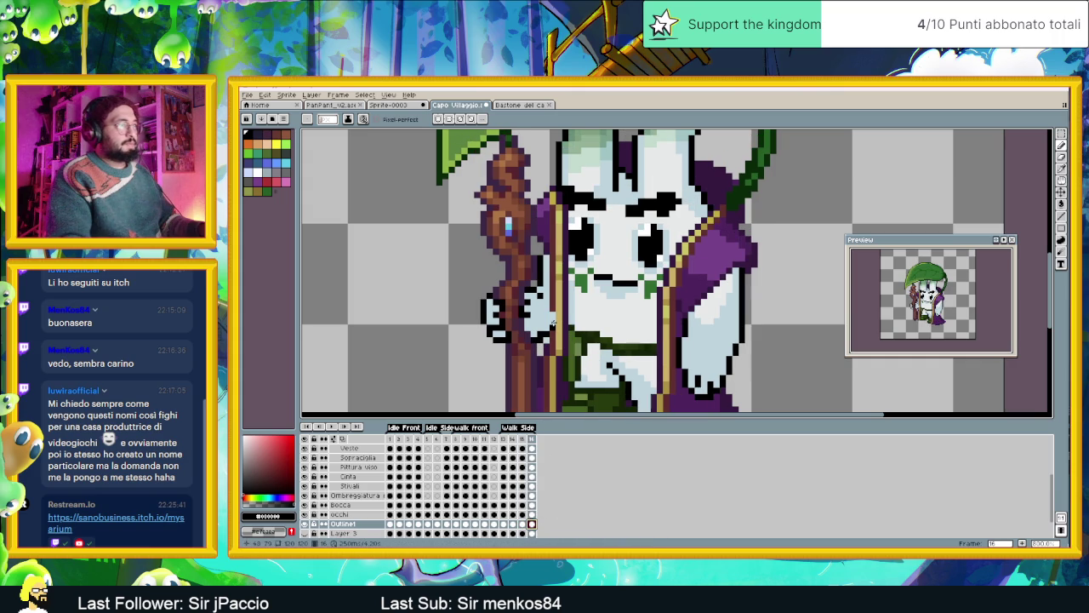
{"action": "scroll", "coordinate": [561, 341], "scroll_direction": "down", "scroll_amount": 3}
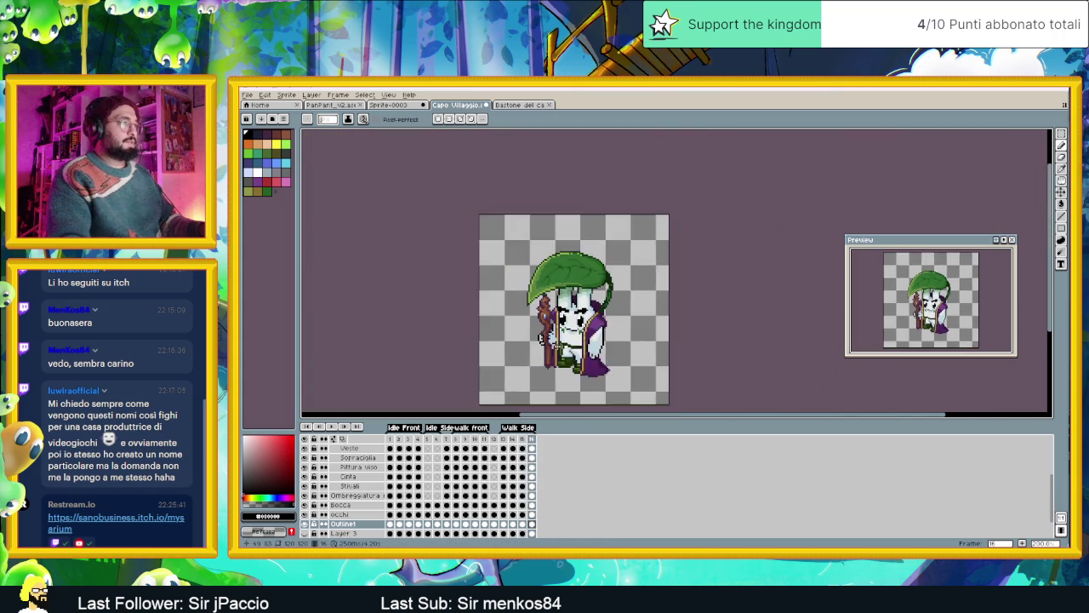
{"action": "scroll", "coordinate": [562, 341], "scroll_direction": "up", "scroll_amount": 2}
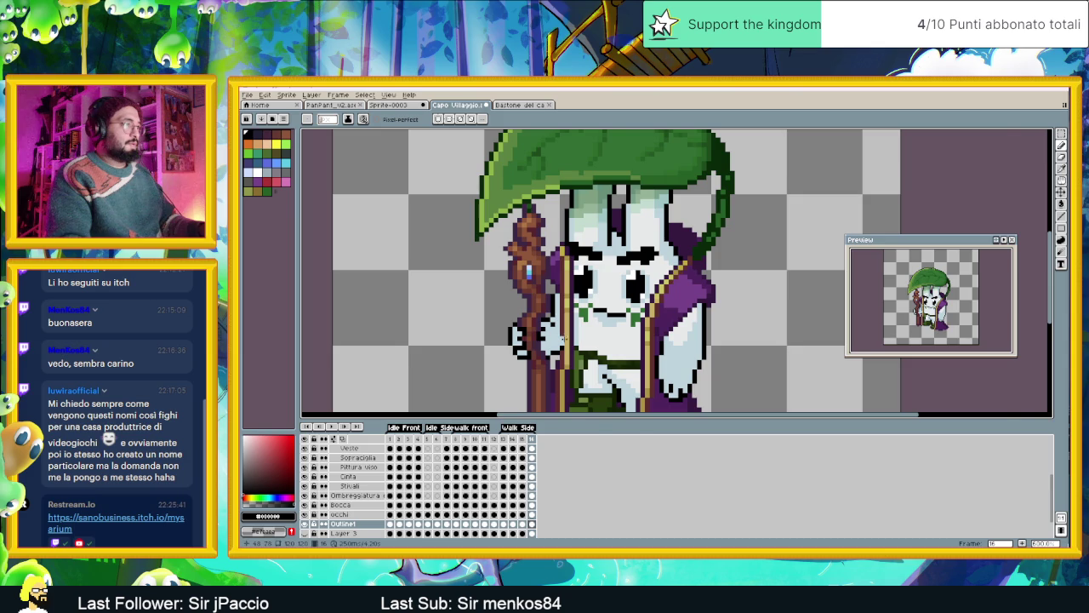
{"action": "scroll", "coordinate": [558, 382], "scroll_direction": "up", "scroll_amount": 2}
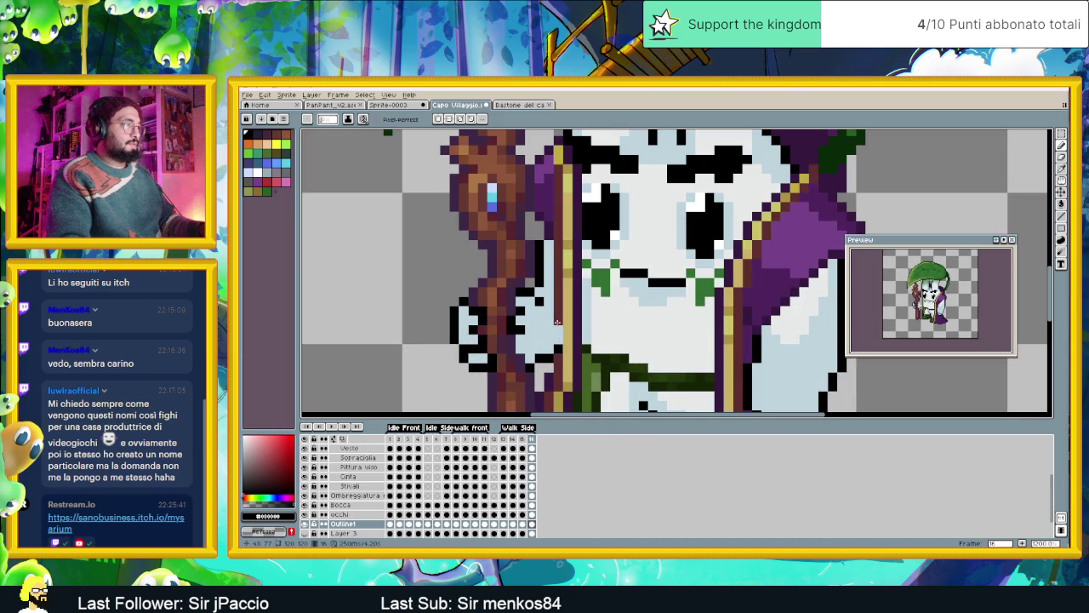
{"action": "scroll", "coordinate": [529, 444], "scroll_direction": "up", "scroll_amount": 2}
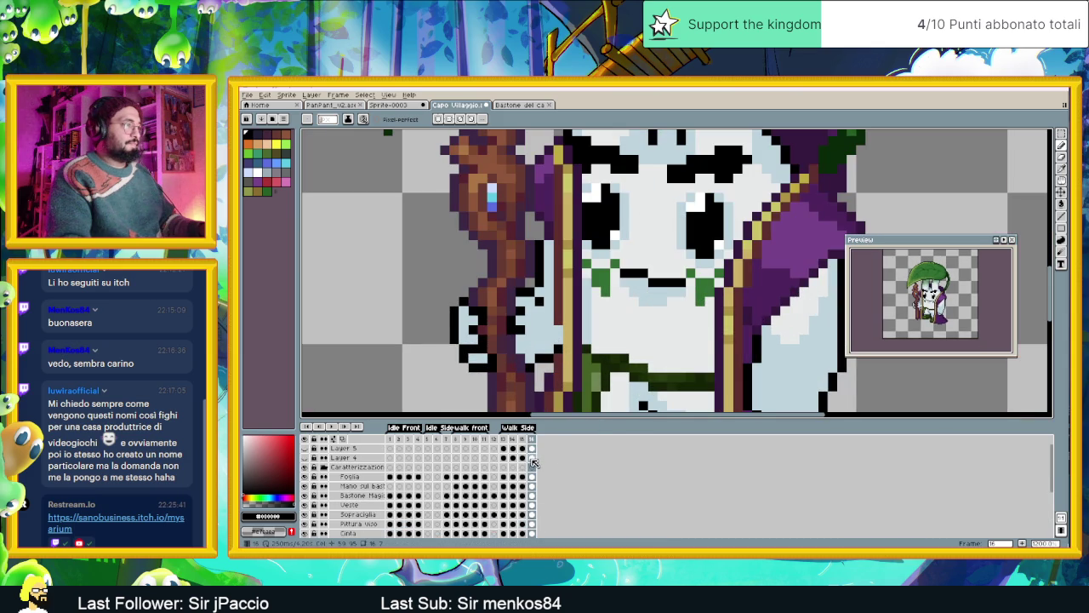
Select the Mano sul bast layer and play the animation to check the hand.
{"action": "left_click", "coordinate": [532, 486]}
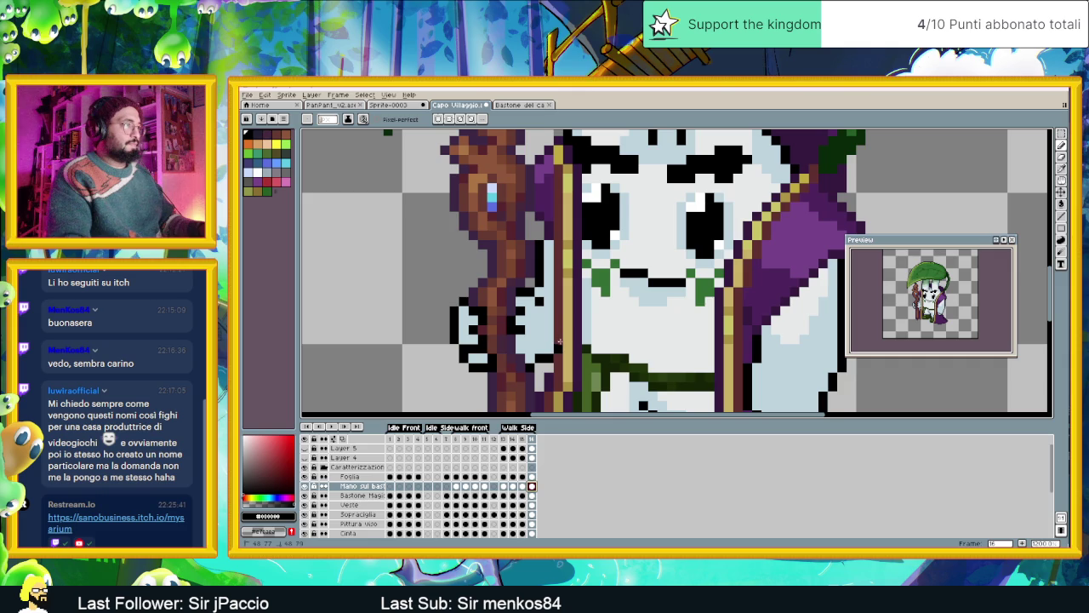
{"action": "scroll", "coordinate": [559, 347], "scroll_direction": "down", "scroll_amount": 1}
{"action": "scroll", "coordinate": [559, 347], "scroll_direction": "down", "scroll_amount": 1}
{"action": "scroll", "coordinate": [559, 347], "scroll_direction": "down", "scroll_amount": 1}
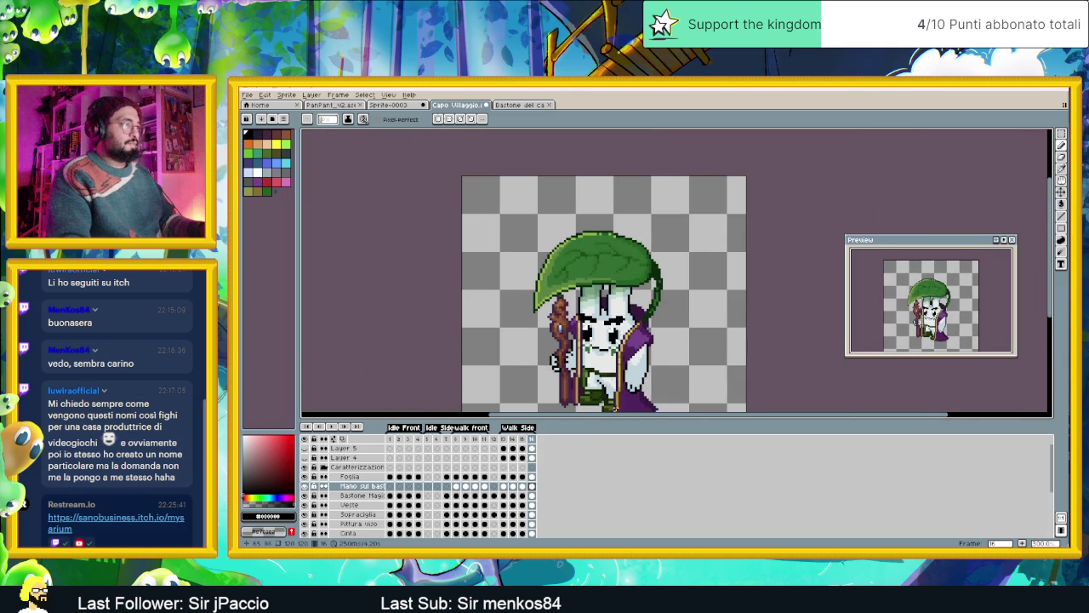
{"action": "scroll", "coordinate": [559, 348], "scroll_direction": "down", "scroll_amount": 2}
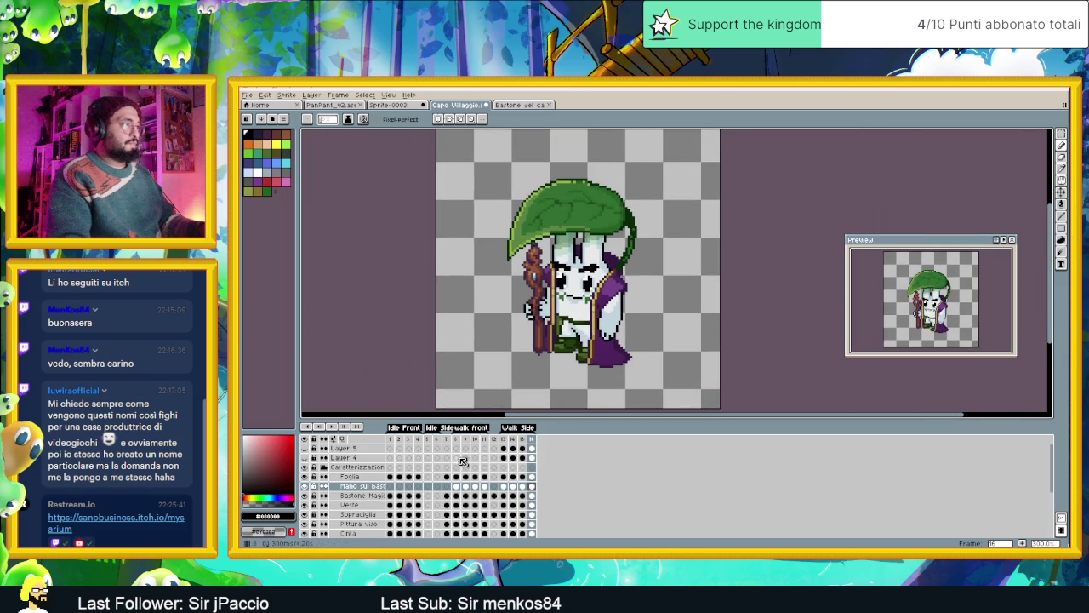
{"action": "left_click", "coordinate": [332, 427]}
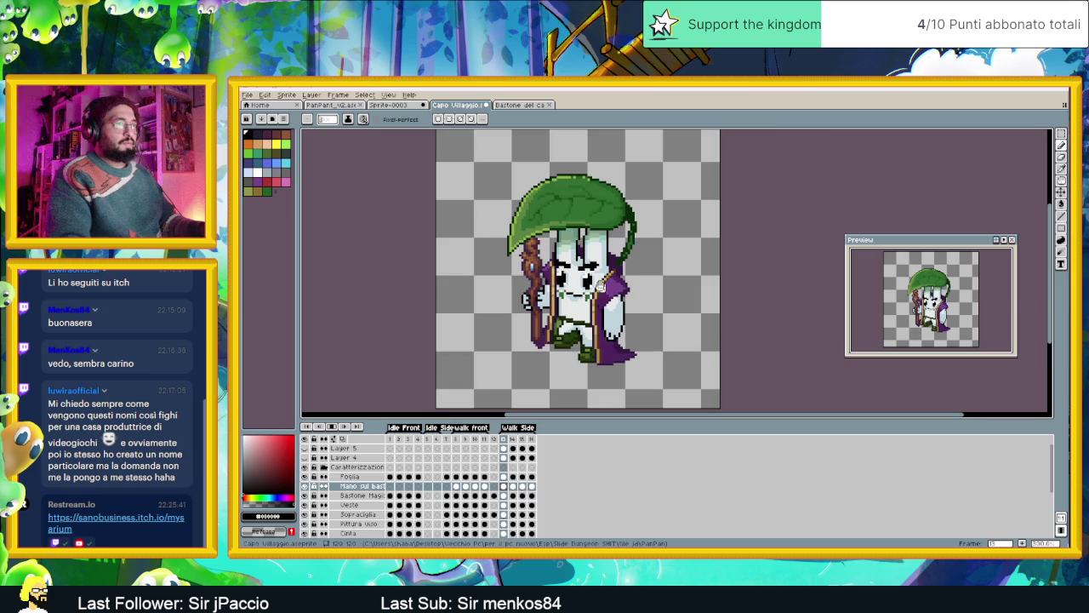
{"action": "scroll", "coordinate": [550, 292], "scroll_direction": "up", "scroll_amount": 1}
{"action": "scroll", "coordinate": [550, 292], "scroll_direction": "up", "scroll_amount": 1}
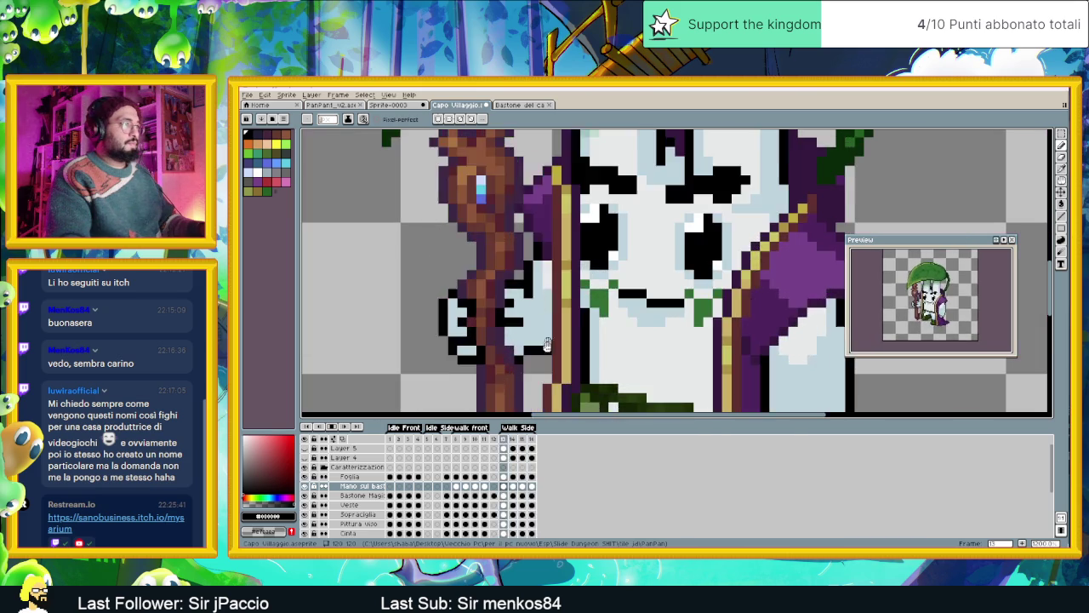
In side-walk frame 14, repaint a black hand pixel light blue.
{"action": "left_click", "coordinate": [503, 486]}
{"action": "left_click", "coordinate": [503, 487]}
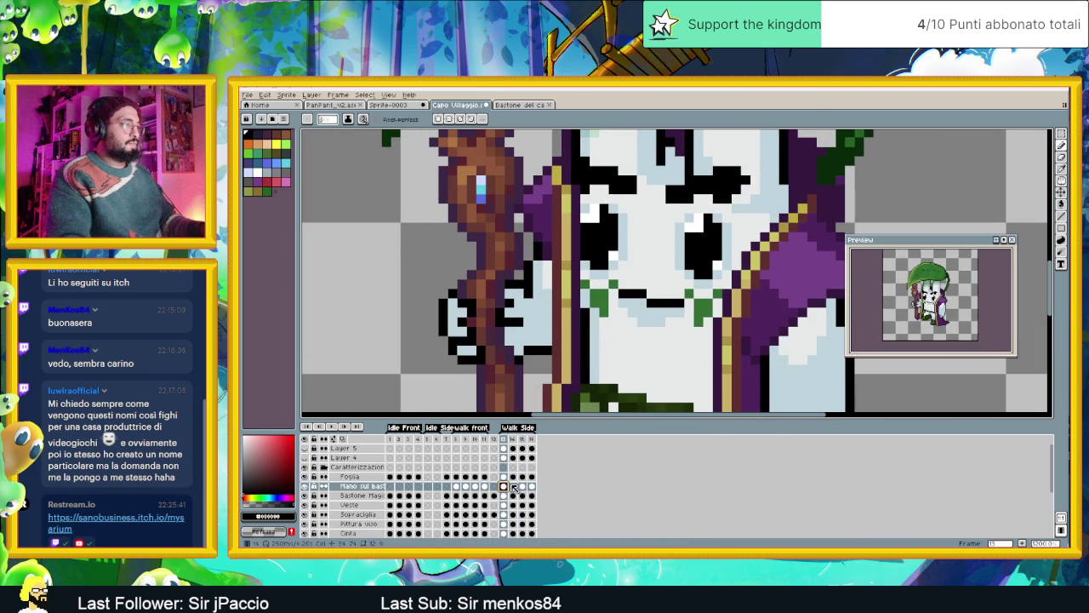
{"action": "left_click", "coordinate": [512, 486]}
{"action": "scroll", "coordinate": [511, 332], "scroll_direction": "up", "scroll_amount": 1}
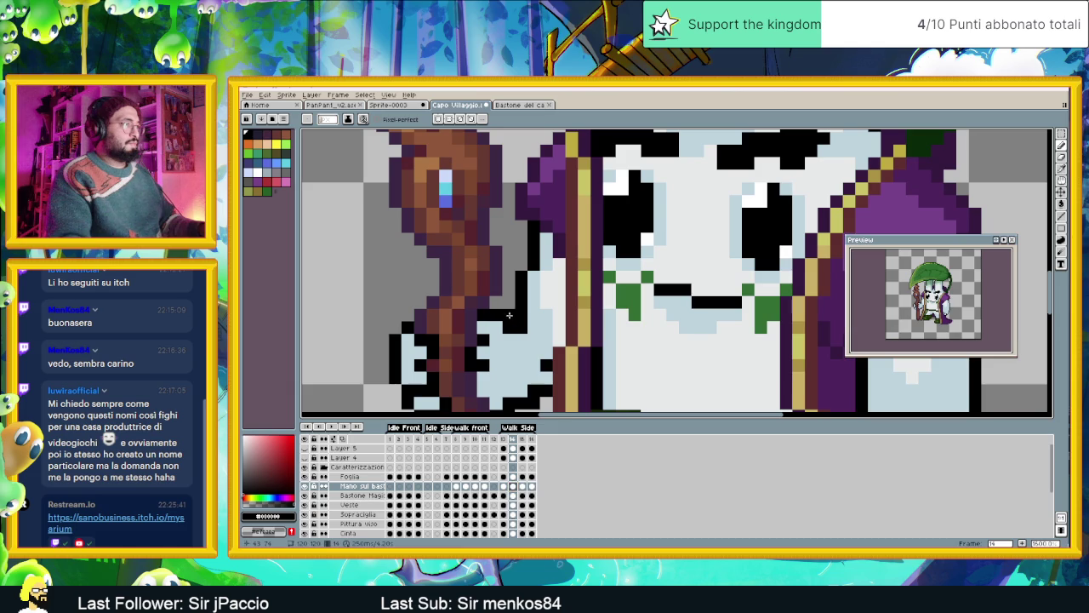
{"action": "left_click", "coordinate": [521, 378], "text": "alt"}
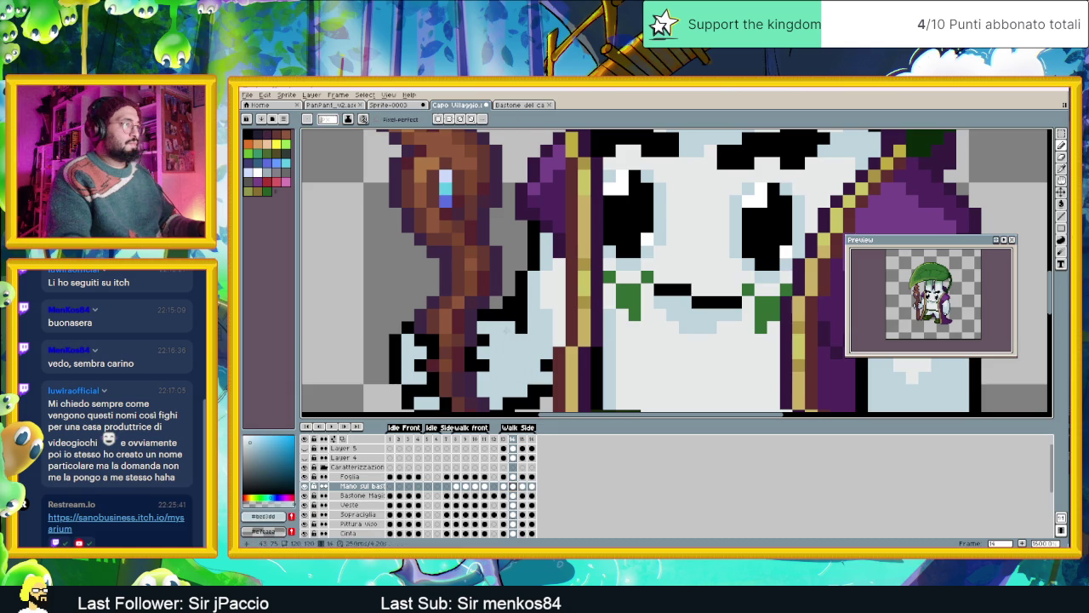
{"action": "left_click", "coordinate": [509, 315]}
In frame 15, recolour the hand's dark outline light blue and add a black outline pixel.
{"action": "left_click", "coordinate": [523, 440]}
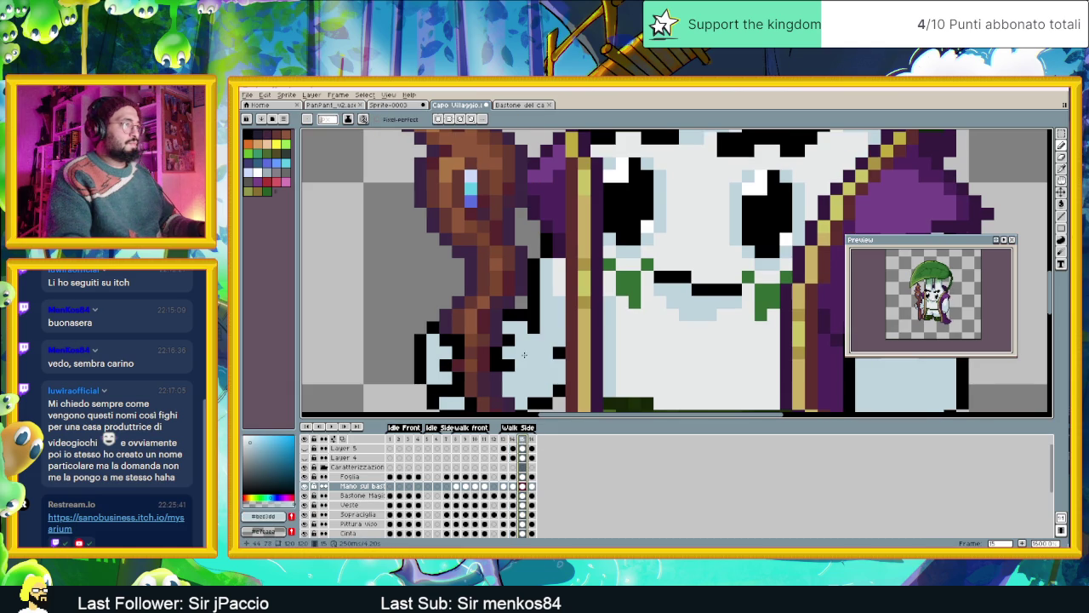
{"action": "left_click", "coordinate": [521, 305]}
{"action": "left_click_drag", "start_coordinate": [532, 327], "coordinate": [522, 317]}
{"action": "left_click", "coordinate": [518, 315], "text": "alt"}
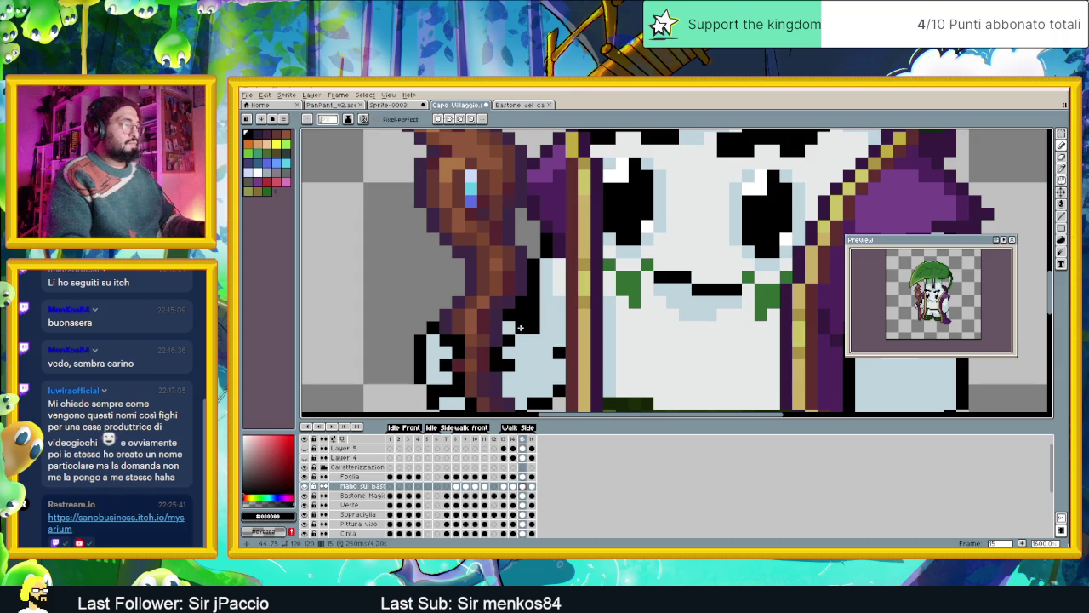
{"action": "left_click", "coordinate": [530, 328], "text": "alt"}
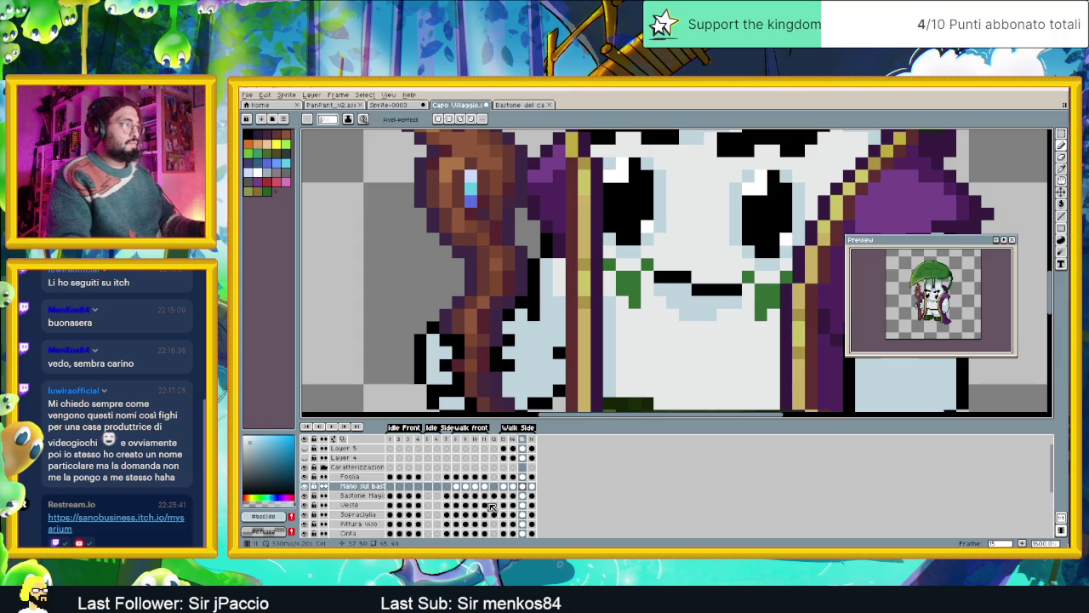
In frame 16 of the hand layer, sample black from the sprite outline.
{"action": "left_click", "coordinate": [531, 490]}
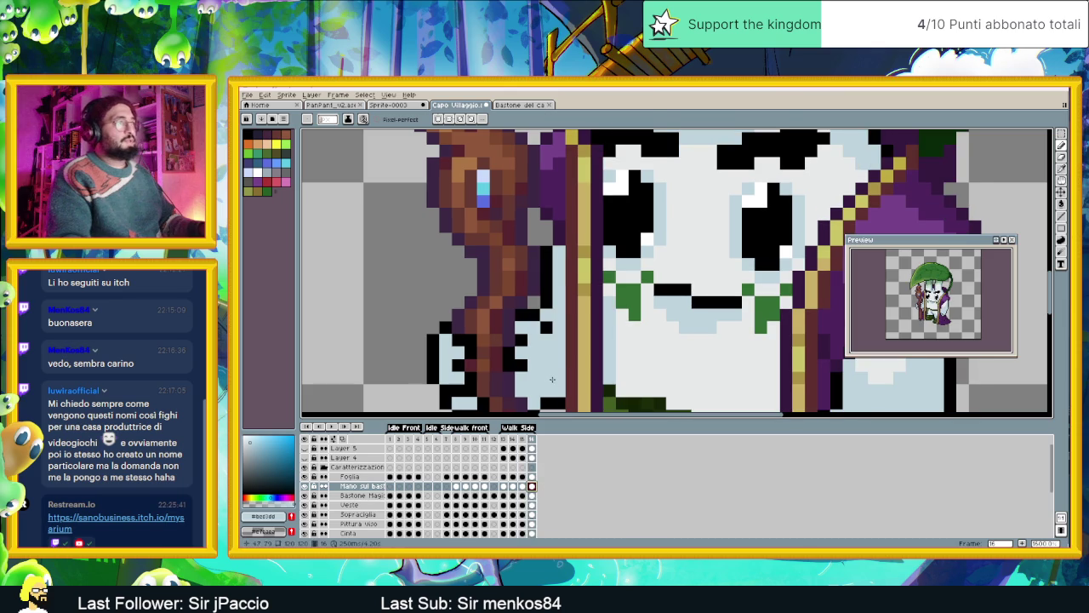
{"action": "scroll", "coordinate": [546, 327], "scroll_direction": "down", "scroll_amount": 2}
{"action": "scroll", "coordinate": [531, 314], "scroll_direction": "down", "scroll_amount": 1}
{"action": "scroll", "coordinate": [511, 281], "scroll_direction": "up", "scroll_amount": 1}
{"action": "scroll", "coordinate": [505, 272], "scroll_direction": "up", "scroll_amount": 1}
{"action": "scroll", "coordinate": [557, 266], "scroll_direction": "down", "scroll_amount": 2}
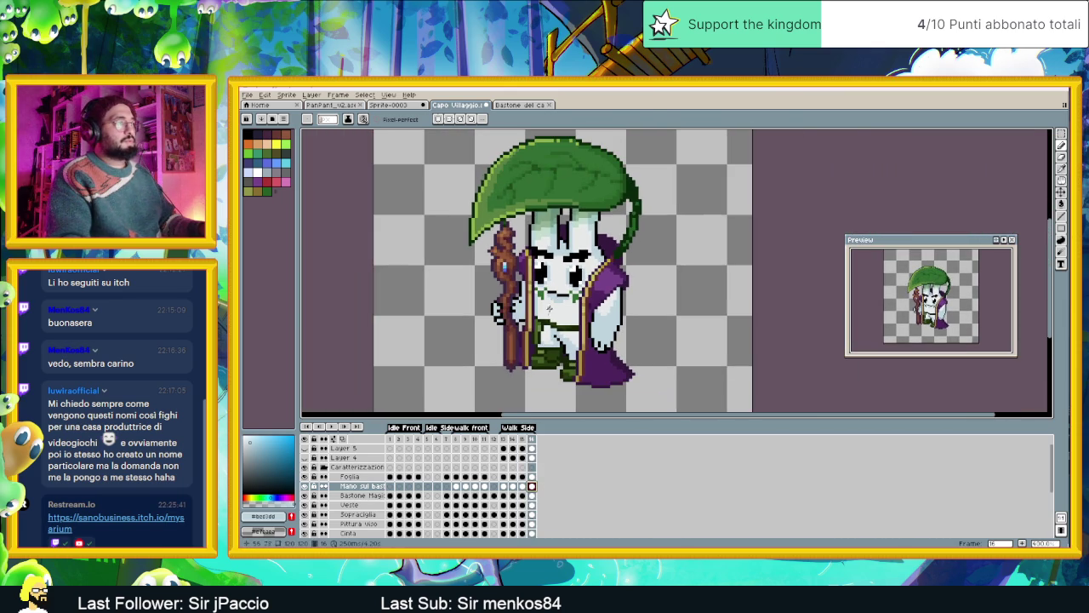
{"action": "scroll", "coordinate": [519, 281], "scroll_direction": "up", "scroll_amount": 1}
{"action": "scroll", "coordinate": [519, 281], "scroll_direction": "up", "scroll_amount": 1}
{"action": "left_click", "coordinate": [518, 286], "text": "alt"}
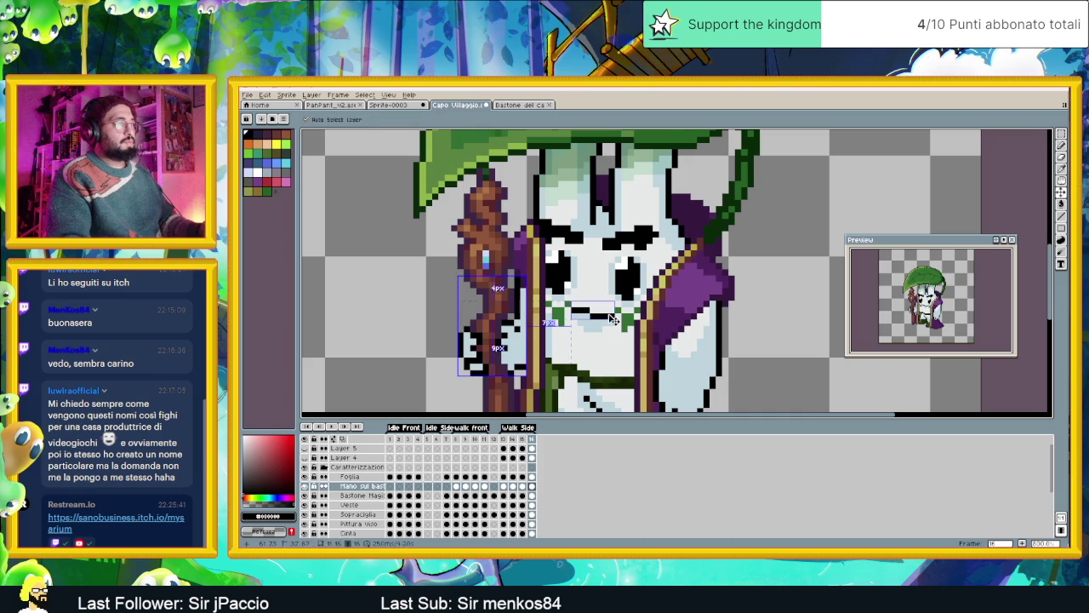
{"action": "scroll", "coordinate": [528, 294], "scroll_direction": "down", "scroll_amount": 2}
{"action": "scroll", "coordinate": [520, 279], "scroll_direction": "down", "scroll_amount": 1}
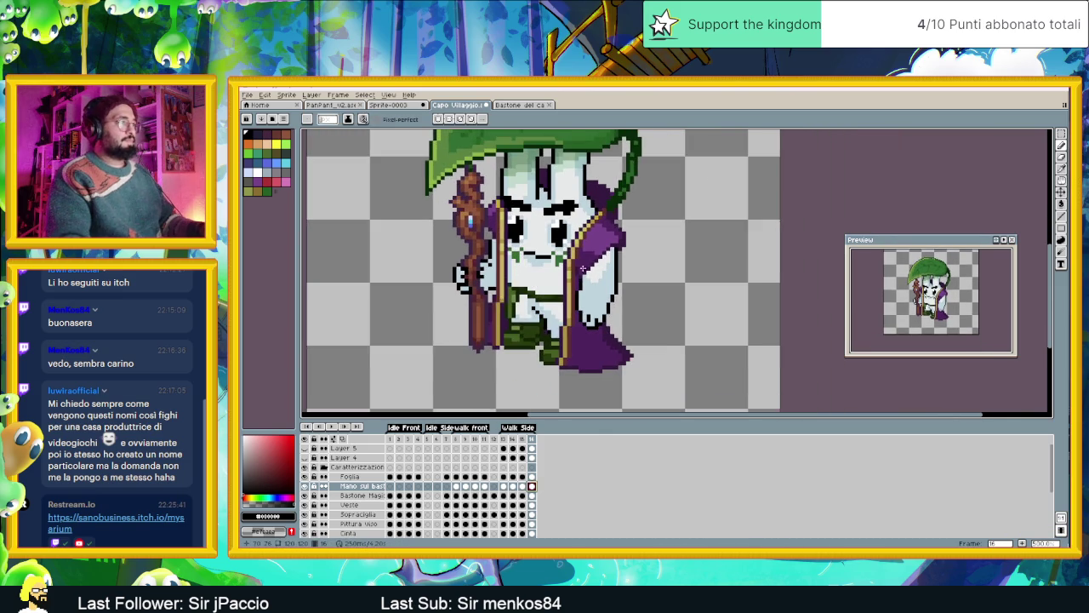
{"action": "scroll", "coordinate": [579, 271], "scroll_direction": "down", "scroll_amount": 1}
{"action": "scroll", "coordinate": [562, 281], "scroll_direction": "down", "scroll_amount": 1}
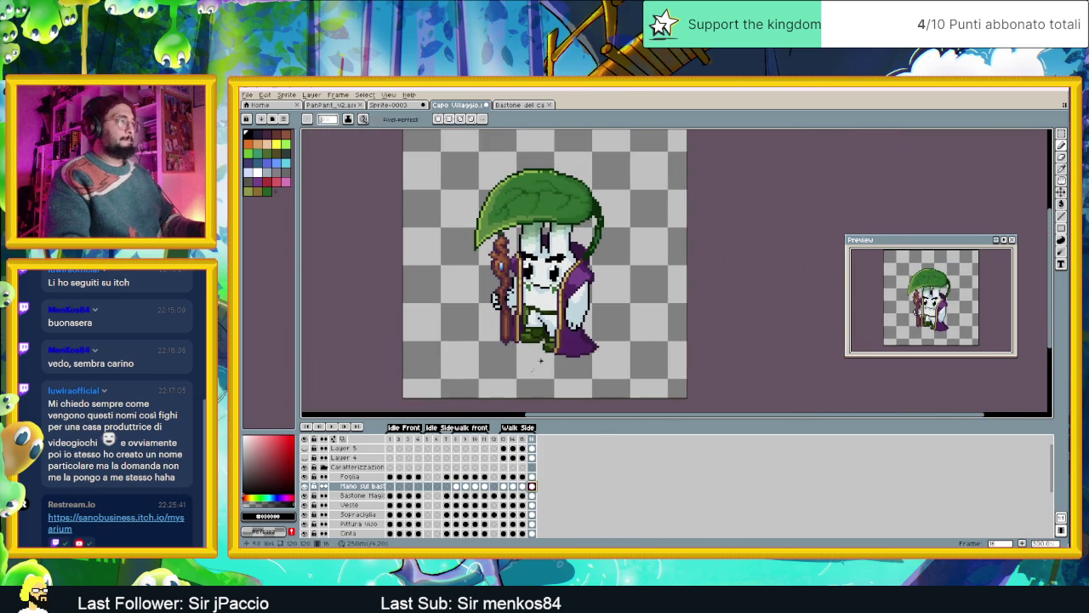
Play the animation to review the grip, inspect frames 13–15, and reset zoom to actual size.
{"action": "left_click", "coordinate": [337, 428]}
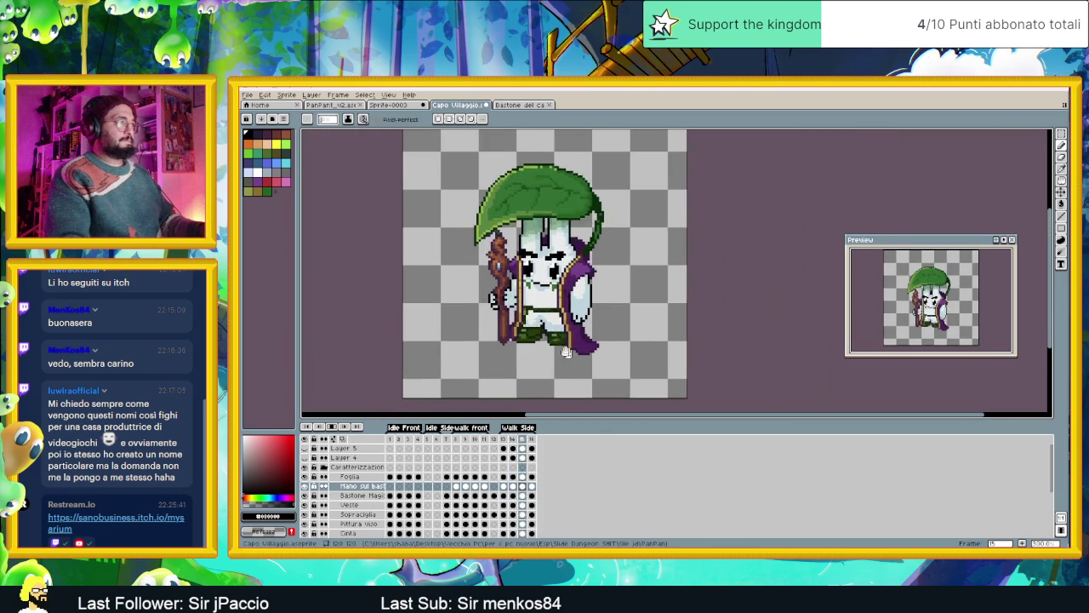
{"action": "scroll", "coordinate": [582, 363], "scroll_direction": "up", "scroll_amount": 2}
{"action": "scroll", "coordinate": [519, 323], "scroll_direction": "up", "scroll_amount": 1}
{"action": "scroll", "coordinate": [507, 311], "scroll_direction": "up", "scroll_amount": 1}
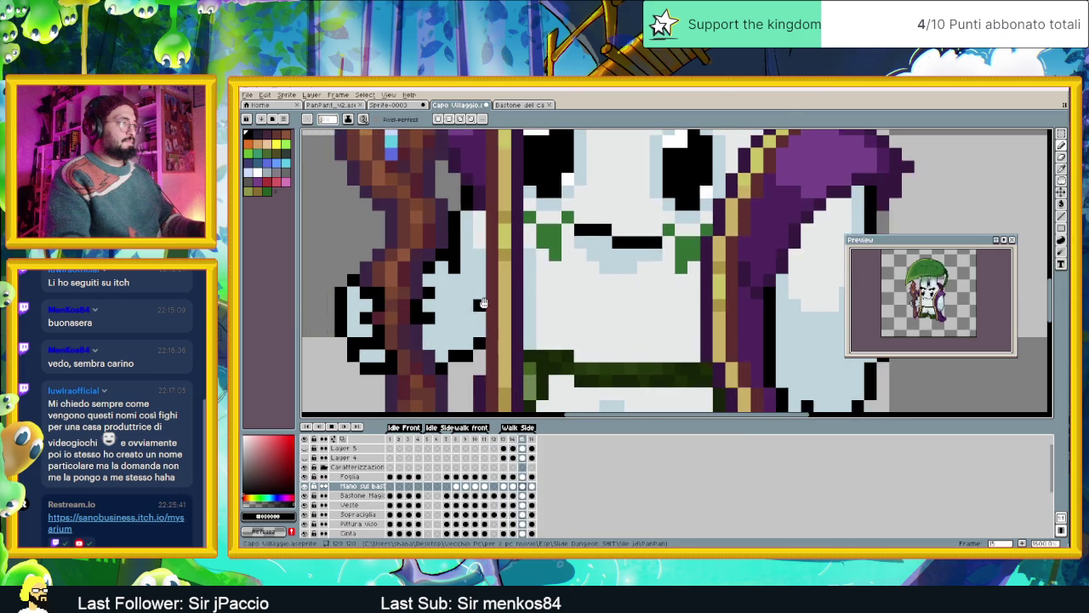
{"action": "key", "text": "Return"}
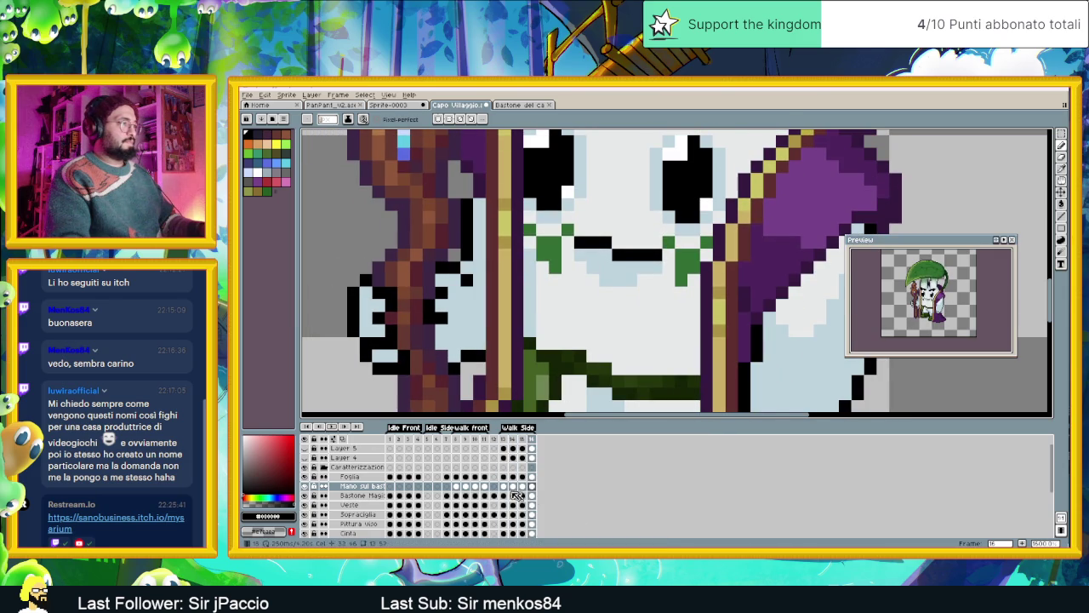
{"action": "left_click", "coordinate": [503, 488]}
{"action": "left_click", "coordinate": [512, 485]}
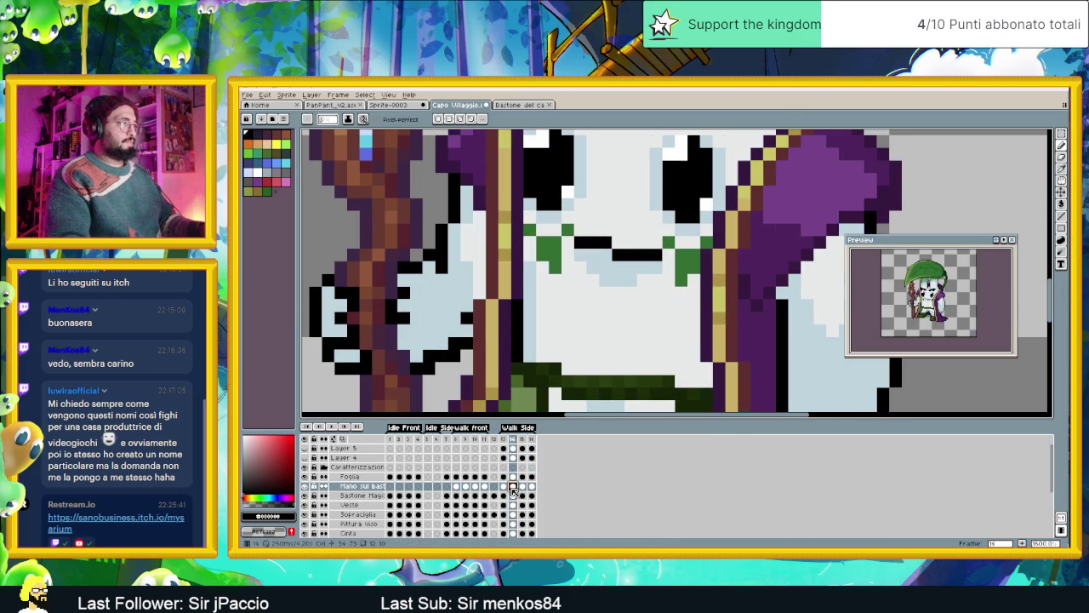
{"action": "left_click", "coordinate": [460, 320], "text": "alt"}
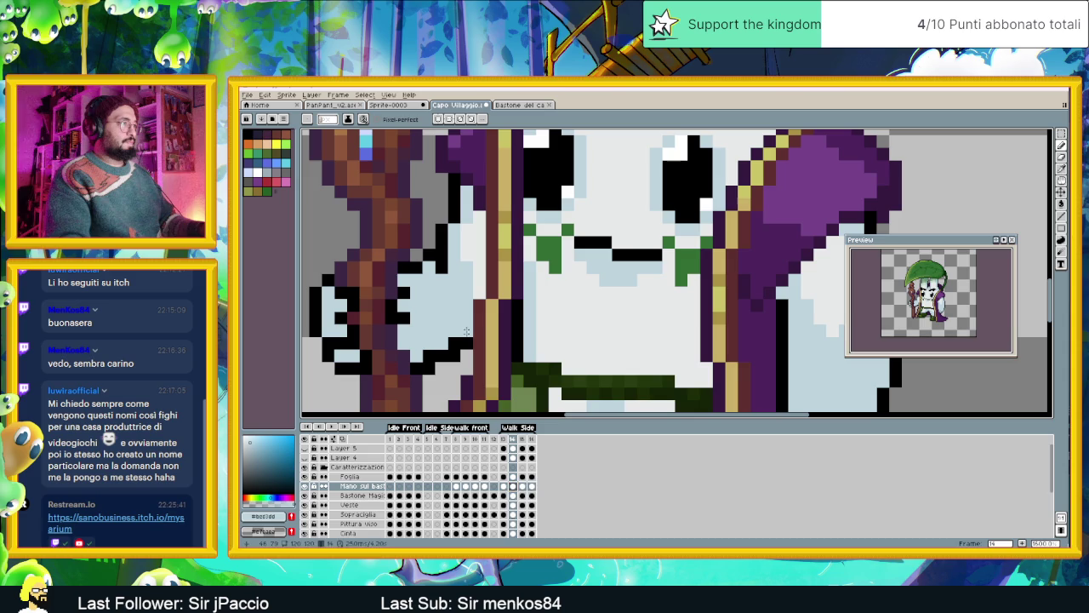
{"action": "left_click", "coordinate": [522, 486]}
{"action": "key", "text": "1"}
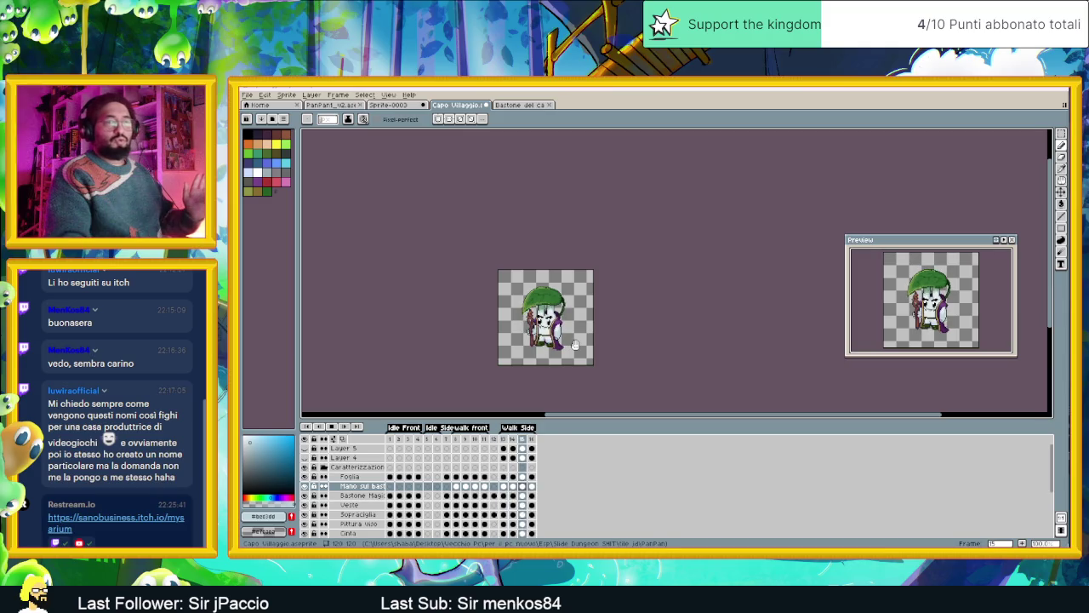
{"action": "left_click", "coordinate": [395, 441]}
{"action": "key", "text": "Return"}
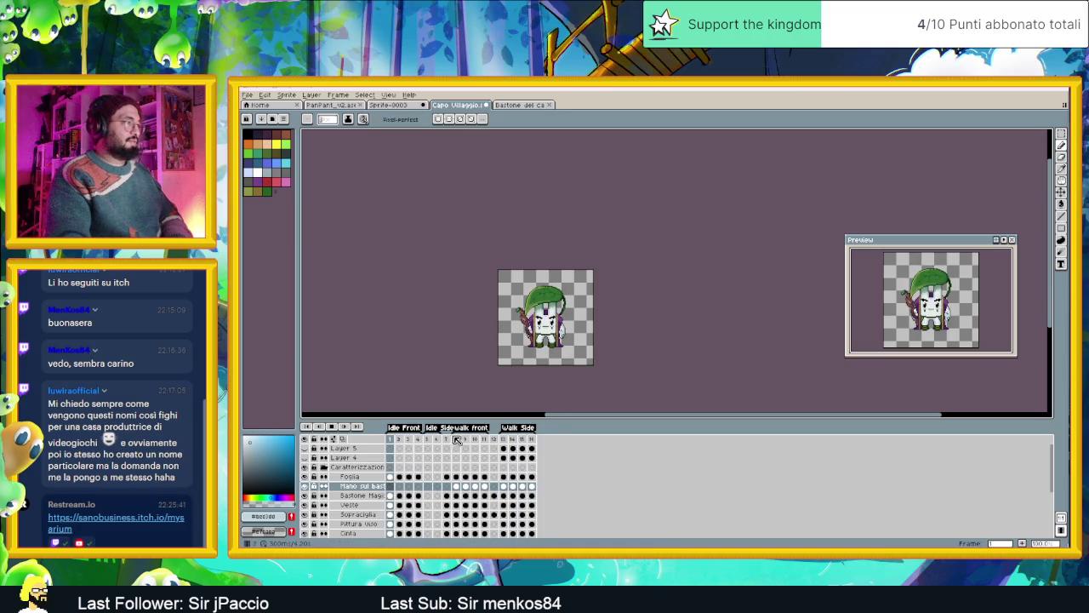
{"action": "left_click", "coordinate": [458, 439]}
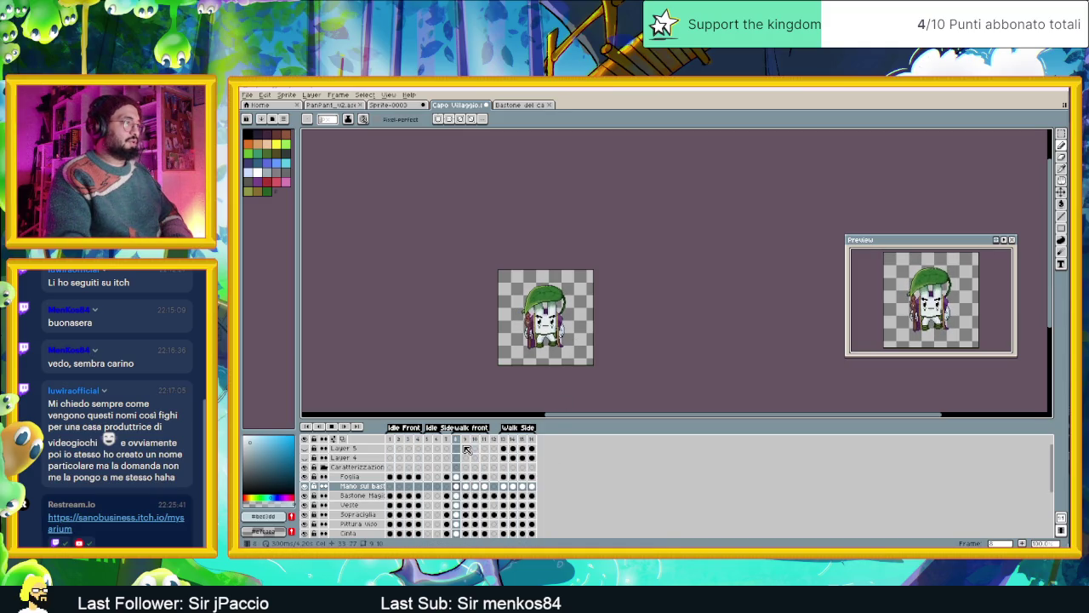
{"action": "left_click", "coordinate": [503, 448]}
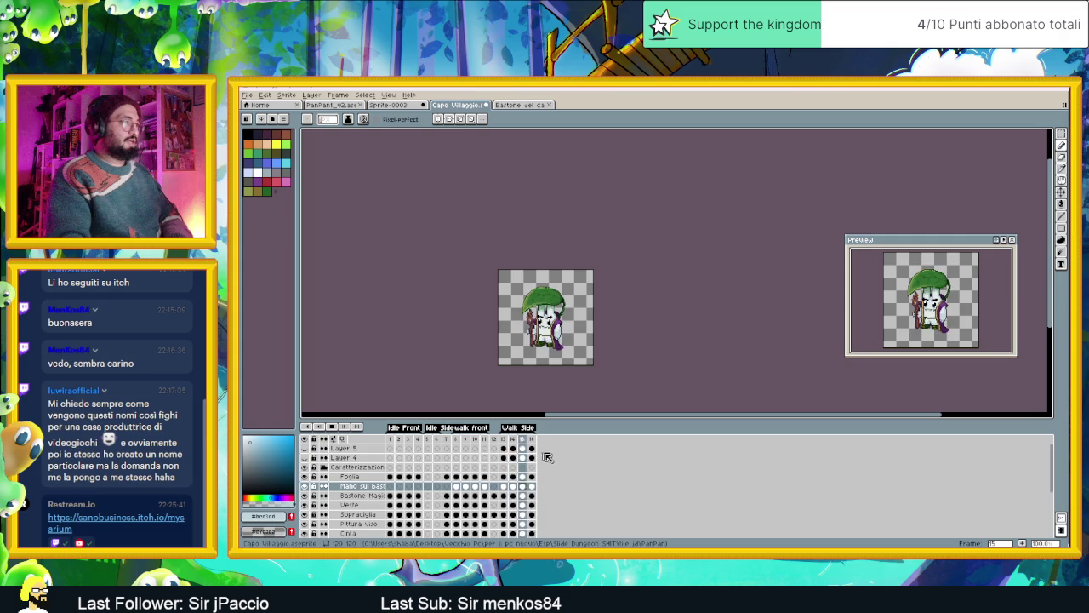
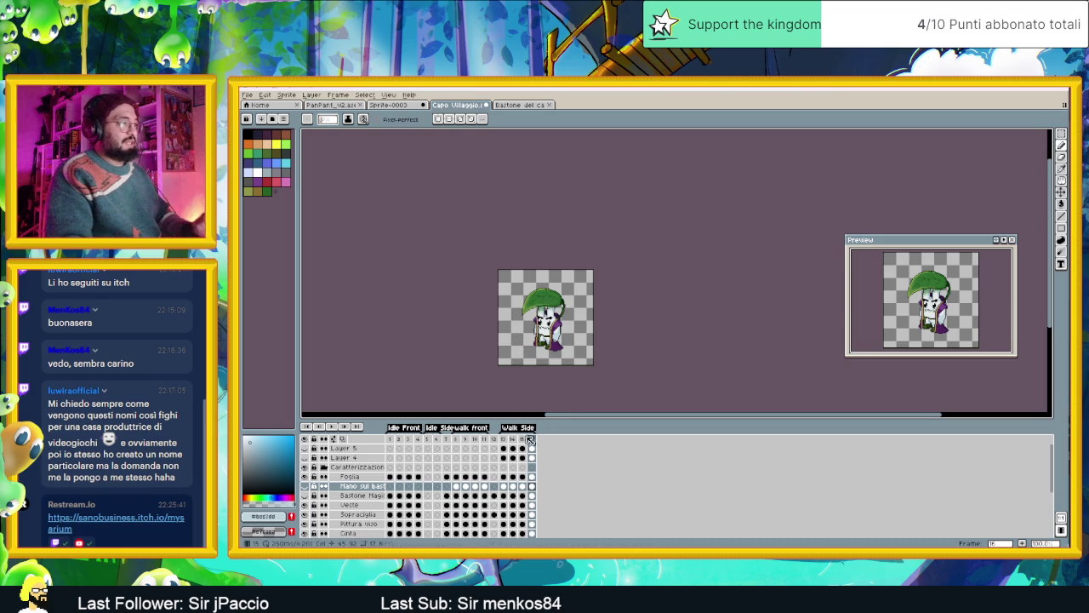
Export frames 13–16 as four PNG files named 'Camminata laterale sinistra'.
{"action": "left_click_drag", "start_coordinate": [503, 438], "coordinate": [531, 438]}
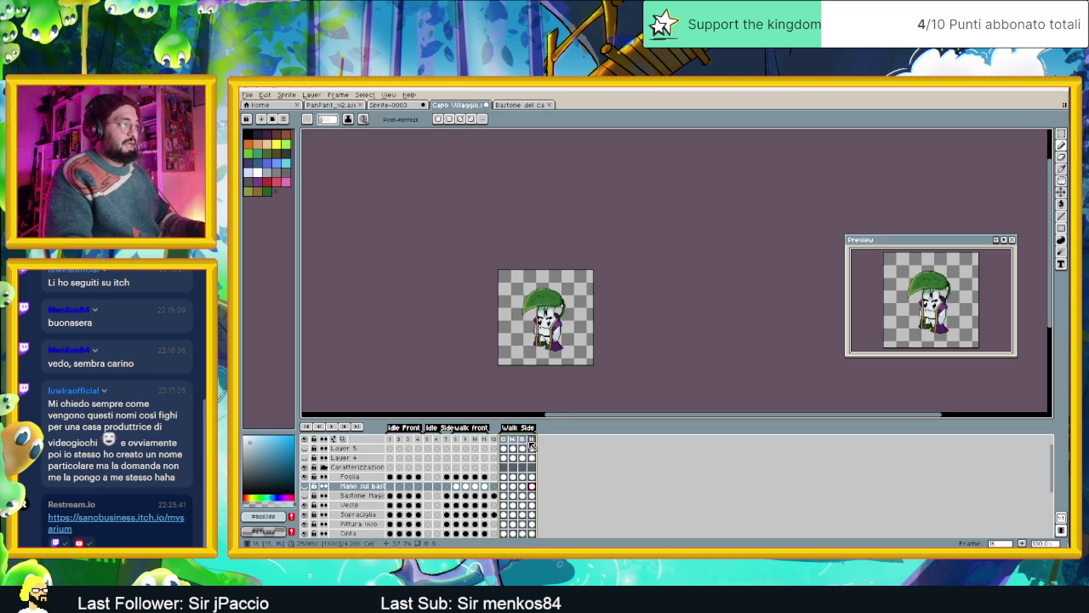
{"action": "left_click", "coordinate": [256, 97]}
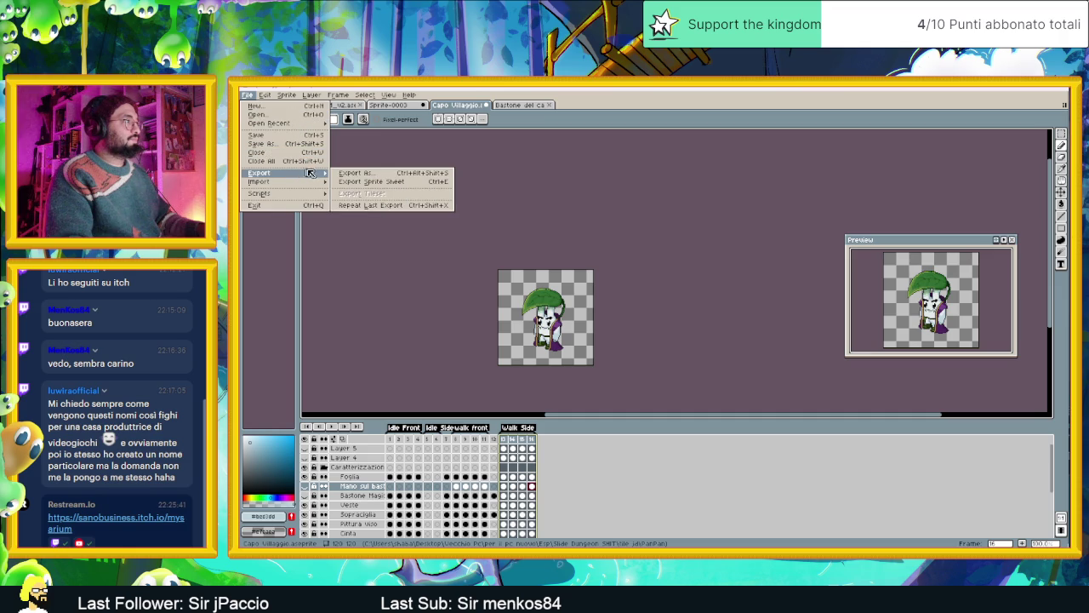
{"action": "left_click", "coordinate": [351, 176]}
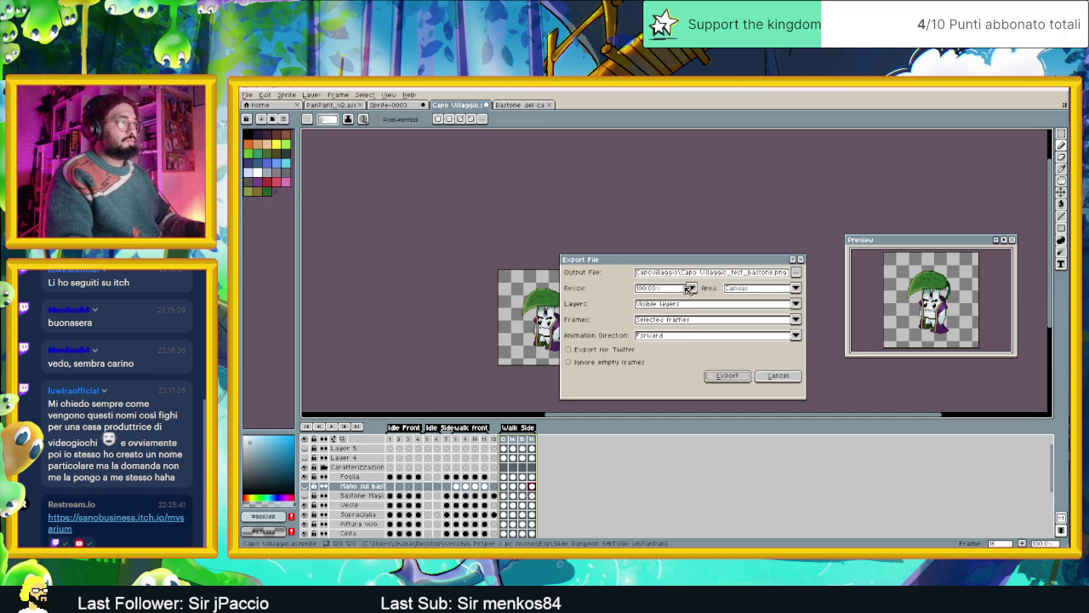
{"action": "left_click", "coordinate": [793, 276]}
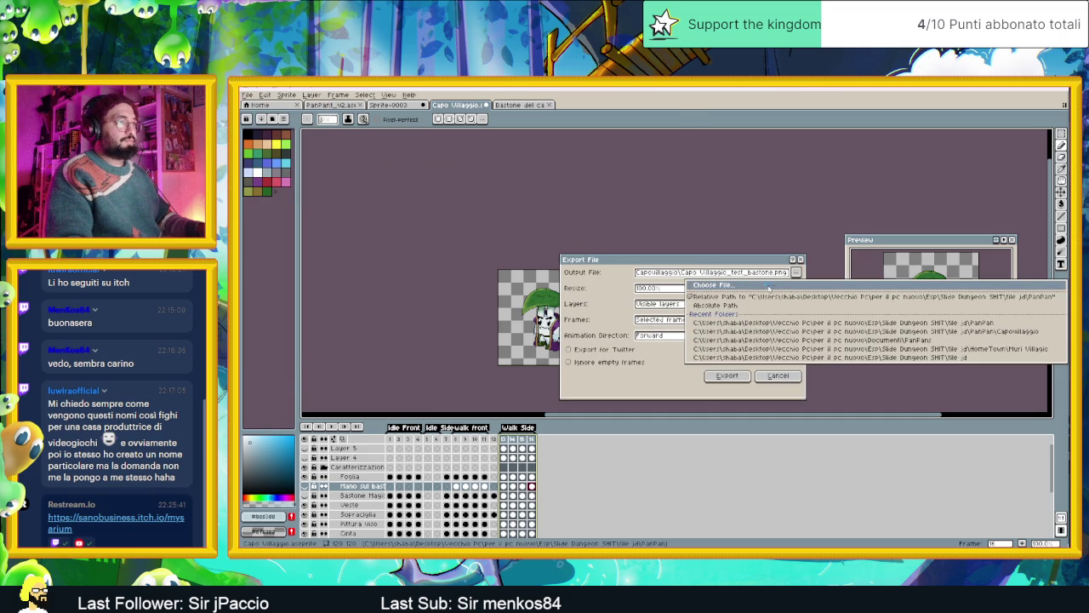
{"action": "left_click", "coordinate": [771, 290]}
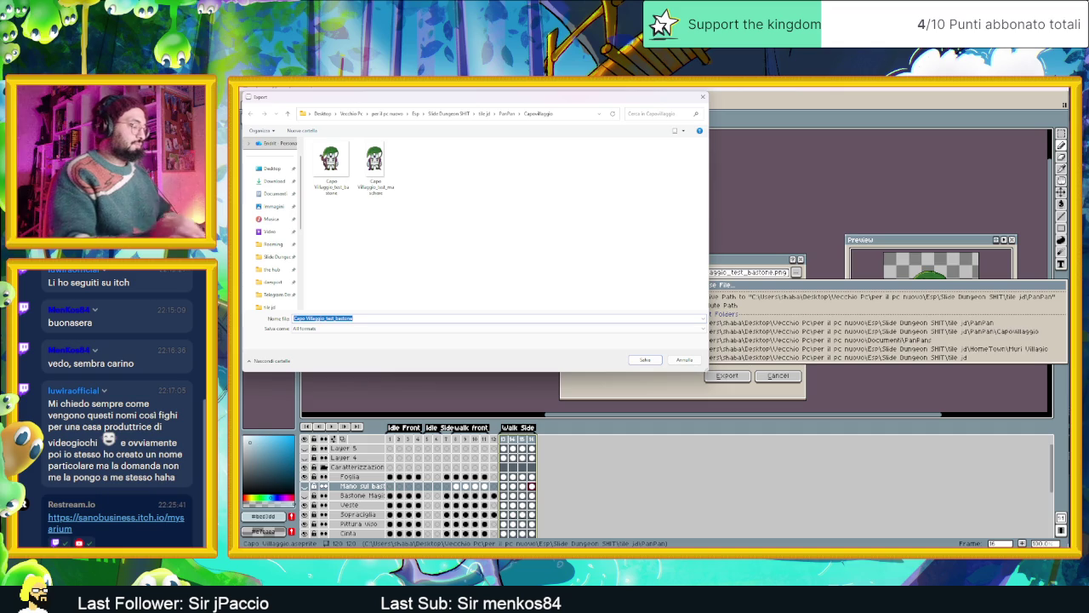
{"action": "type", "text": "Camminata la"}
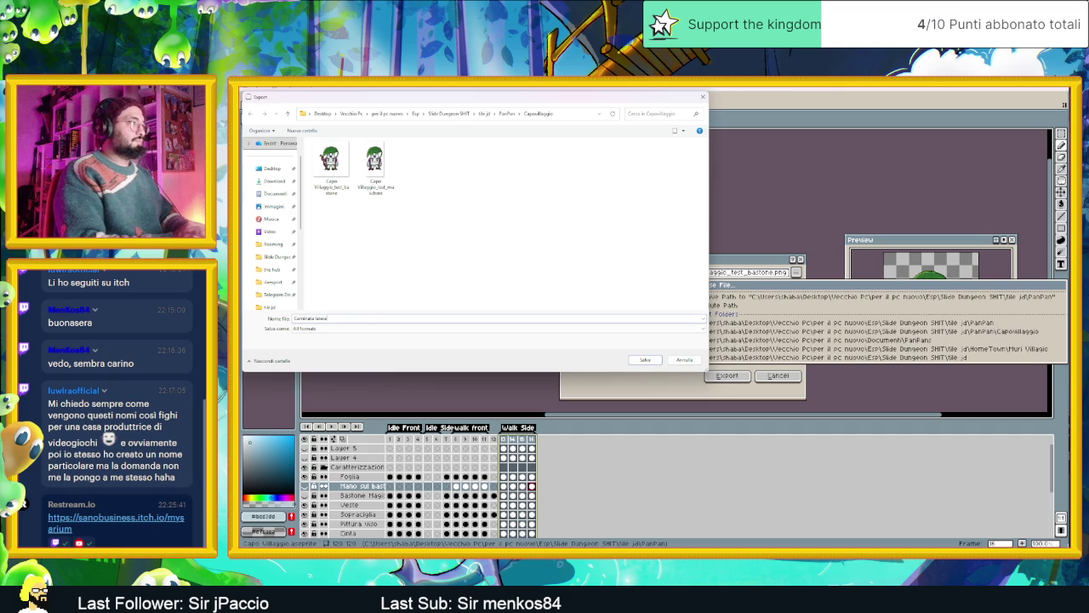
{"action": "type", "text": "tera"}
{"action": "left_click", "coordinate": [341, 328]}
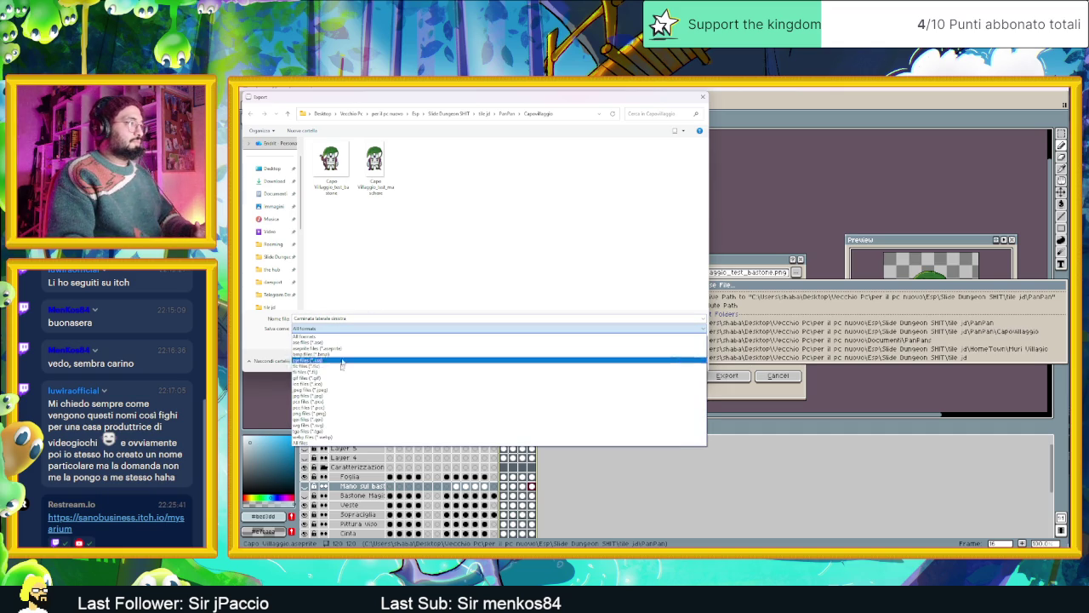
{"action": "left_click", "coordinate": [332, 414]}
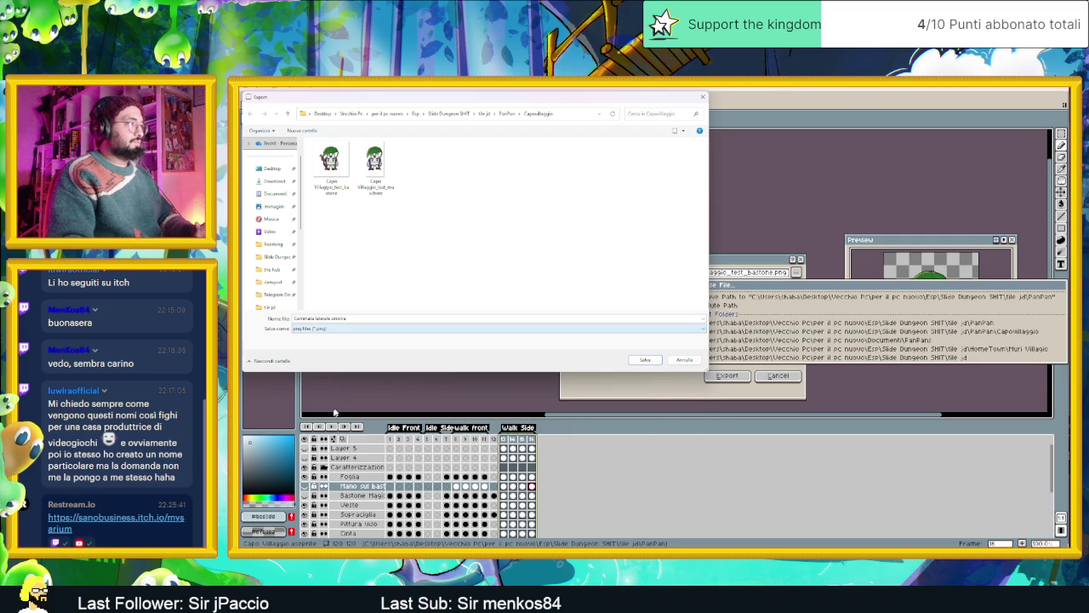
{"action": "left_click", "coordinate": [645, 361]}
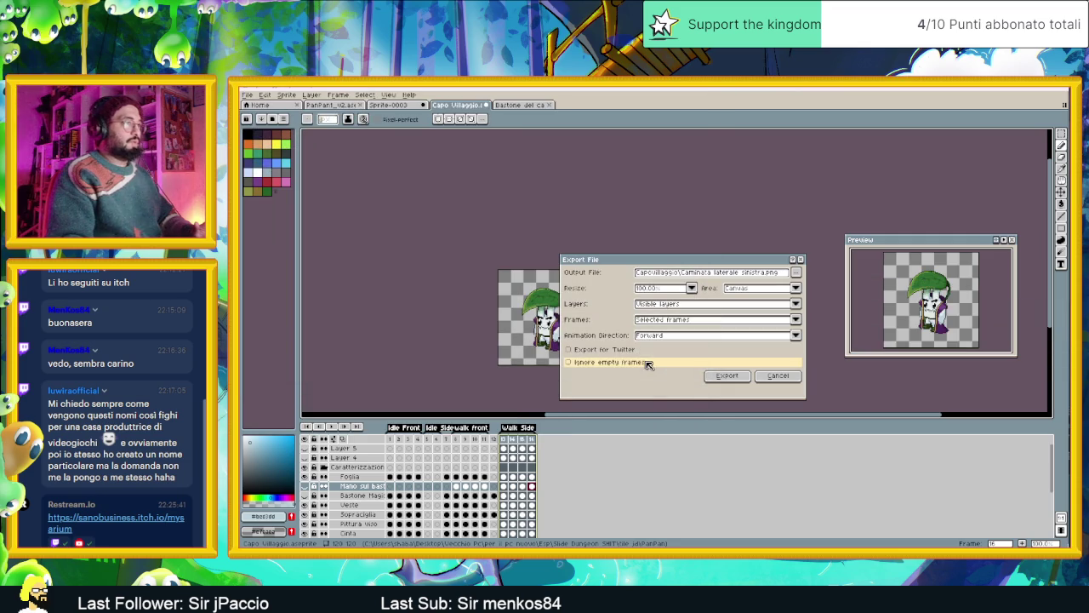
{"action": "left_click", "coordinate": [738, 379]}
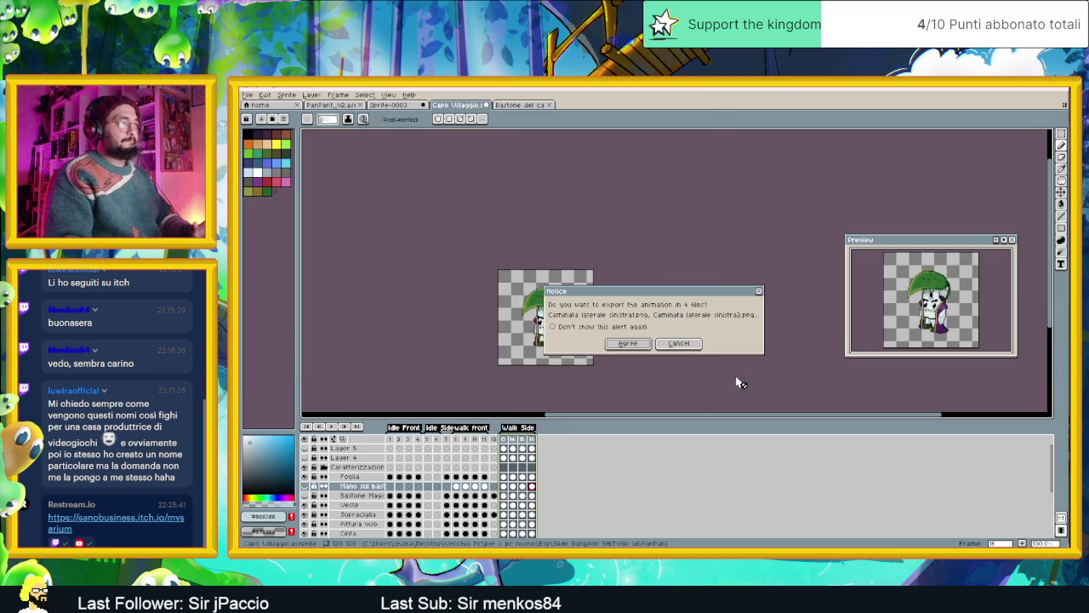
{"action": "left_click", "coordinate": [634, 344]}
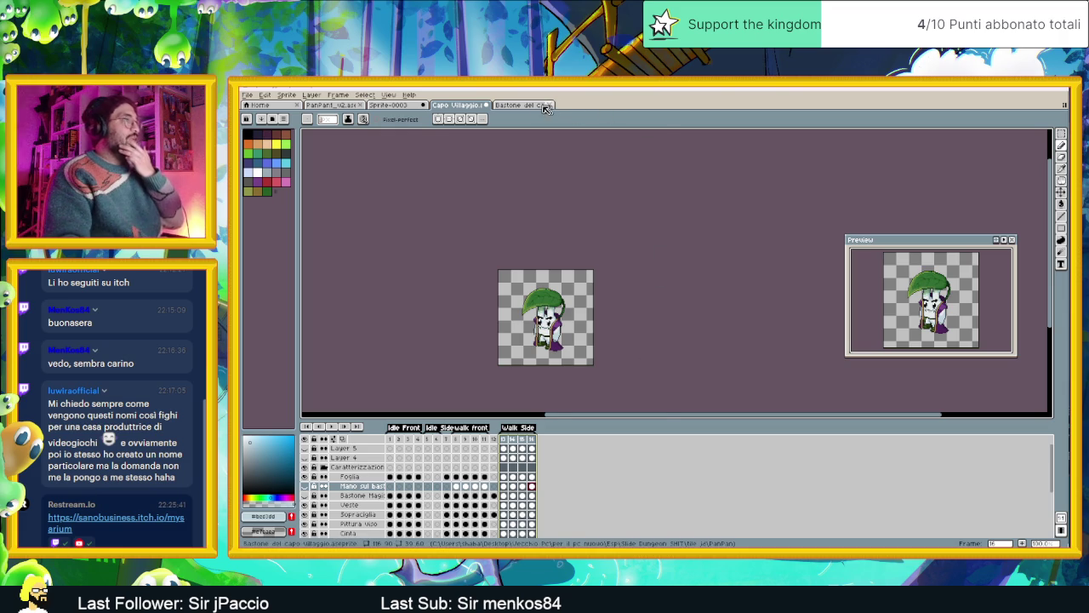
Create a new blank transparent sprite from the staff sprite document.
{"action": "left_click", "coordinate": [547, 106]}
{"action": "key", "text": "alt+f"}
{"action": "key", "text": "n"}
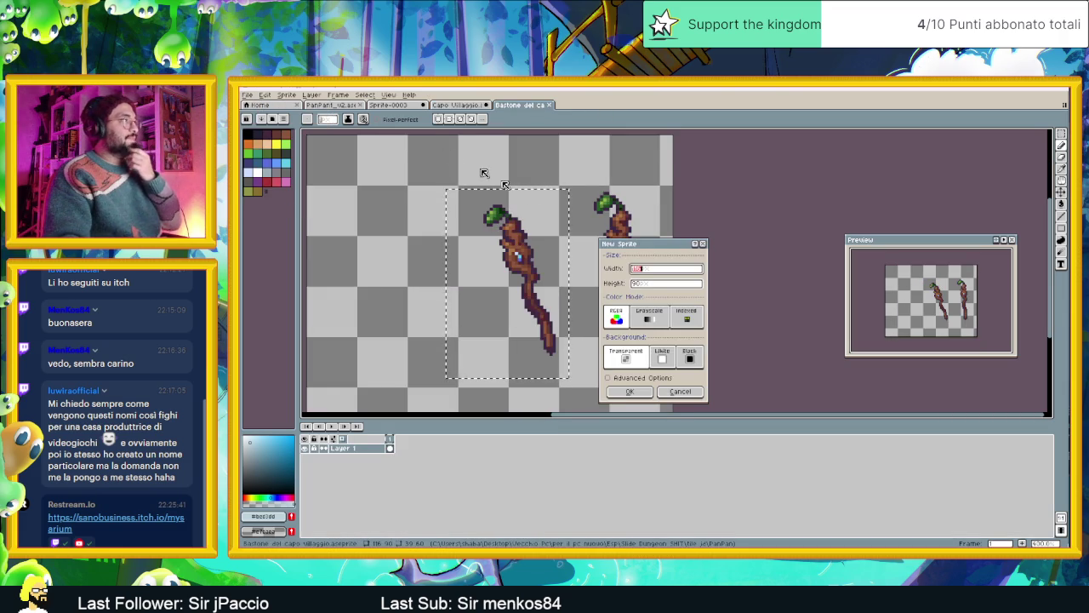
{"action": "left_click", "coordinate": [630, 392]}
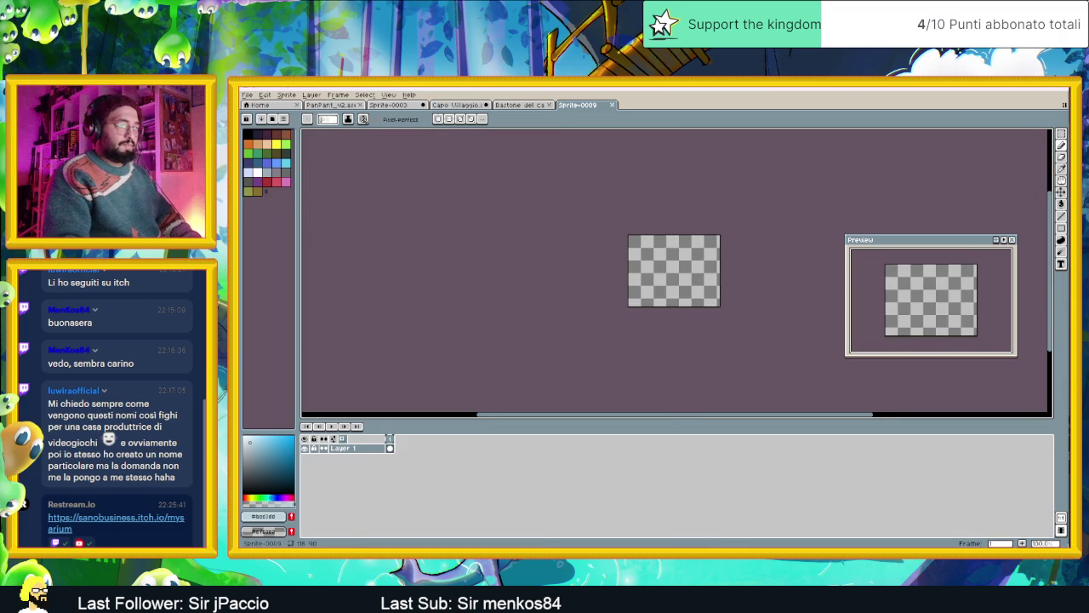
{"action": "key", "text": "super+e"}
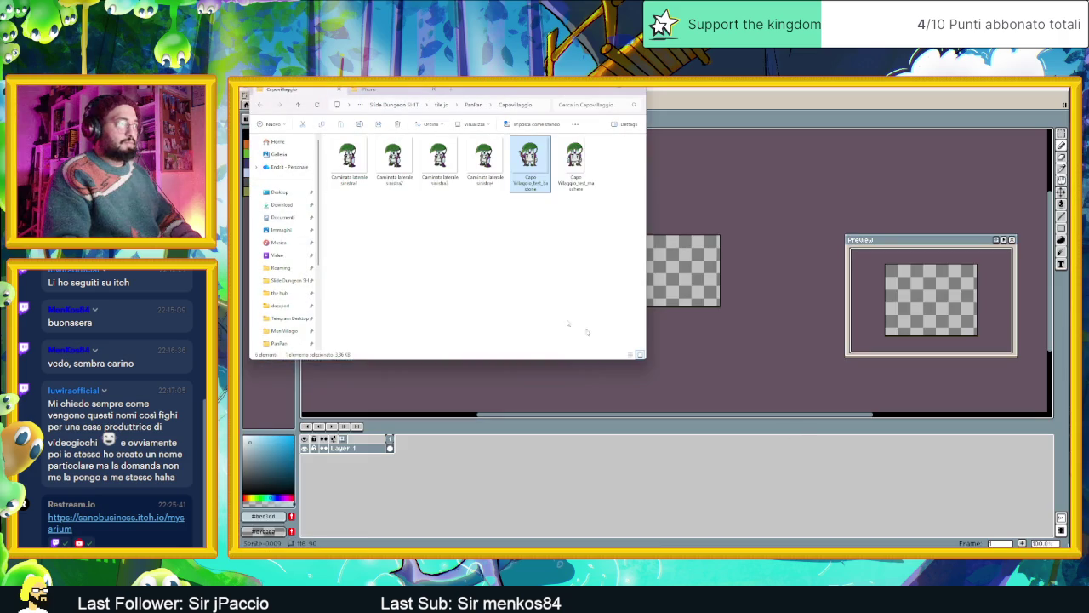
Drop the four Camminata laterale PNGs from Explorer into Aseprite as one animation.
{"action": "left_click", "coordinate": [533, 273]}
{"action": "left_click_drag", "start_coordinate": [484, 200], "coordinate": [325, 138]}
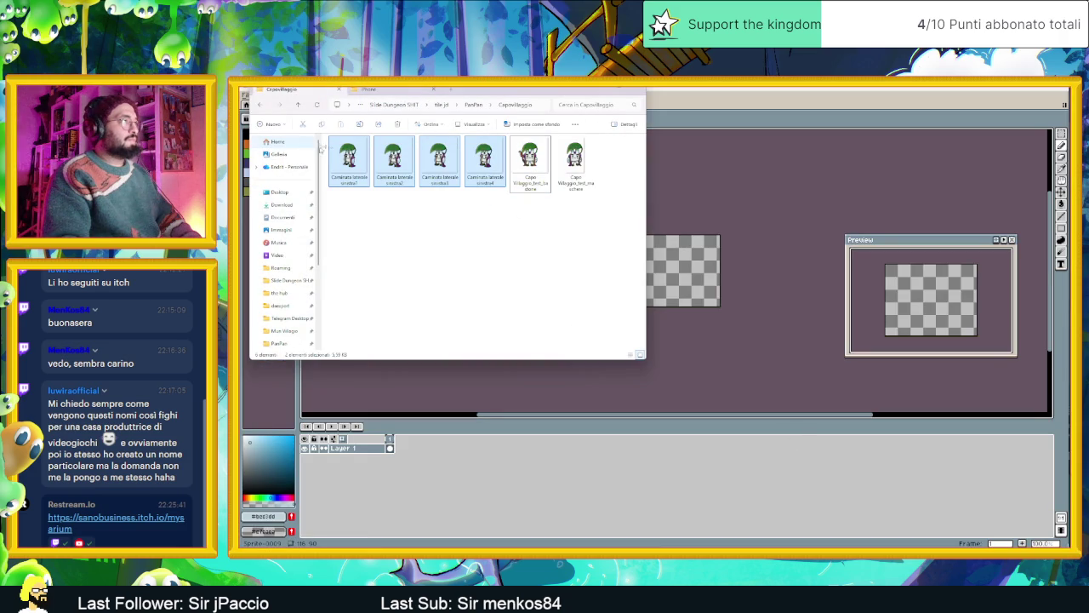
{"action": "left_click_drag", "start_coordinate": [703, 282], "coordinate": [690, 304]}
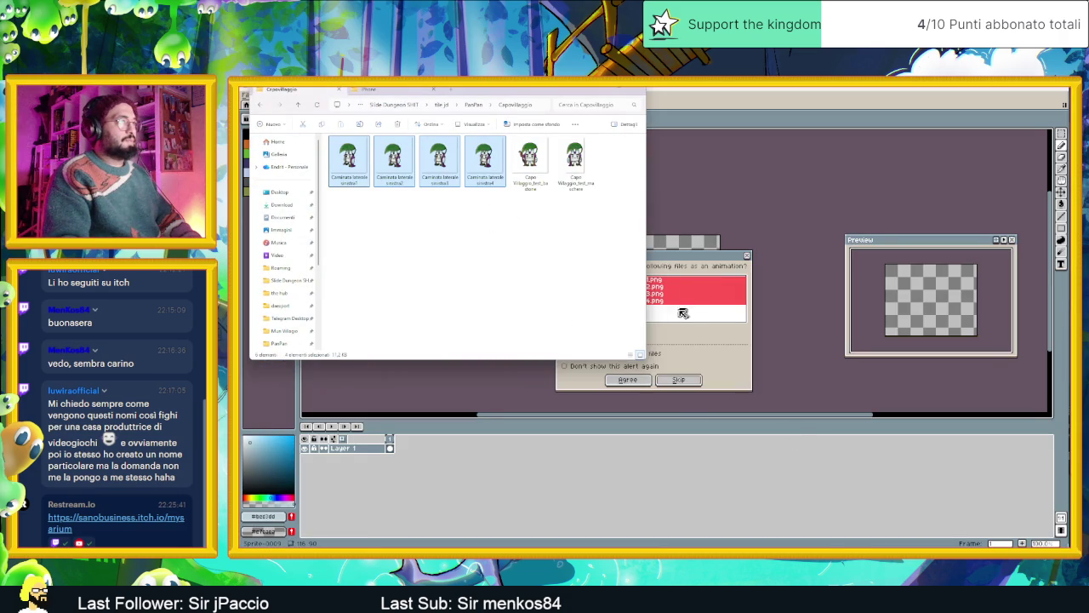
{"action": "left_click", "coordinate": [644, 382]}
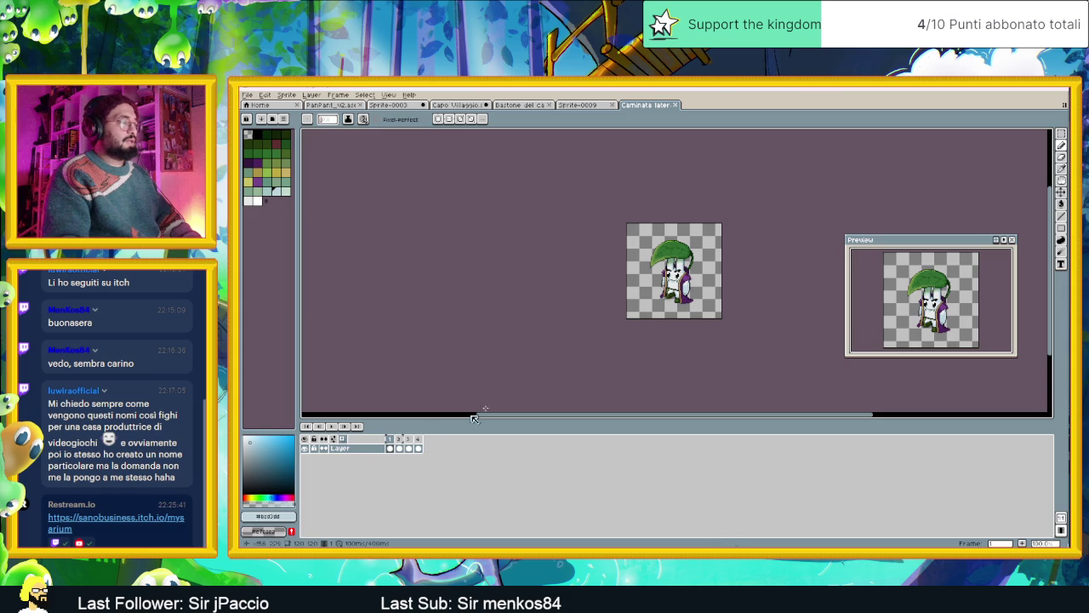
Play the four-frame side walk and step through frames 2–4, zooming in and out.
{"action": "left_click", "coordinate": [331, 426]}
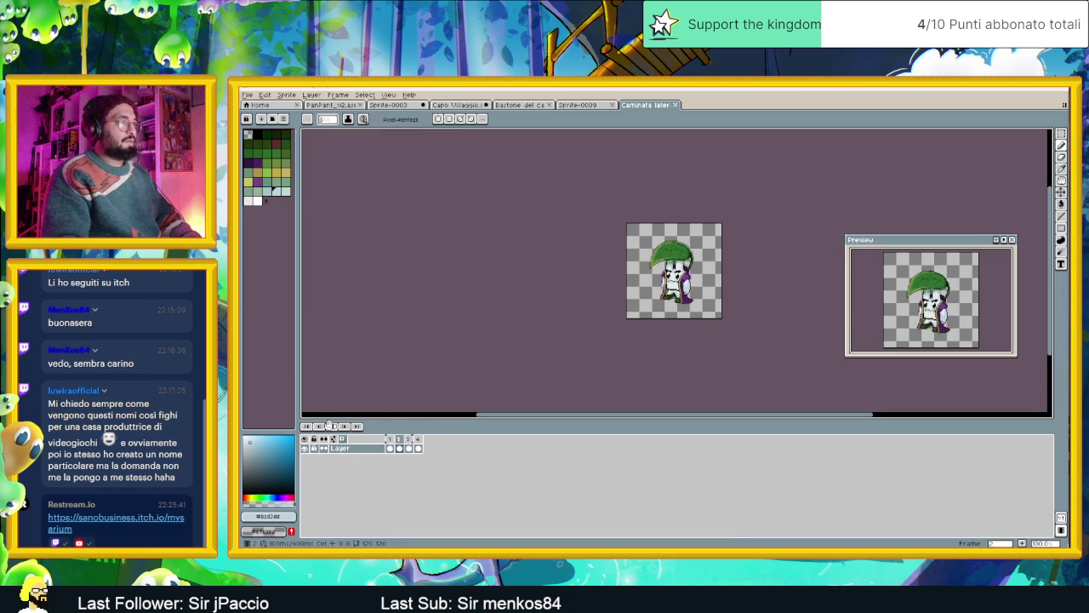
{"action": "scroll", "coordinate": [681, 281], "scroll_direction": "up", "scroll_amount": 1}
{"action": "scroll", "coordinate": [655, 291], "scroll_direction": "up", "scroll_amount": 1}
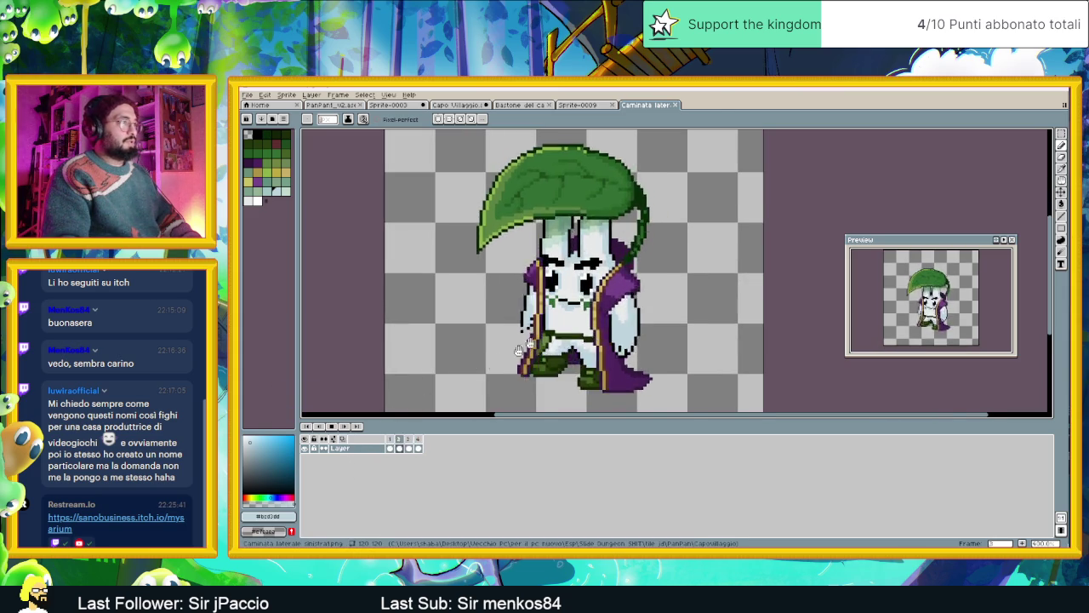
{"action": "scroll", "coordinate": [496, 364], "scroll_direction": "down", "scroll_amount": 1}
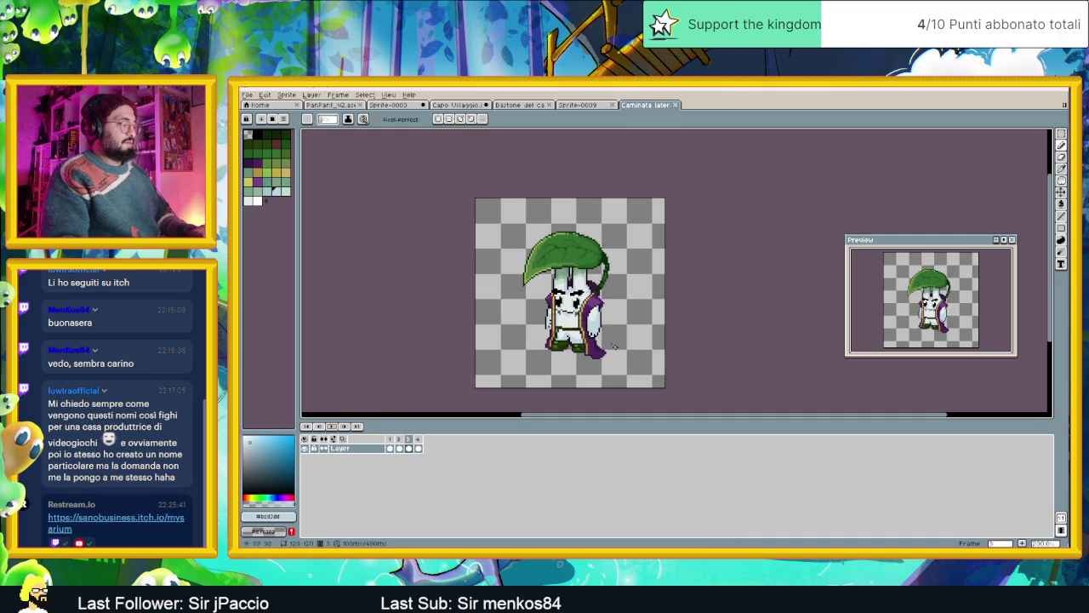
{"action": "left_click", "coordinate": [398, 449]}
{"action": "left_click", "coordinate": [408, 449]}
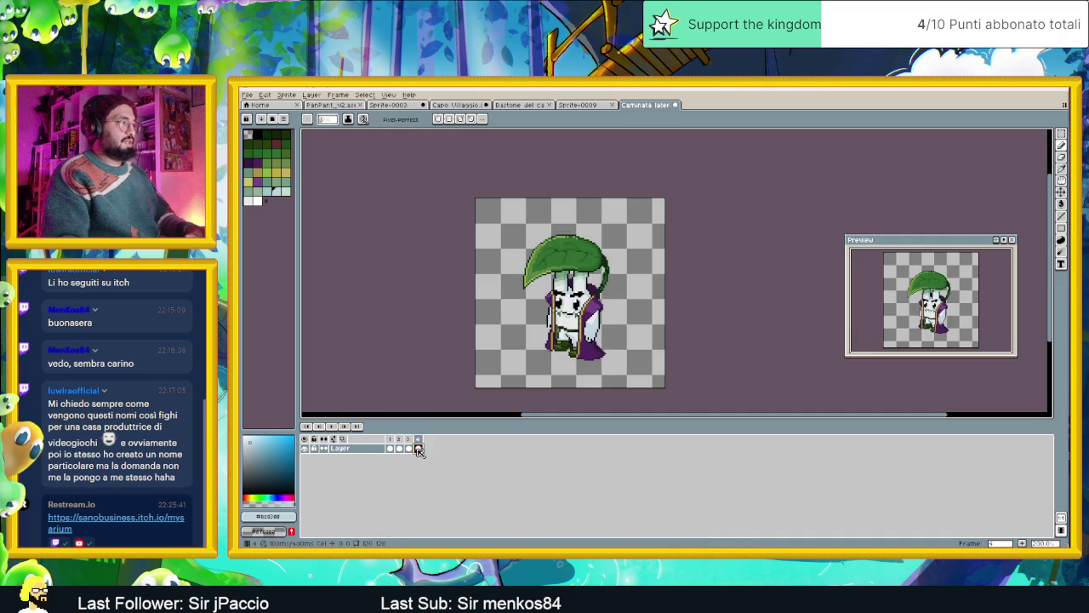
{"action": "left_click", "coordinate": [418, 448]}
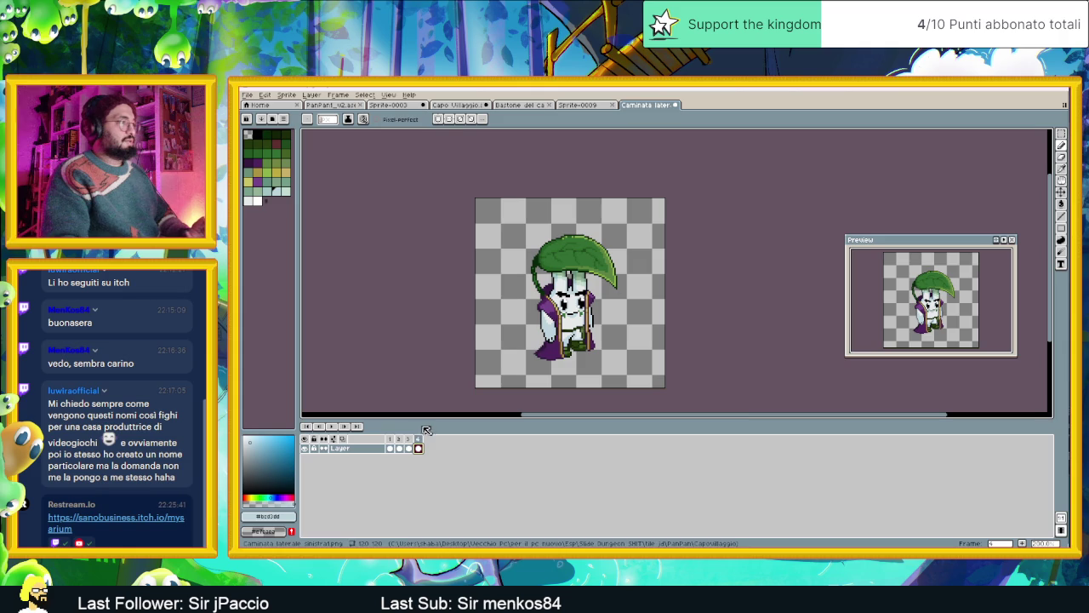
{"action": "left_click", "coordinate": [332, 427]}
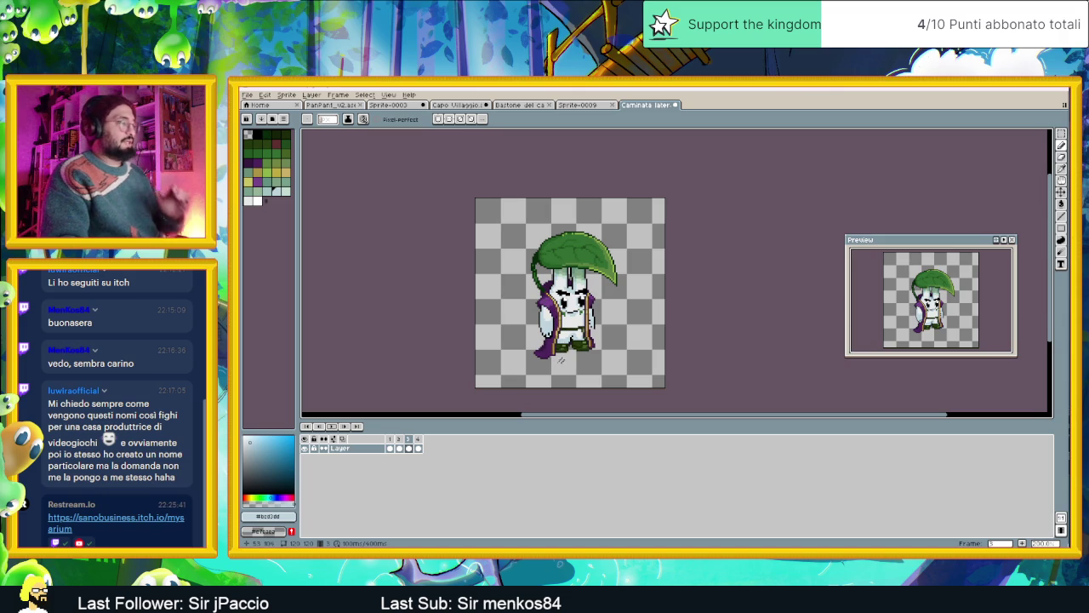
Select all four walk frames, then return to the Capo Villaggio character file.
{"action": "left_click", "coordinate": [390, 450]}
{"action": "left_click_drag", "start_coordinate": [417, 448], "coordinate": [435, 437]}
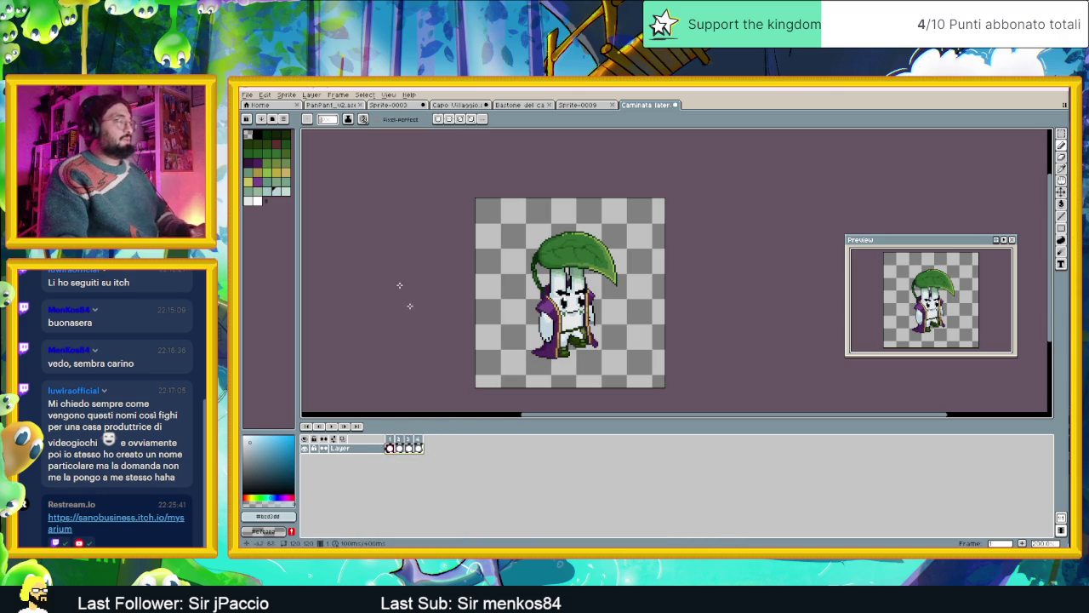
{"action": "left_click", "coordinate": [519, 105]}
{"action": "left_click", "coordinate": [460, 105]}
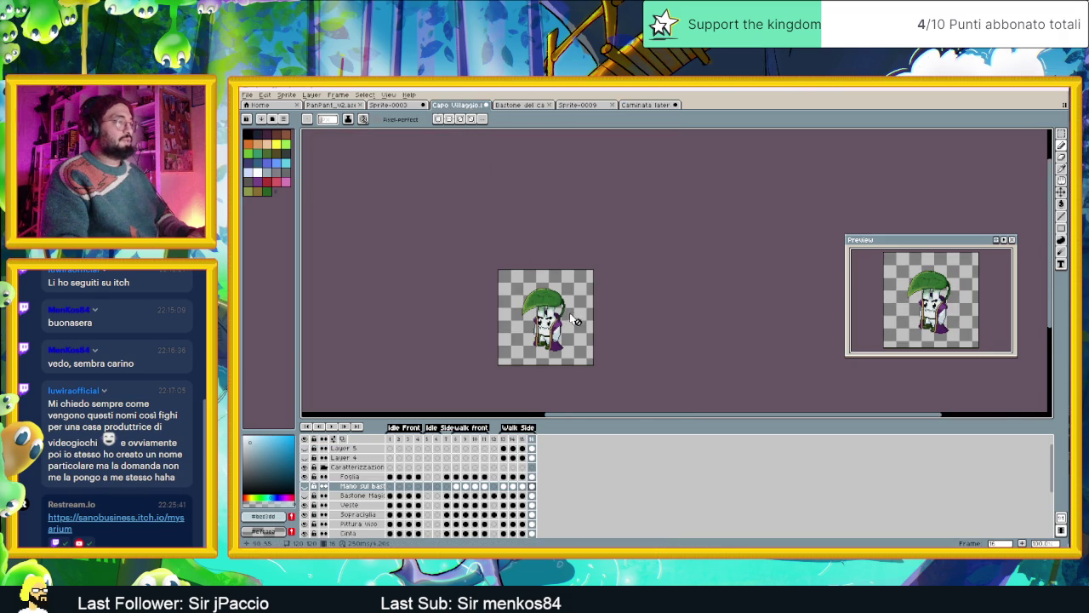
Collapse the Caratterizzazione group and add a new layer above it.
{"action": "left_click_drag", "start_coordinate": [568, 362], "coordinate": [582, 249]}
{"action": "scroll", "coordinate": [570, 260], "scroll_direction": "down", "scroll_amount": 1}
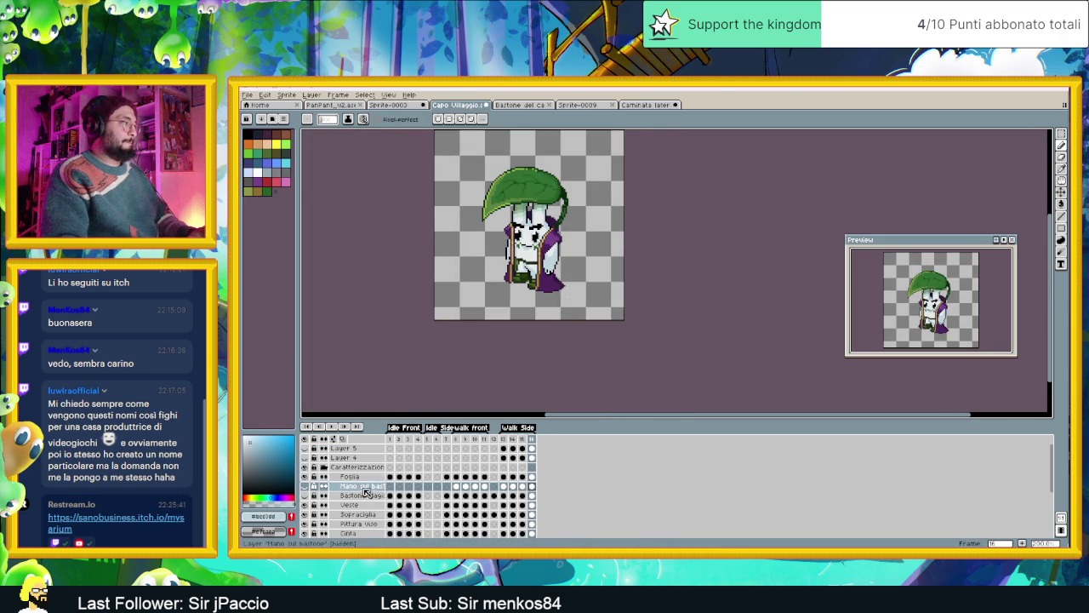
{"action": "left_click", "coordinate": [325, 468]}
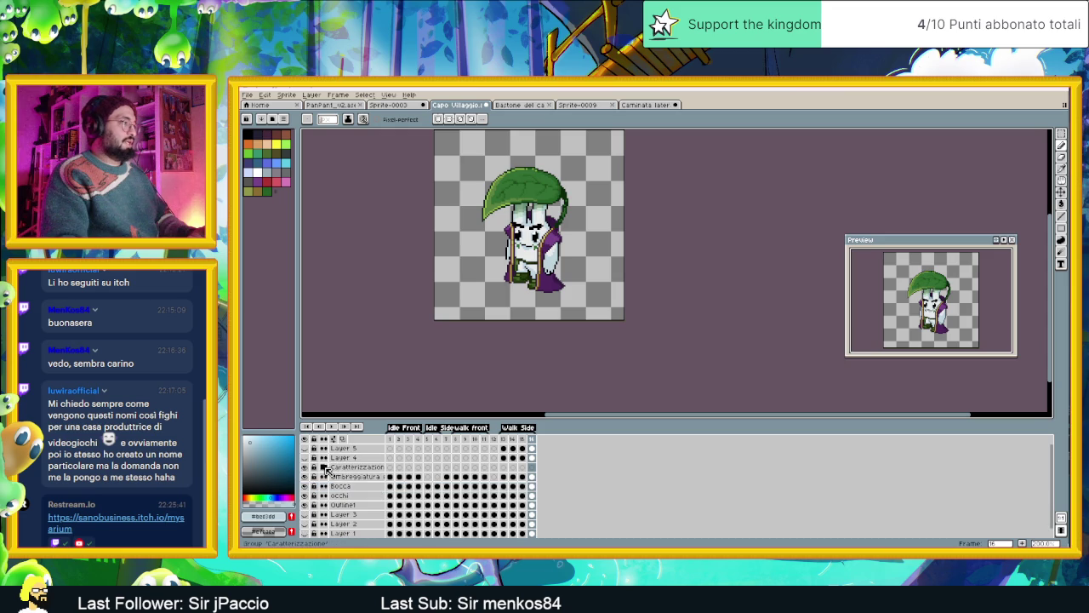
{"action": "right_click", "coordinate": [346, 471]}
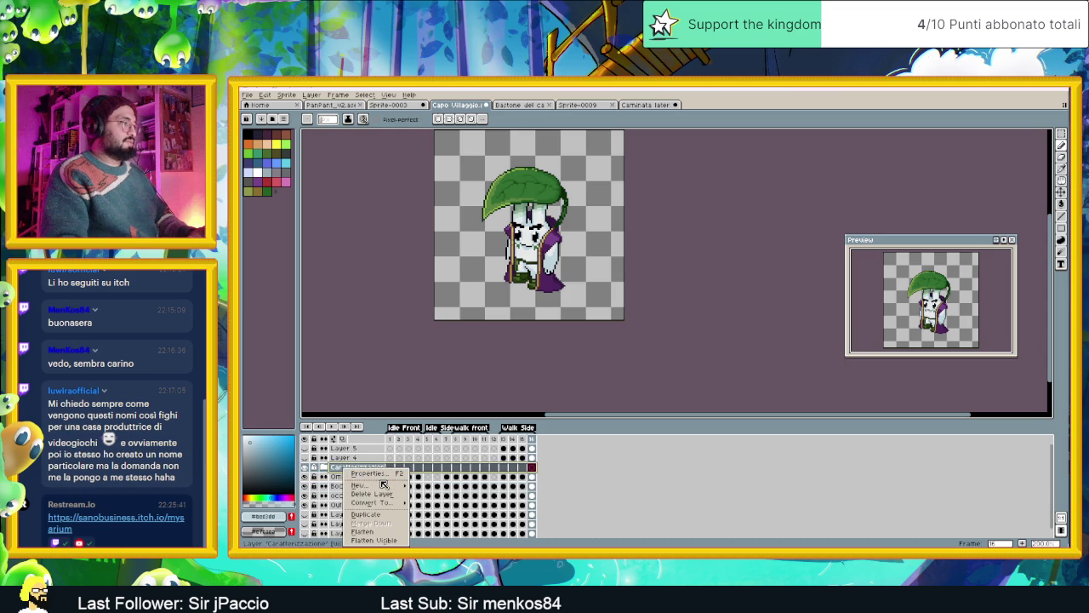
{"action": "mouse_move", "coordinate": [364, 484]}
{"action": "left_click", "coordinate": [422, 486]}
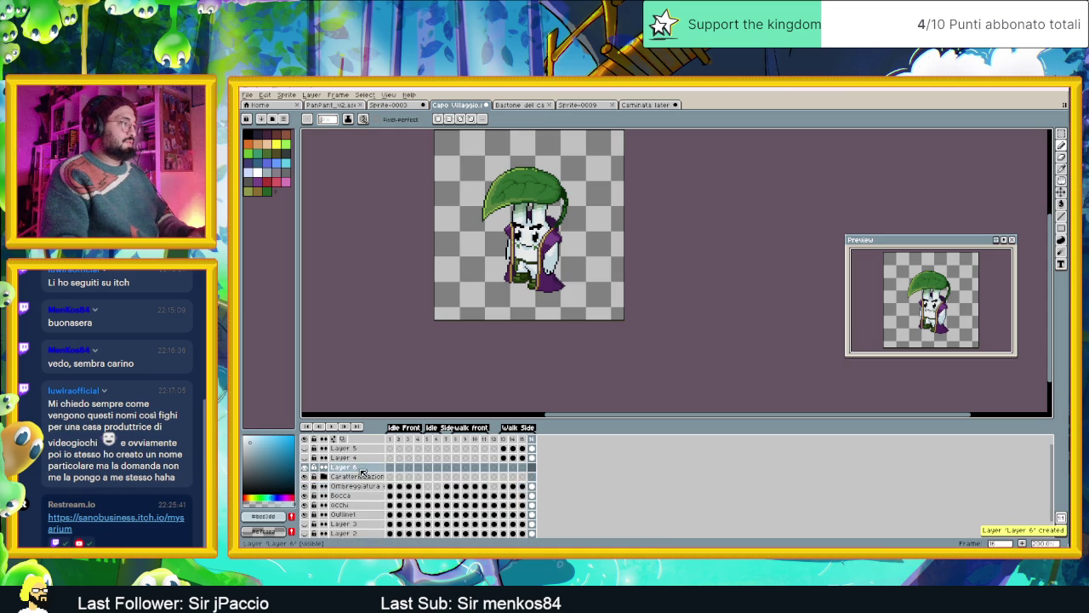
Name the new layer 'Latterale destra' and append frame 17 to the timeline.
{"action": "key", "text": "F2"}
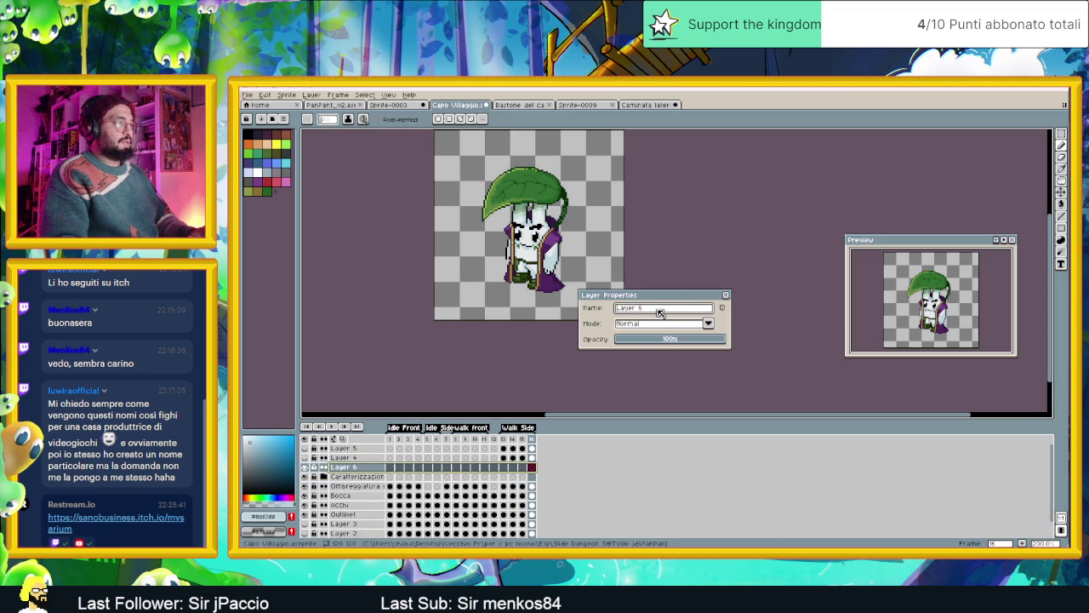
{"action": "type", "text": "Latterale"}
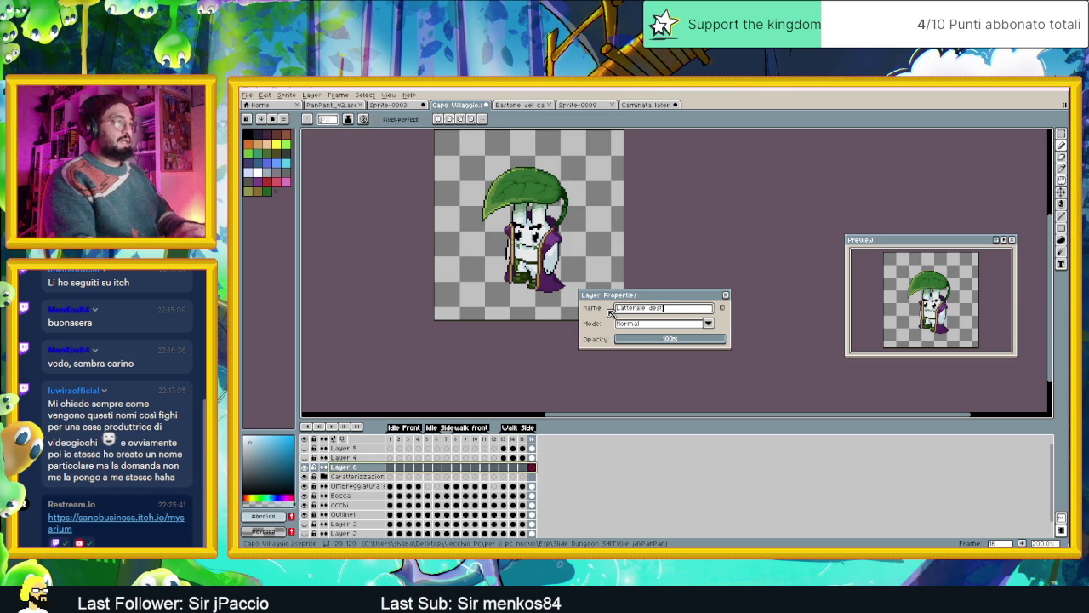
{"action": "key", "text": "Return"}
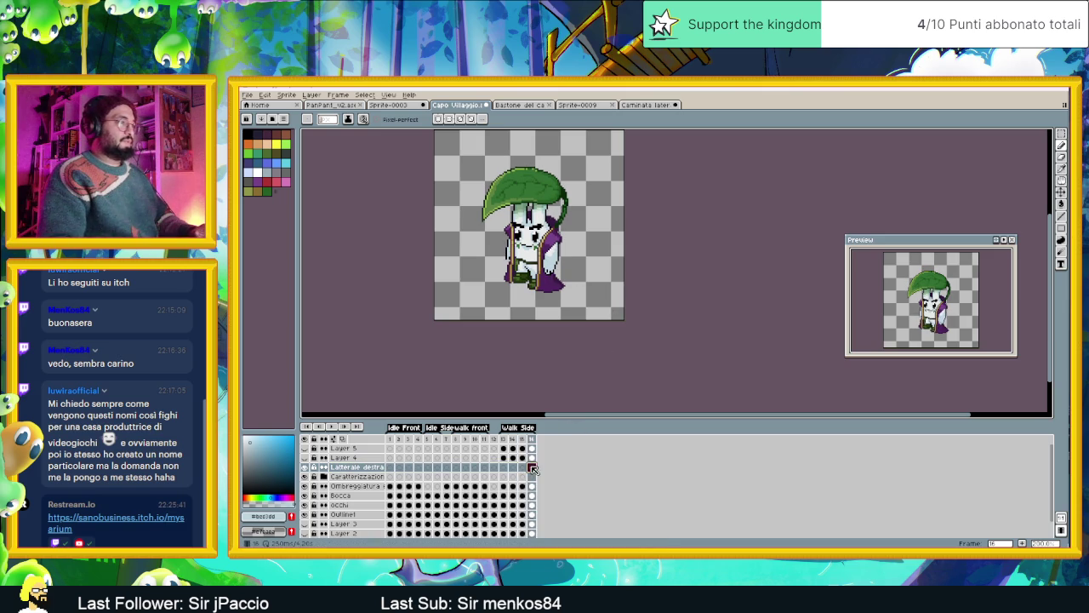
{"action": "left_click", "coordinate": [1022, 542]}
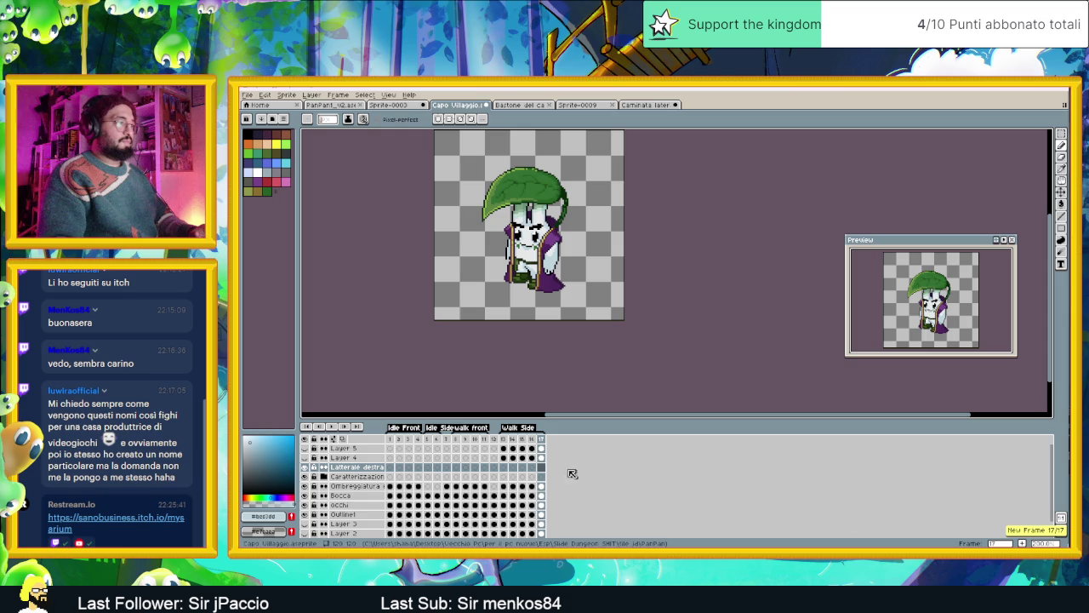
Extend the timeline to frame 20 and clear Layer 5 and Layer 4 cels in frames 17–20.
{"action": "key", "text": "ctrl+v"}
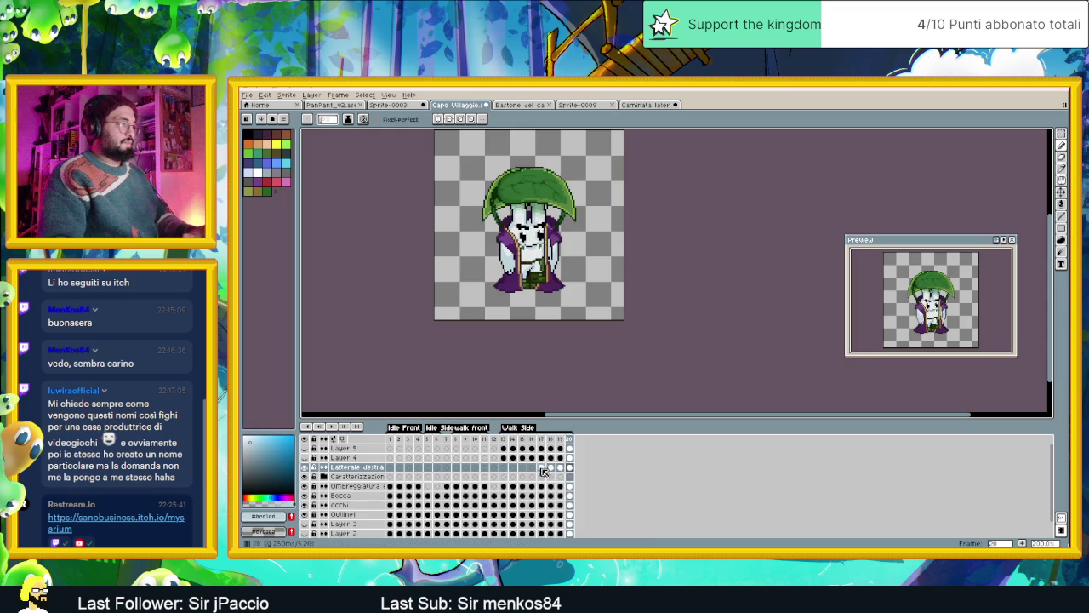
{"action": "left_click_drag", "start_coordinate": [570, 448], "coordinate": [546, 456]}
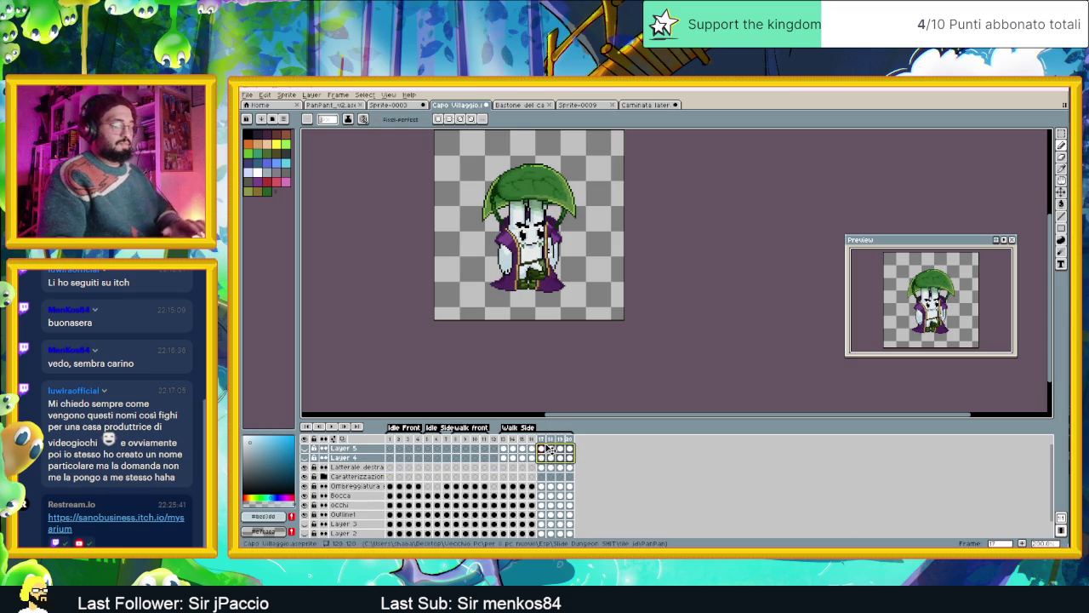
{"action": "key", "text": "Delete"}
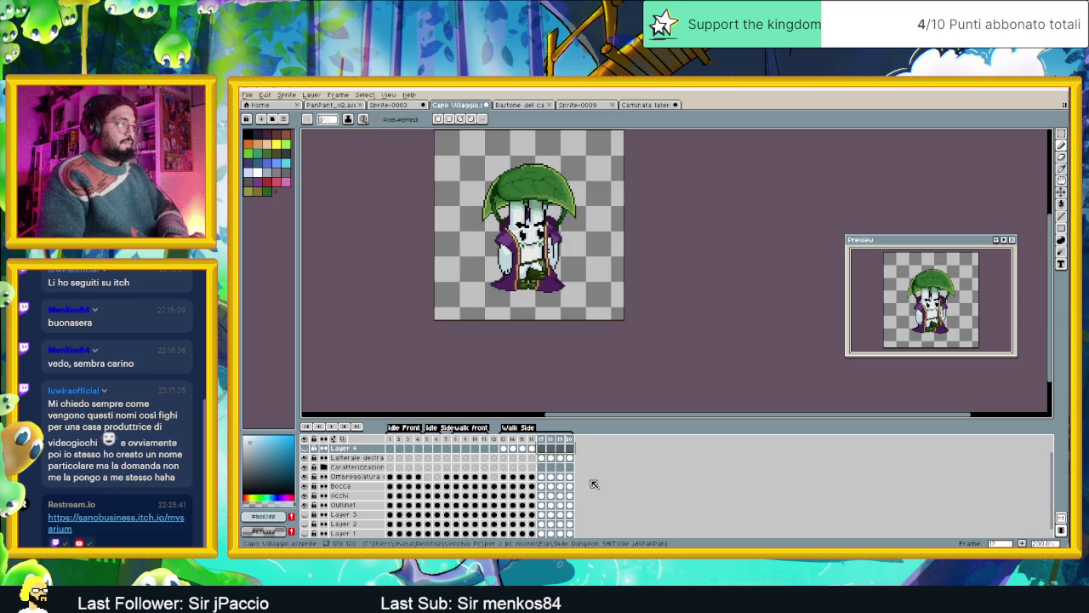
Select frames 17–20 cels from Ombreggiatura down to Layer 1, then Foglia through Veste.
{"action": "left_click", "coordinate": [570, 486]}
{"action": "mouse_move", "coordinate": [569, 486]}
{"action": "left_mouse_down"}
{"action": "mouse_move", "coordinate": [547, 525]}
{"action": "mouse_move", "coordinate": [549, 515]}
{"action": "left_mouse_up"}
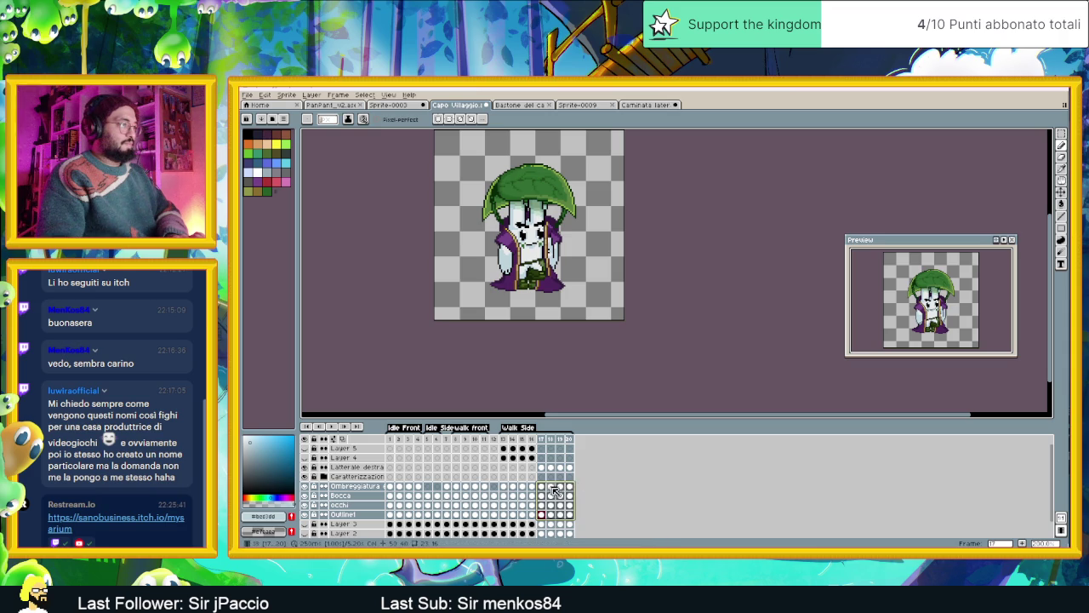
{"action": "left_click_drag", "start_coordinate": [542, 486], "coordinate": [570, 532]}
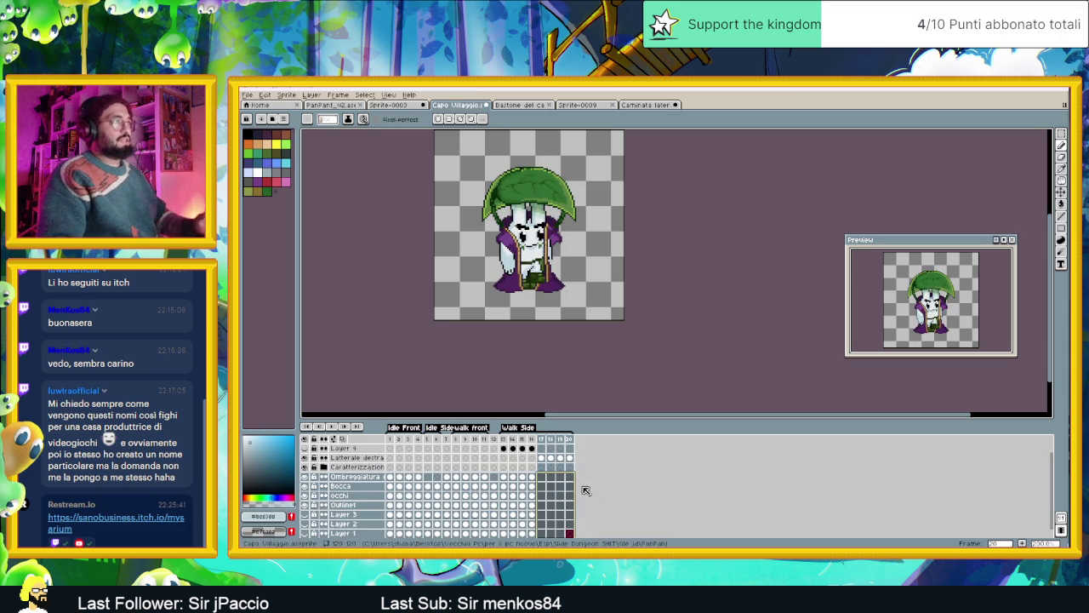
{"action": "scroll", "coordinate": [584, 485], "scroll_direction": "up", "scroll_amount": 1}
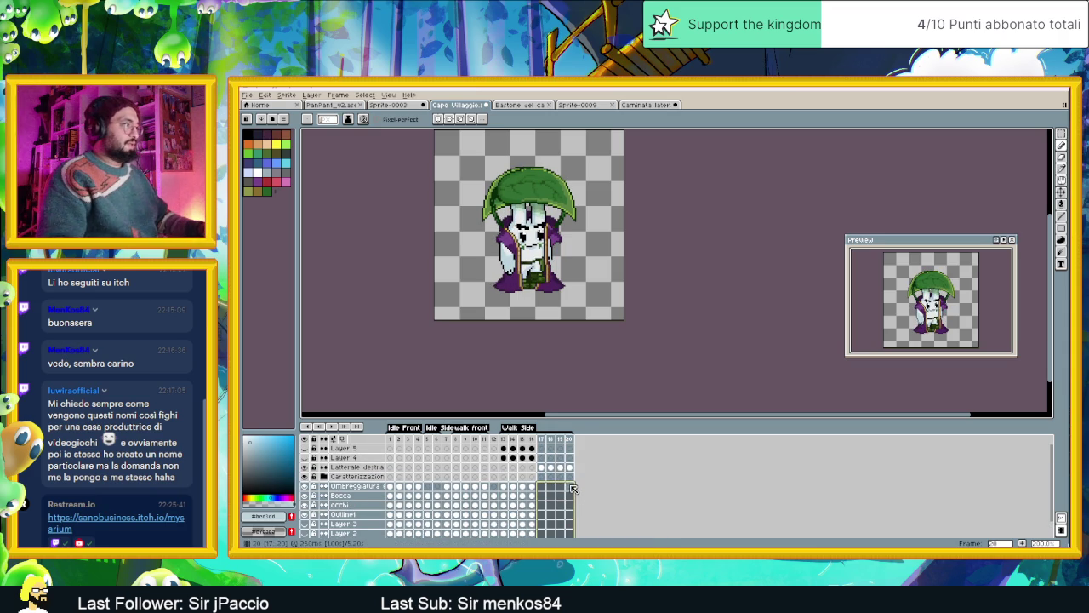
{"action": "scroll", "coordinate": [571, 488], "scroll_direction": "down", "scroll_amount": 2}
{"action": "left_click", "coordinate": [323, 457]}
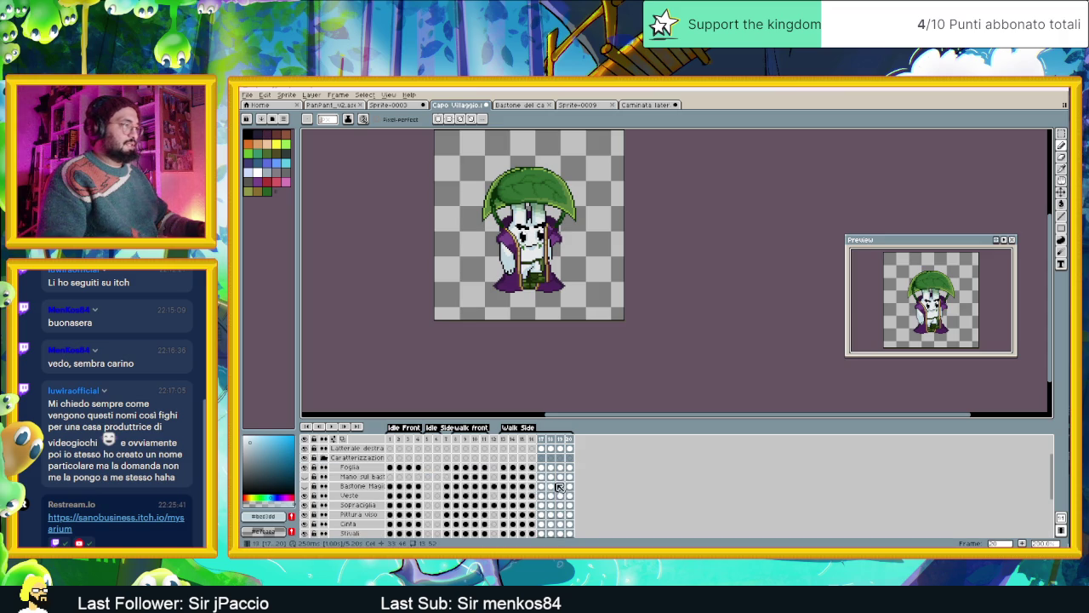
{"action": "left_click_drag", "start_coordinate": [542, 468], "coordinate": [570, 496]}
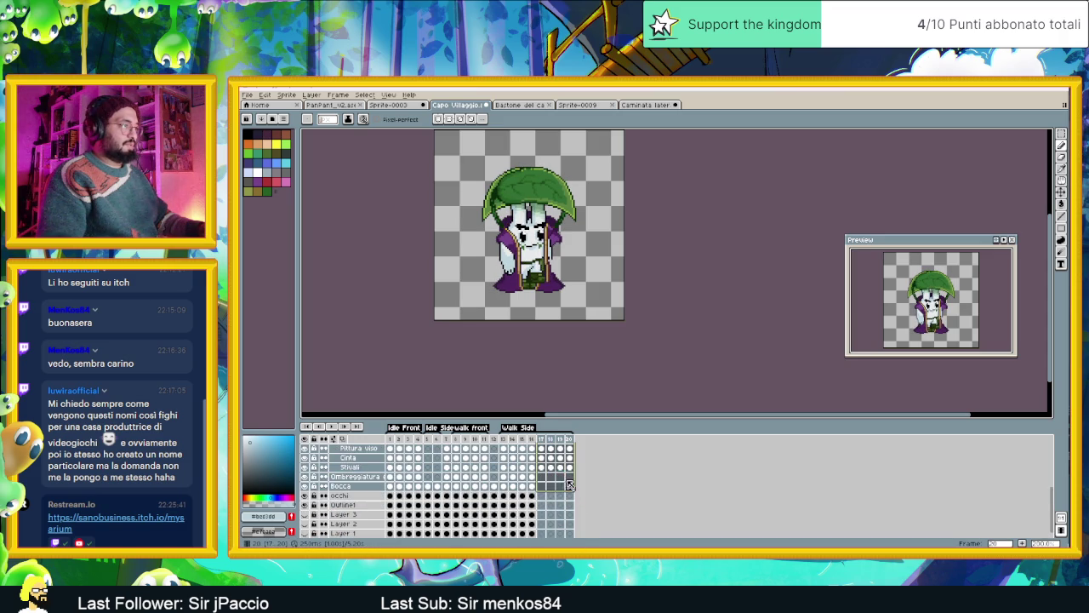
{"action": "scroll", "coordinate": [613, 481], "scroll_direction": "down", "scroll_amount": 1}
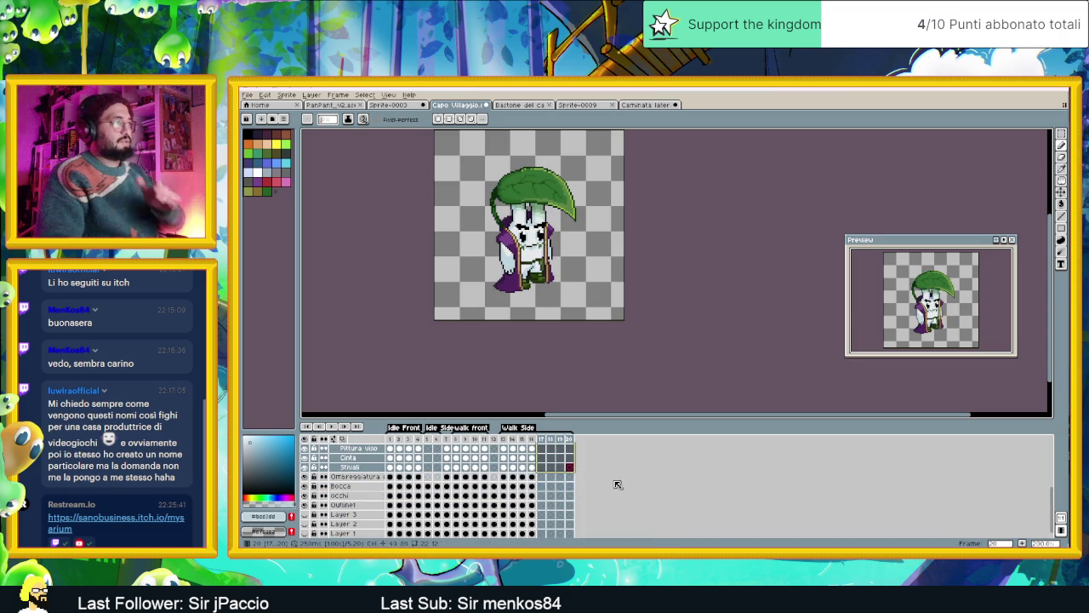
{"action": "scroll", "coordinate": [556, 452], "scroll_direction": "up", "scroll_amount": 3}
Compare frames 14, 17 and 18 with Mano sul bastone hidden, then select frames 17–20.
{"action": "left_click", "coordinate": [514, 442]}
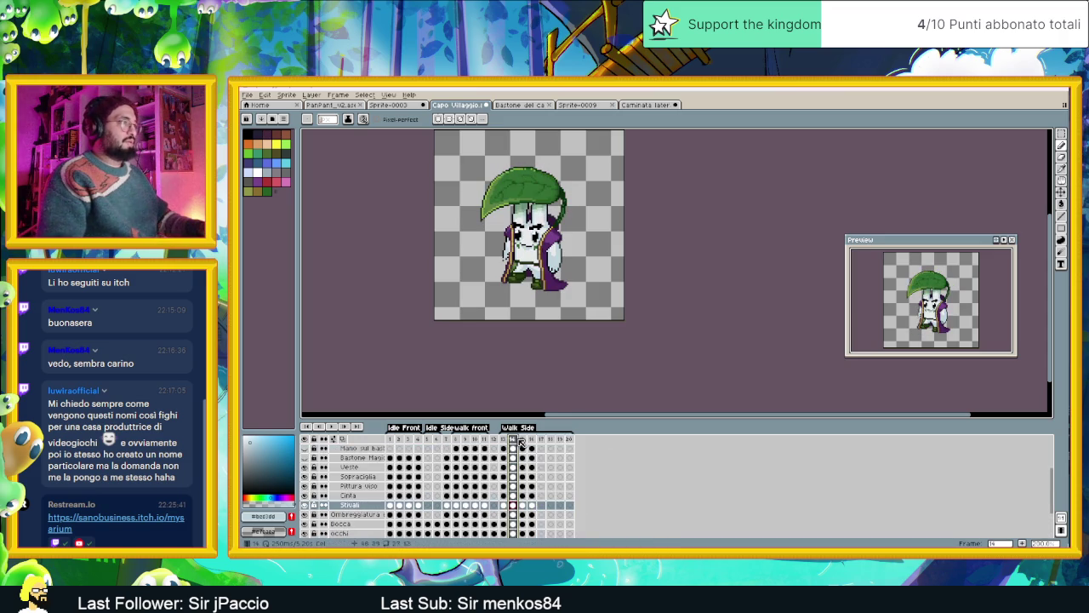
{"action": "left_click", "coordinate": [551, 440]}
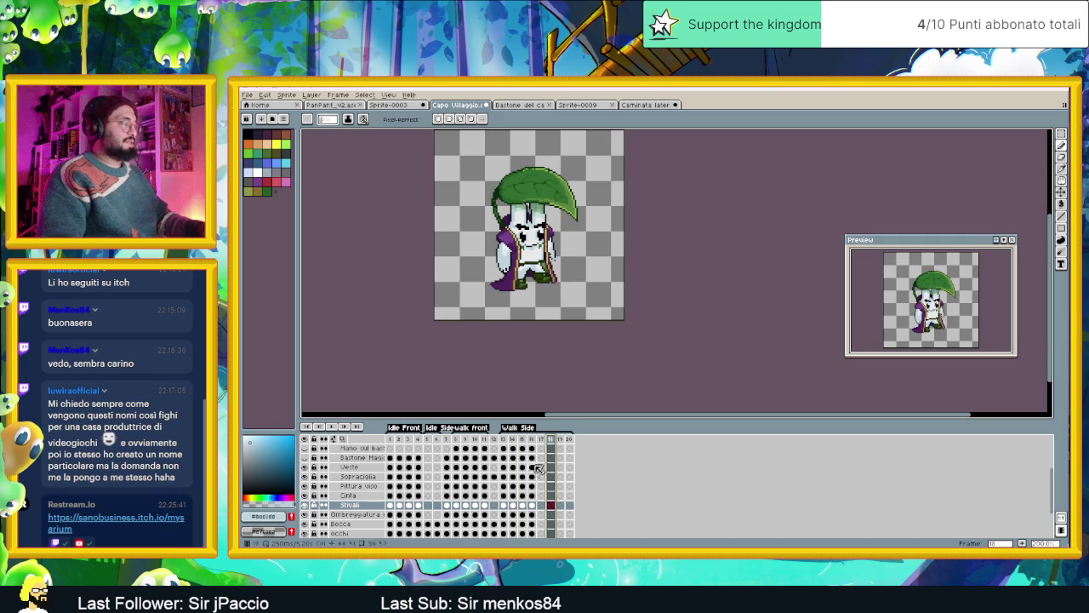
{"action": "scroll", "coordinate": [543, 464], "scroll_direction": "up", "scroll_amount": 2}
{"action": "left_click", "coordinate": [304, 468]}
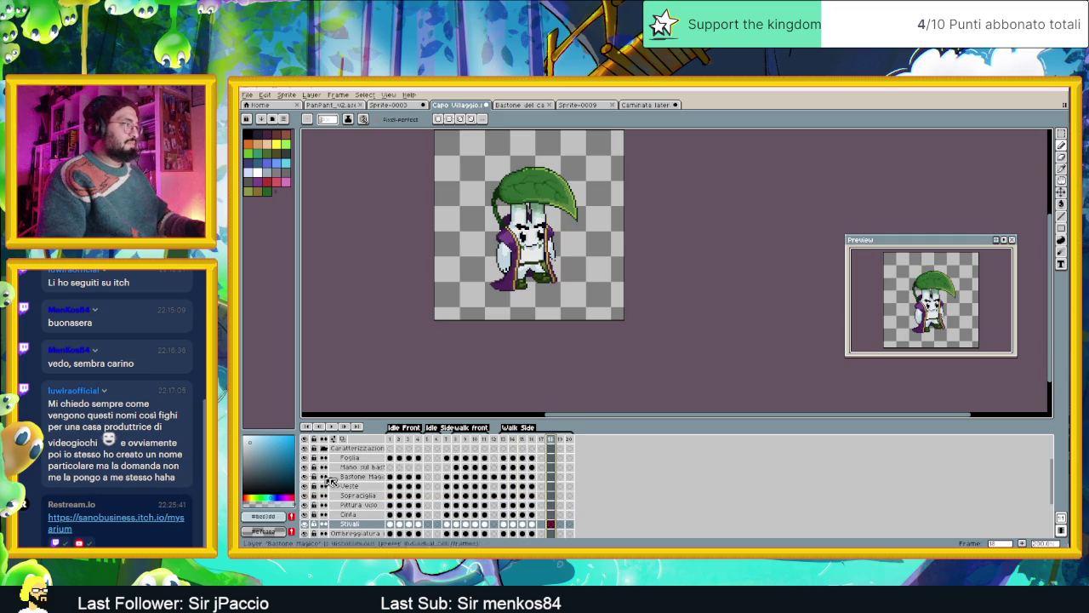
{"action": "left_click", "coordinate": [514, 440]}
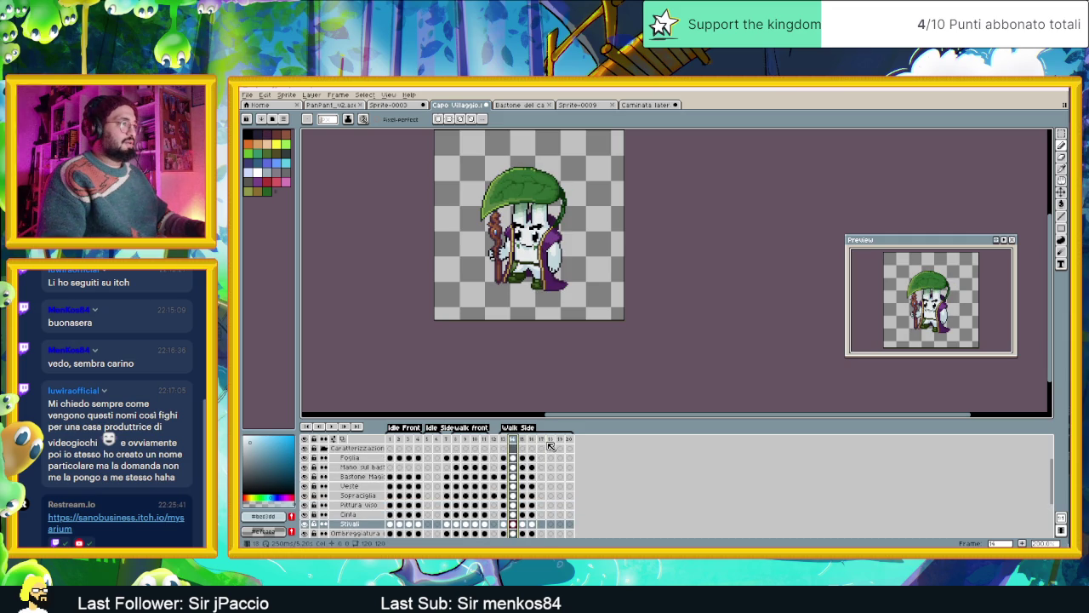
{"action": "left_click", "coordinate": [541, 440]}
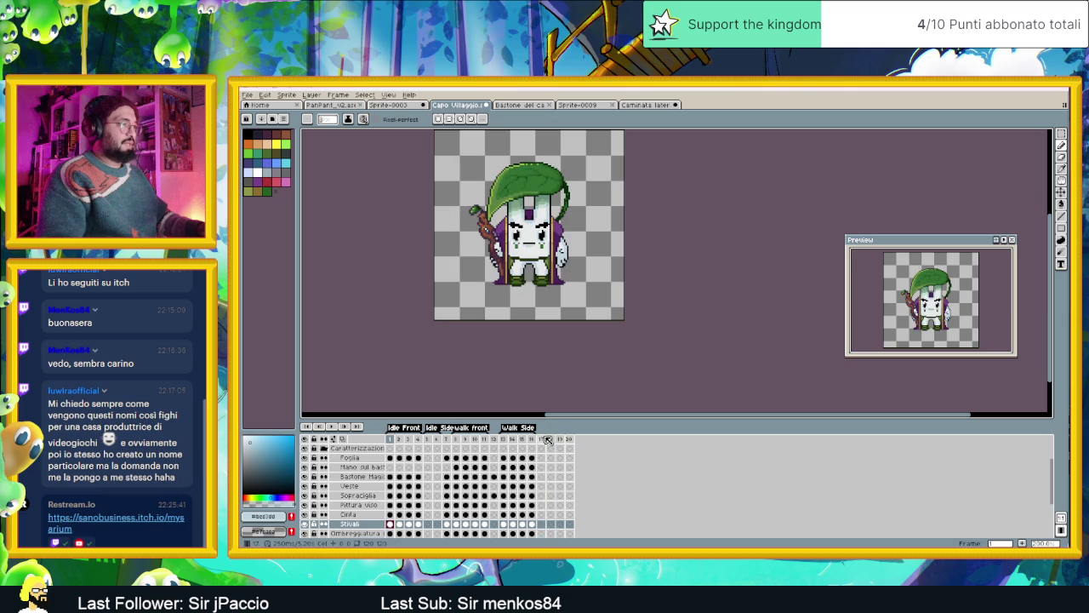
{"action": "left_click", "coordinate": [570, 440], "text": "shift"}
Tag frames 17–20 with a new tag named 'Walk Side dx'.
{"action": "right_click", "coordinate": [568, 440]}
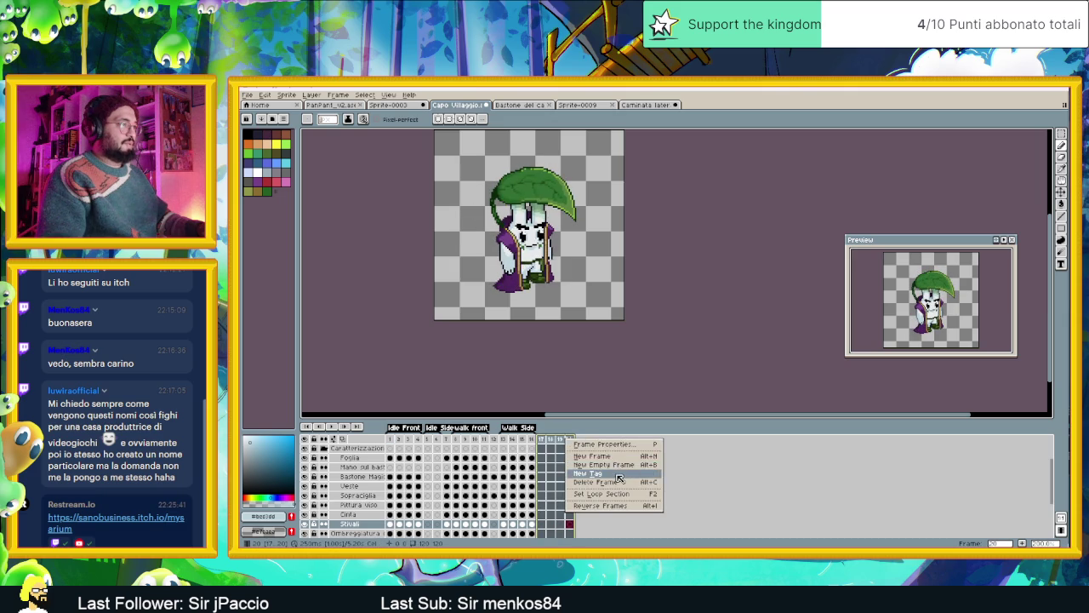
{"action": "left_click", "coordinate": [619, 474]}
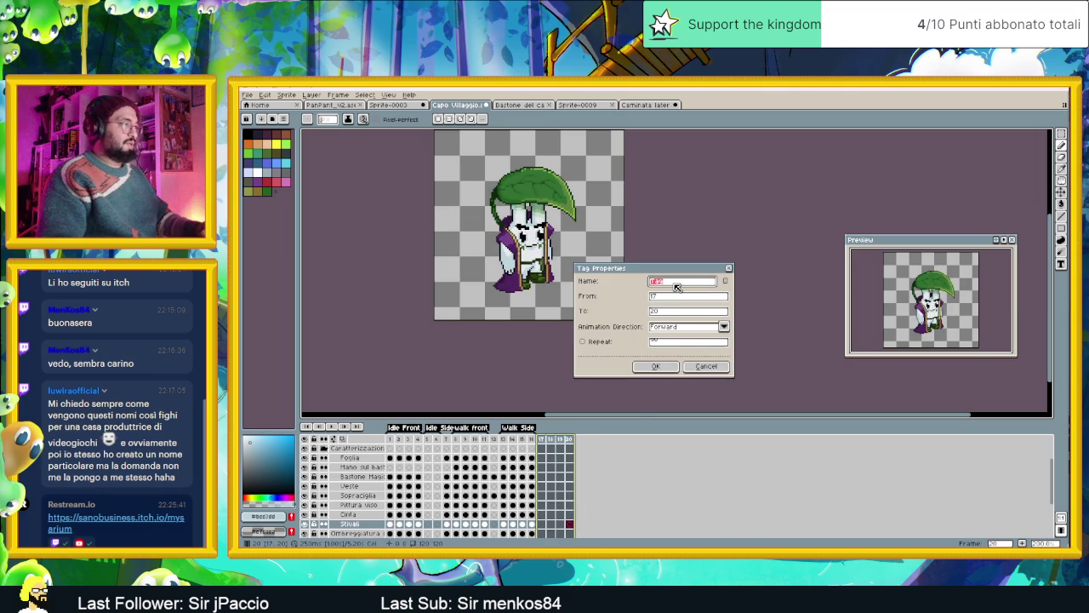
{"action": "type", "text": "I"}
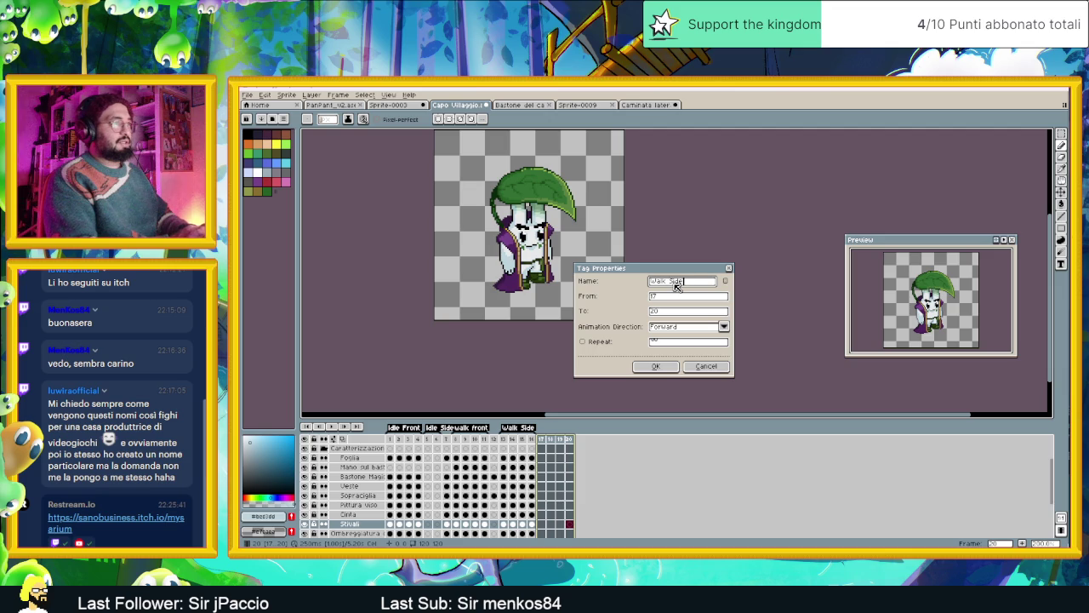
{"action": "type", "text": "x"}
{"action": "left_click", "coordinate": [655, 366]}
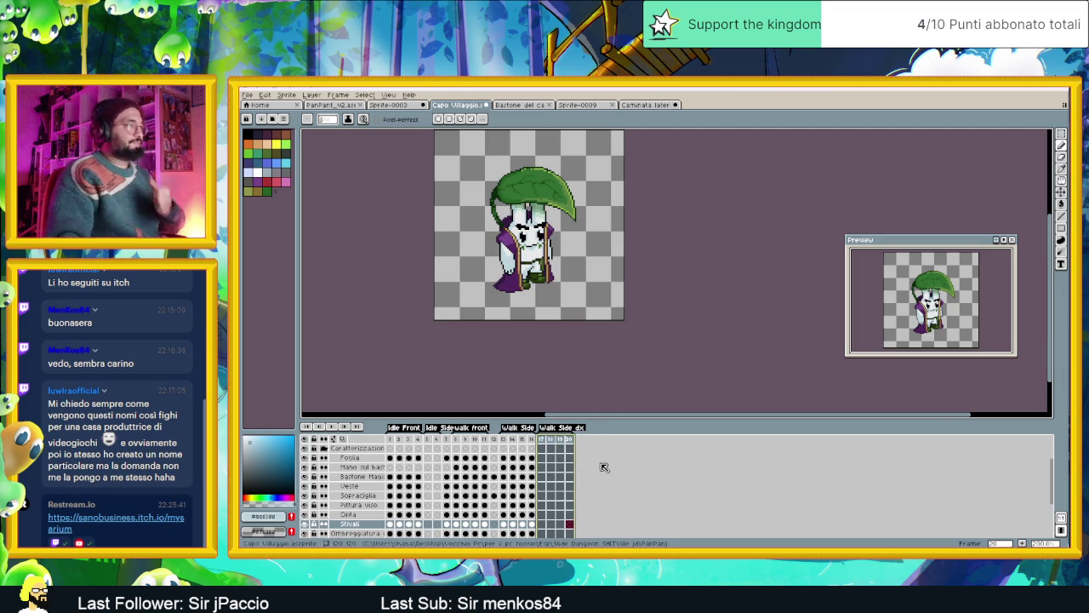
{"action": "scroll", "coordinate": [566, 464], "scroll_direction": "up", "scroll_amount": 2}
Select the Latterale destra layer and reposition the canvas view of the sprite.
{"action": "scroll", "coordinate": [569, 481], "scroll_direction": "down", "scroll_amount": 1}
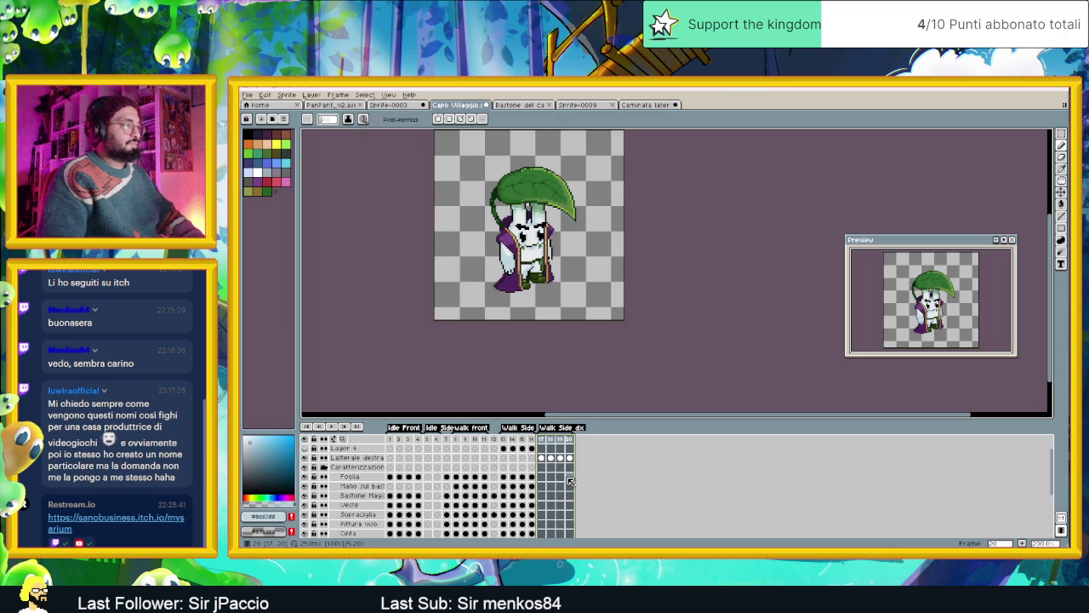
{"action": "scroll", "coordinate": [570, 481], "scroll_direction": "up", "scroll_amount": 1}
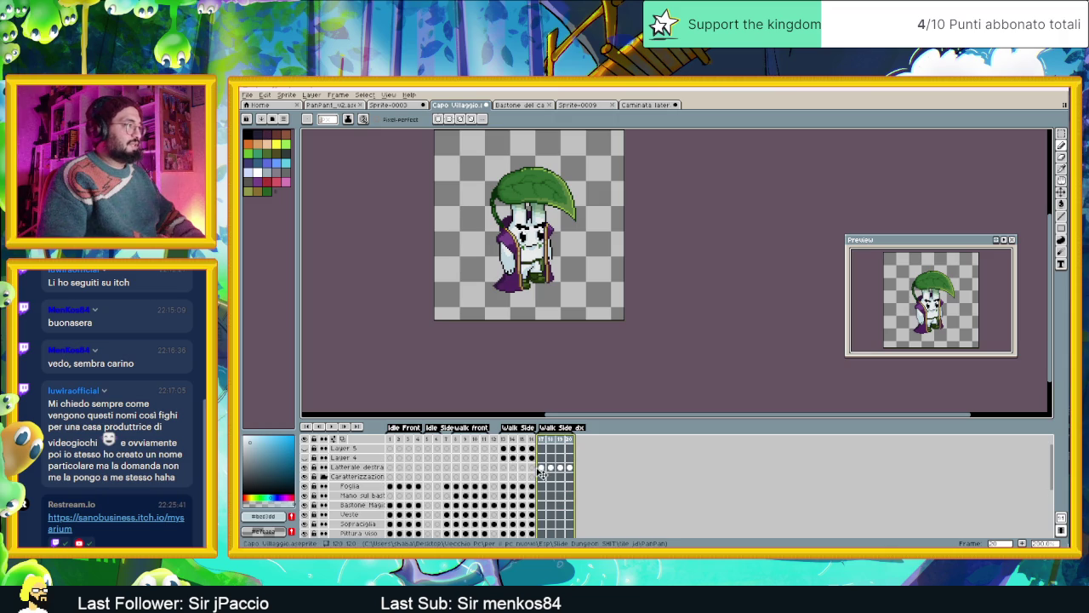
{"action": "left_click", "coordinate": [372, 467]}
{"action": "mouse_move", "coordinate": [373, 467]}
{"action": "left_mouse_down"}
{"action": "mouse_move", "coordinate": [357, 534]}
{"action": "mouse_move", "coordinate": [364, 477]}
{"action": "left_mouse_up"}
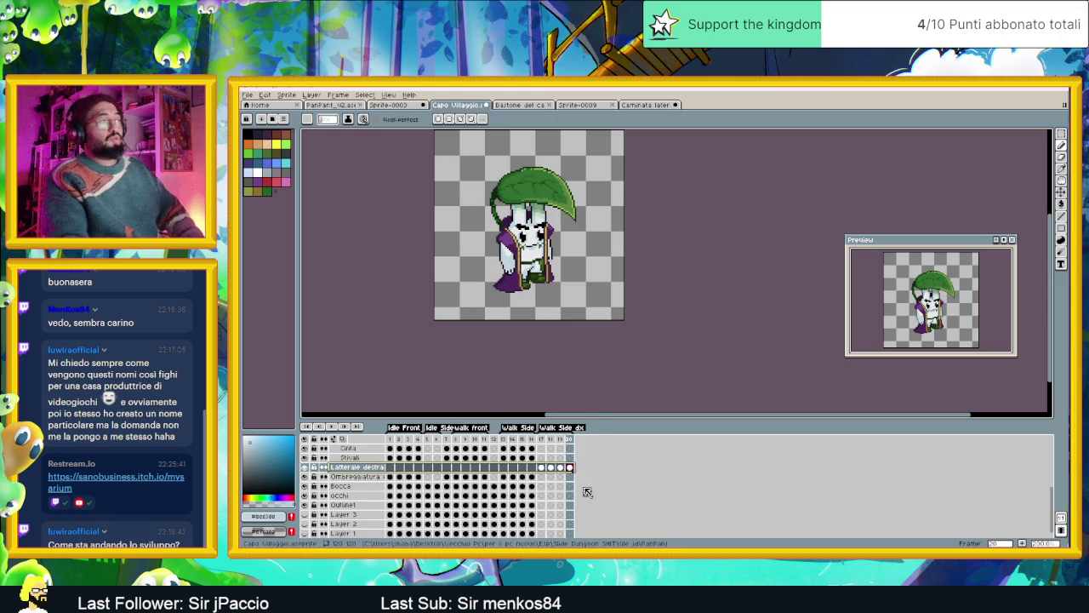
{"action": "left_click_drag", "start_coordinate": [592, 258], "coordinate": [622, 300]}
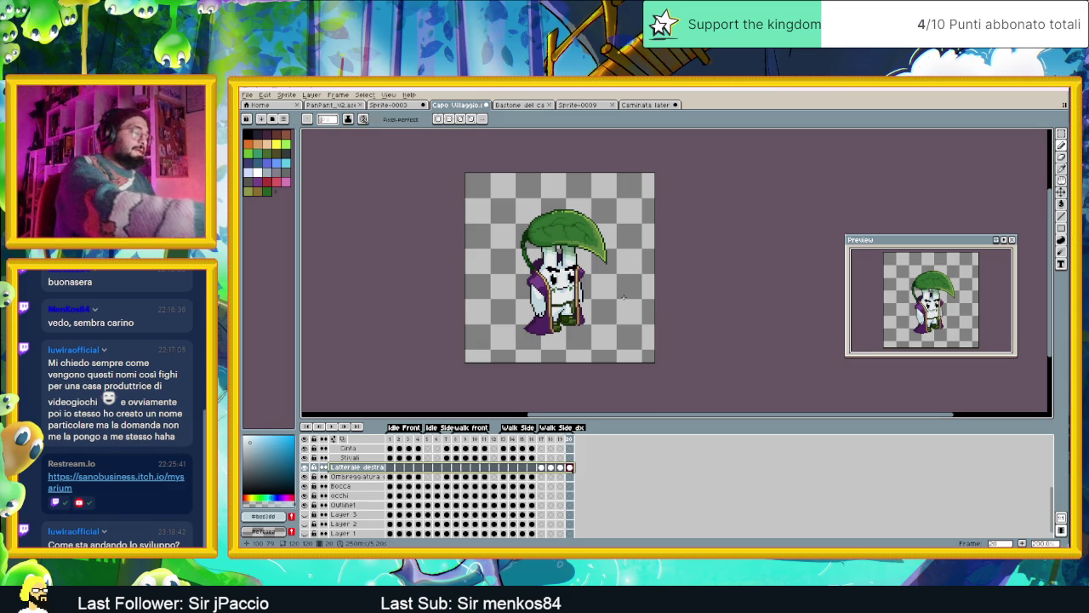
{"action": "scroll", "coordinate": [566, 241], "scroll_direction": "up", "scroll_amount": 1}
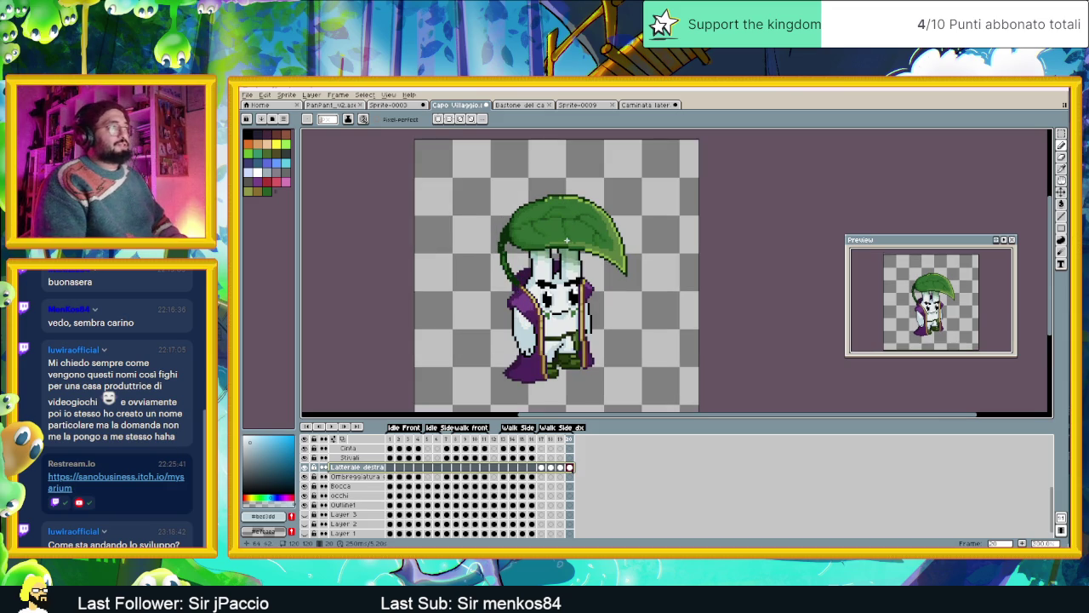
{"action": "scroll", "coordinate": [591, 304], "scroll_direction": "down", "scroll_amount": 1}
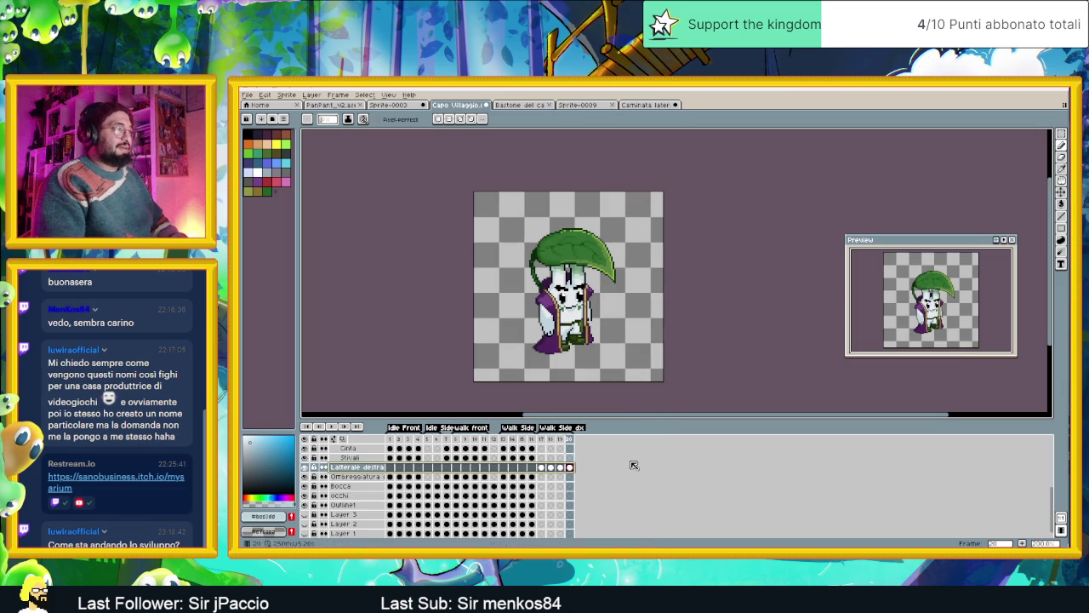
Play the Walk Side animation from its first frame to review the poses.
{"action": "left_click", "coordinate": [561, 449]}
{"action": "scroll", "coordinate": [561, 449], "scroll_direction": "up", "scroll_amount": 1}
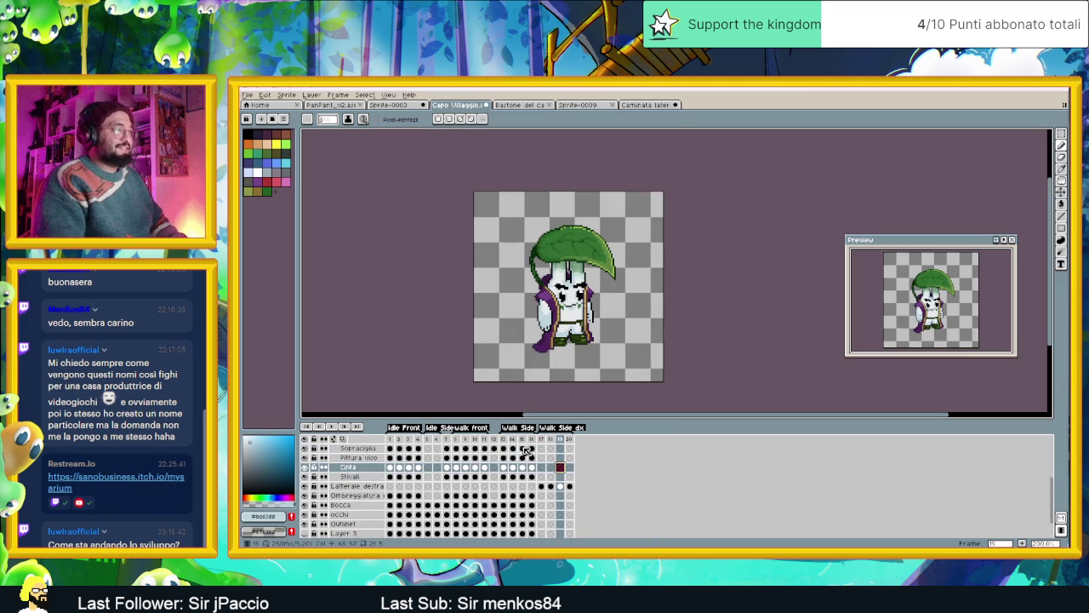
{"action": "left_click", "coordinate": [504, 440]}
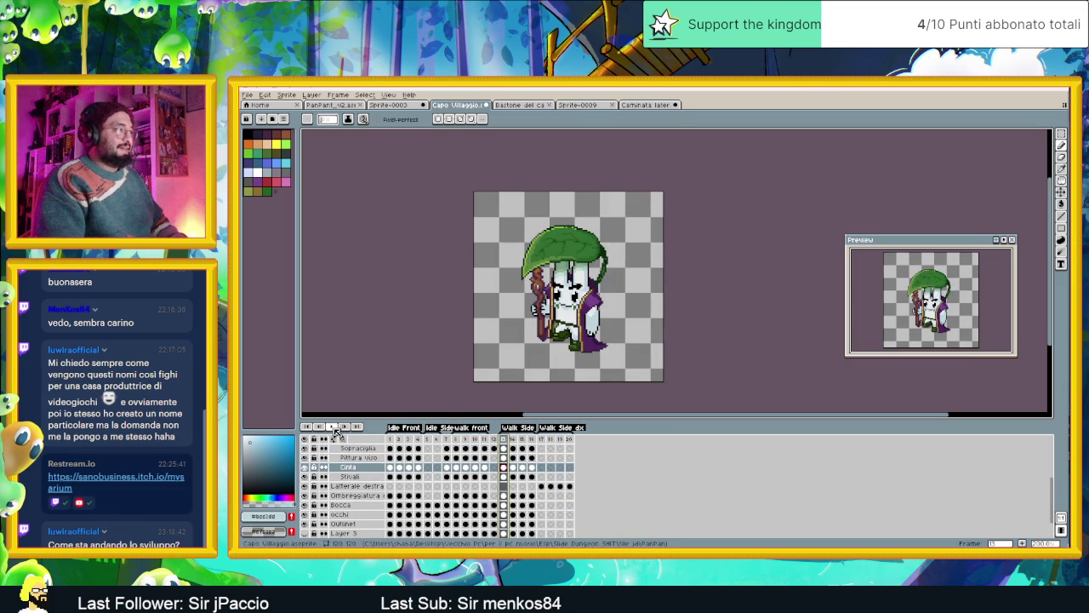
{"action": "left_click", "coordinate": [332, 426]}
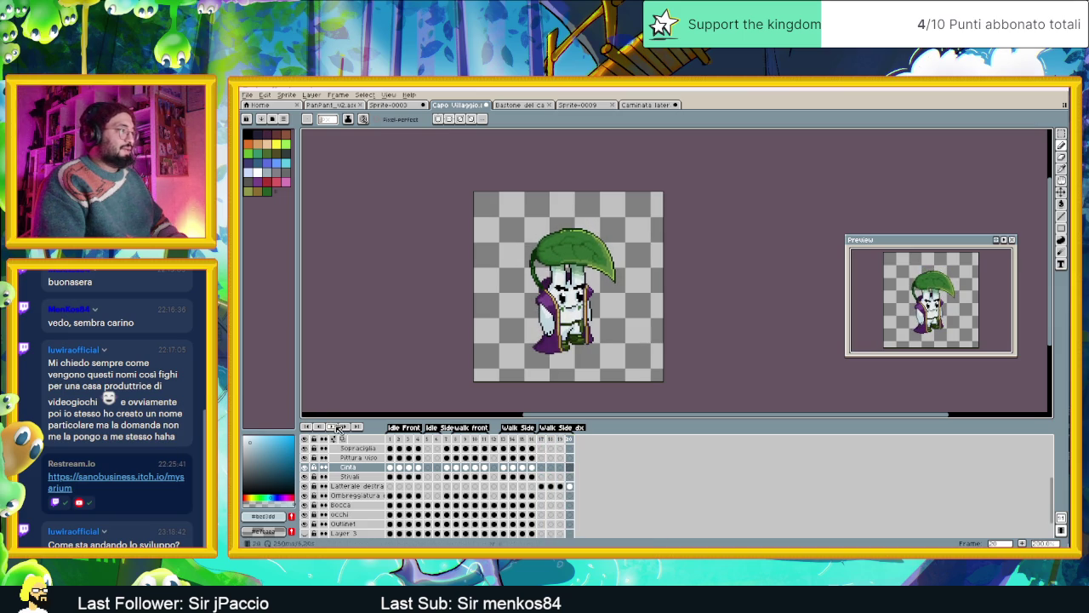
In the staff sprite, marquee-select the upright staff on the right.
{"action": "left_click", "coordinate": [645, 105]}
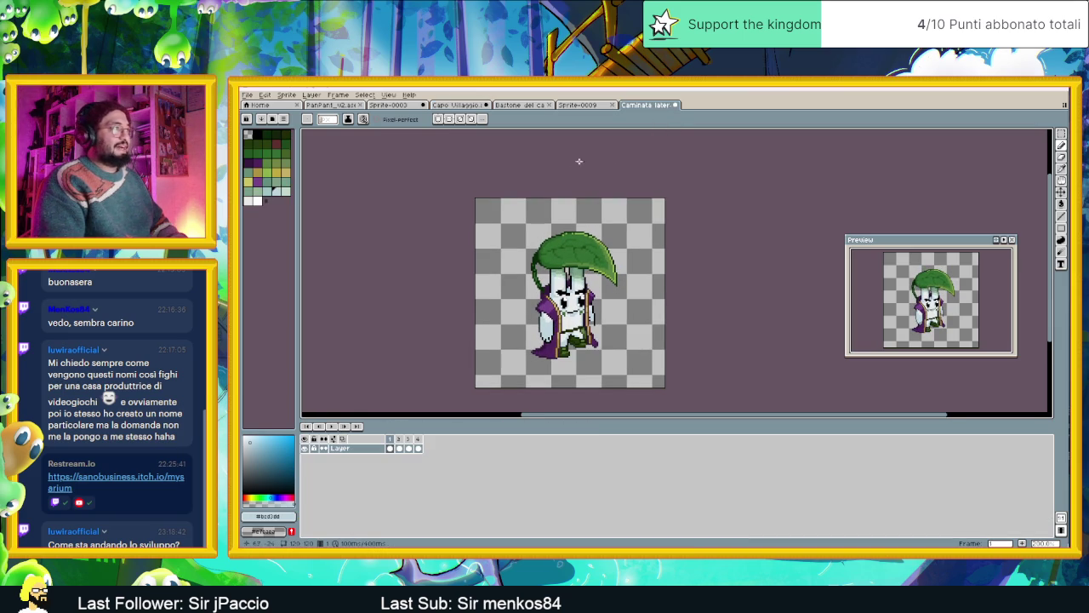
{"action": "left_click", "coordinate": [587, 105]}
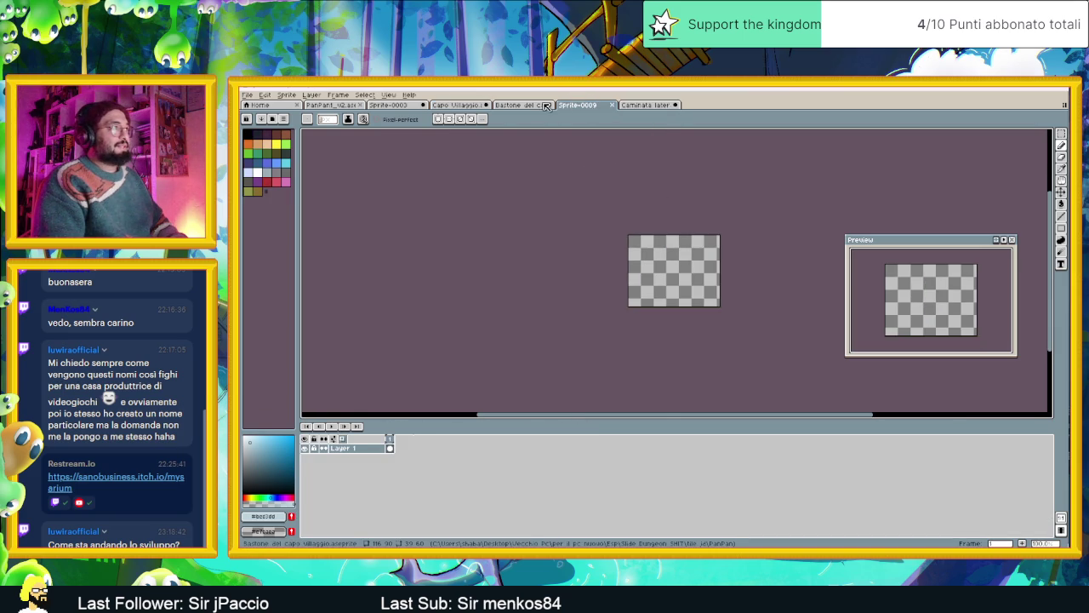
{"action": "left_click", "coordinate": [531, 105]}
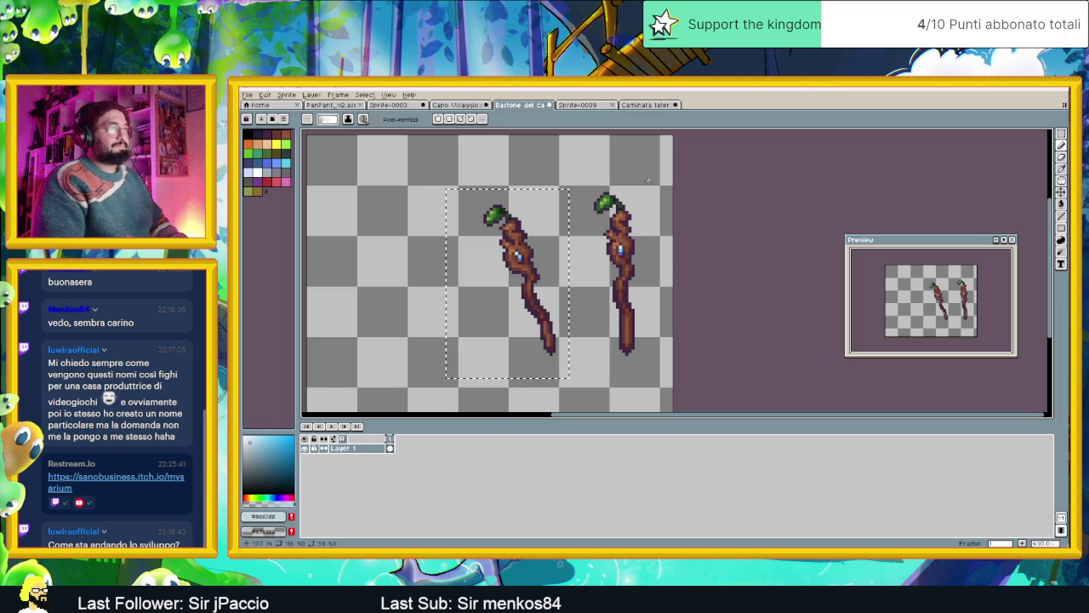
{"action": "key", "text": "m"}
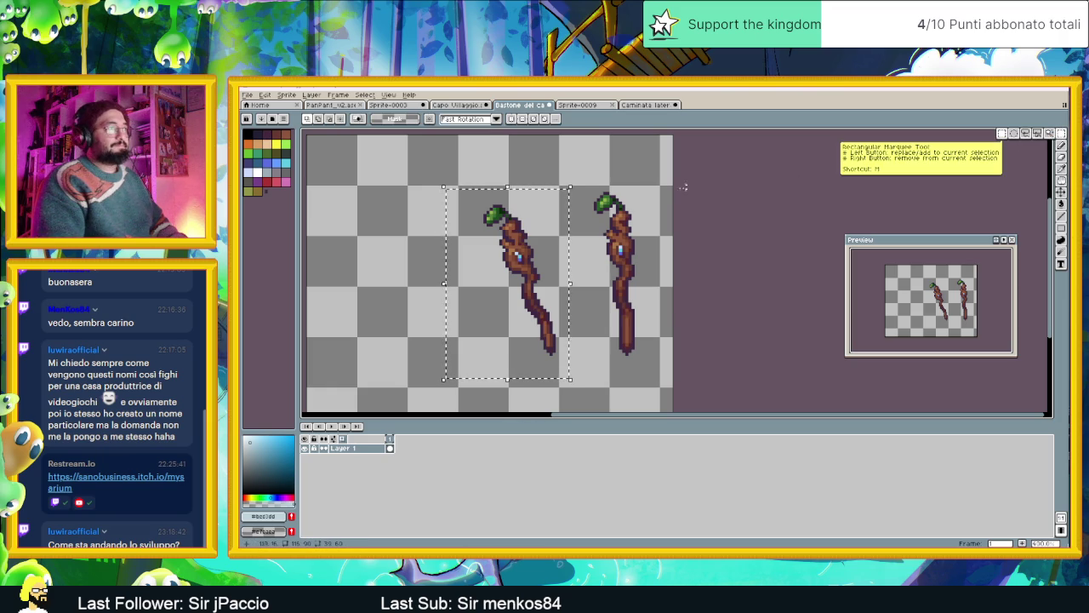
{"action": "left_click", "coordinate": [654, 180]}
{"action": "left_click_drag", "start_coordinate": [658, 162], "coordinate": [589, 386]}
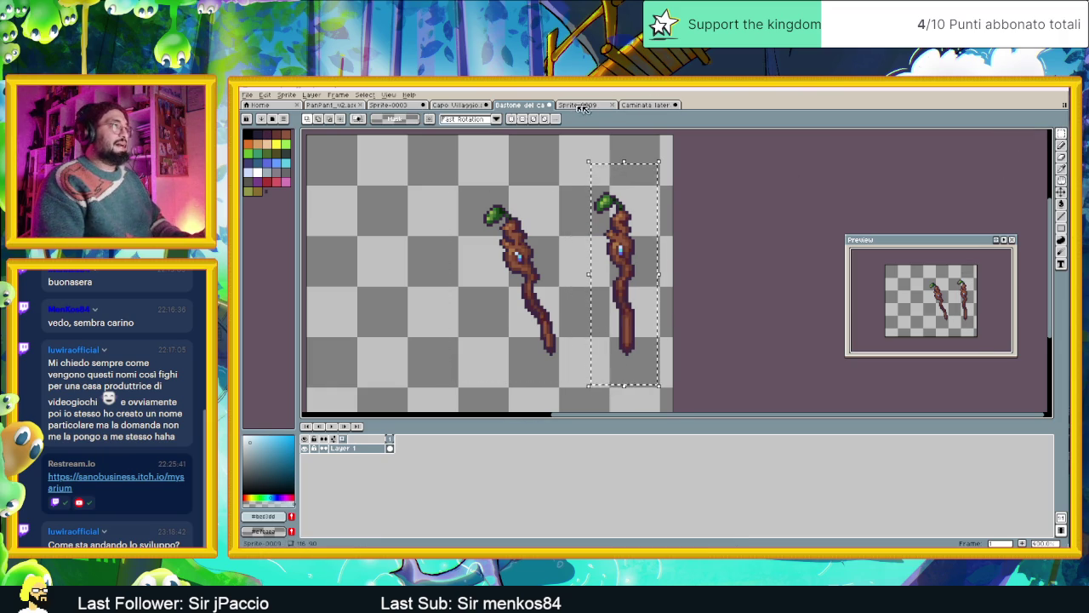
Return to the Capo Villaggio character document.
{"action": "left_click", "coordinate": [648, 105]}
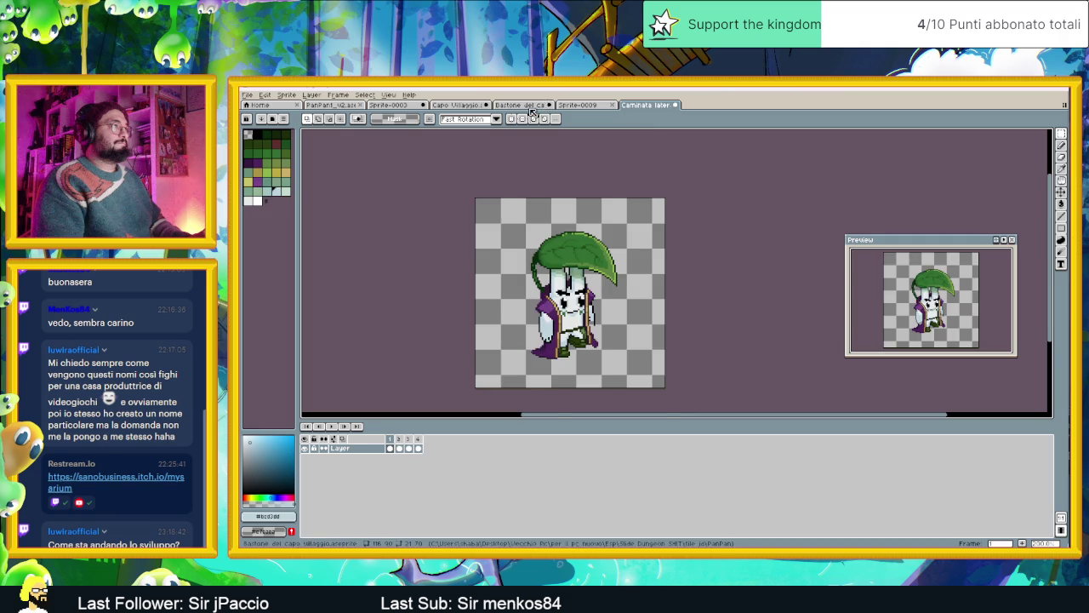
{"action": "key", "text": "ctrl+shift+Tab"}
{"action": "key", "text": "ctrl+shift+Tab"}
{"action": "key", "text": "ctrl+shift+Tab"}
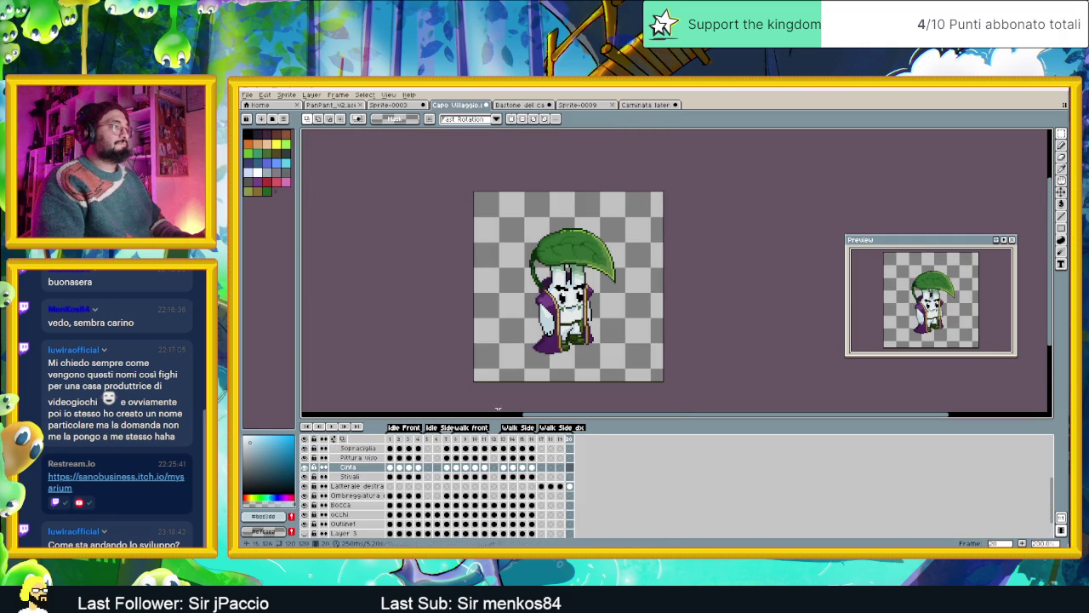
{"action": "scroll", "coordinate": [572, 358], "scroll_direction": "up", "scroll_amount": 1}
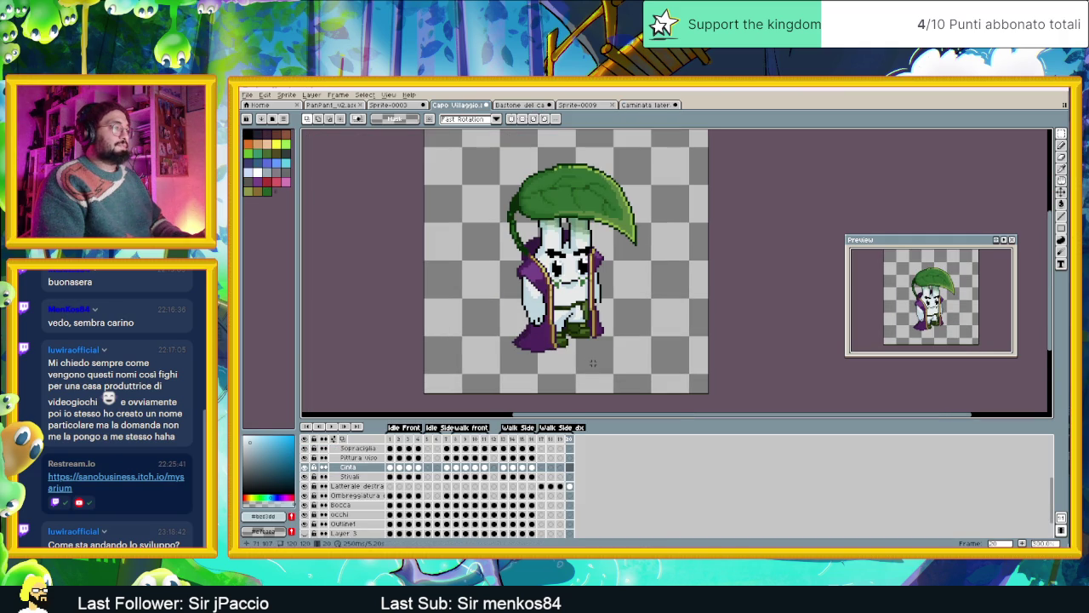
{"action": "scroll", "coordinate": [556, 474], "scroll_direction": "up", "scroll_amount": 1}
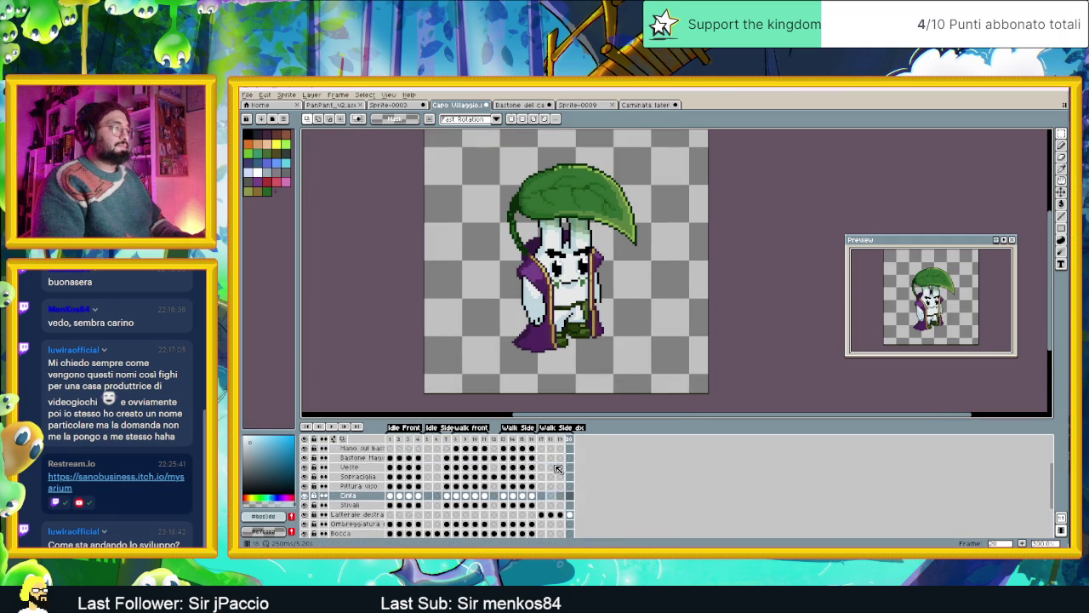
{"action": "scroll", "coordinate": [557, 469], "scroll_direction": "up", "scroll_amount": 2}
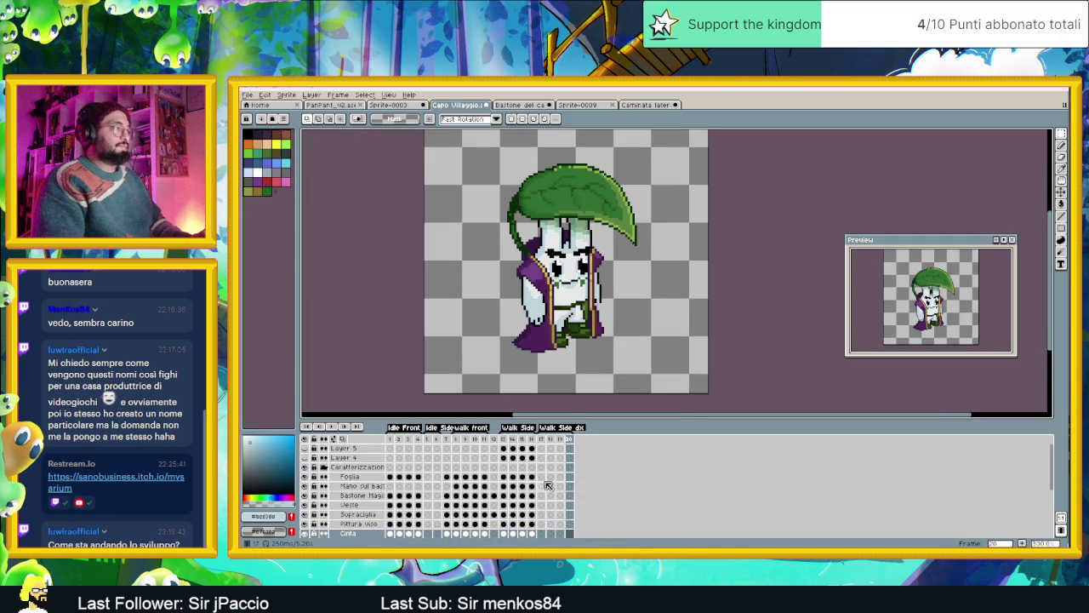
Paste the staff into frame 17 of Mano sul bastone and position it beside the hand.
{"action": "left_click", "coordinate": [542, 487]}
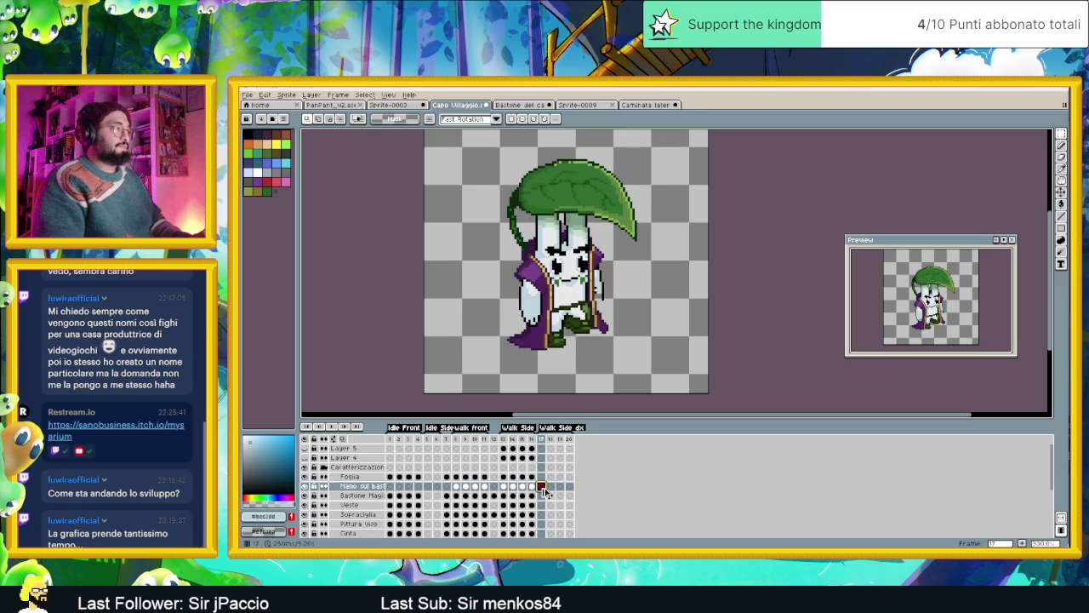
{"action": "key", "text": "ctrl+v"}
{"action": "left_click_drag", "start_coordinate": [666, 246], "coordinate": [623, 315]}
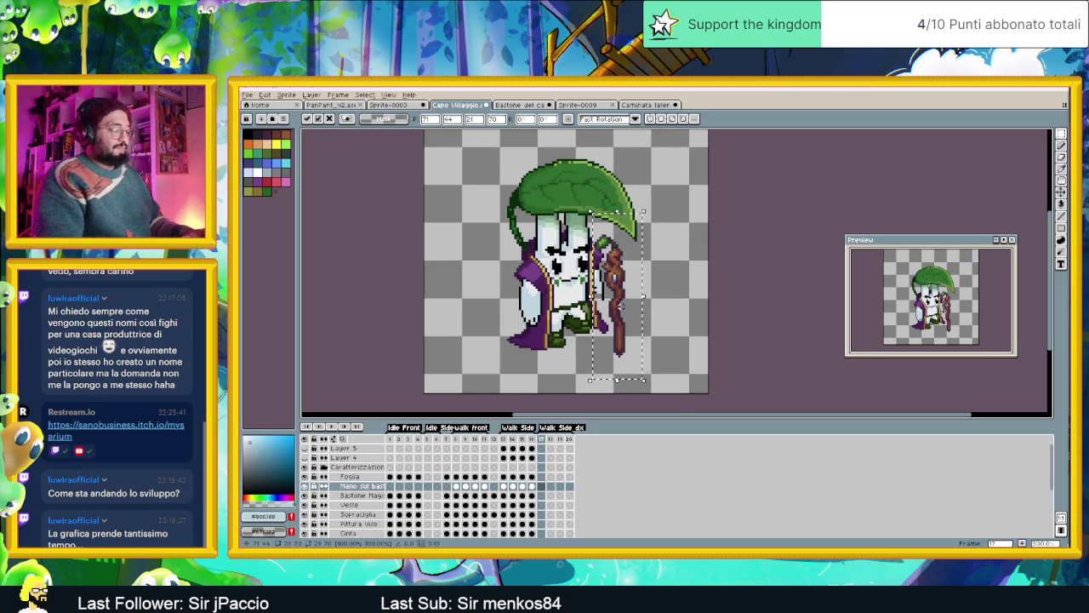
{"action": "left_click_drag", "start_coordinate": [619, 305], "coordinate": [558, 300]}
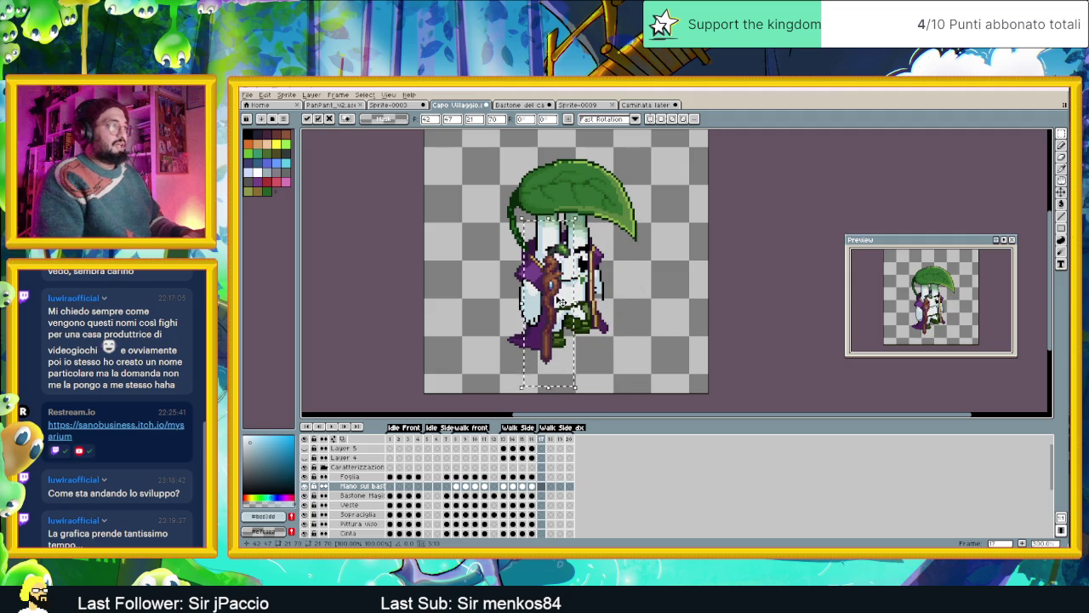
{"action": "left_click_drag", "start_coordinate": [557, 301], "coordinate": [560, 297]}
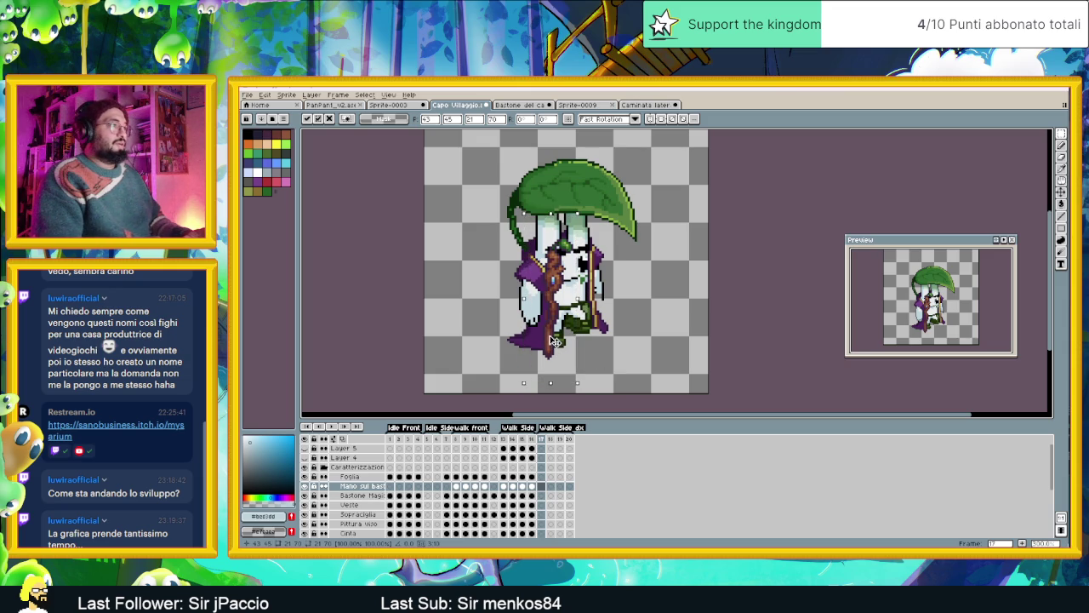
{"action": "key", "text": "Down"}
{"action": "key", "text": "Left"}
{"action": "key", "text": "Left"}
{"action": "key", "text": "Left"}
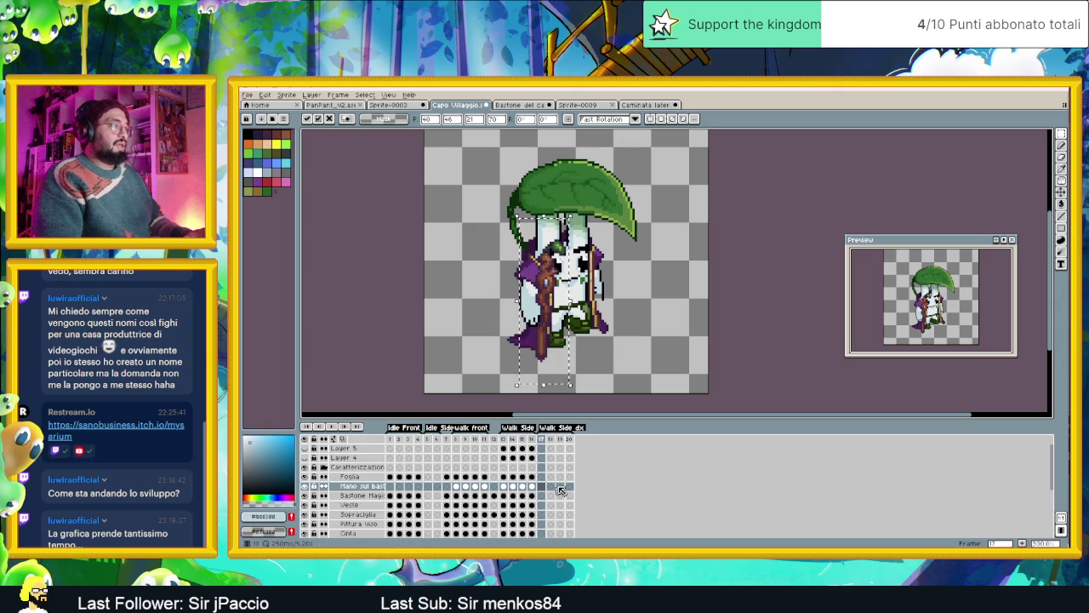
{"action": "left_click", "coordinate": [611, 364]}
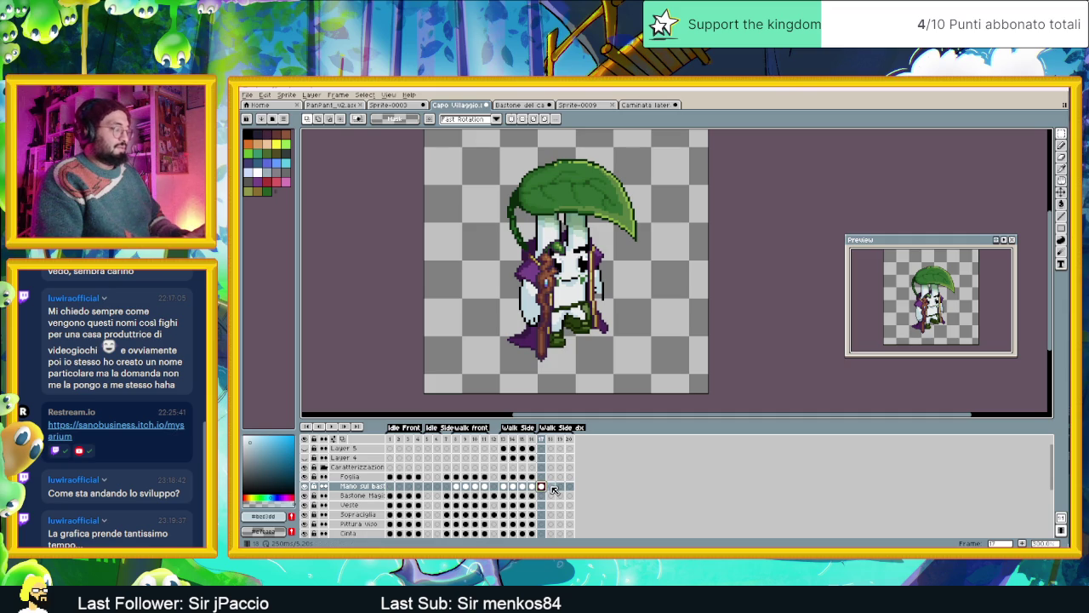
Shift the staff left on frame 18, then paste it on frame 19 and raise it slightly.
{"action": "left_click", "coordinate": [551, 487]}
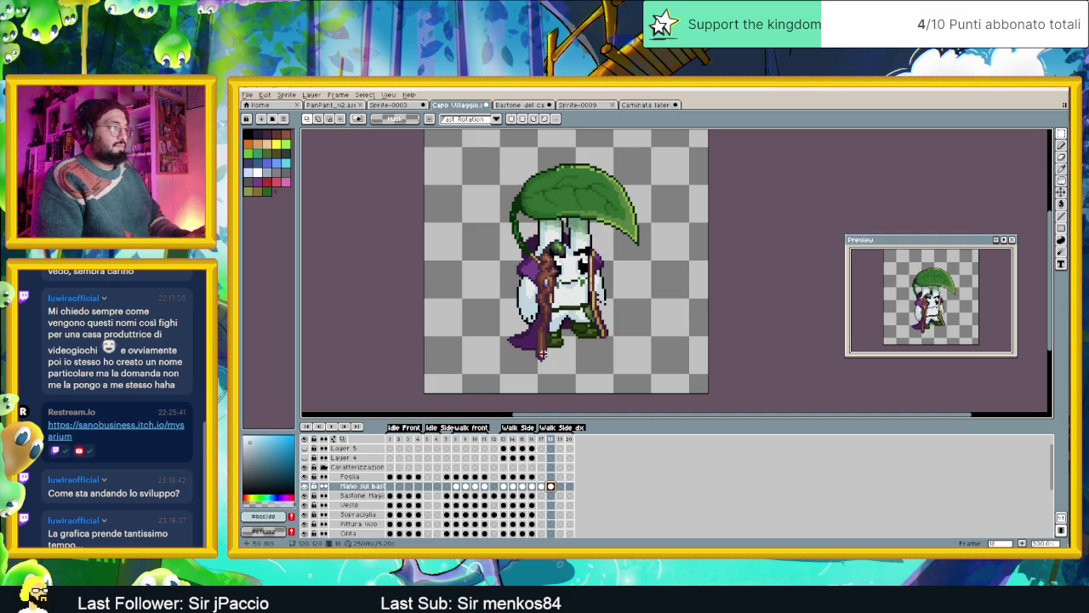
{"action": "left_click", "coordinate": [1061, 193]}
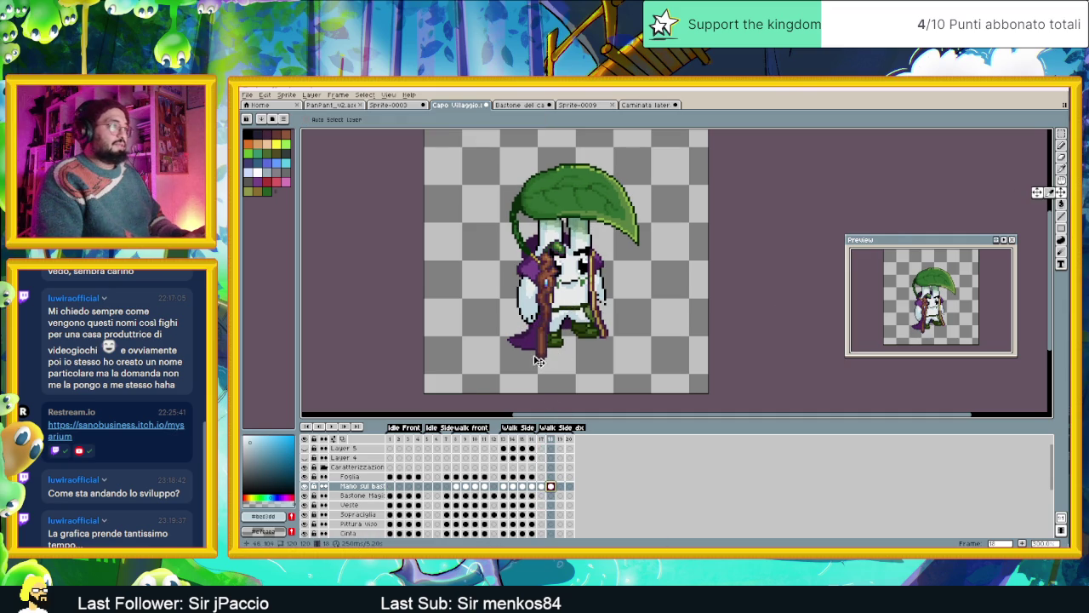
{"action": "left_click_drag", "start_coordinate": [559, 354], "coordinate": [552, 354]}
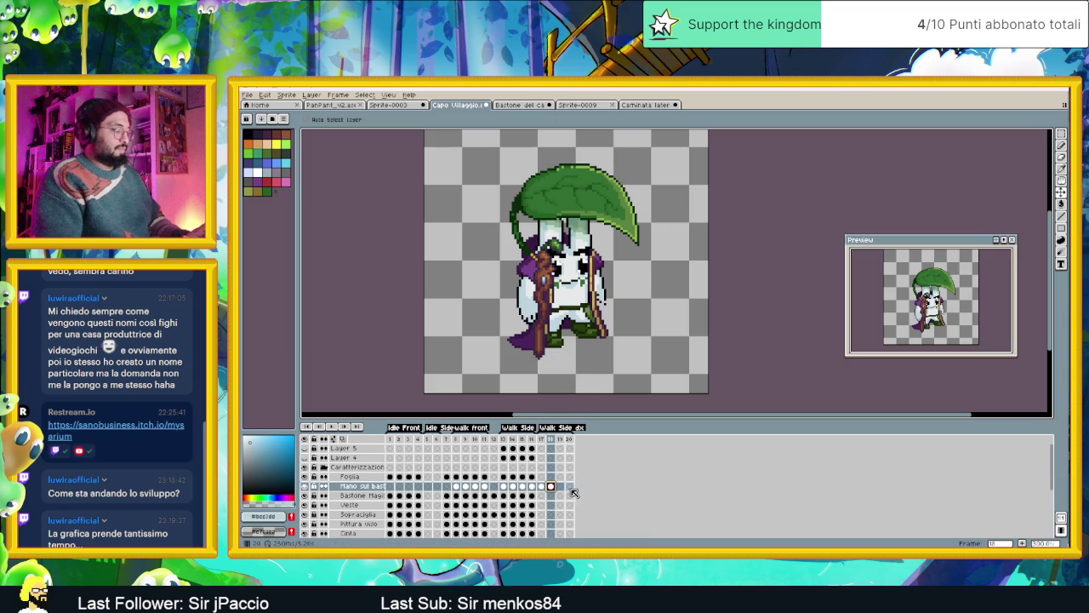
{"action": "left_click", "coordinate": [561, 487]}
{"action": "key", "text": "ctrl+v"}
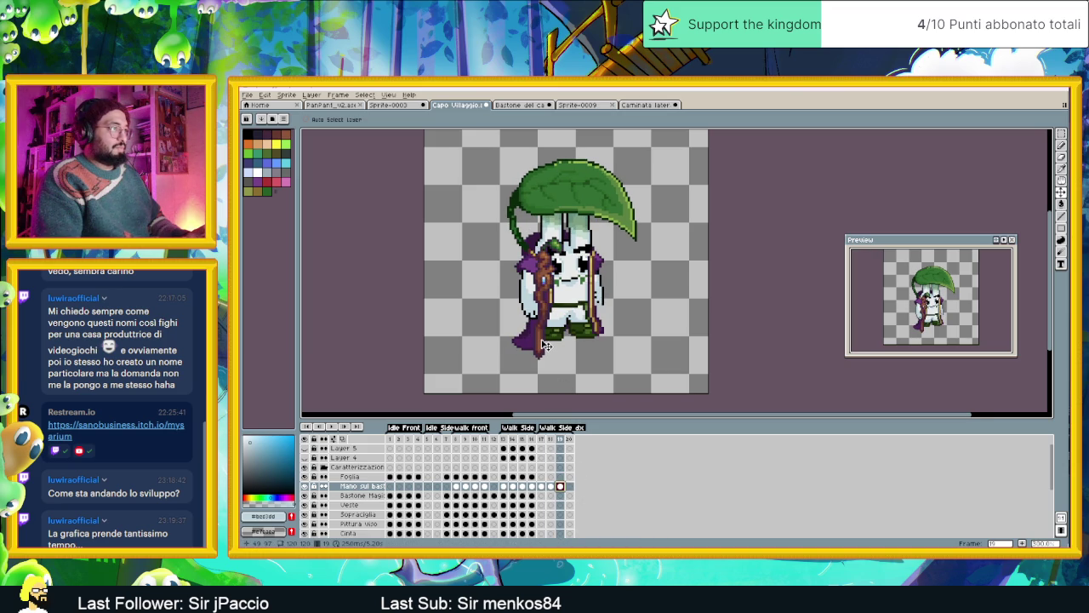
{"action": "left_click_drag", "start_coordinate": [545, 344], "coordinate": [545, 340]}
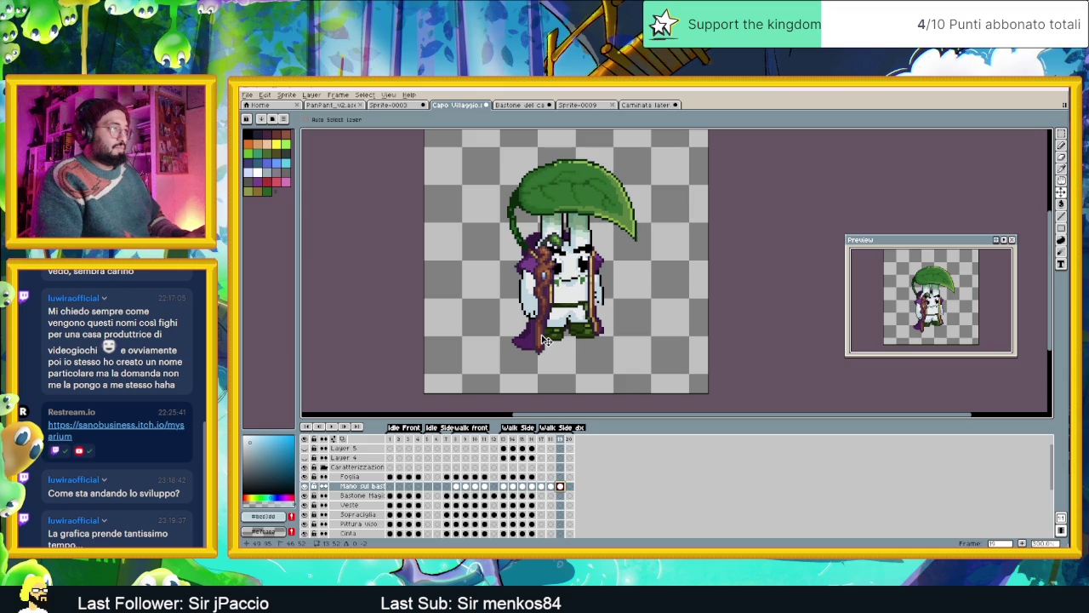
{"action": "left_click_drag", "start_coordinate": [545, 339], "coordinate": [545, 337]}
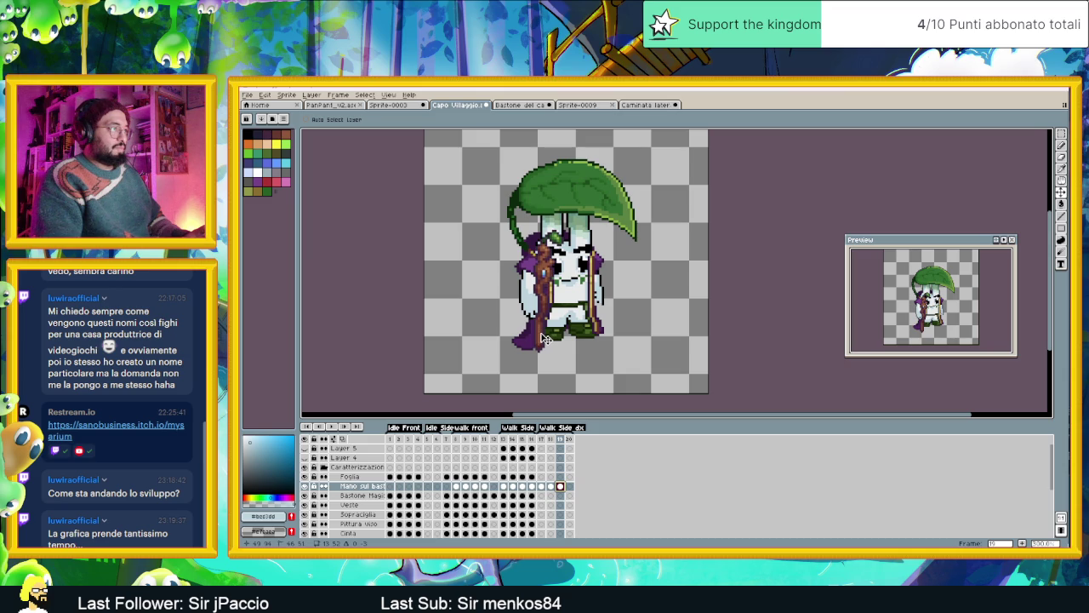
Paste the staff on frame 20, shift it right and down, then step through frames 17–19.
{"action": "left_click", "coordinate": [569, 486]}
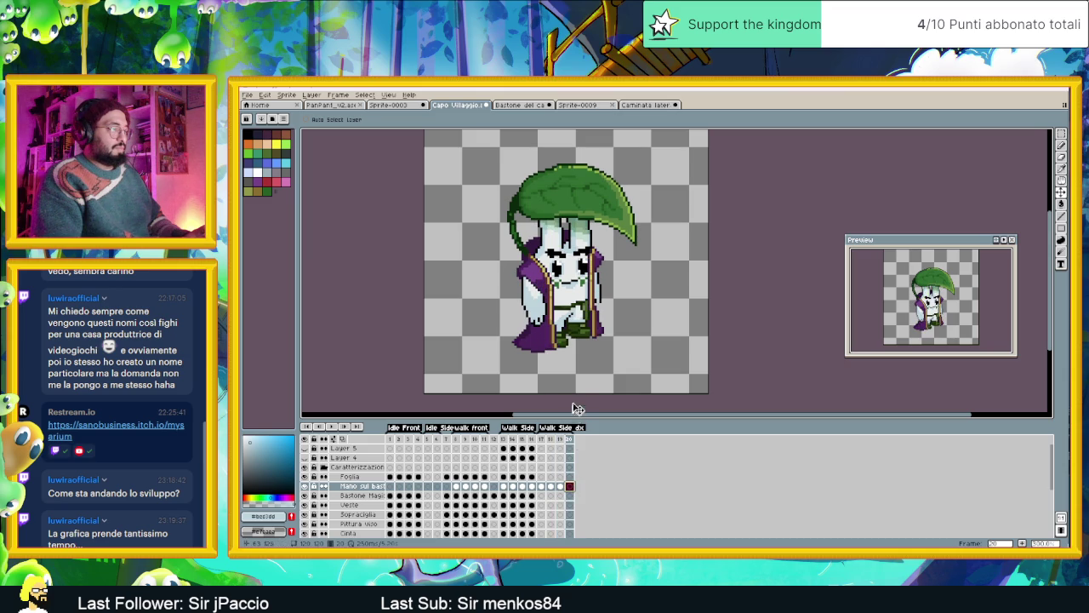
{"action": "key", "text": "ctrl+v"}
{"action": "left_click_drag", "start_coordinate": [544, 347], "coordinate": [553, 352]}
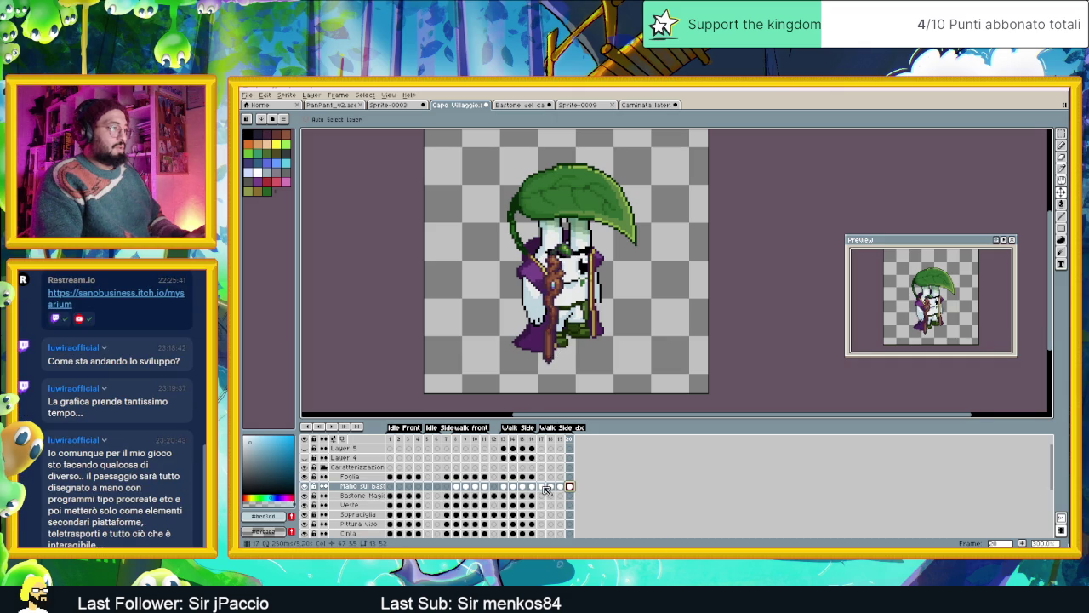
{"action": "left_click", "coordinate": [543, 487]}
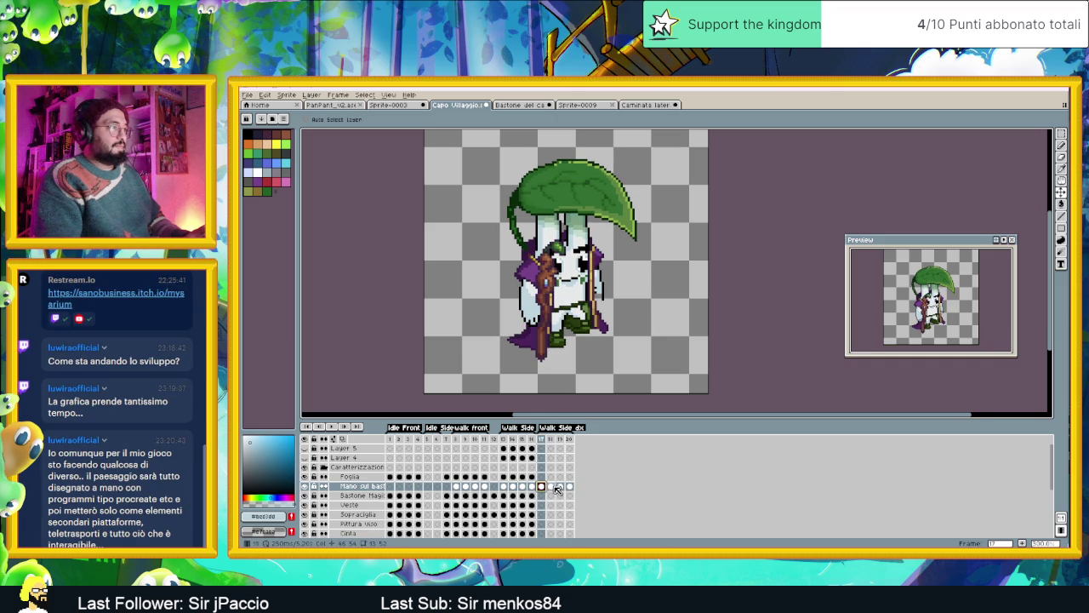
{"action": "left_click", "coordinate": [552, 486]}
{"action": "left_click", "coordinate": [561, 486]}
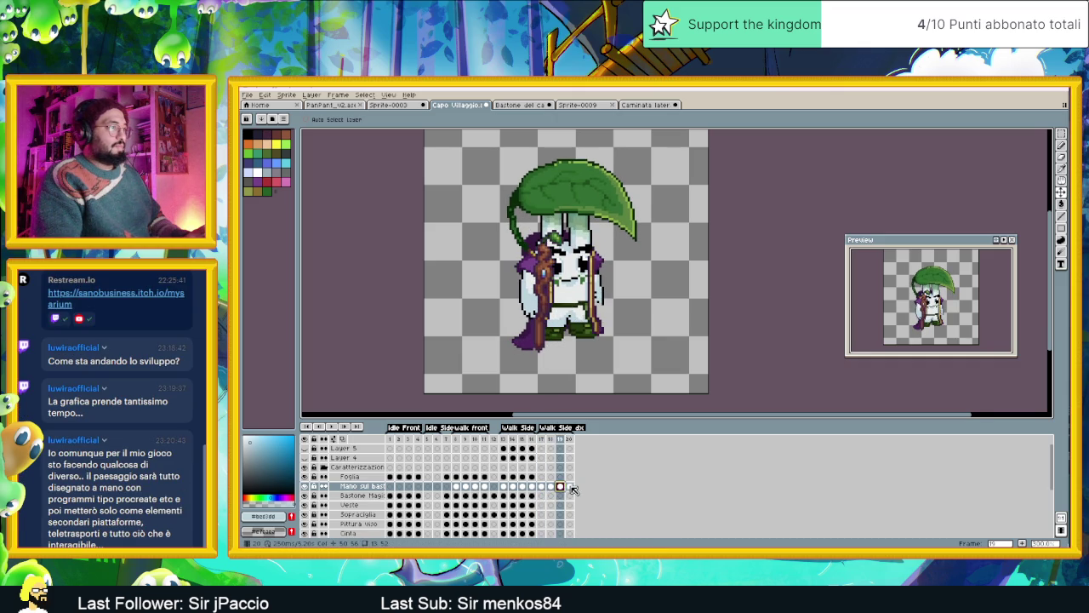
Play the walk animation to check the staff, stopping on frame 17.
{"action": "left_click", "coordinate": [332, 427]}
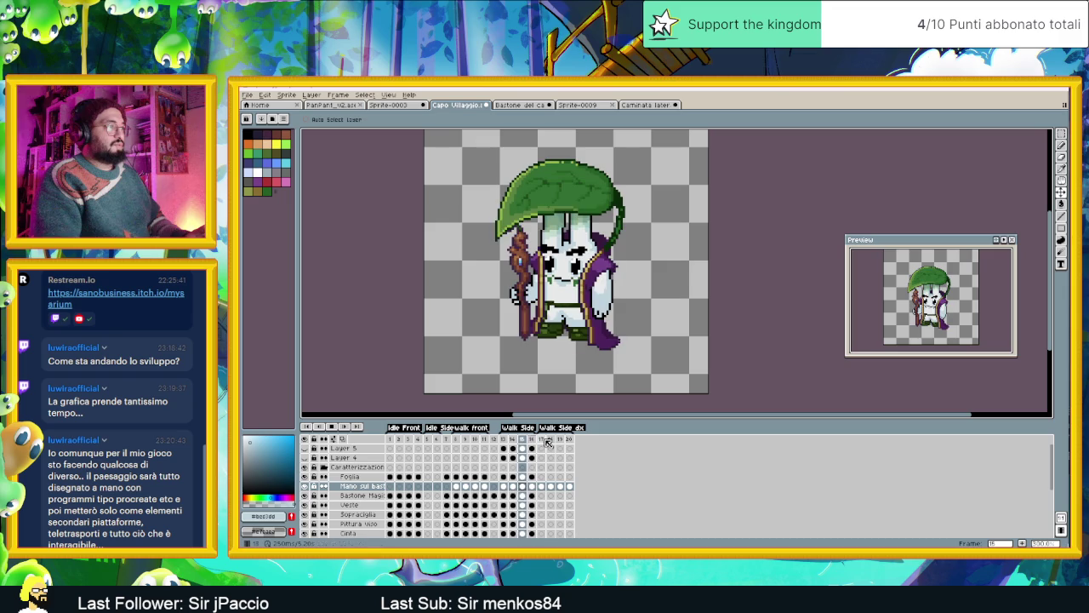
{"action": "left_click", "coordinate": [548, 440]}
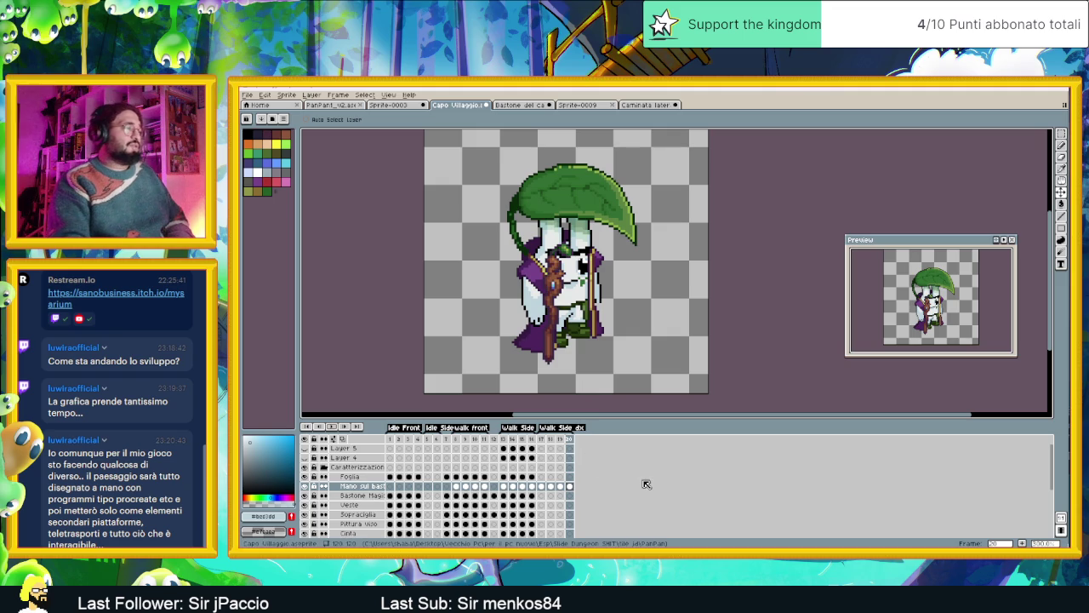
On Foglia frame 17, zoom onto the hand and draw a black outline along its bottom.
{"action": "scroll", "coordinate": [578, 362], "scroll_direction": "up", "scroll_amount": 1}
{"action": "scroll", "coordinate": [579, 362], "scroll_direction": "up", "scroll_amount": 1}
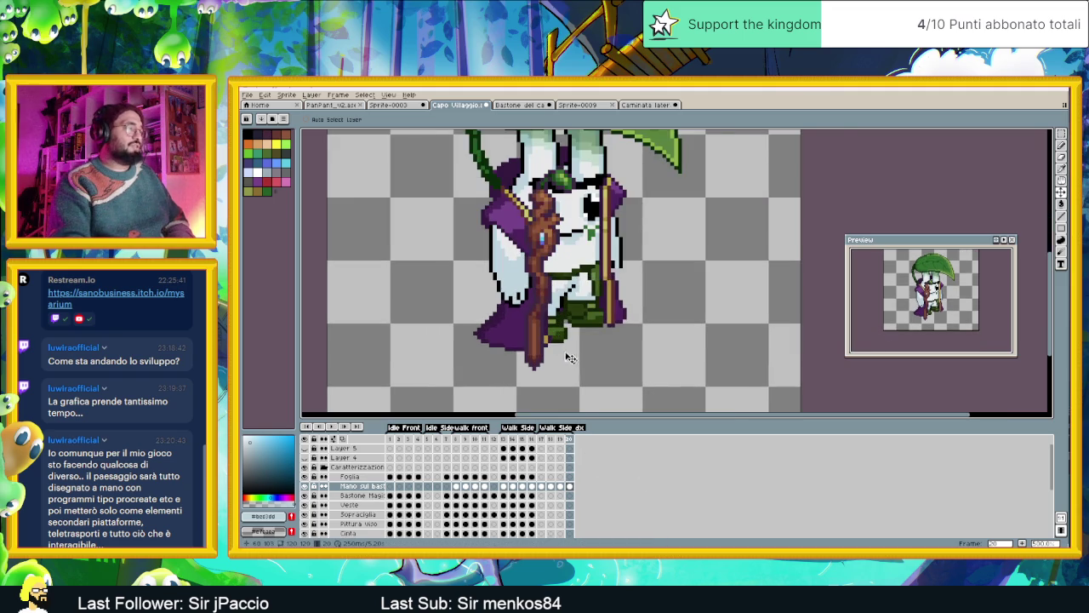
{"action": "scroll", "coordinate": [553, 349], "scroll_direction": "up", "scroll_amount": 1}
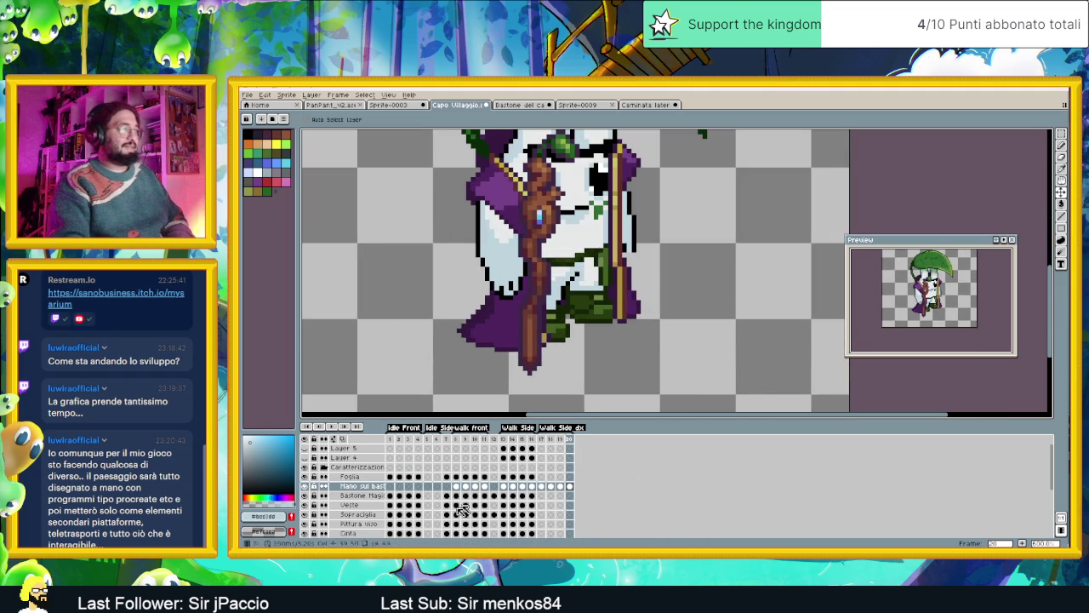
{"action": "left_click", "coordinate": [541, 476]}
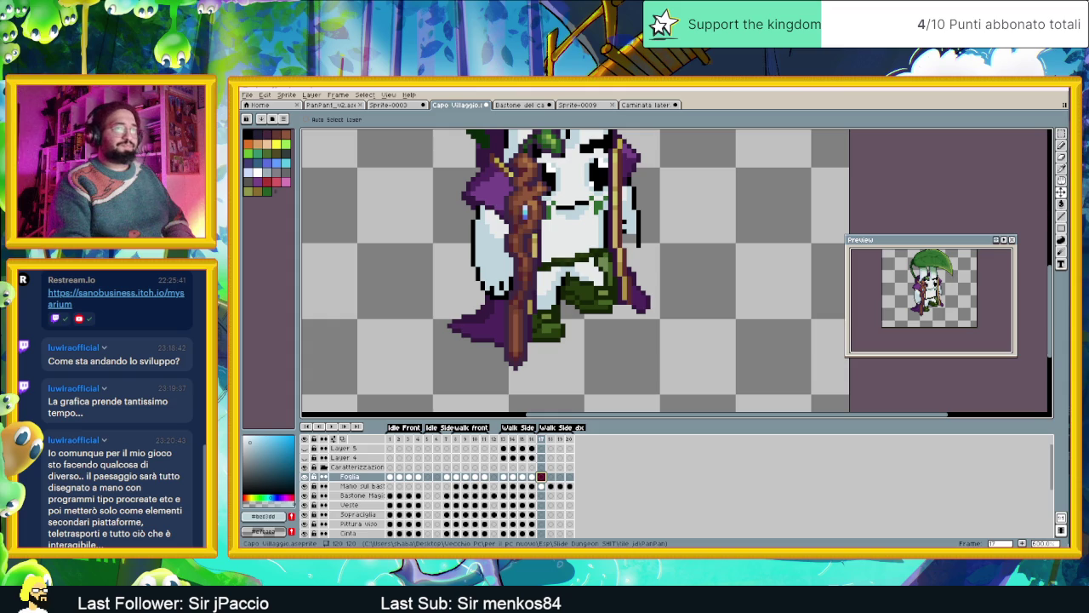
{"action": "scroll", "coordinate": [561, 314], "scroll_direction": "up", "scroll_amount": 1}
{"action": "scroll", "coordinate": [561, 314], "scroll_direction": "up", "scroll_amount": 1}
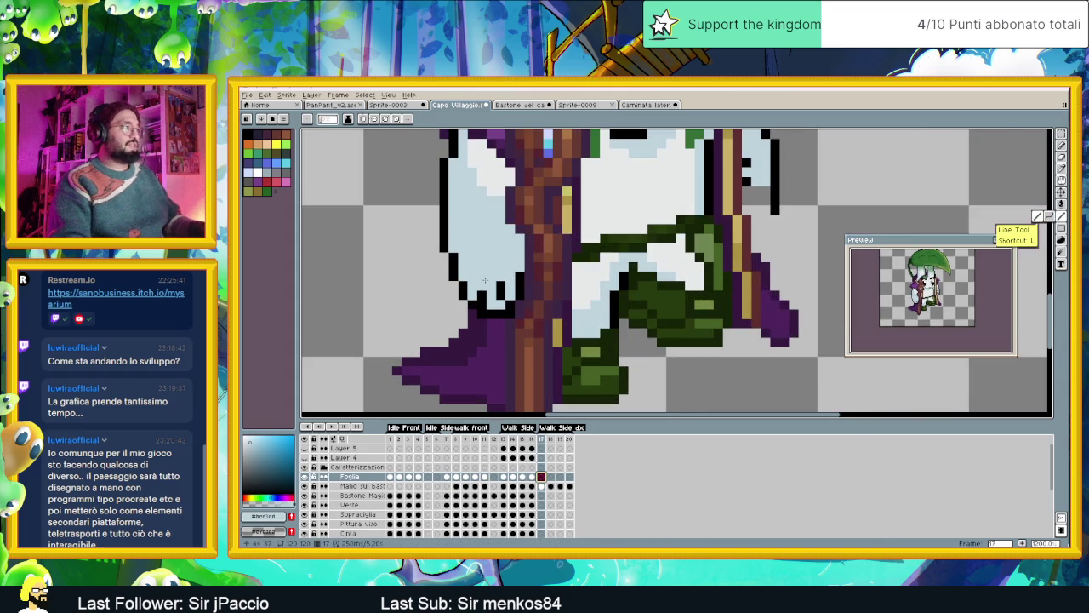
{"action": "scroll", "coordinate": [562, 314], "scroll_direction": "up", "scroll_amount": 1}
{"action": "left_click_drag", "start_coordinate": [562, 314], "coordinate": [572, 317]}
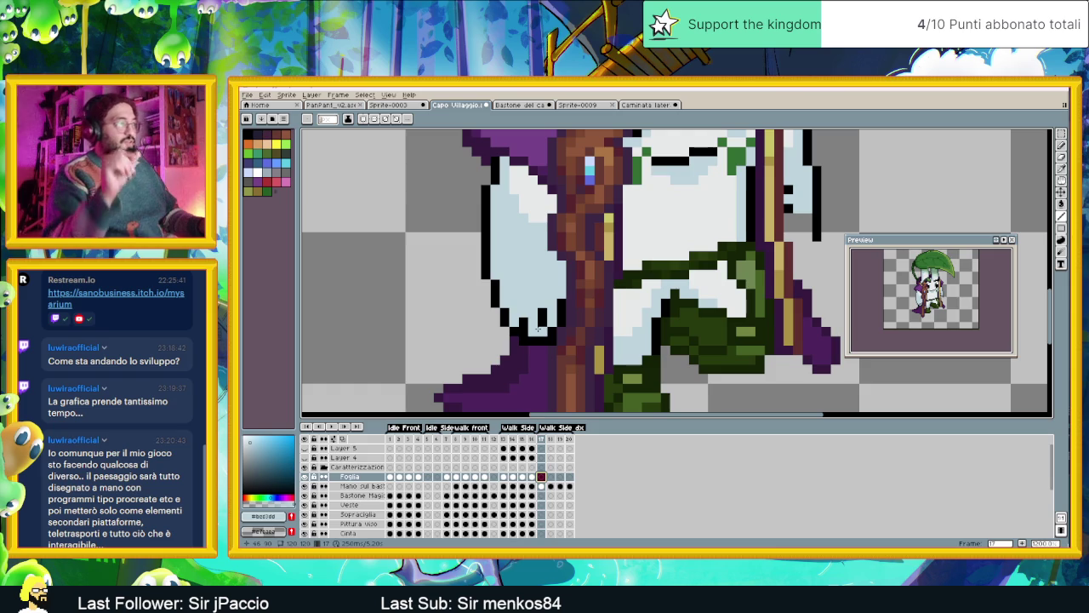
{"action": "left_click", "coordinate": [554, 340], "text": "alt"}
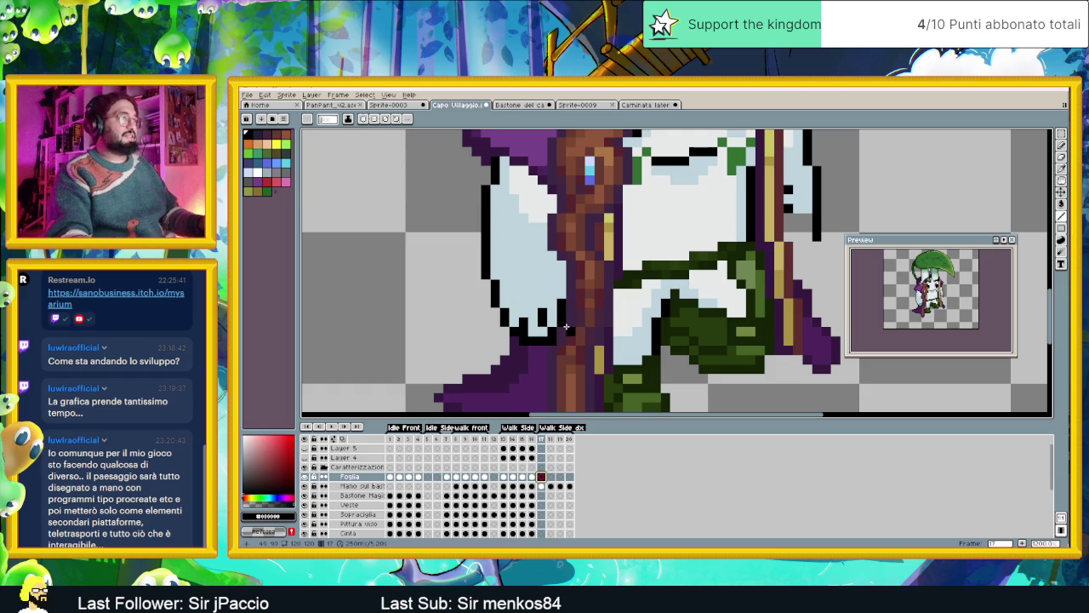
{"action": "left_click_drag", "start_coordinate": [563, 328], "coordinate": [588, 322]}
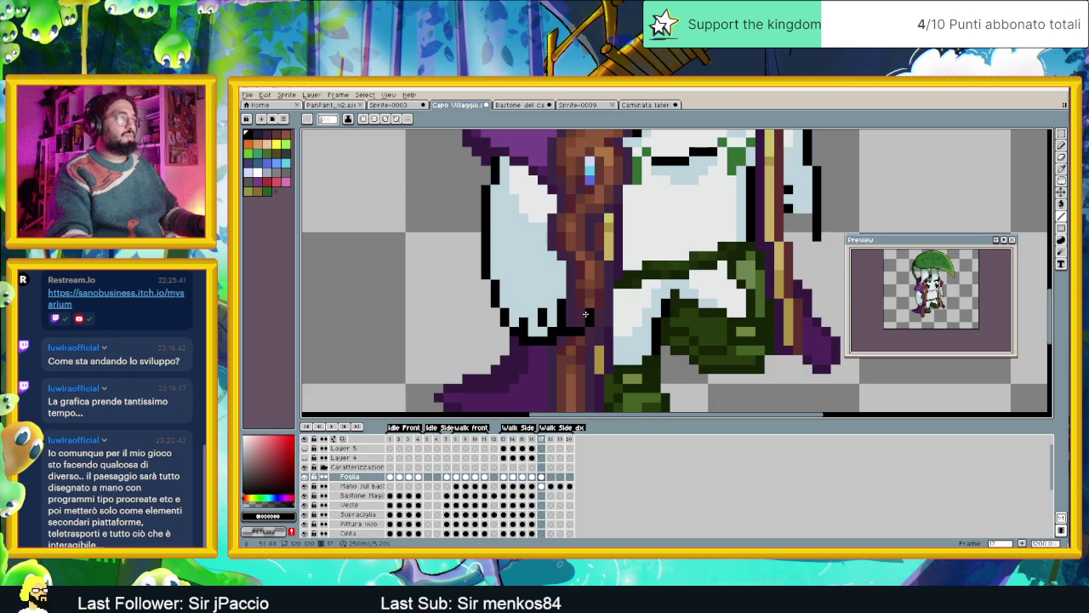
Extend the black outline upward and add black pixels beside and below the hand.
{"action": "left_click_drag", "start_coordinate": [589, 305], "coordinate": [587, 295]}
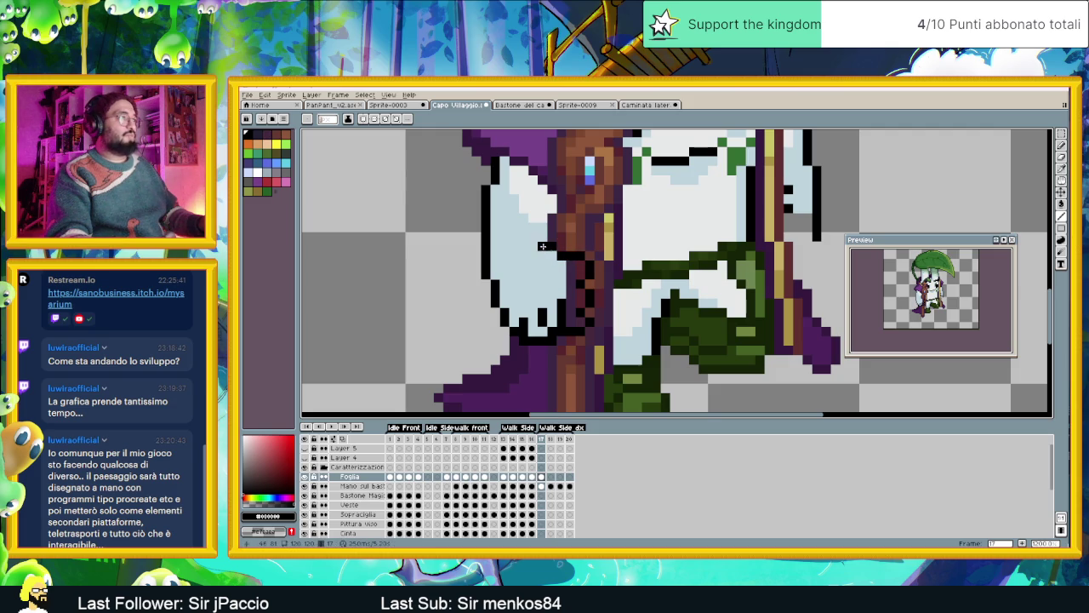
{"action": "left_click", "coordinate": [532, 236]}
{"action": "left_click", "coordinate": [485, 294]}
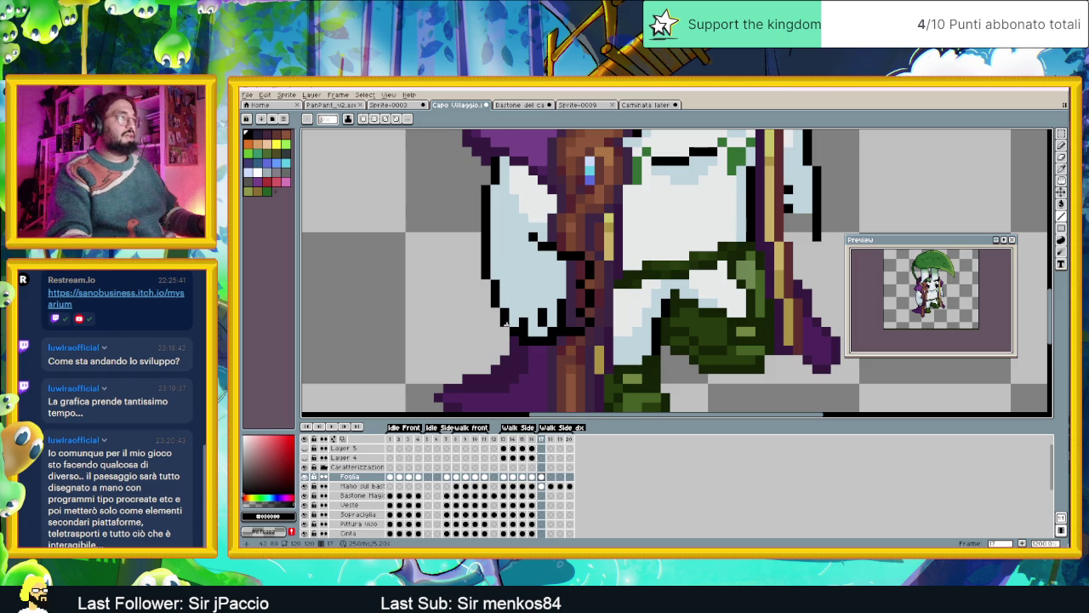
{"action": "left_click", "coordinate": [541, 344]}
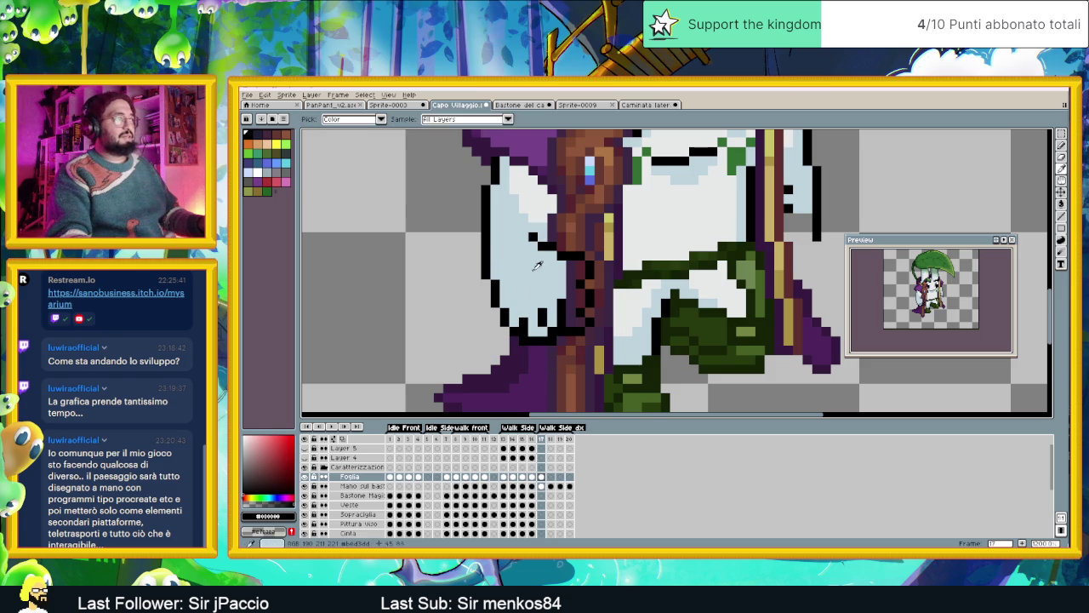
Cover the finger lines in light blue and redraw the hand's bottom and left outline in black.
{"action": "left_click", "coordinate": [559, 272], "text": "alt"}
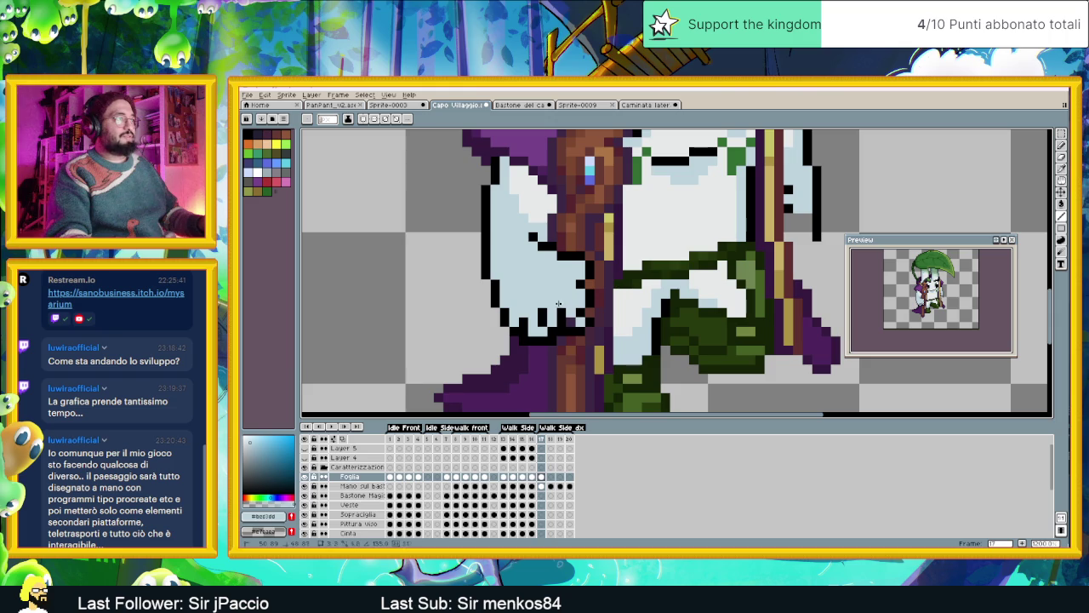
{"action": "left_click_drag", "start_coordinate": [568, 322], "coordinate": [543, 319]}
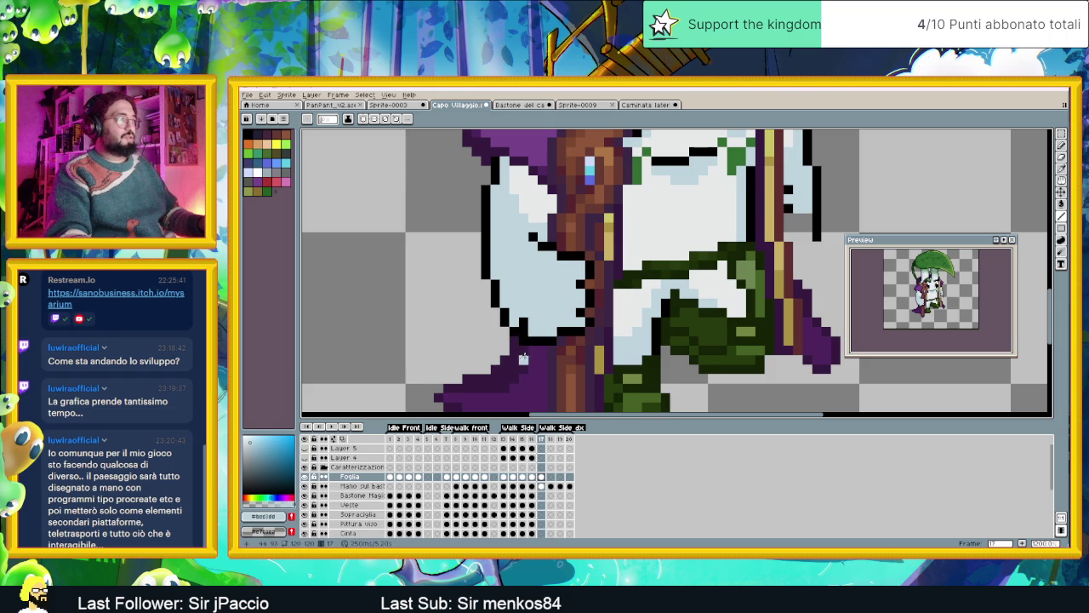
{"action": "left_click_drag", "start_coordinate": [532, 356], "coordinate": [524, 341]}
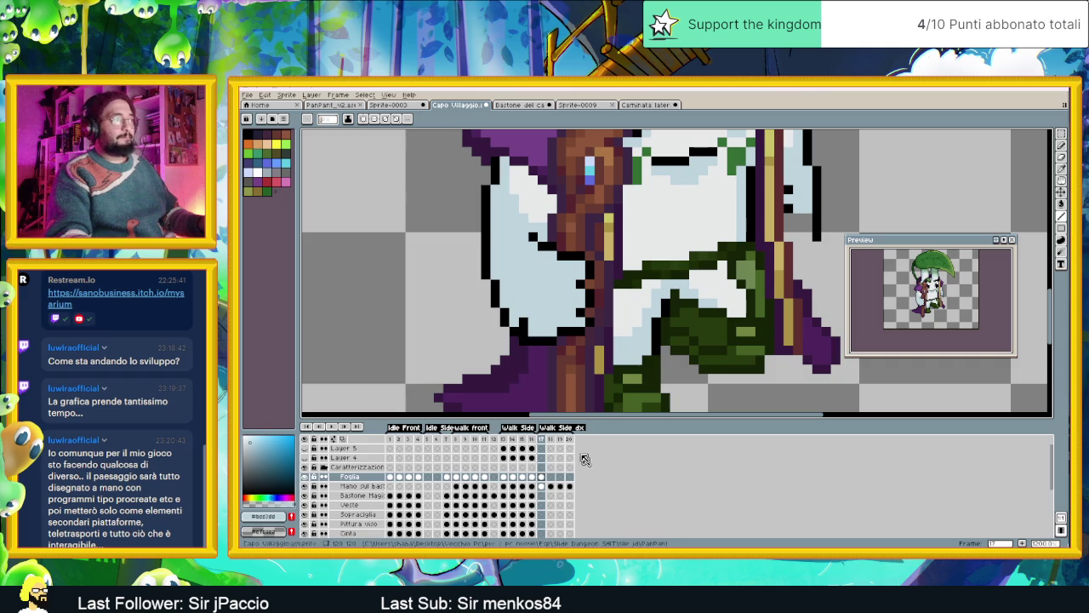
{"action": "key", "text": "alt"}
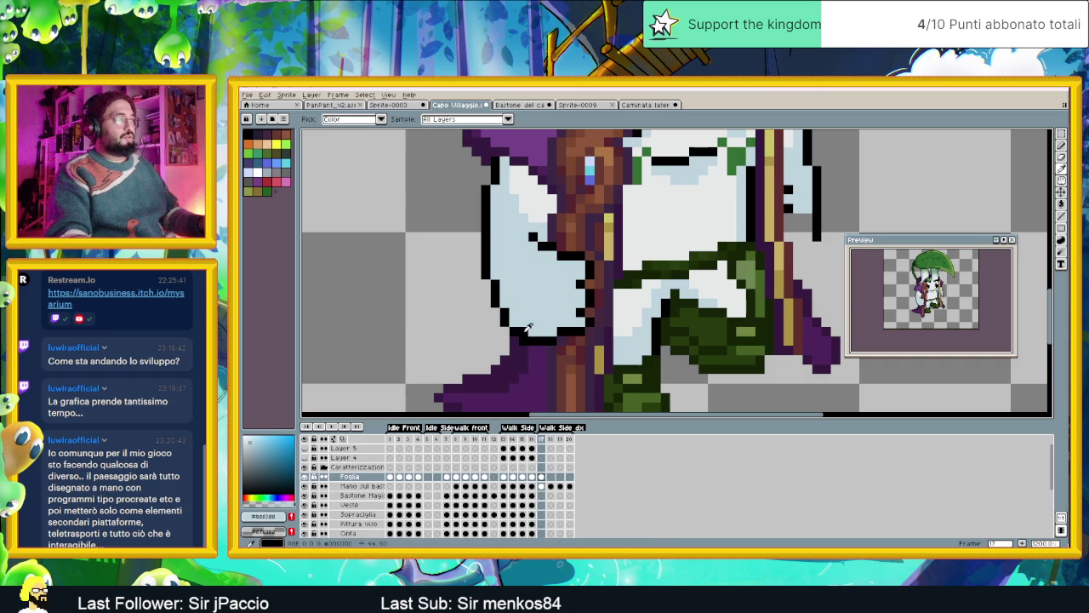
{"action": "left_click", "coordinate": [526, 330], "text": "alt"}
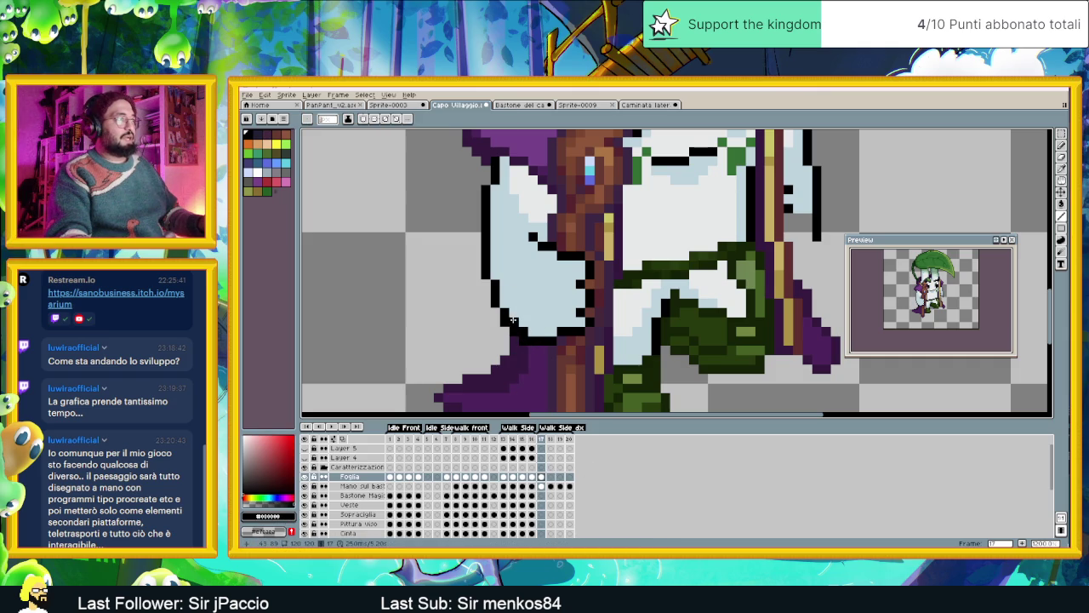
{"action": "left_click_drag", "start_coordinate": [515, 321], "coordinate": [514, 305]}
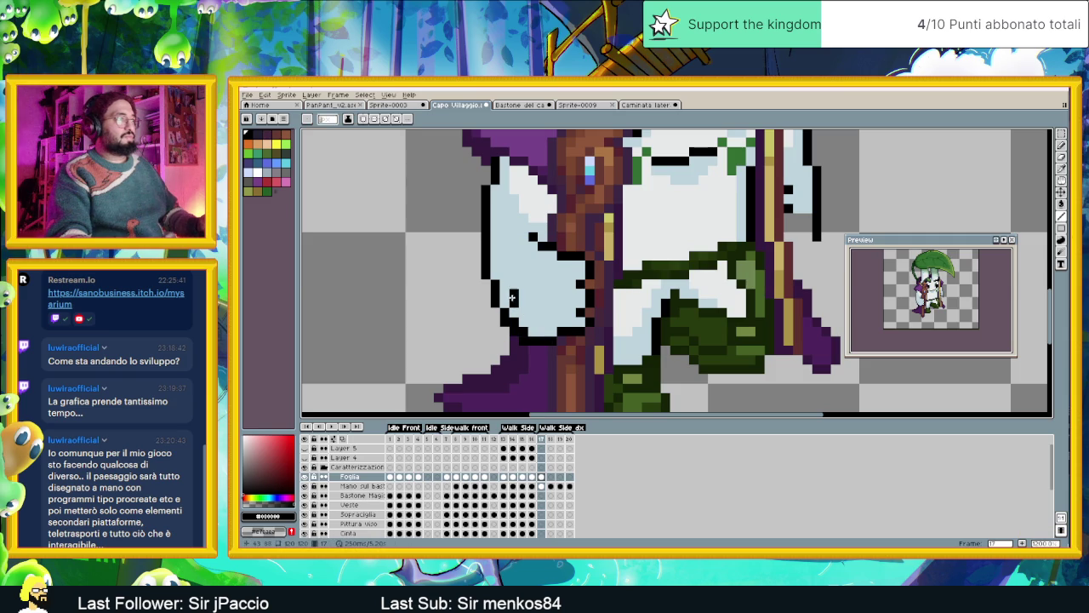
{"action": "scroll", "coordinate": [513, 296], "scroll_direction": "down", "scroll_amount": 2}
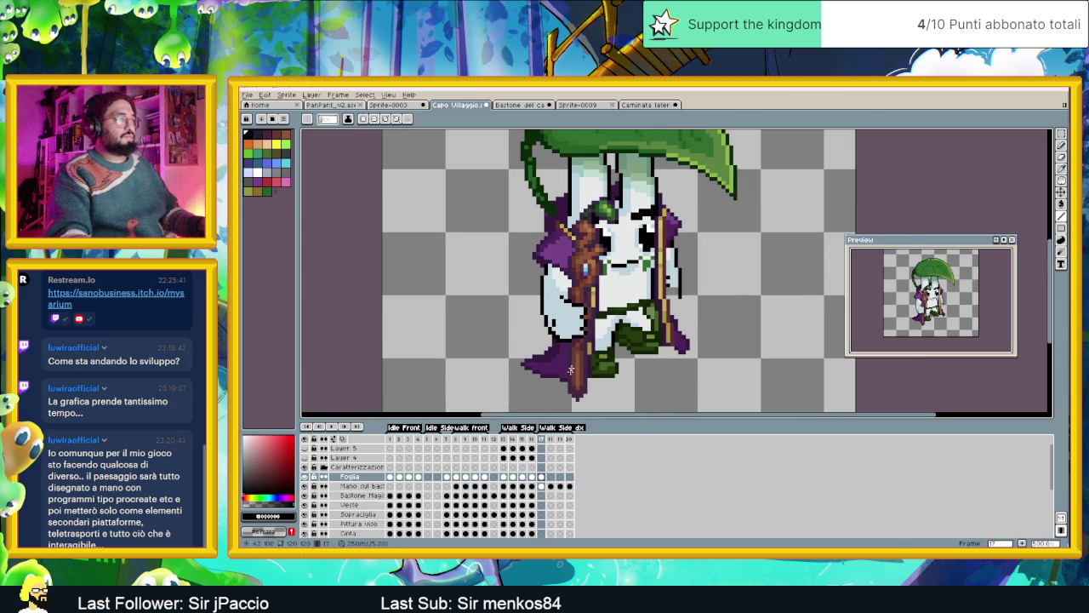
{"action": "scroll", "coordinate": [584, 320], "scroll_direction": "up", "scroll_amount": 1}
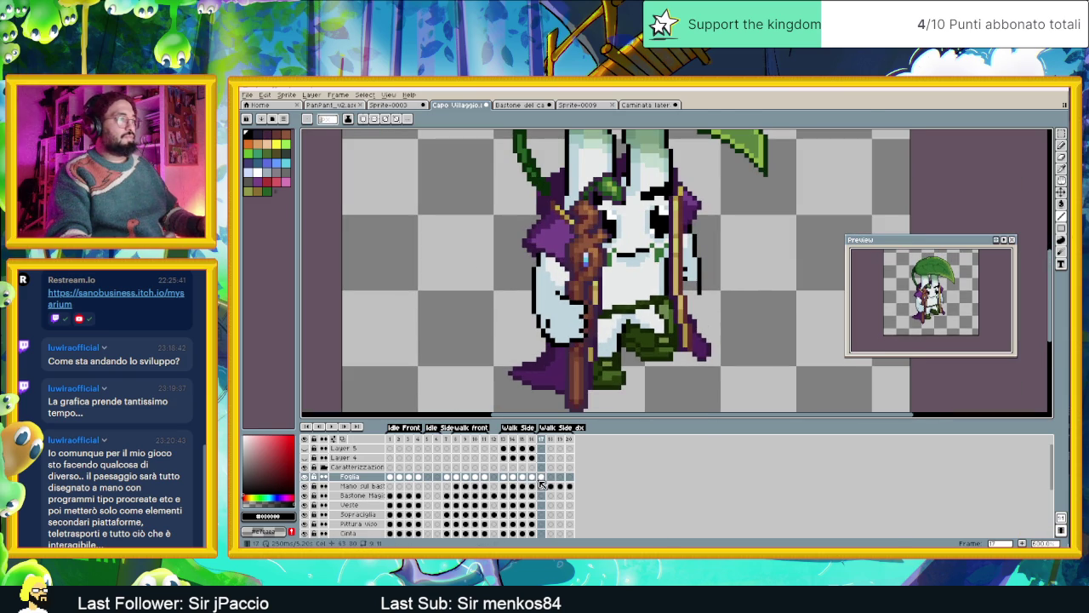
On frame 18, nudge the hand pixels with the Move tool and compare against frame 17.
{"action": "left_click", "coordinate": [550, 477]}
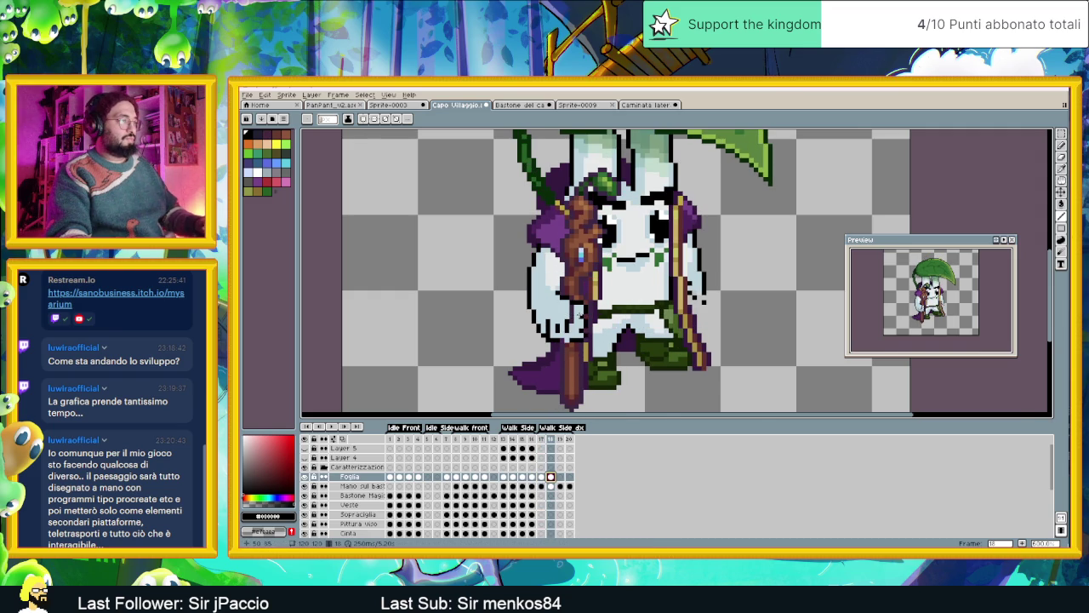
{"action": "scroll", "coordinate": [574, 314], "scroll_direction": "up", "scroll_amount": 2}
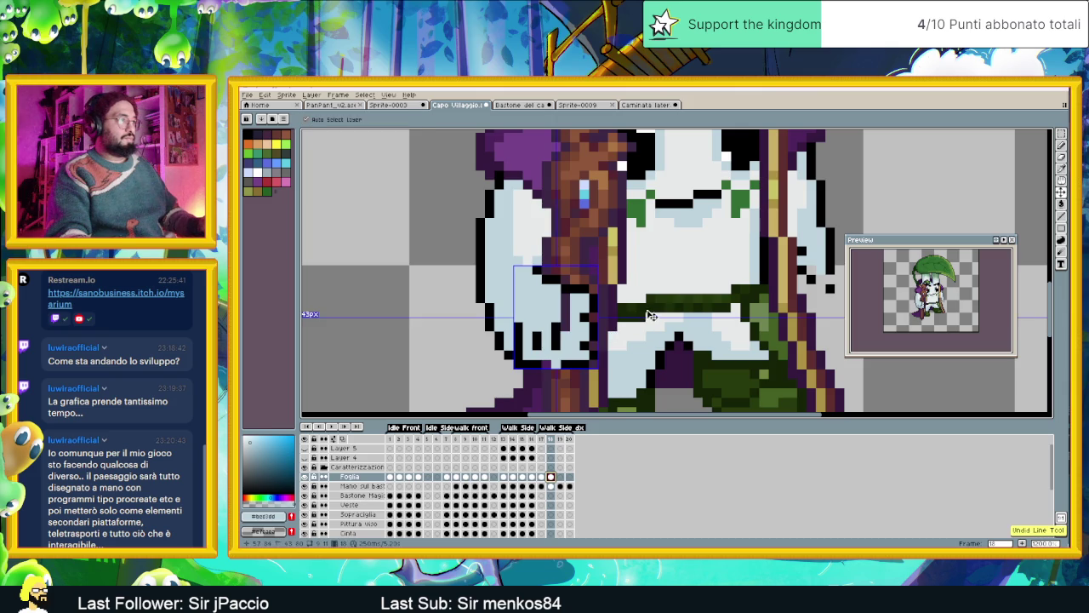
{"action": "left_click", "coordinate": [1061, 192]}
{"action": "left_click_drag", "start_coordinate": [572, 330], "coordinate": [568, 328]}
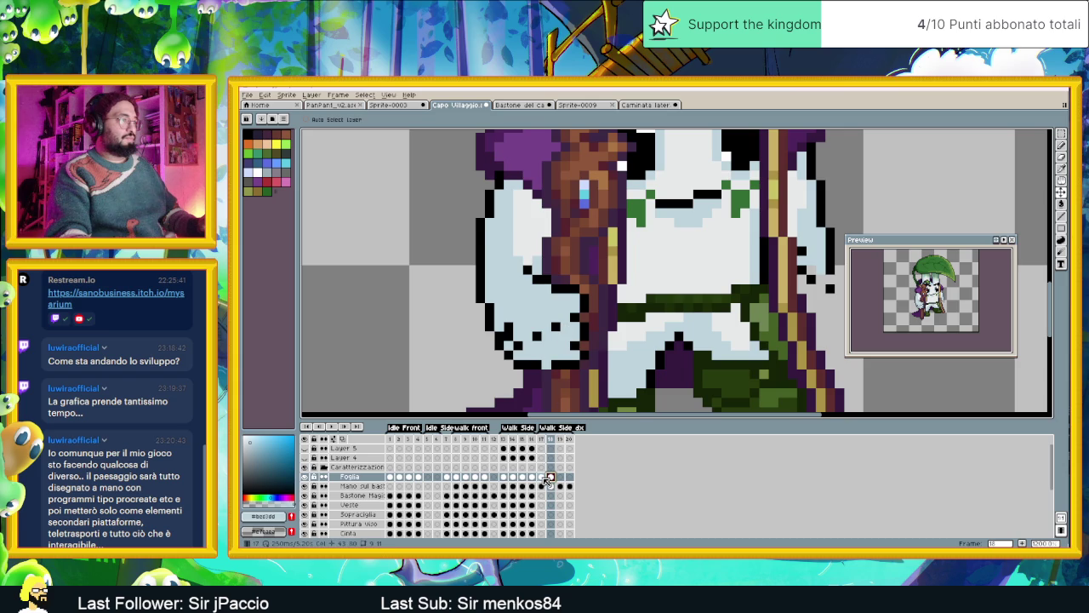
{"action": "left_click", "coordinate": [542, 477]}
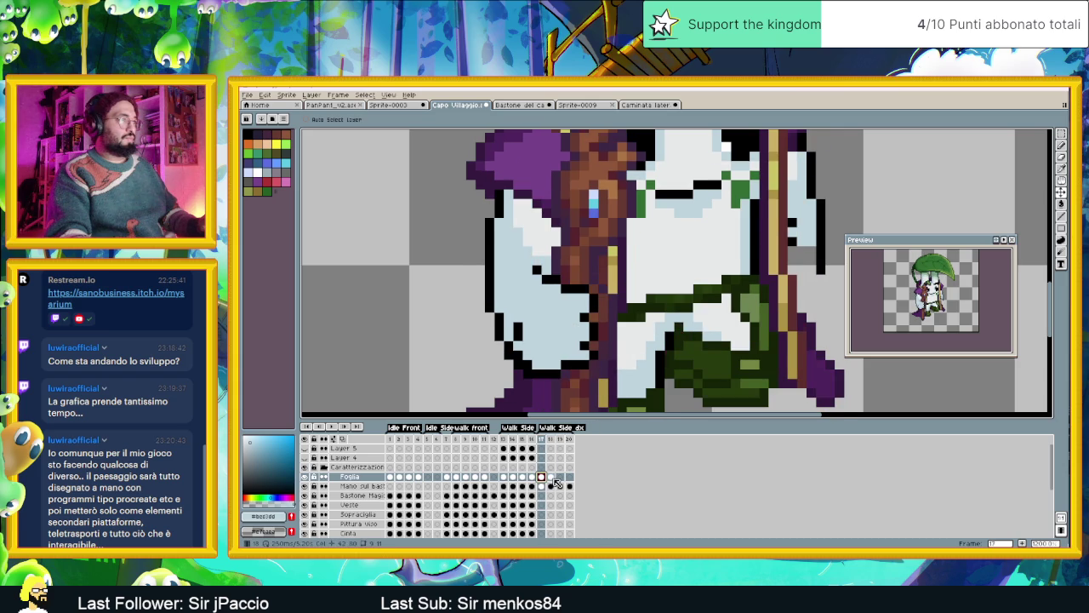
{"action": "left_click", "coordinate": [551, 478]}
With the Pencil and black, draw a short outline line across the hand on frame 18.
{"action": "key", "text": "i"}
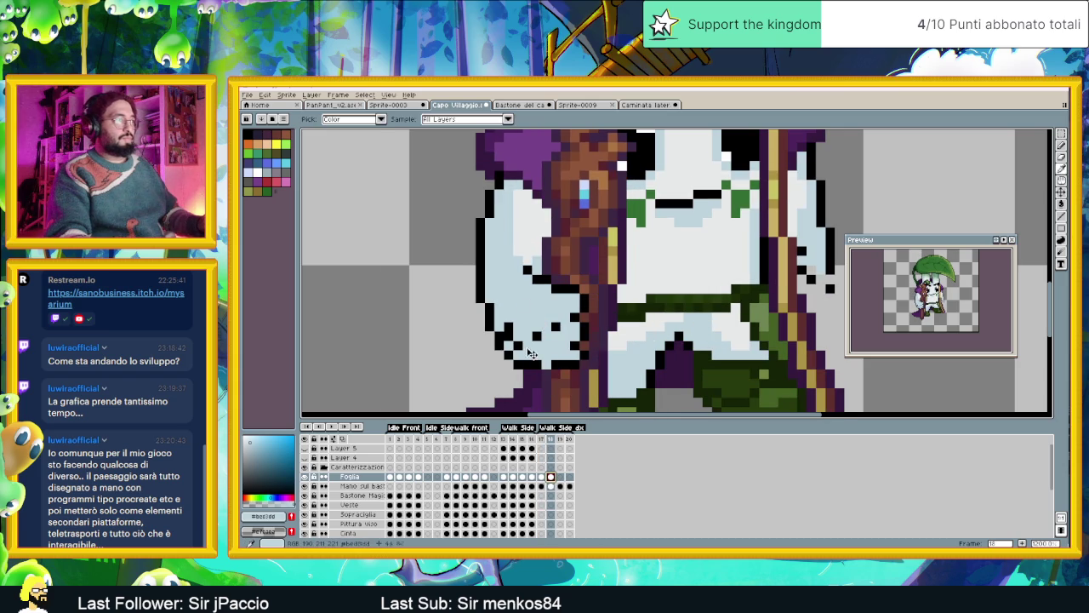
{"action": "left_click", "coordinate": [1061, 145]}
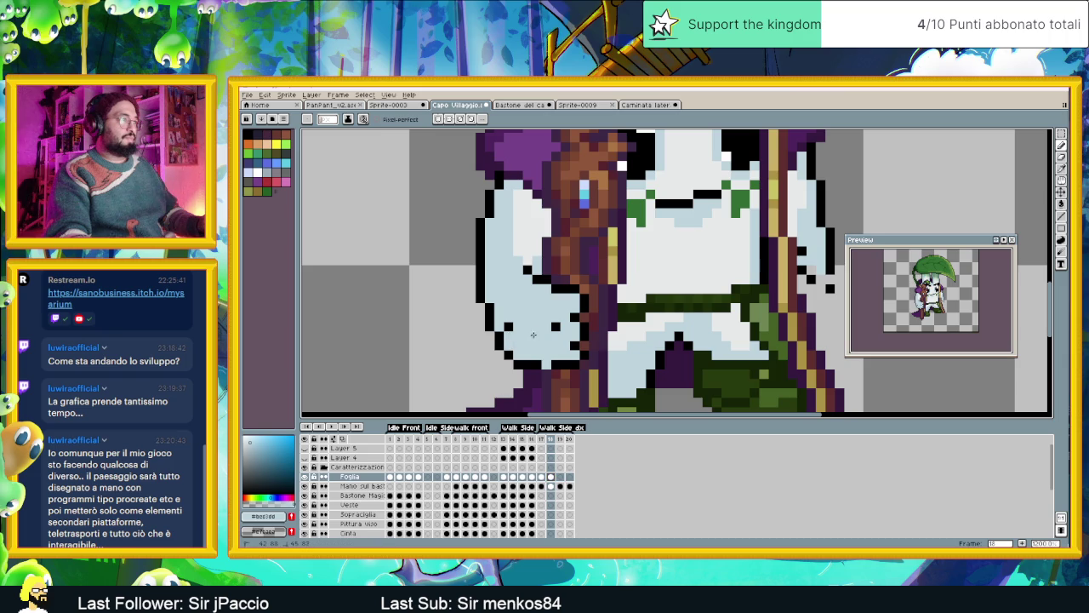
{"action": "scroll", "coordinate": [555, 325], "scroll_direction": "down", "scroll_amount": 2}
{"action": "scroll", "coordinate": [557, 325], "scroll_direction": "down", "scroll_amount": 1}
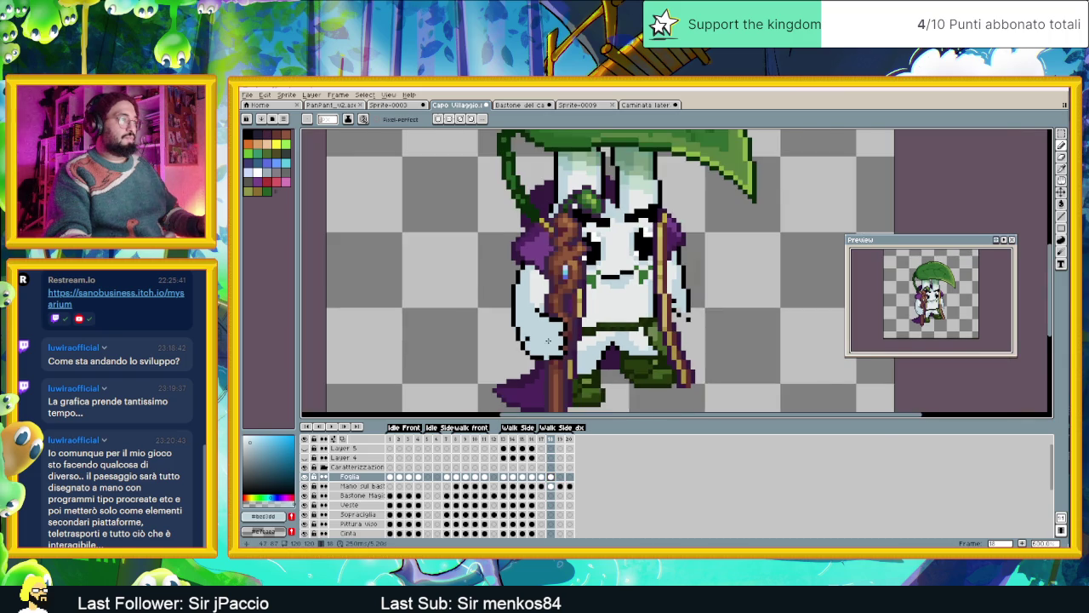
{"action": "scroll", "coordinate": [562, 324], "scroll_direction": "up", "scroll_amount": 3}
{"action": "key", "text": "alt"}
{"action": "left_click", "coordinate": [573, 327], "text": "alt"}
{"action": "left_click_drag", "start_coordinate": [580, 330], "coordinate": [563, 330]}
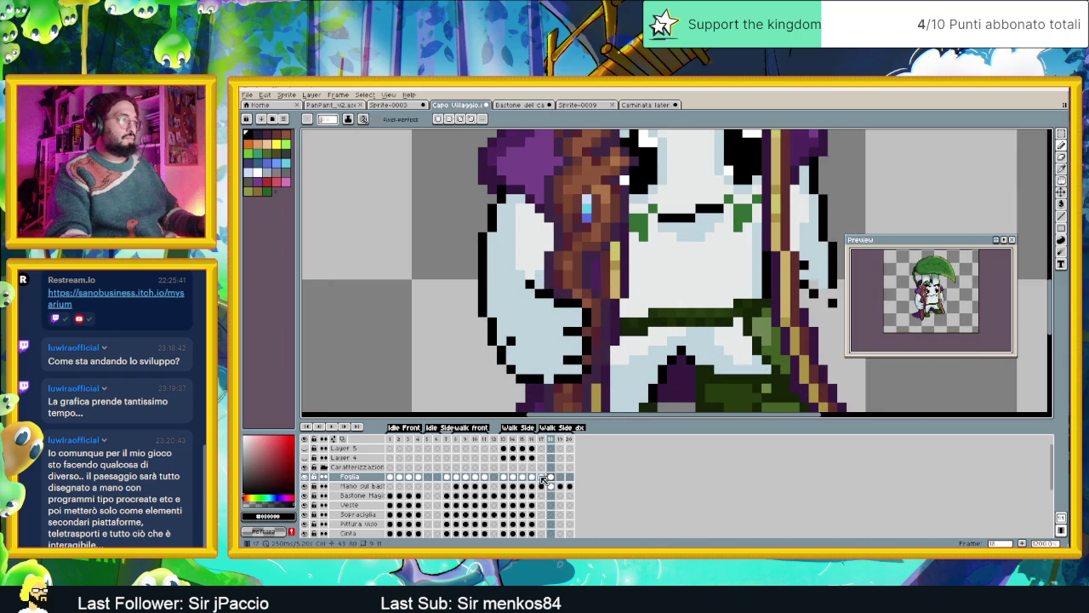
Sample light blue and black from the hand, then move through frame 18 to frame 19.
{"action": "key", "text": "comma"}
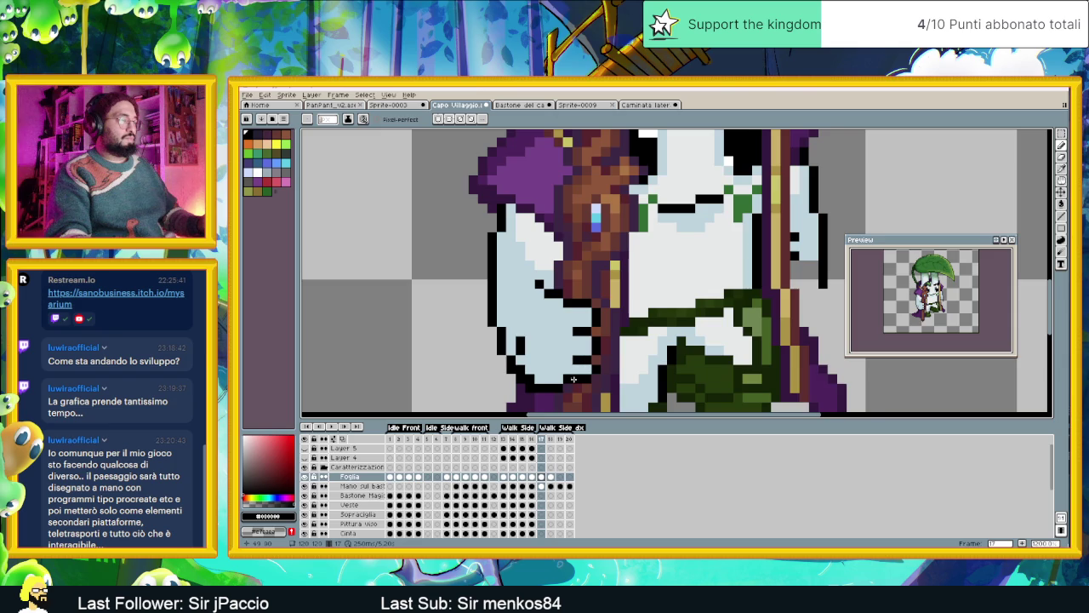
{"action": "scroll", "coordinate": [575, 366], "scroll_direction": "down", "scroll_amount": 3}
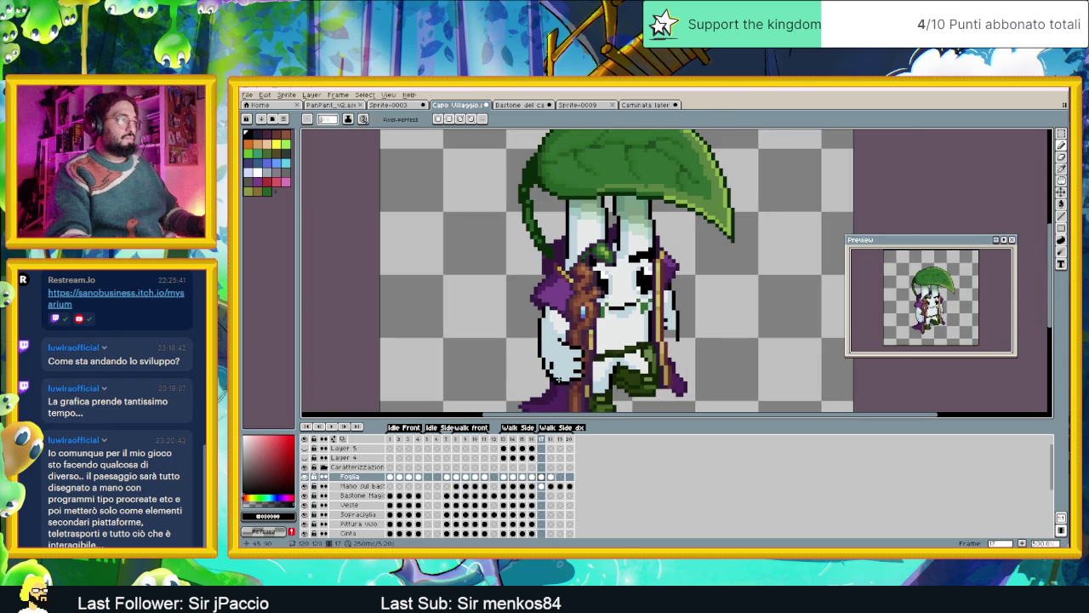
{"action": "scroll", "coordinate": [566, 368], "scroll_direction": "up", "scroll_amount": 1}
{"action": "scroll", "coordinate": [566, 368], "scroll_direction": "up", "scroll_amount": 2}
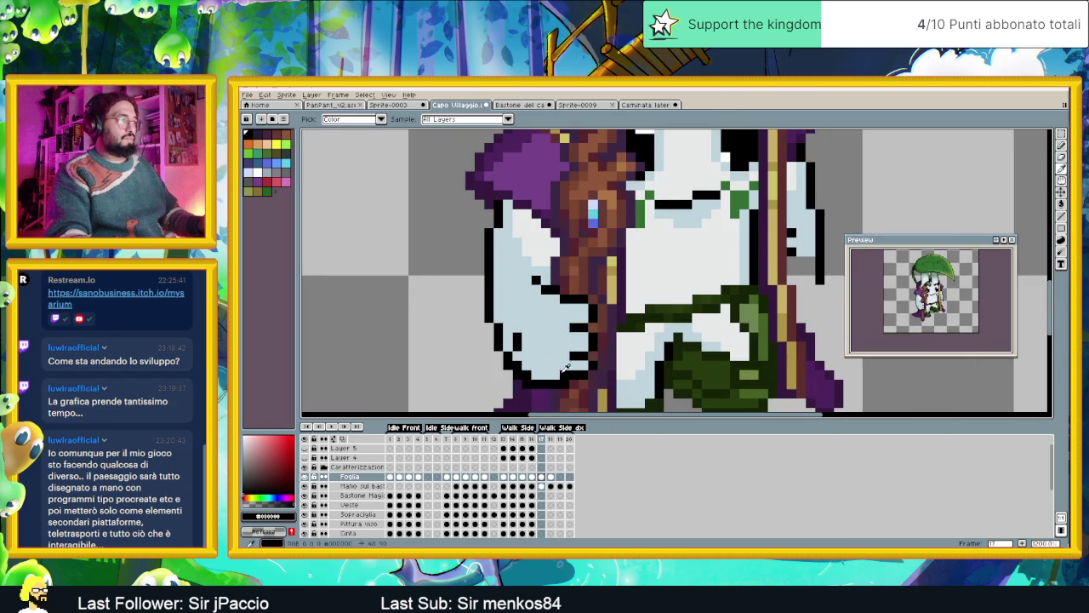
{"action": "left_click", "coordinate": [566, 369], "text": "alt"}
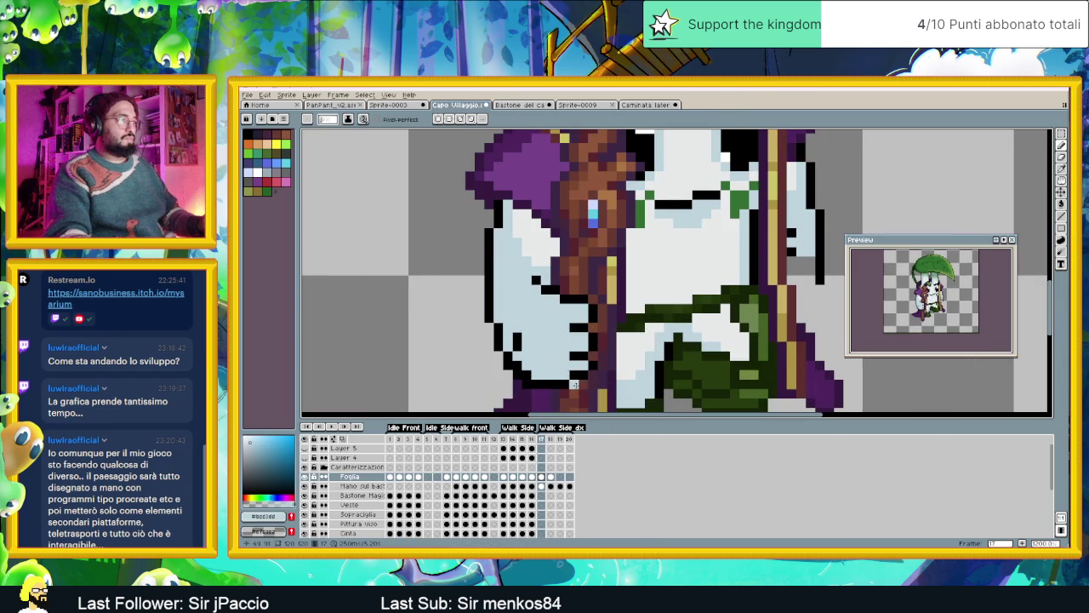
{"action": "key", "text": "period"}
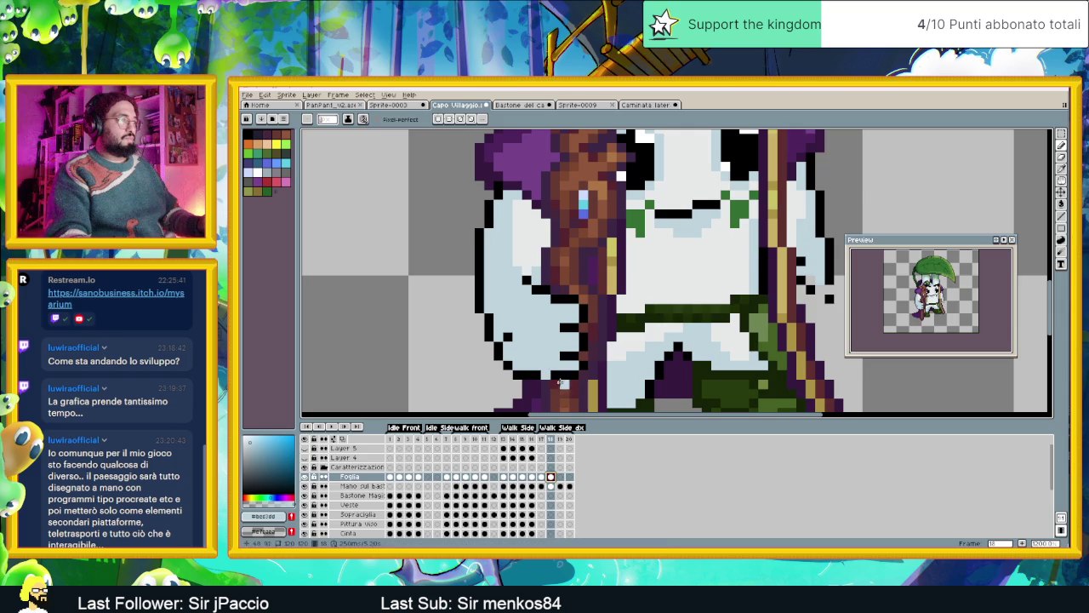
{"action": "left_click", "coordinate": [547, 372], "text": "alt"}
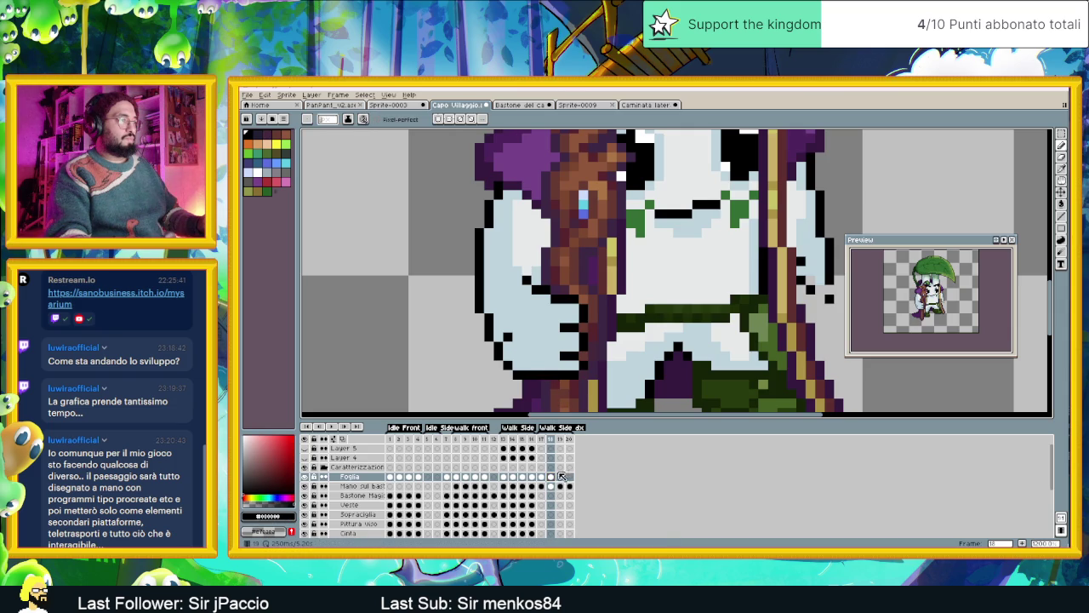
{"action": "left_click", "coordinate": [550, 477]}
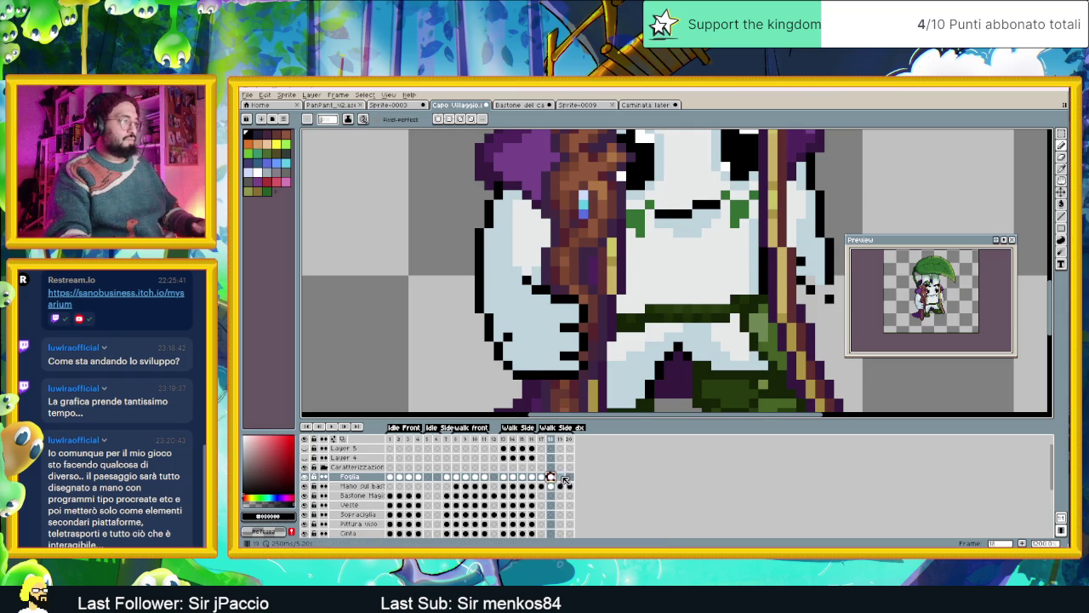
{"action": "left_click", "coordinate": [560, 478]}
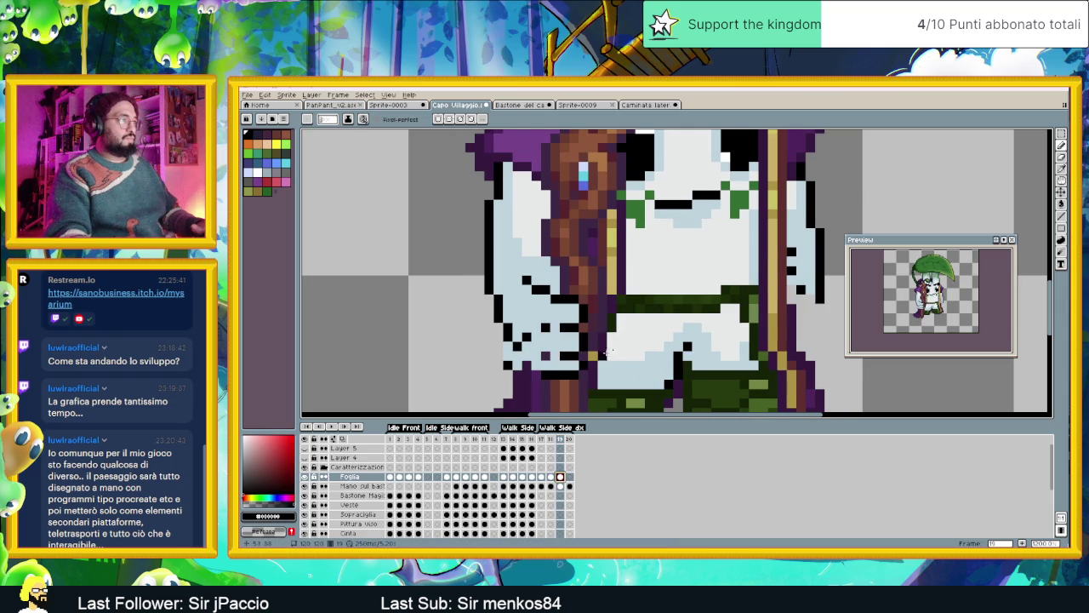
Try shifting frame 19's hand up and right, undo it, and compare with frame 18.
{"action": "key", "text": "v"}
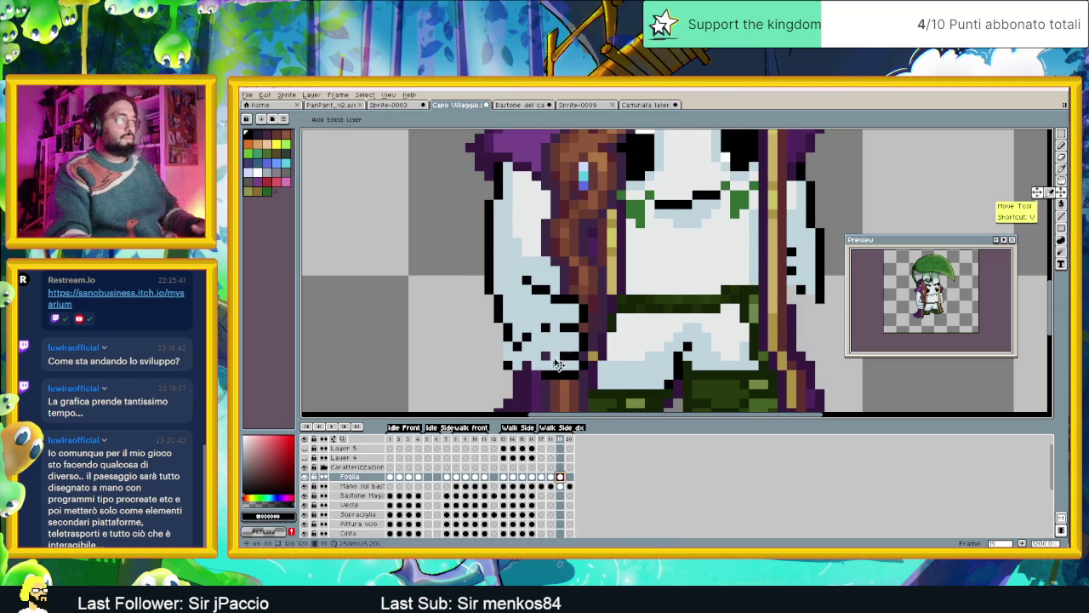
{"action": "left_click_drag", "start_coordinate": [550, 372], "coordinate": [563, 344]}
{"action": "key", "text": "ctrl+z"}
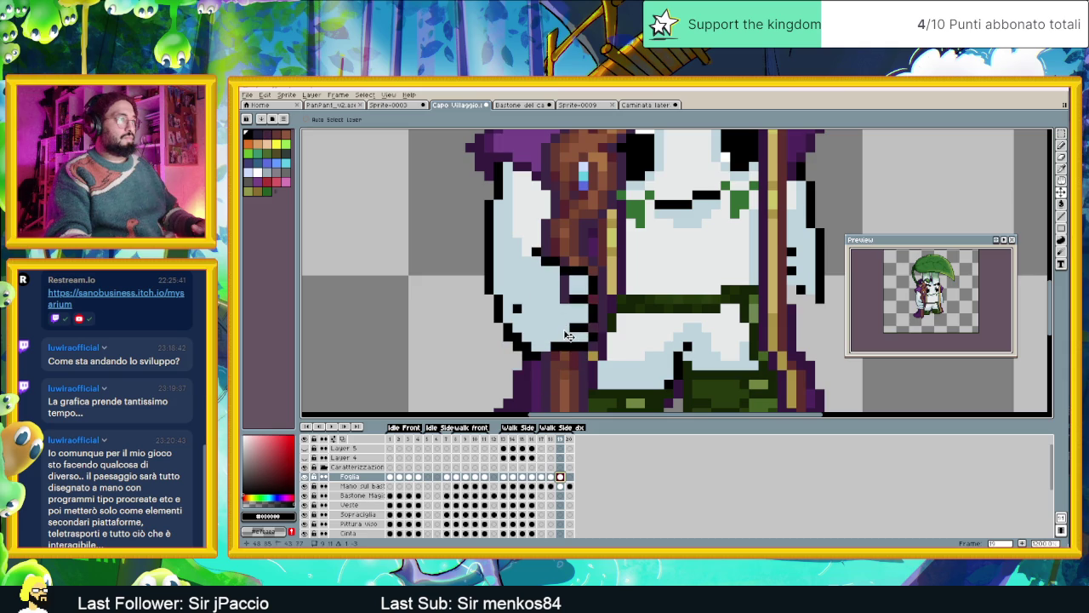
{"action": "left_click", "coordinate": [550, 476]}
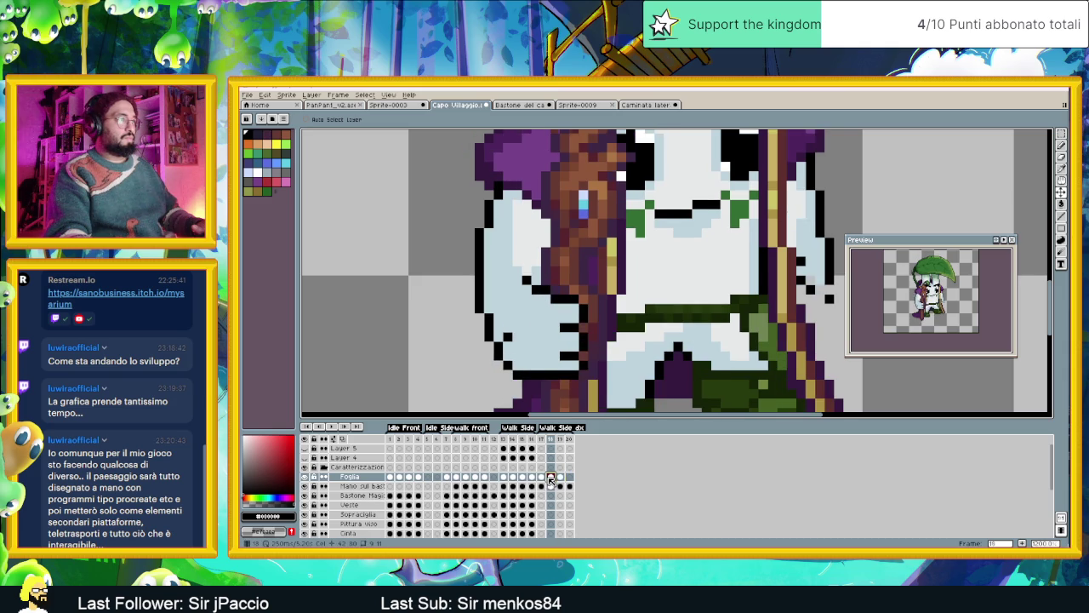
{"action": "left_click", "coordinate": [561, 477]}
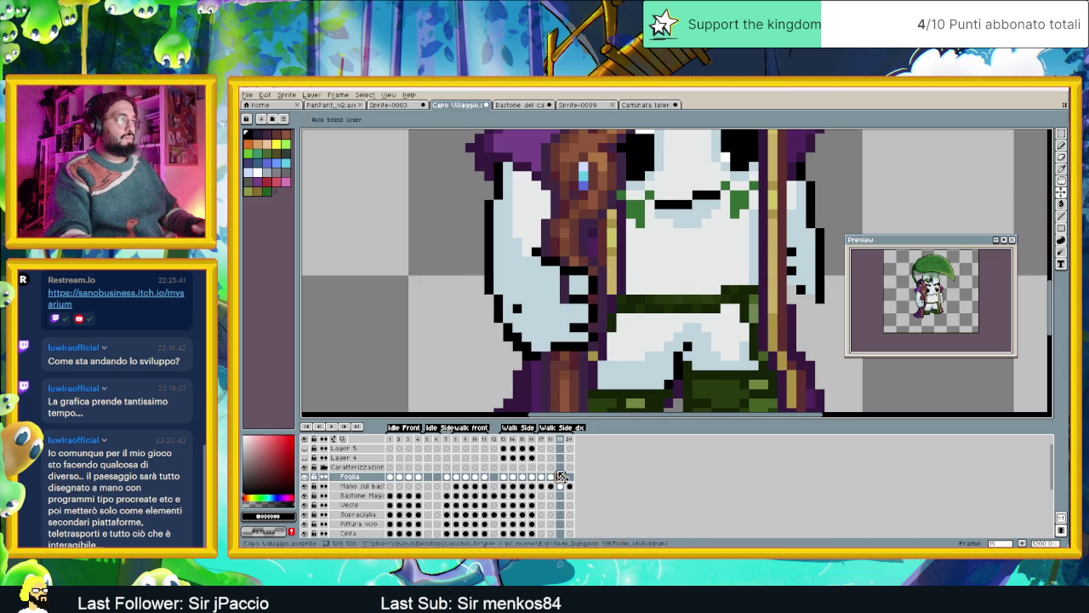
Paint two stray dark pixels light blue and touch up the hand's black edge pixels.
{"action": "left_click", "coordinate": [575, 288], "text": "alt"}
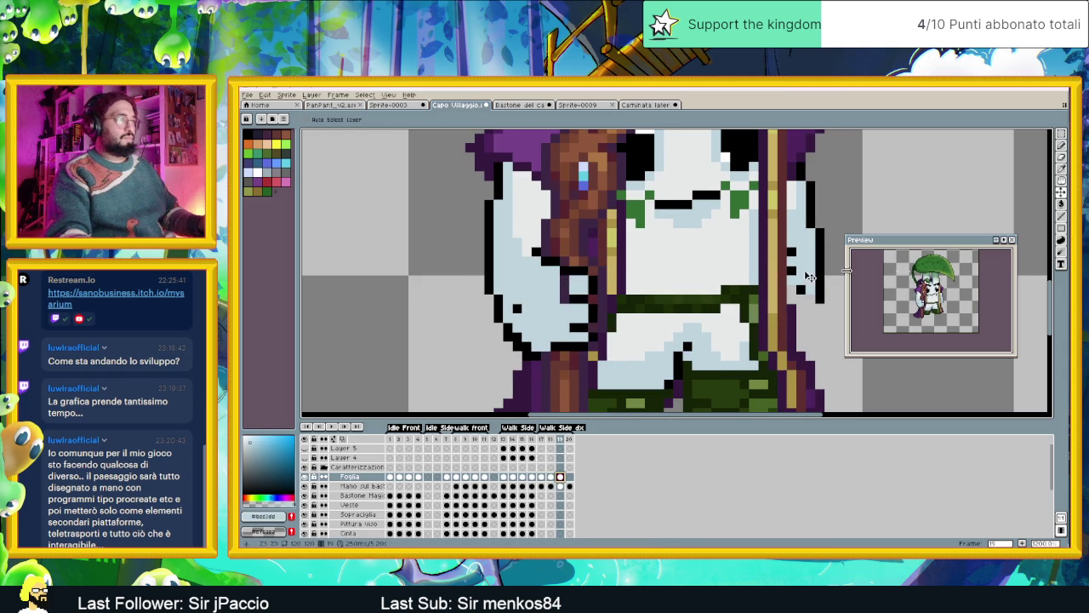
{"action": "key", "text": "b"}
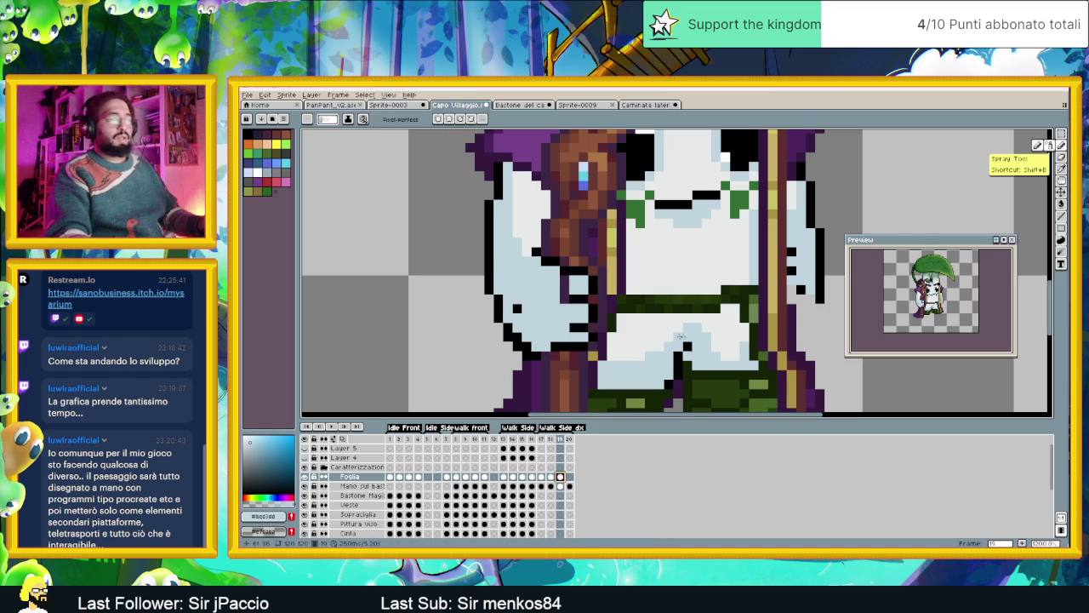
{"action": "left_click", "coordinate": [564, 290]}
{"action": "left_click", "coordinate": [564, 298]}
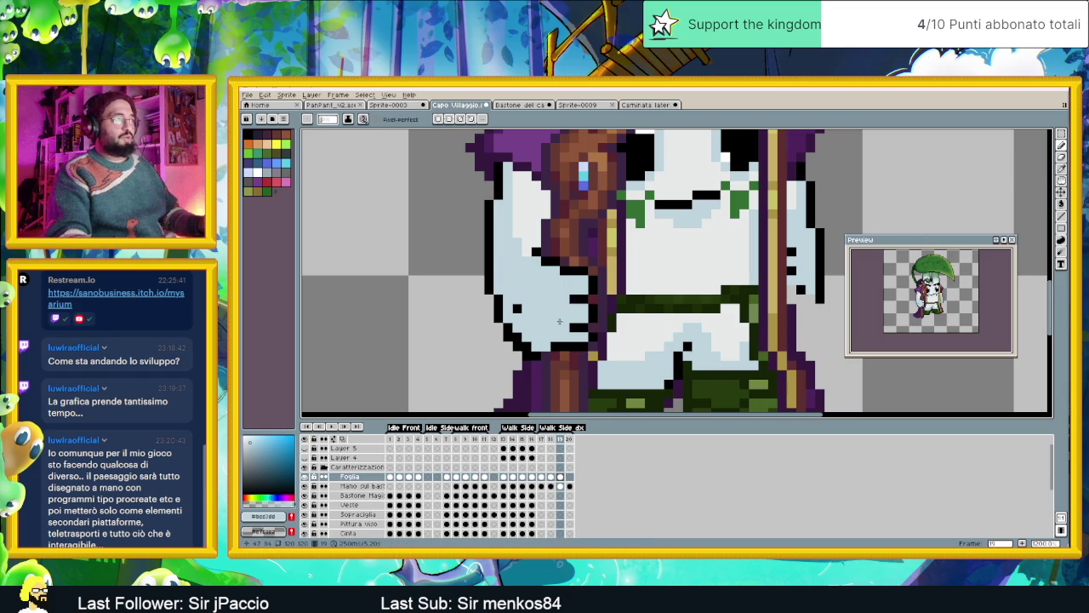
{"action": "left_click", "coordinate": [517, 308], "text": "alt"}
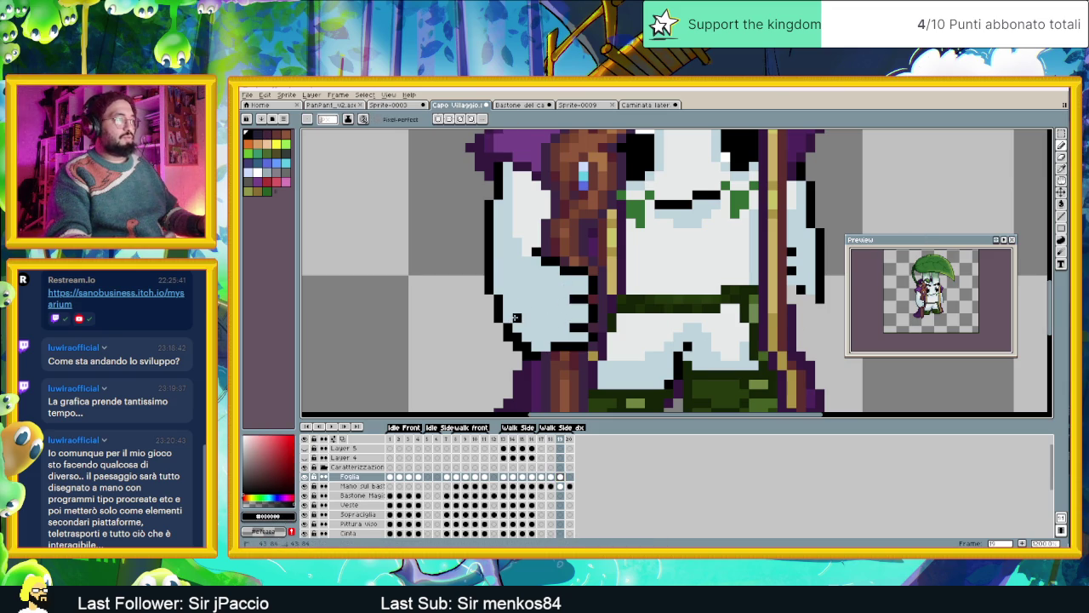
{"action": "scroll", "coordinate": [527, 332], "scroll_direction": "up", "scroll_amount": 1}
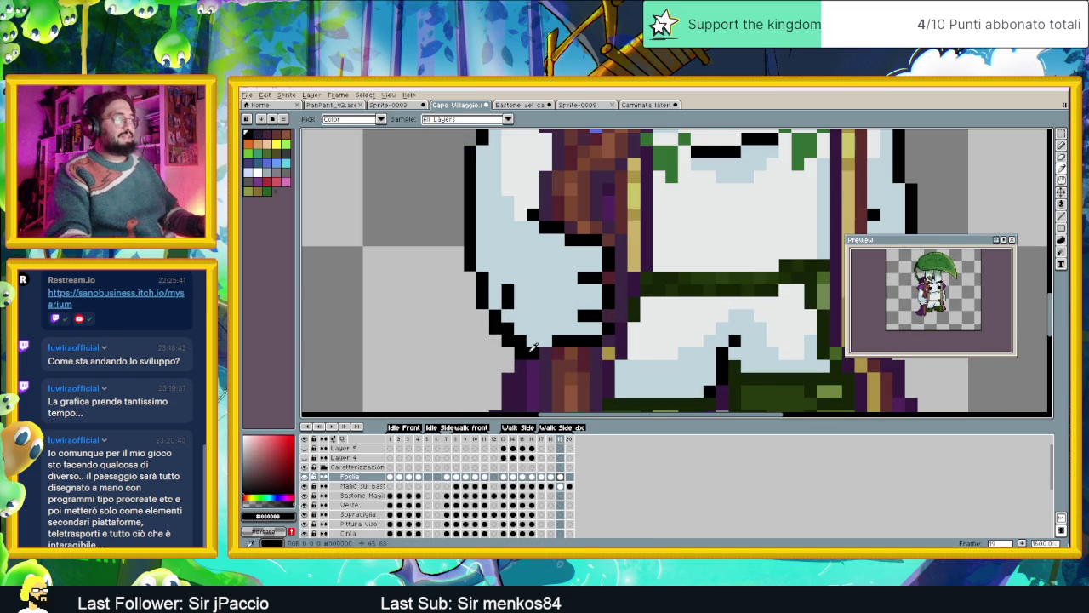
{"action": "left_click", "coordinate": [544, 340]}
{"action": "left_click", "coordinate": [523, 343]}
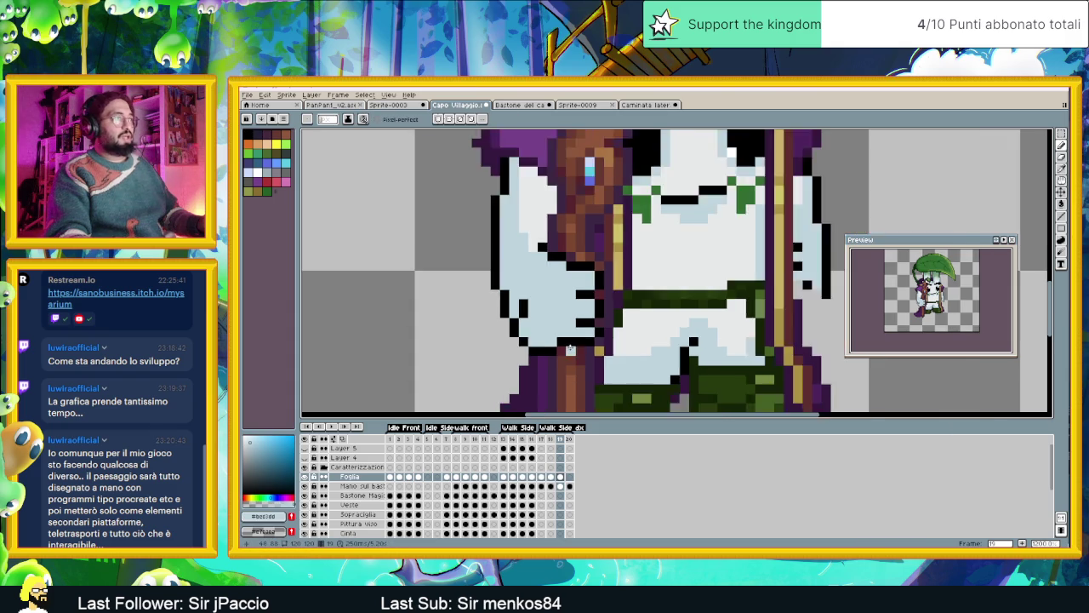
{"action": "scroll", "coordinate": [571, 340], "scroll_direction": "down", "scroll_amount": 1}
{"action": "scroll", "coordinate": [577, 369], "scroll_direction": "down", "scroll_amount": 1}
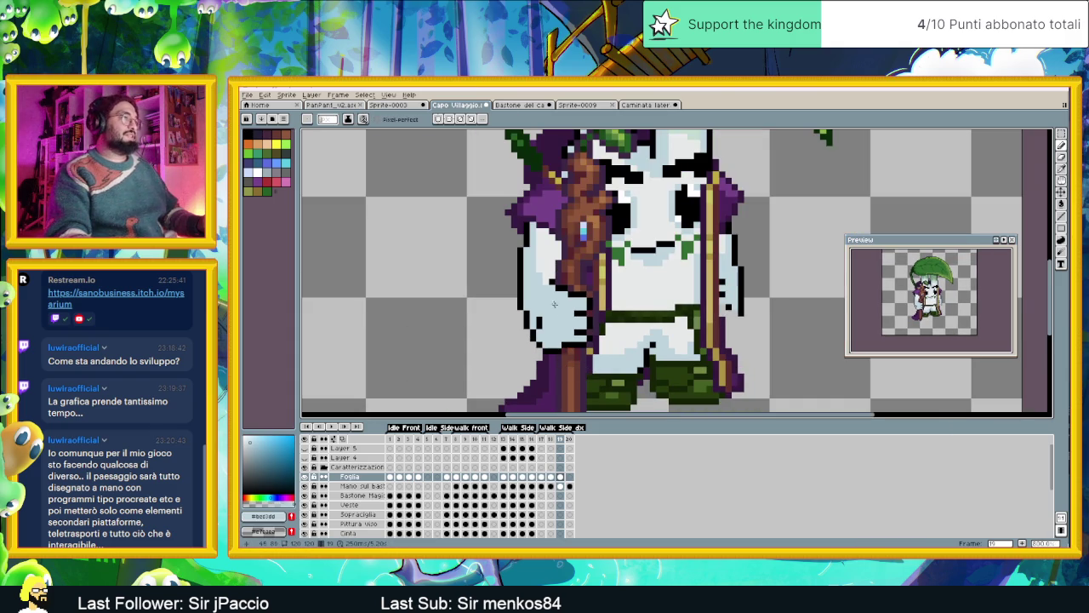
{"action": "scroll", "coordinate": [549, 298], "scroll_direction": "down", "scroll_amount": 1}
{"action": "scroll", "coordinate": [549, 297], "scroll_direction": "down", "scroll_amount": 1}
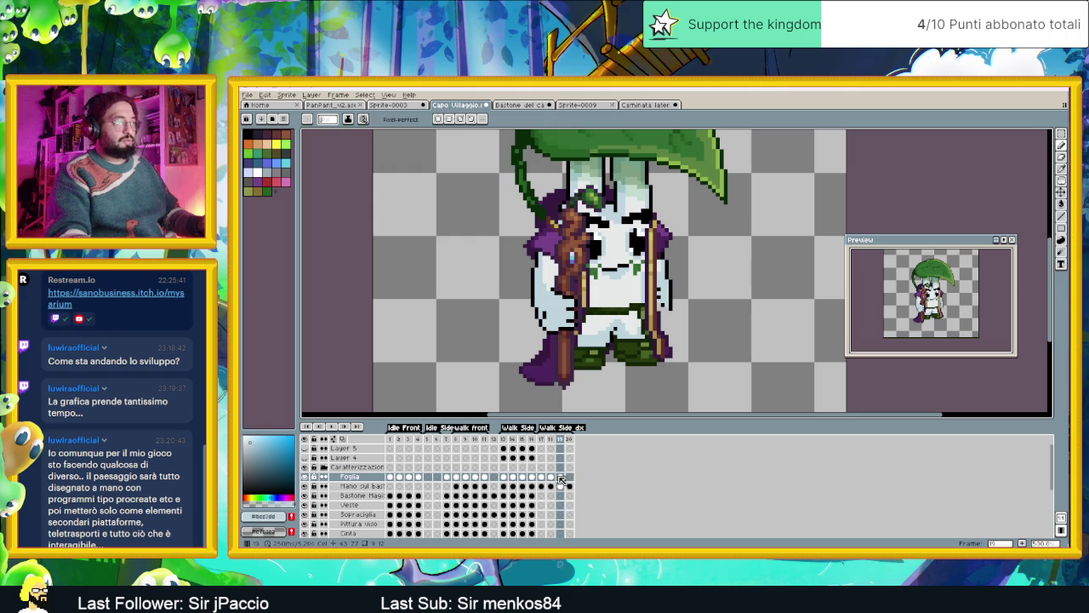
On frame 20, shift the hand and sleeve outward with the Move tool.
{"action": "left_click", "coordinate": [570, 477]}
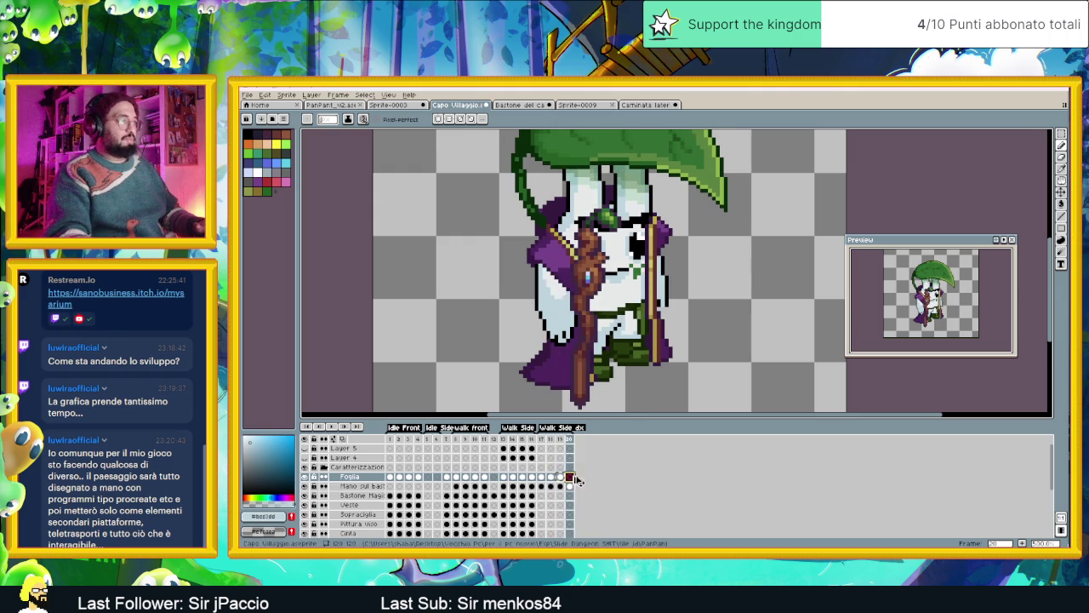
{"action": "left_click", "coordinate": [1060, 195]}
{"action": "left_click_drag", "start_coordinate": [575, 339], "coordinate": [587, 343]}
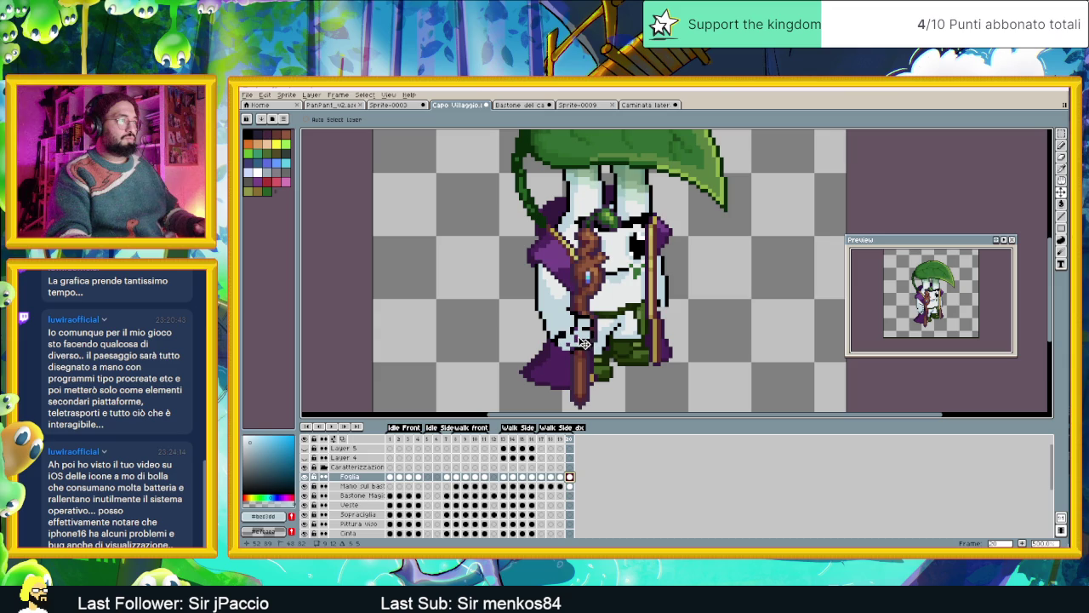
{"action": "scroll", "coordinate": [594, 339], "scroll_direction": "up", "scroll_amount": 1}
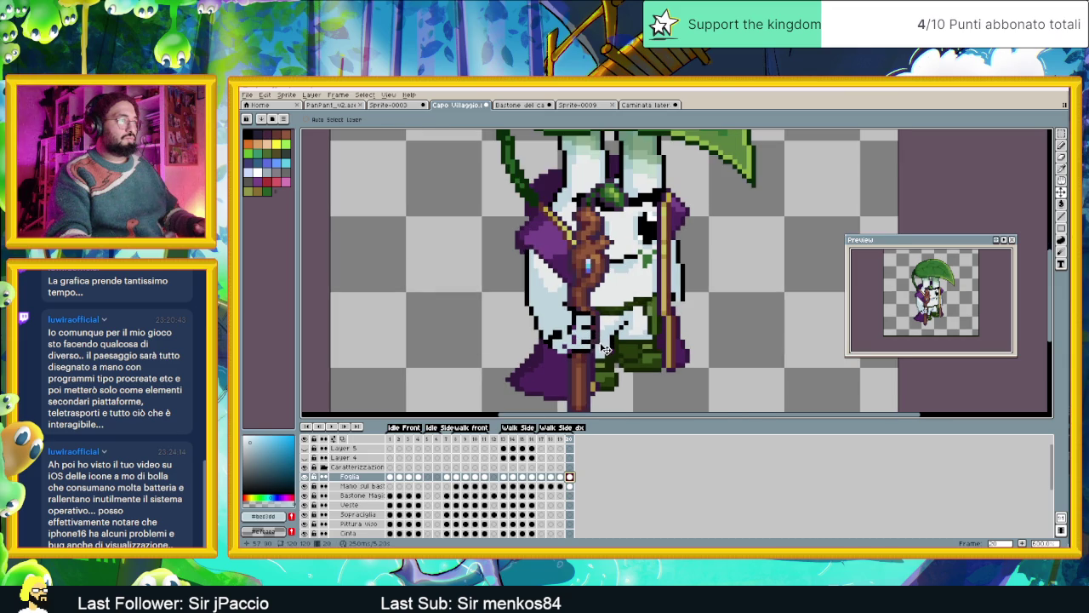
{"action": "scroll", "coordinate": [601, 349], "scroll_direction": "up", "scroll_amount": 1}
{"action": "scroll", "coordinate": [583, 348], "scroll_direction": "up", "scroll_amount": 1}
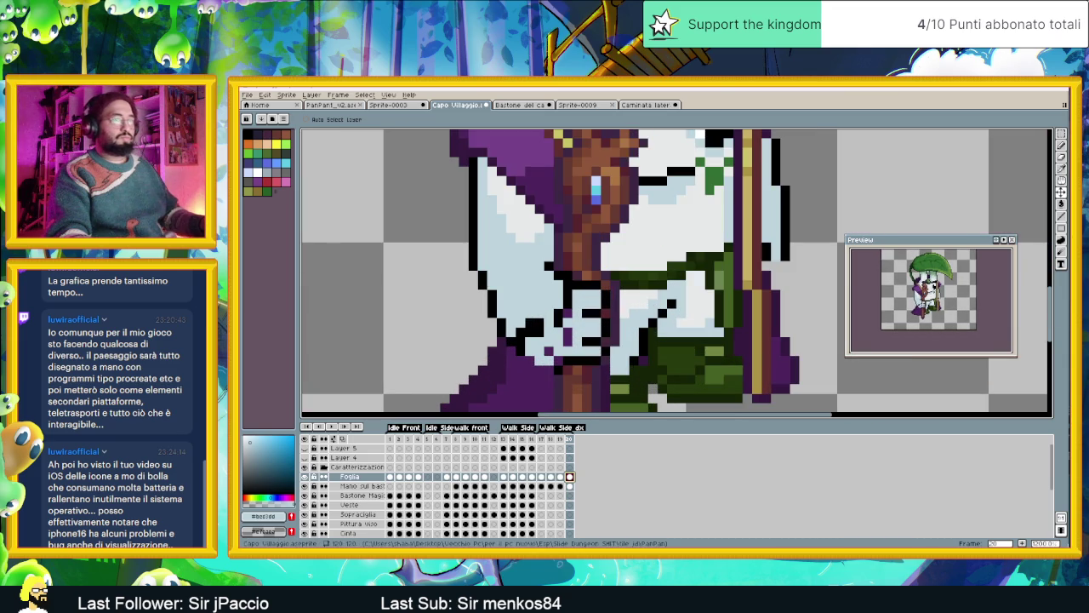
Paint the black pixels near the hand light blue and draw a new black outline beneath it.
{"action": "left_click", "coordinate": [1061, 145]}
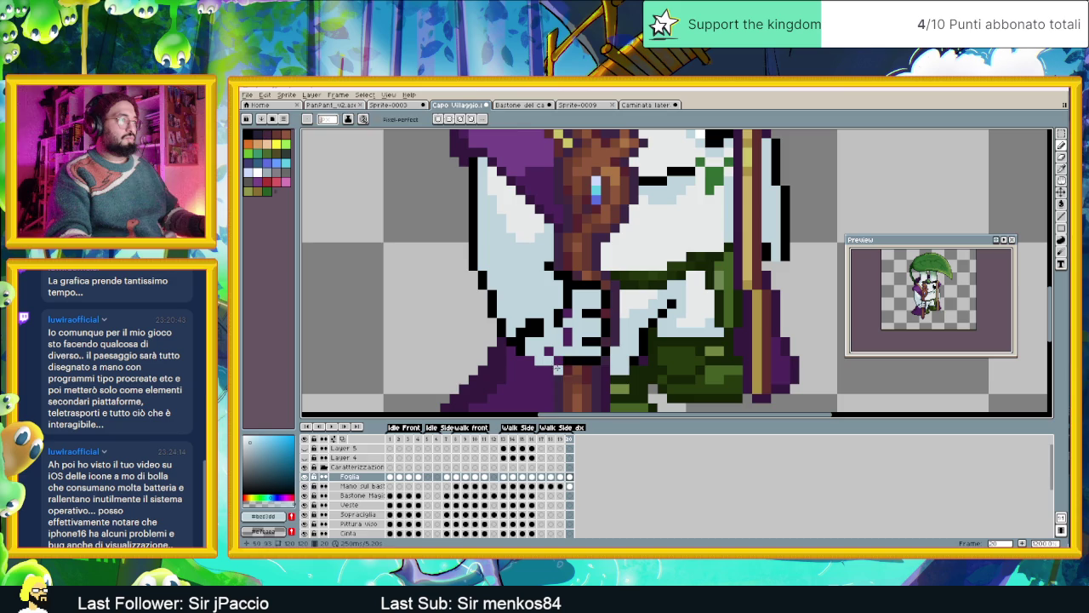
{"action": "mouse_move", "coordinate": [536, 332]}
{"action": "left_mouse_down"}
{"action": "mouse_move", "coordinate": [516, 328]}
{"action": "mouse_move", "coordinate": [567, 311]}
{"action": "mouse_move", "coordinate": [569, 298]}
{"action": "left_mouse_up"}
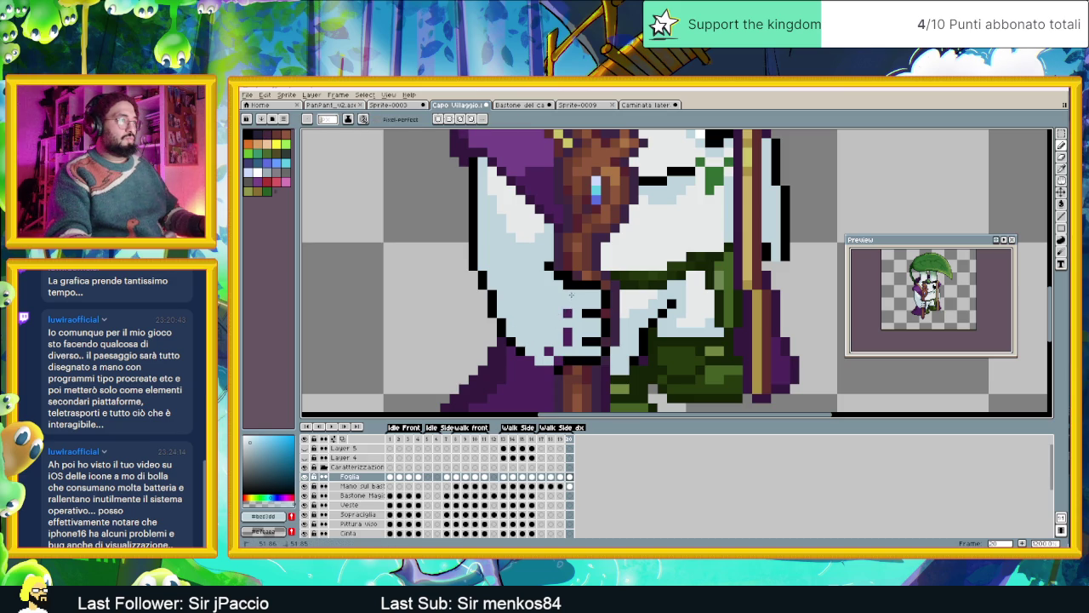
{"action": "left_click", "coordinate": [559, 364], "text": "alt"}
{"action": "left_click_drag", "start_coordinate": [552, 364], "coordinate": [528, 357]}
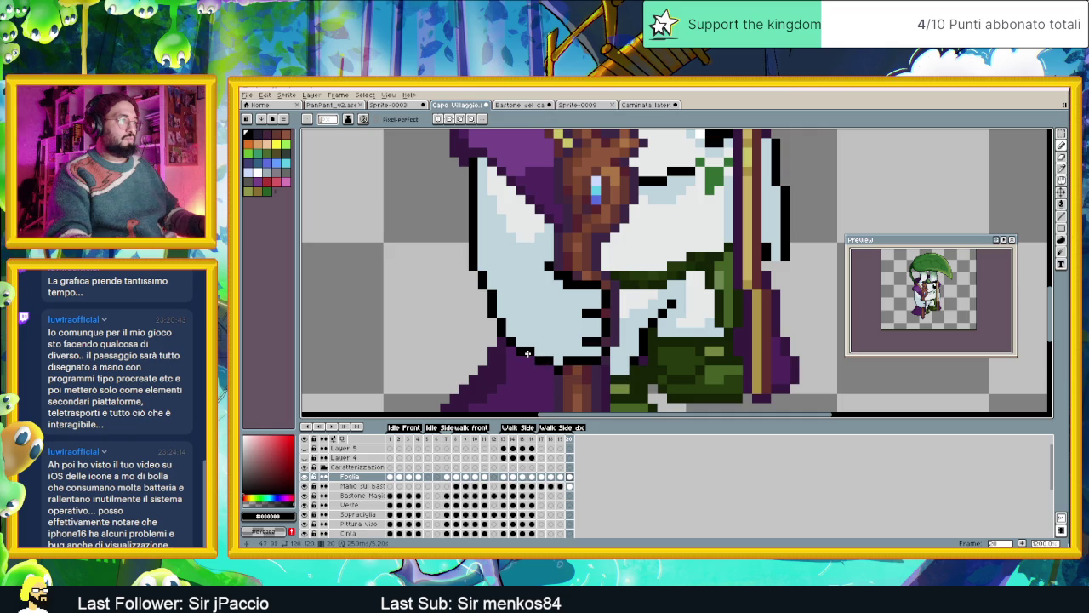
{"action": "scroll", "coordinate": [598, 385], "scroll_direction": "down", "scroll_amount": 2}
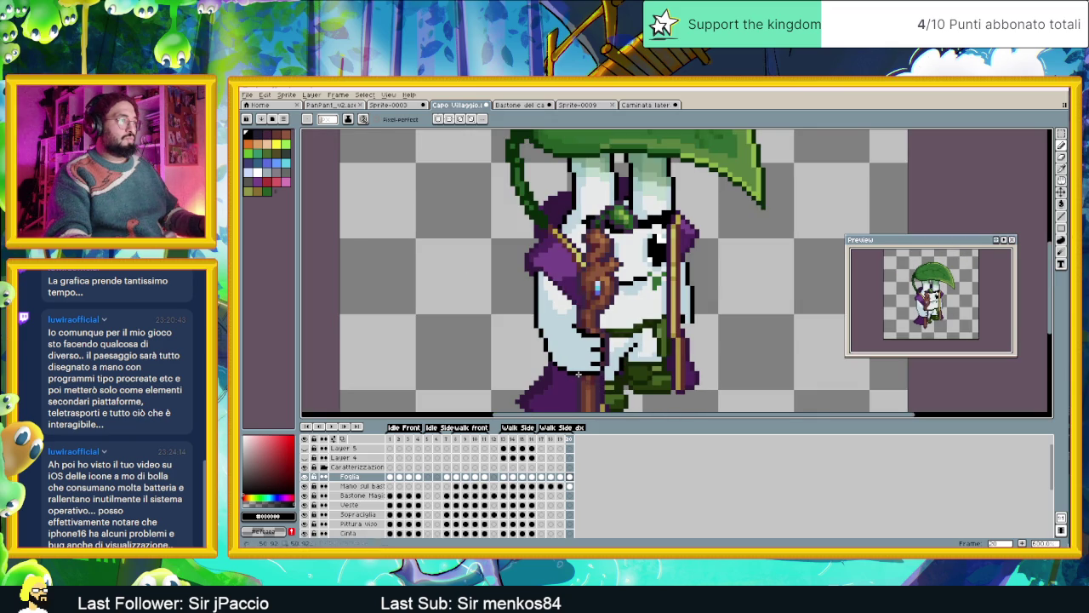
{"action": "scroll", "coordinate": [600, 384], "scroll_direction": "down", "scroll_amount": 3}
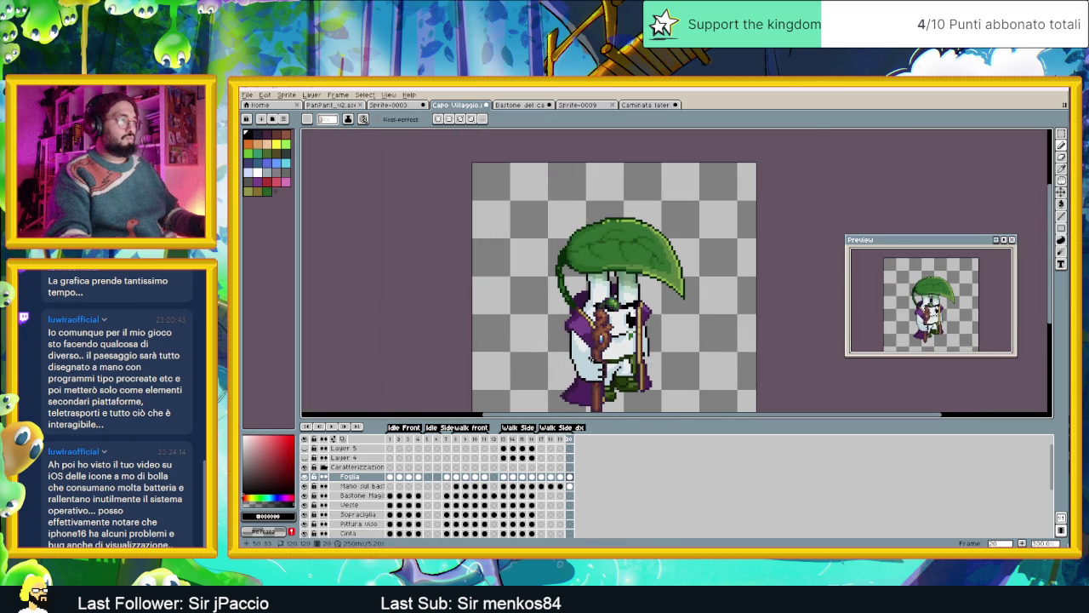
Flip between walk-side frames 17 and 18 to compare the poses.
{"action": "scroll", "coordinate": [592, 360], "scroll_direction": "up", "scroll_amount": 1}
{"action": "scroll", "coordinate": [591, 363], "scroll_direction": "up", "scroll_amount": 1}
{"action": "scroll", "coordinate": [591, 364], "scroll_direction": "down", "scroll_amount": 2}
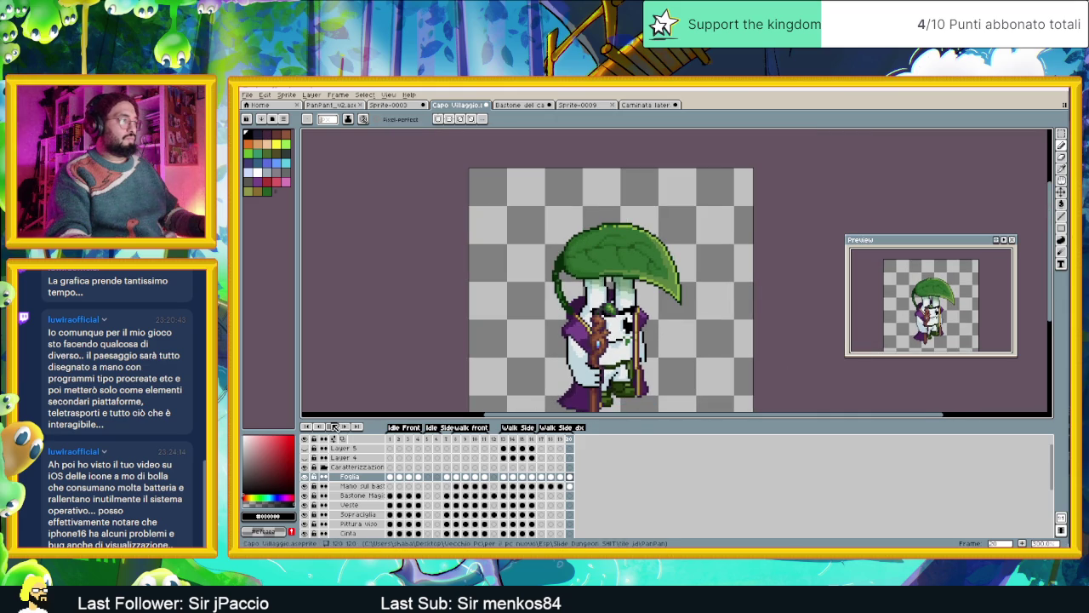
{"action": "key", "text": "Return"}
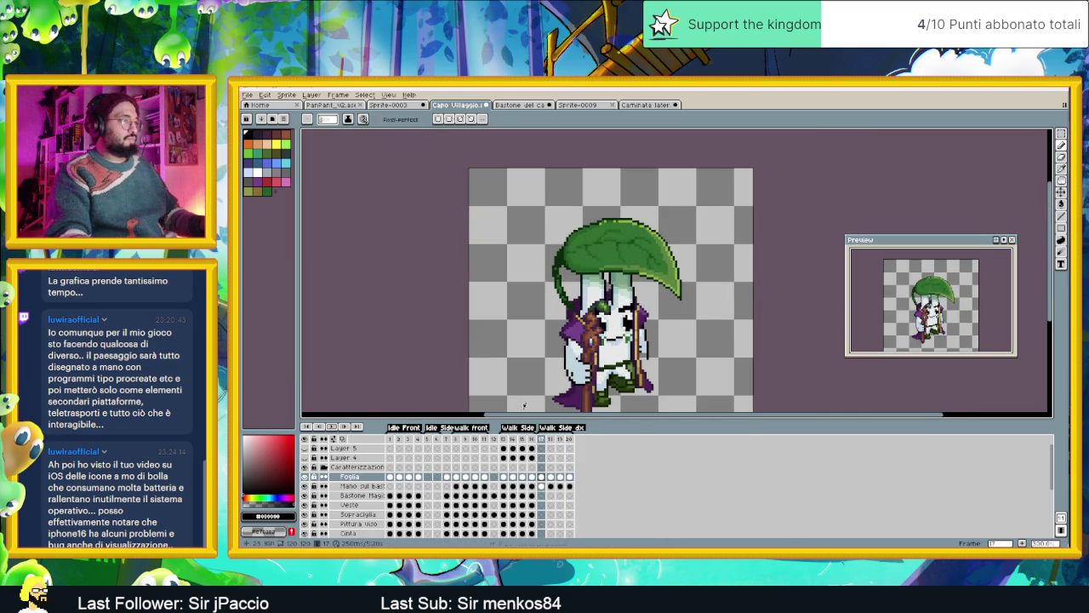
{"action": "scroll", "coordinate": [619, 337], "scroll_direction": "up", "scroll_amount": 1}
{"action": "scroll", "coordinate": [619, 338], "scroll_direction": "up", "scroll_amount": 1}
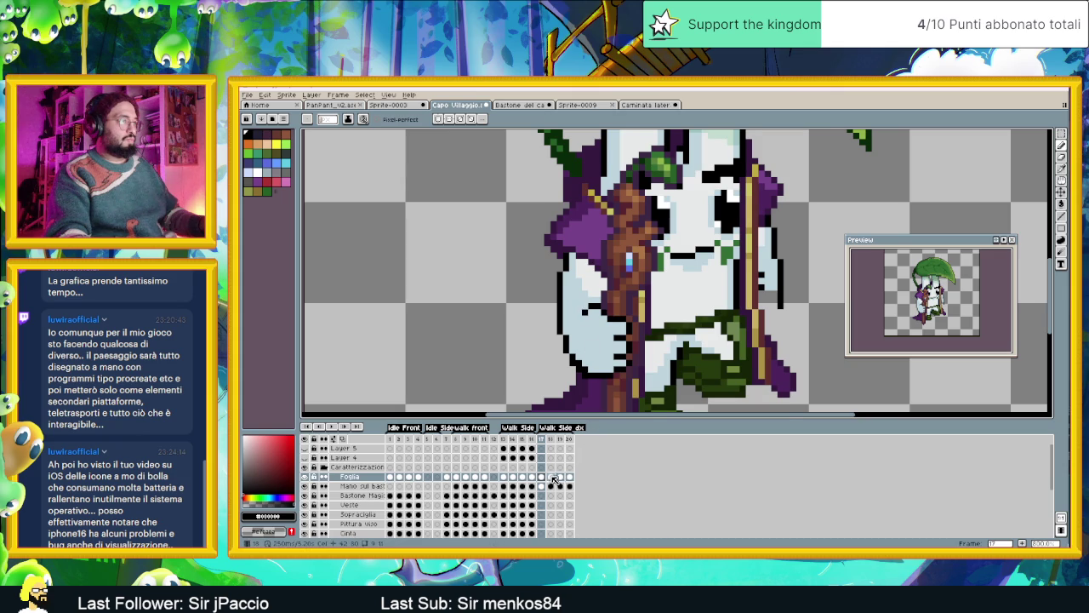
{"action": "left_click", "coordinate": [551, 477]}
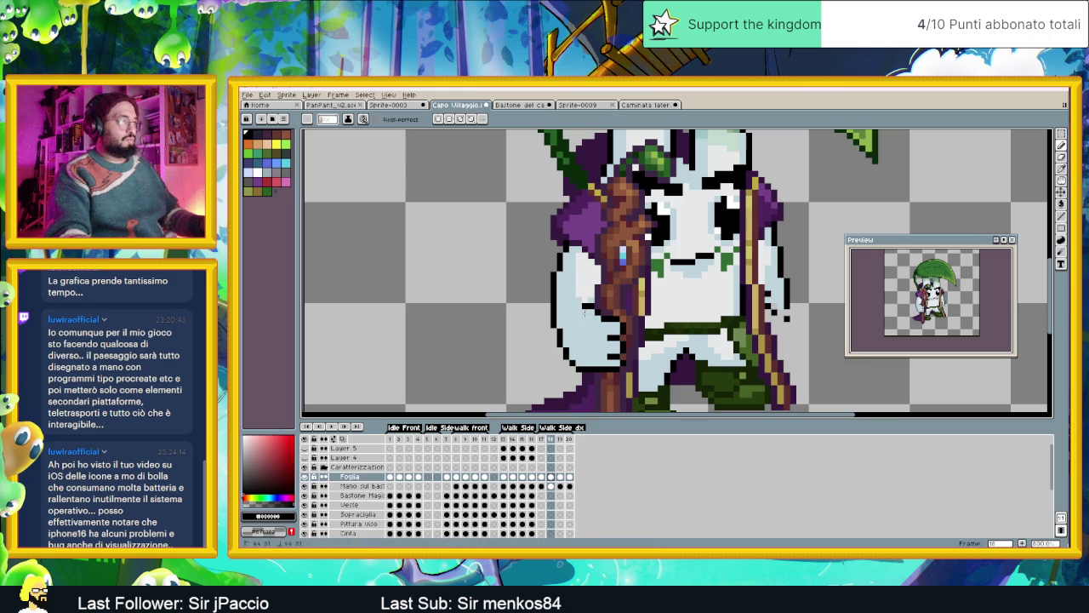
{"action": "left_click", "coordinate": [543, 478]}
{"action": "left_click", "coordinate": [561, 478]}
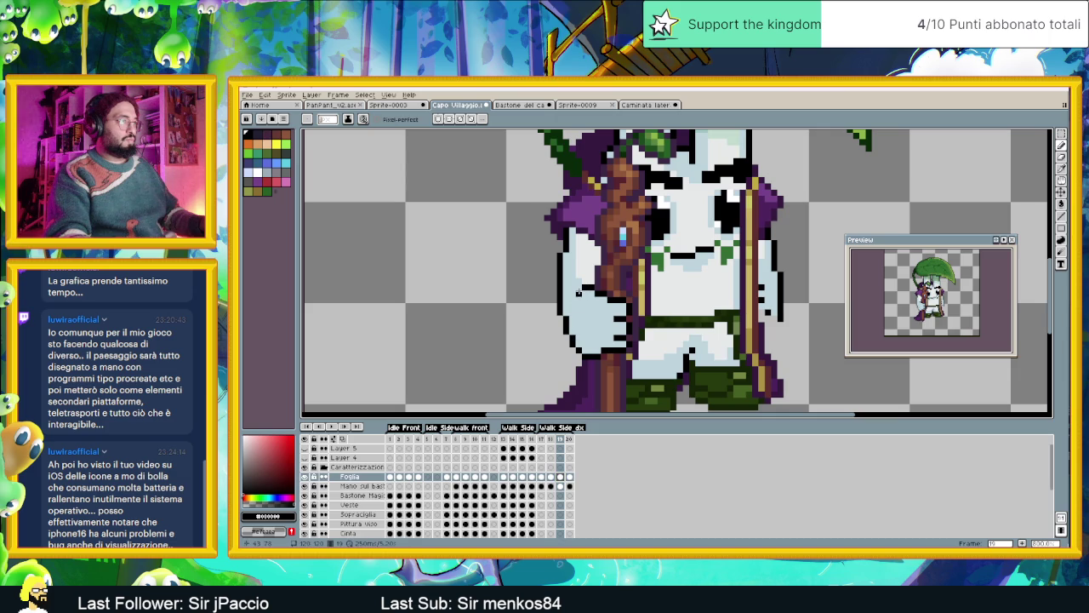
On the next frame, add a black pixel to the sprite's outline and zoom out.
{"action": "left_click", "coordinate": [569, 477]}
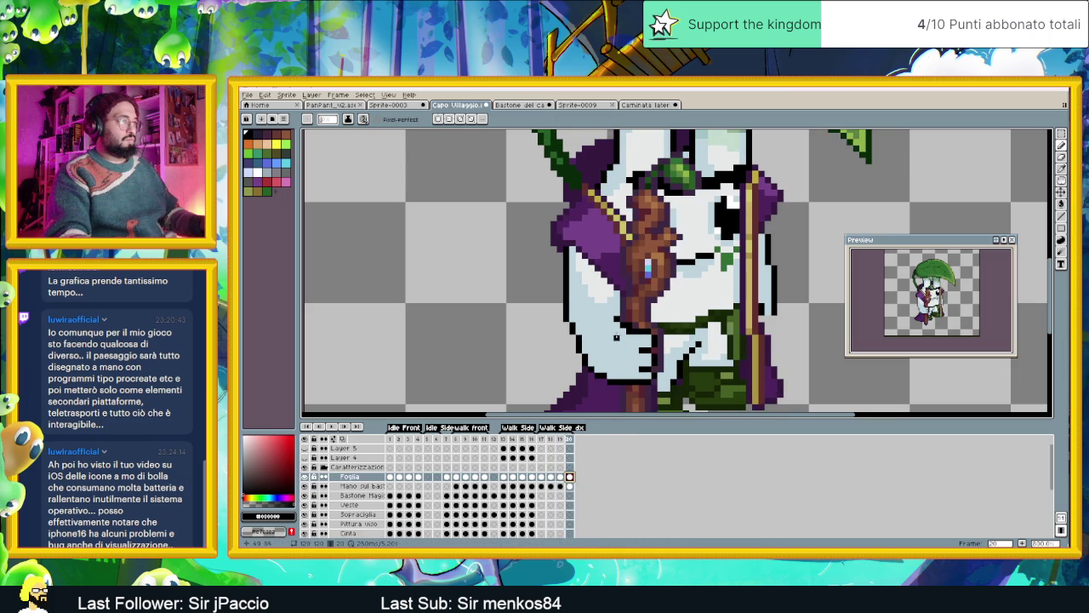
{"action": "left_click", "coordinate": [606, 322]}
{"action": "scroll", "coordinate": [598, 399], "scroll_direction": "down", "scroll_amount": 3}
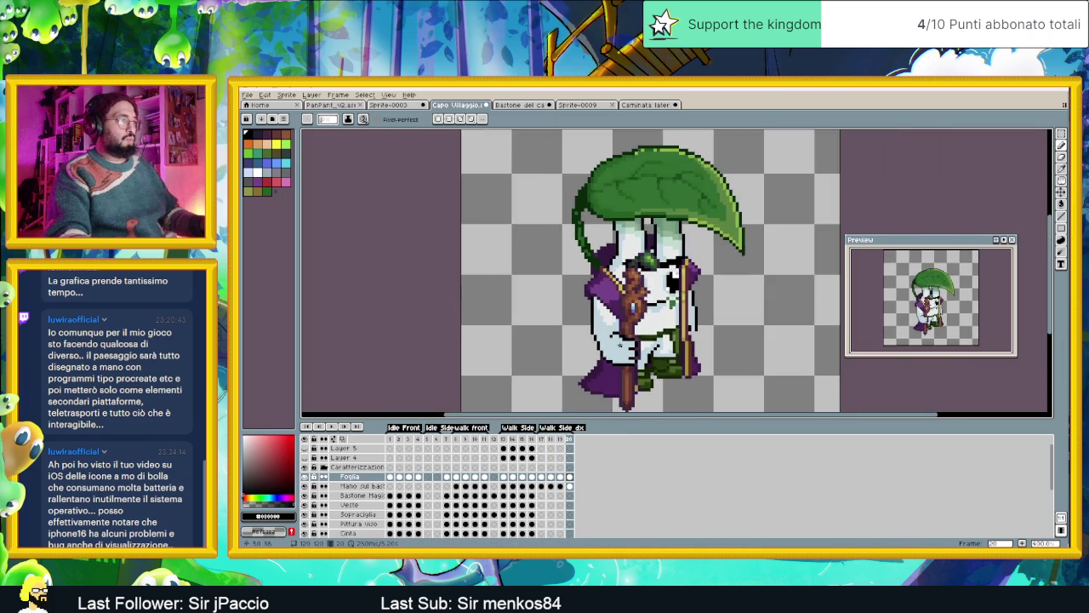
{"action": "scroll", "coordinate": [598, 399], "scroll_direction": "down", "scroll_amount": 2}
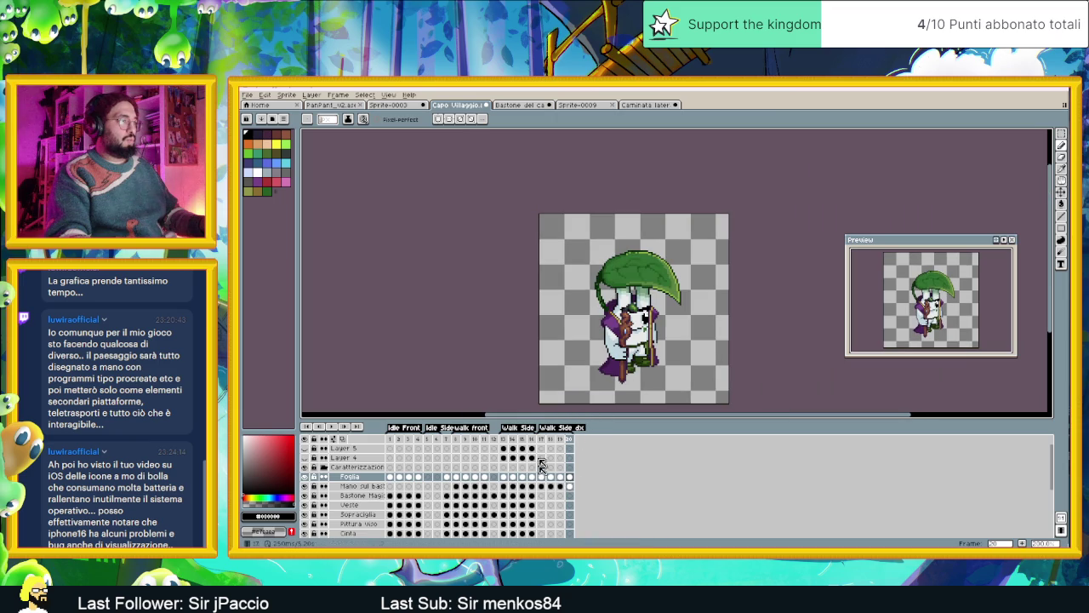
Play the animation, stop on frame 17, then flip between frames 17 and 18.
{"action": "left_click", "coordinate": [334, 427]}
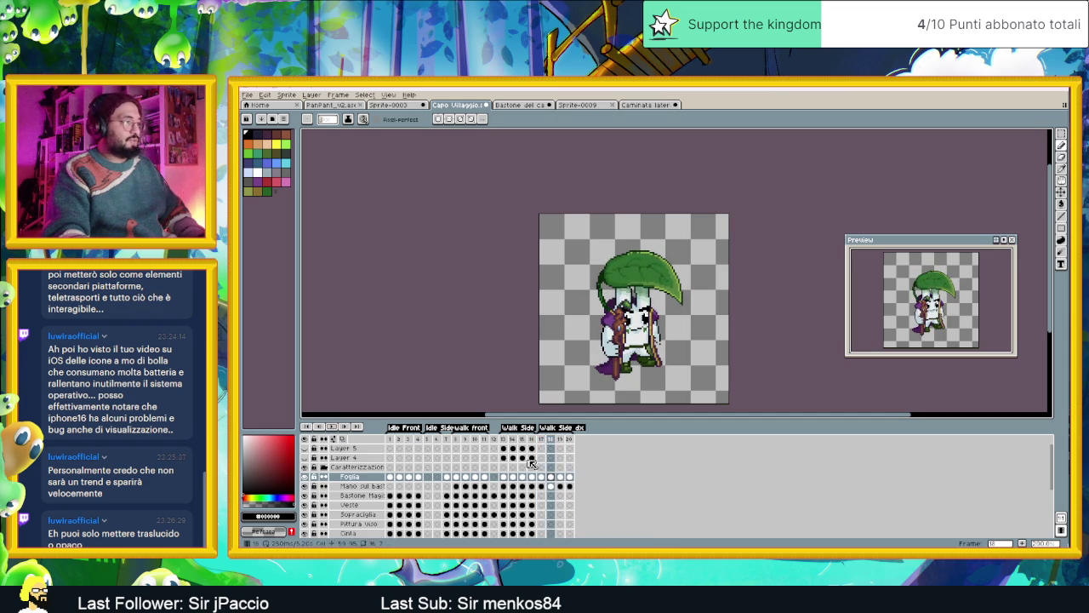
{"action": "left_click", "coordinate": [541, 439]}
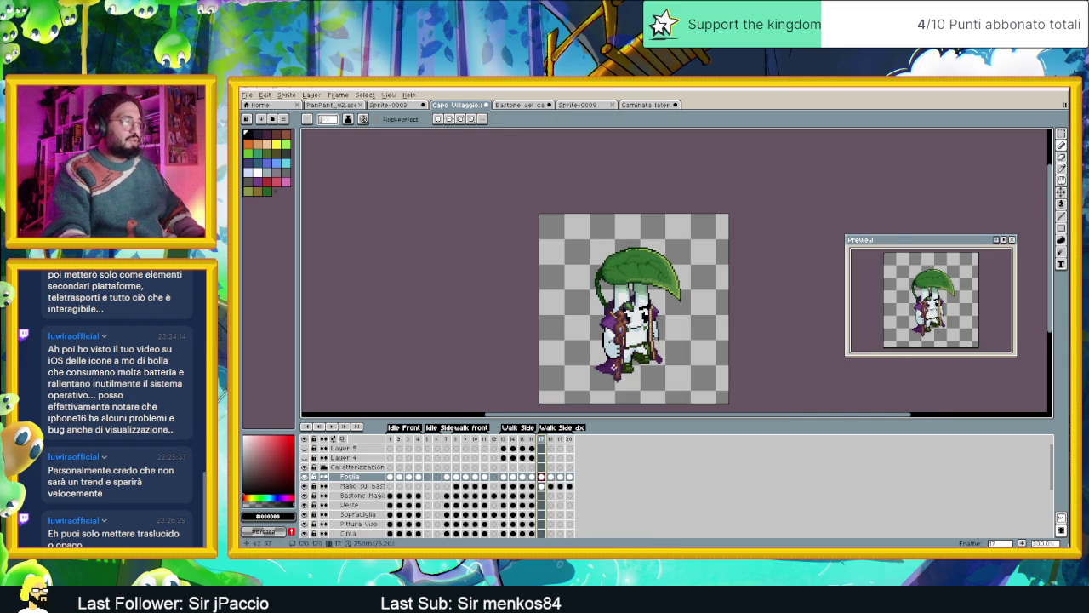
{"action": "scroll", "coordinate": [613, 370], "scroll_direction": "up", "scroll_amount": 3}
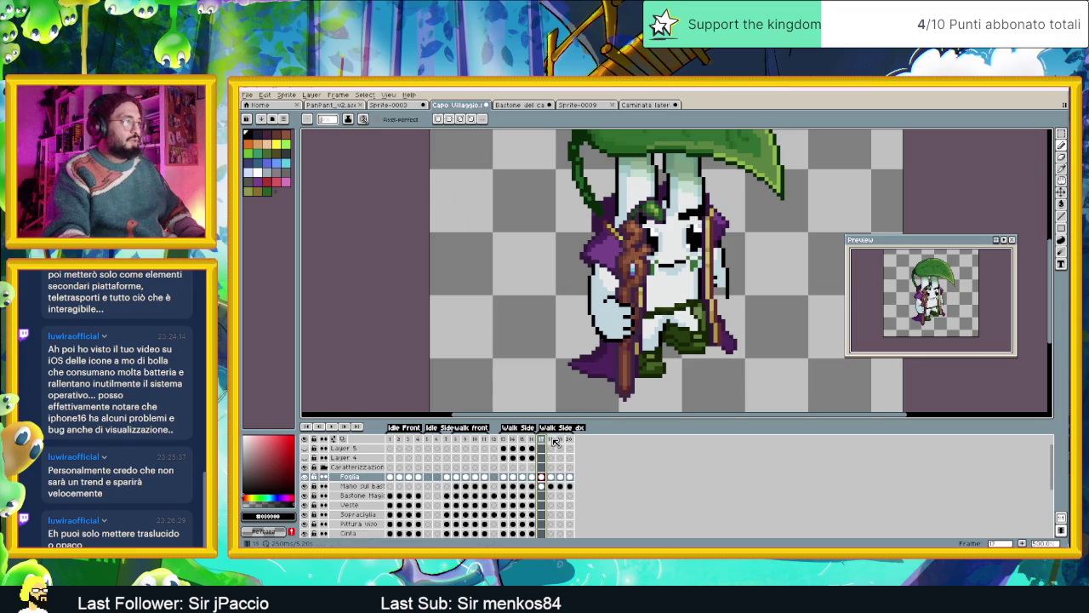
{"action": "left_click", "coordinate": [552, 439]}
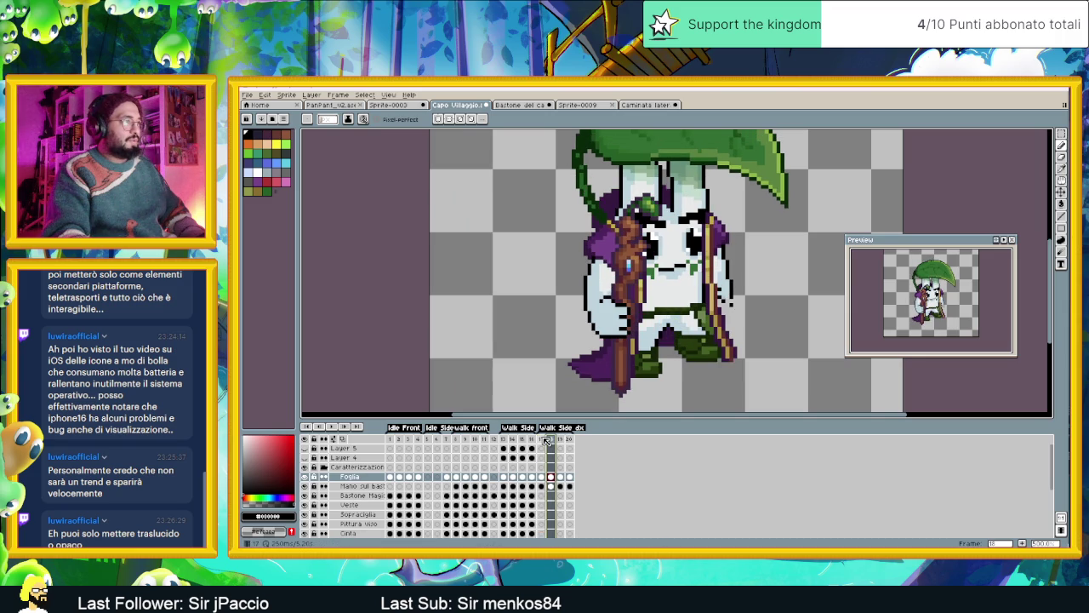
{"action": "left_click", "coordinate": [544, 439]}
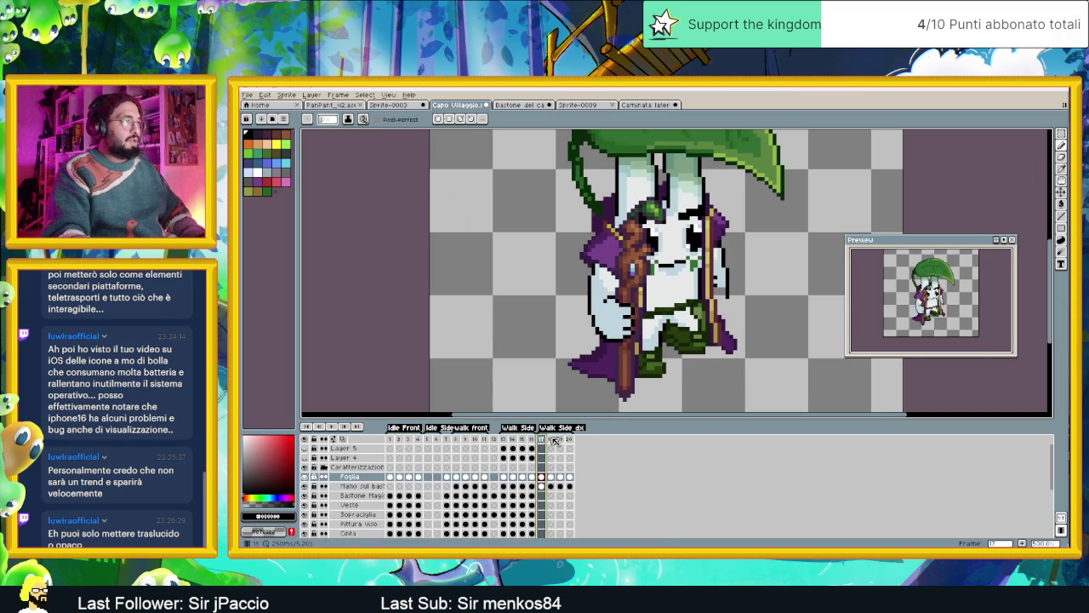
{"action": "left_click", "coordinate": [553, 439]}
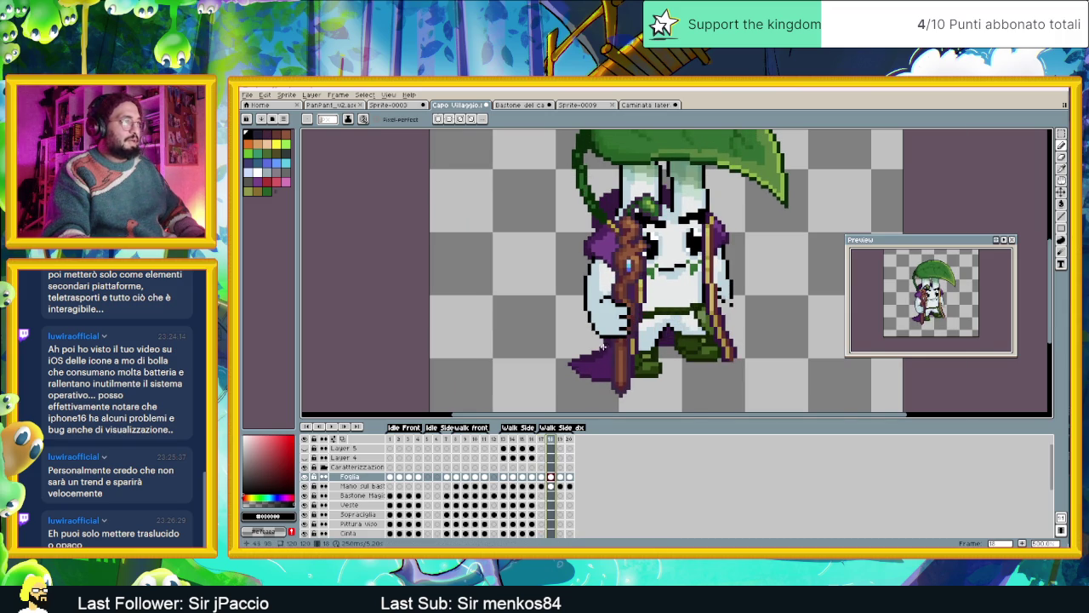
Undo the accidental cel movements made with the Move tool on frame 18.
{"action": "scroll", "coordinate": [604, 341], "scroll_direction": "up", "scroll_amount": 2}
{"action": "left_click", "coordinate": [1061, 193]}
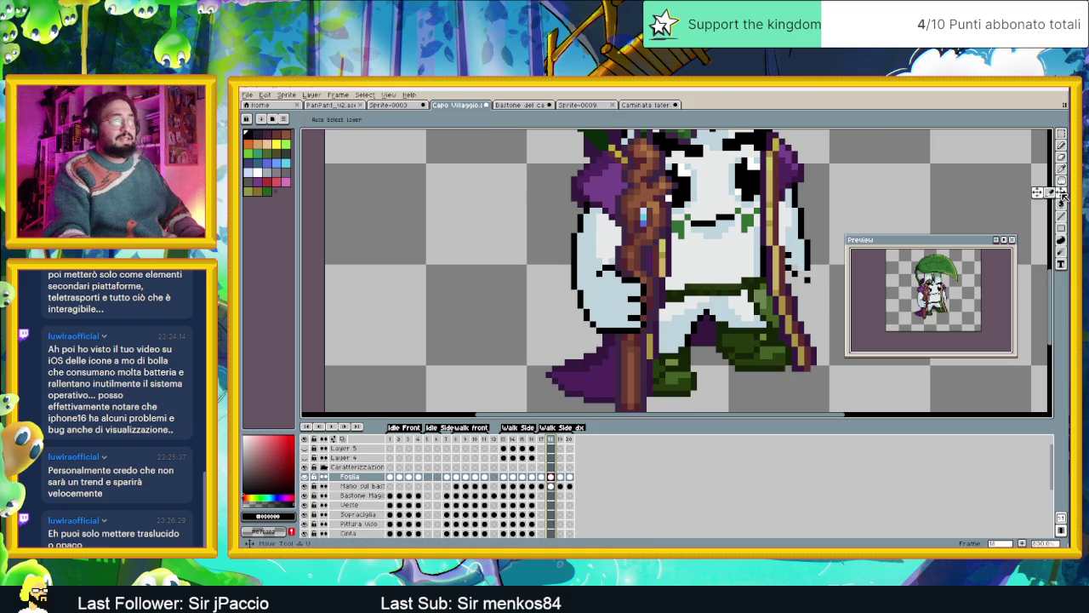
{"action": "key", "text": "ctrl+z"}
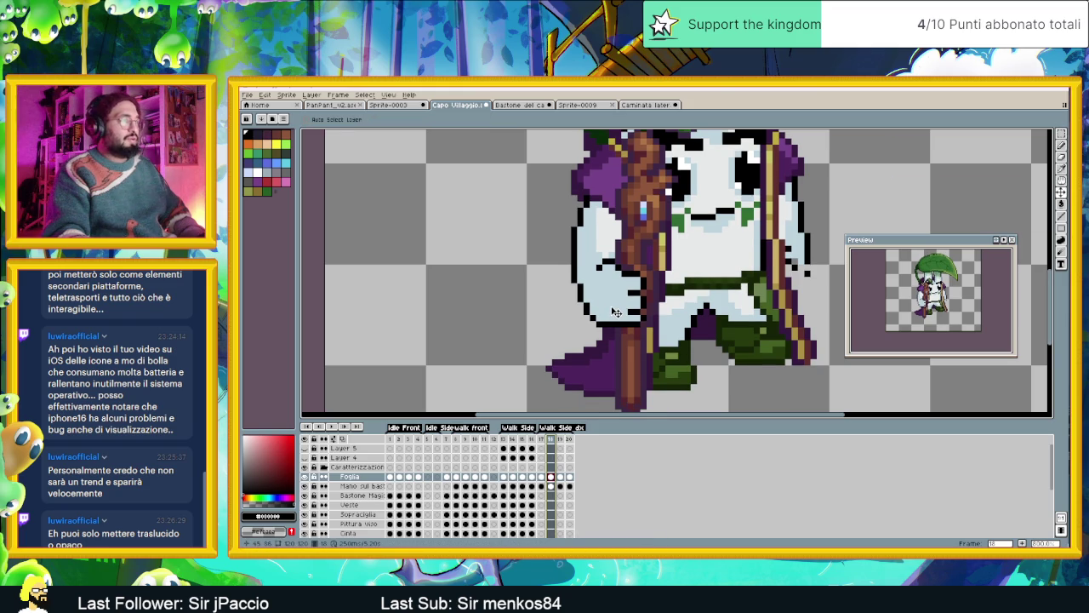
{"action": "key", "text": "ctrl+z"}
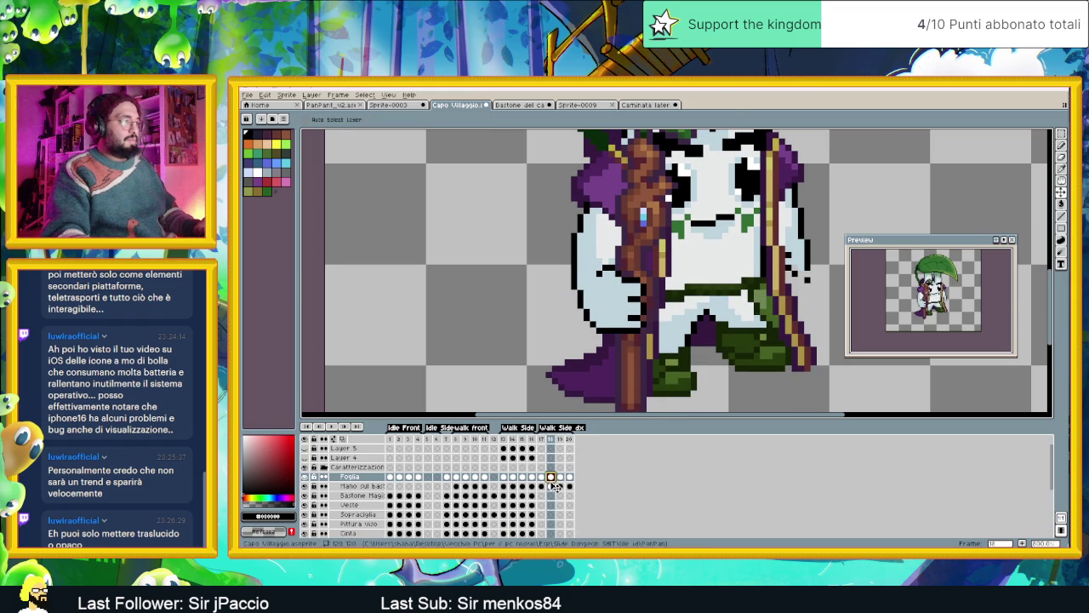
{"action": "left_click", "coordinate": [551, 486]}
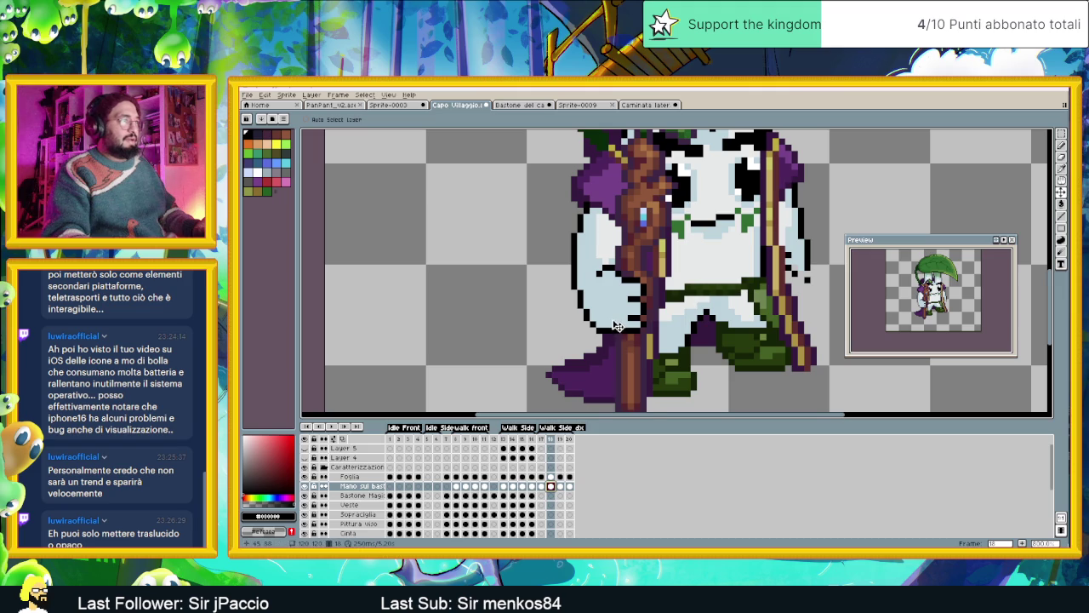
{"action": "key", "text": "ctrl+z"}
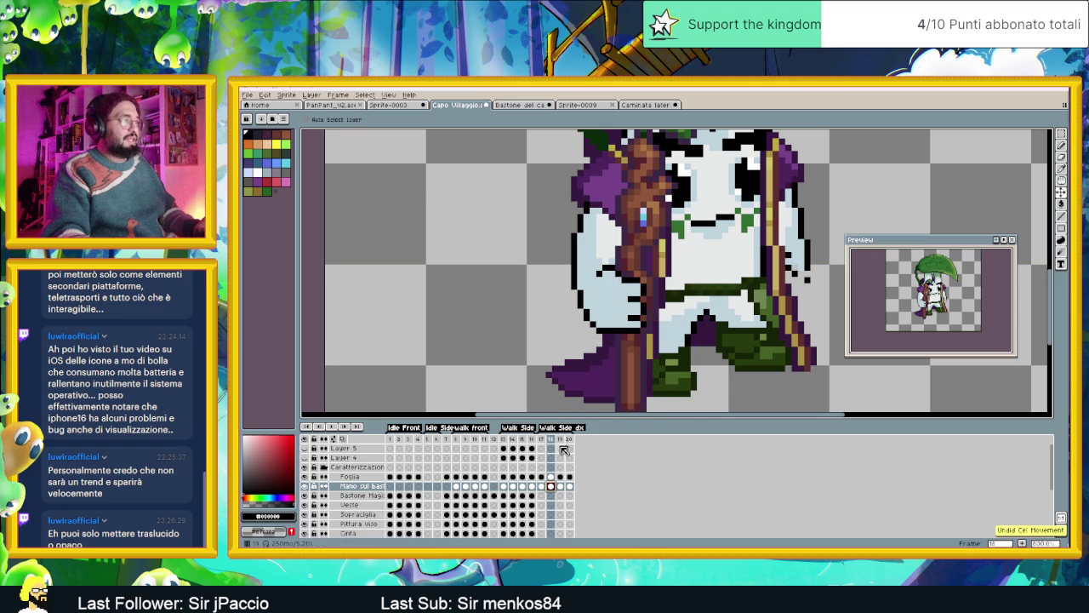
Shift the hand drawing up on Foglia frame 18 and compare against frame 17.
{"action": "left_click", "coordinate": [552, 477]}
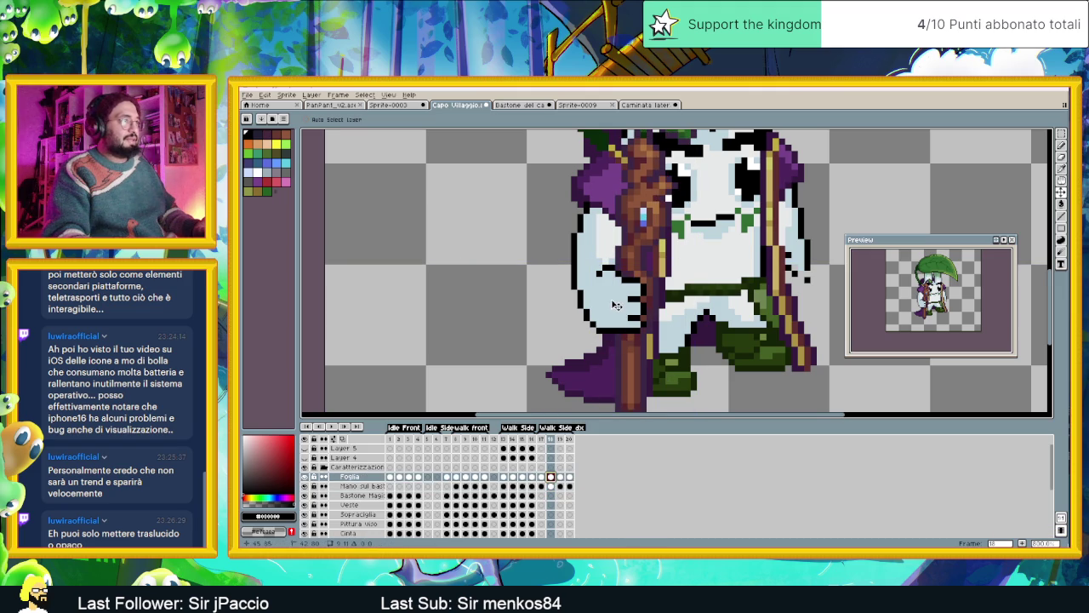
{"action": "left_click_drag", "start_coordinate": [614, 304], "coordinate": [616, 301]}
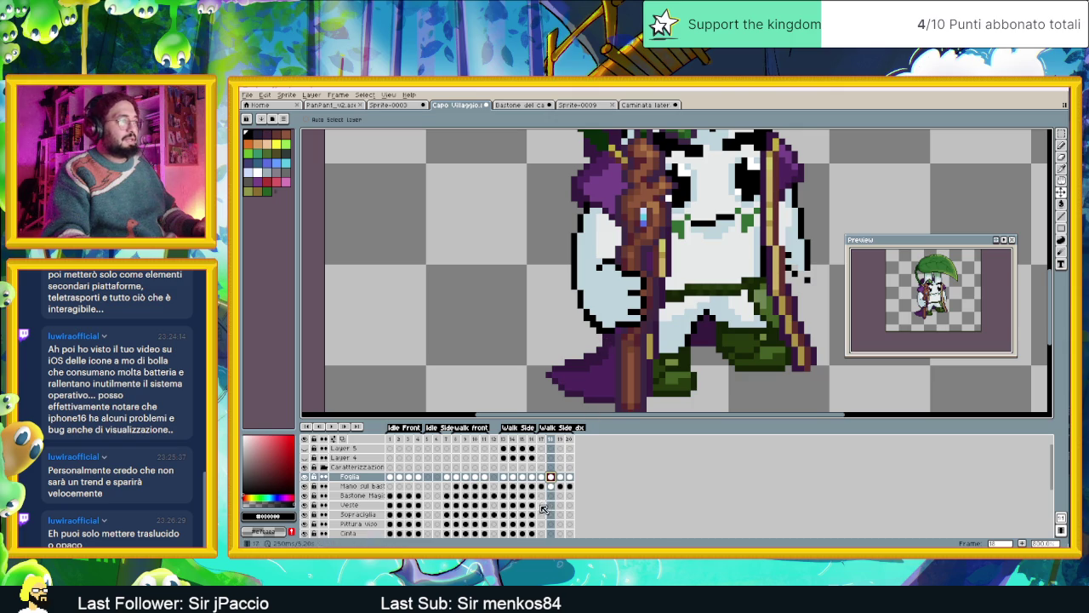
{"action": "left_click", "coordinate": [544, 478]}
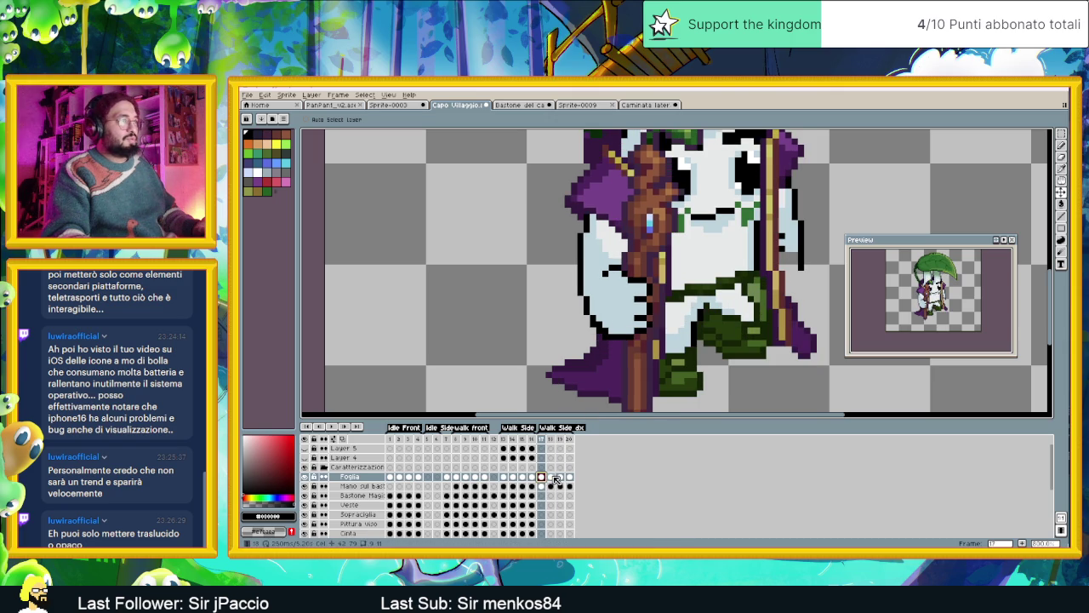
{"action": "left_click", "coordinate": [552, 477]}
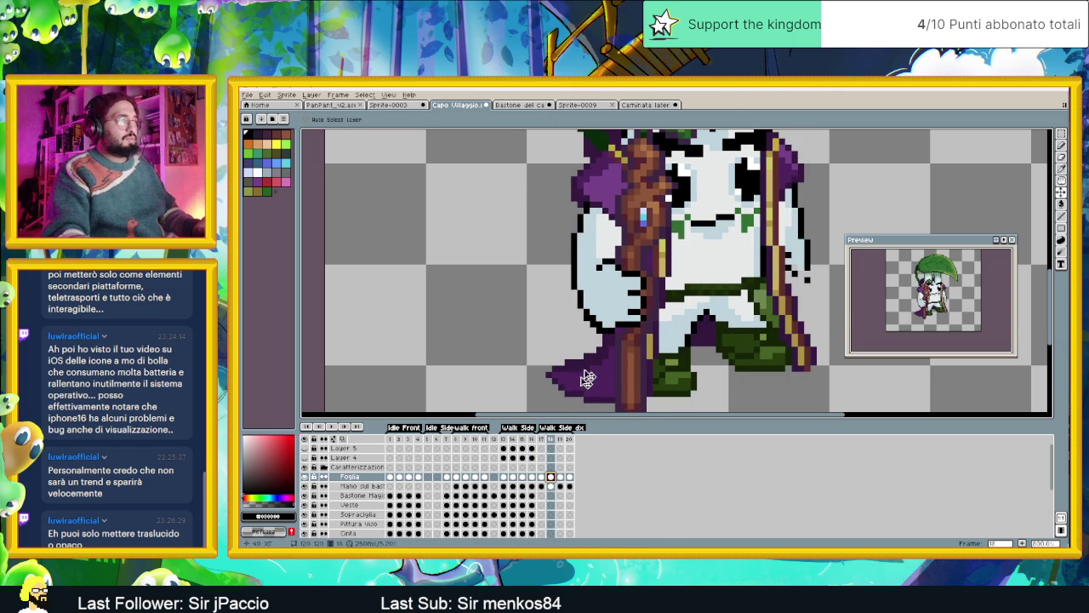
{"action": "scroll", "coordinate": [583, 393], "scroll_direction": "up", "scroll_amount": 2}
Switch to the Eraser and select the Laterale destra layer's frame 18 cel.
{"action": "left_click", "coordinate": [1065, 166]}
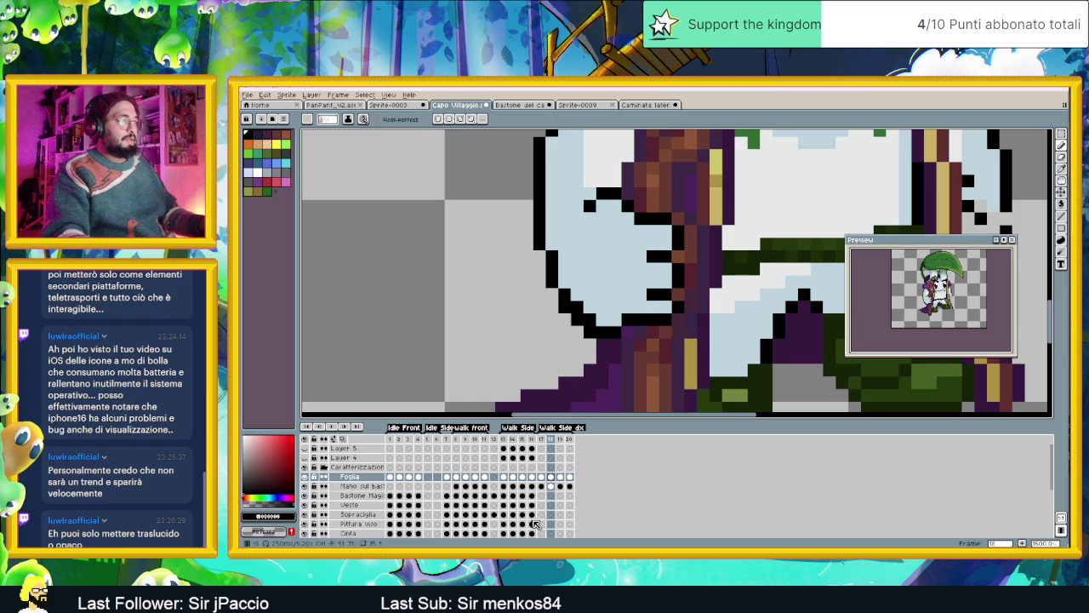
{"action": "scroll", "coordinate": [557, 487], "scroll_direction": "down", "scroll_amount": 1}
{"action": "scroll", "coordinate": [557, 488], "scroll_direction": "down", "scroll_amount": 2}
{"action": "scroll", "coordinate": [556, 488], "scroll_direction": "down", "scroll_amount": 2}
{"action": "left_click", "coordinate": [553, 486]}
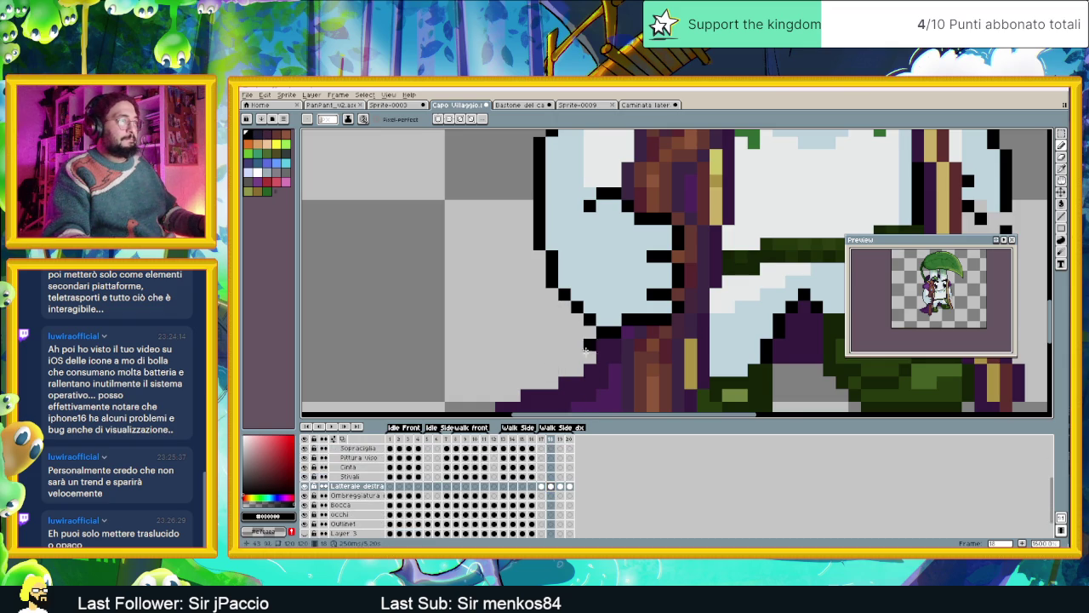
View frames 19 and 20, then play the animation and zoom out.
{"action": "scroll", "coordinate": [589, 356], "scroll_direction": "down", "scroll_amount": 1}
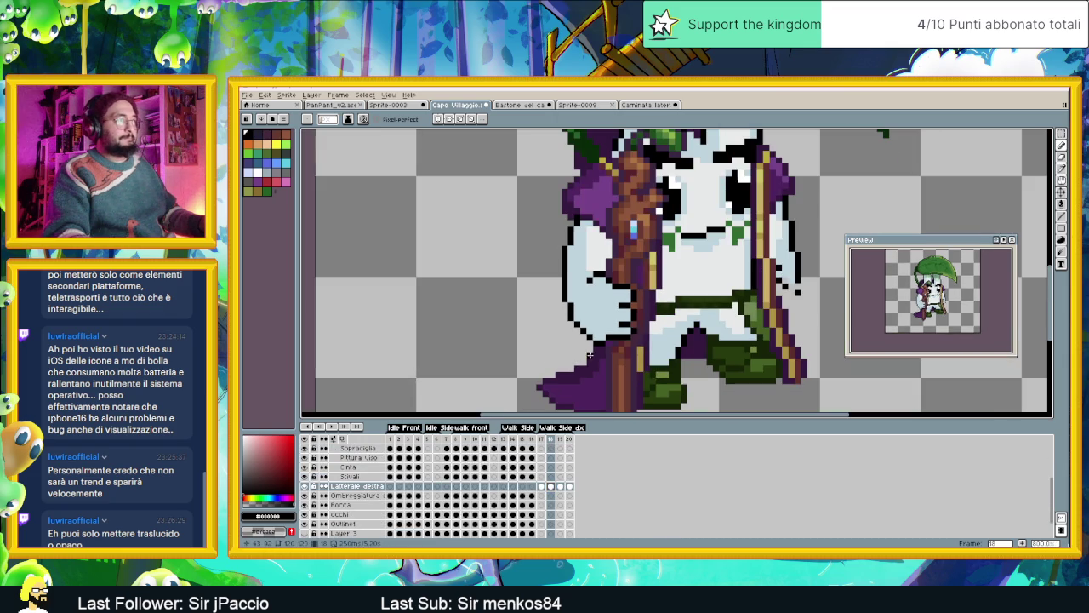
{"action": "left_click", "coordinate": [560, 487]}
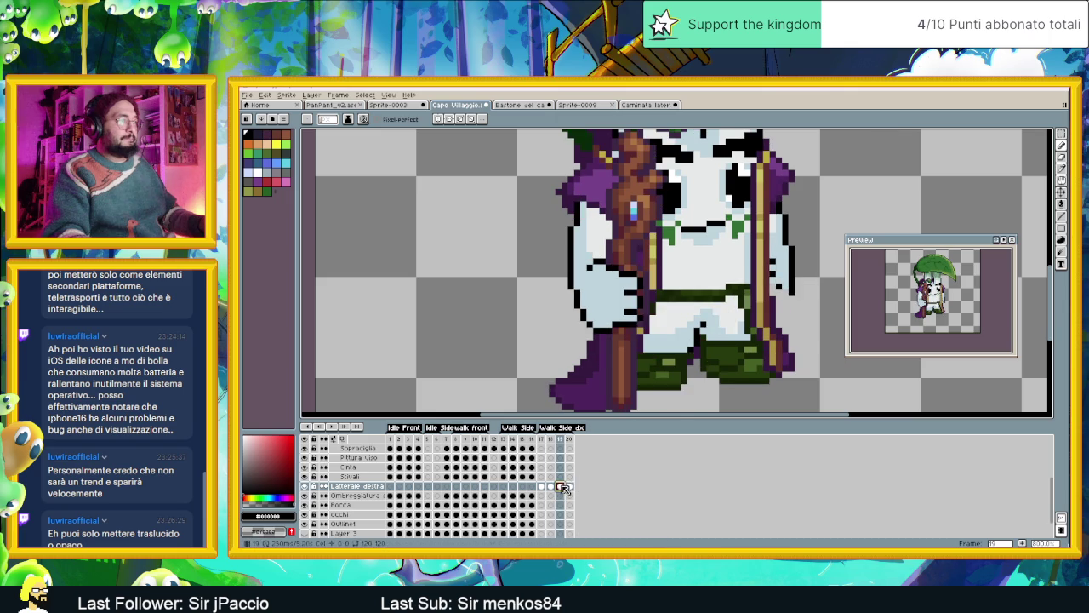
{"action": "left_click", "coordinate": [554, 487]}
{"action": "left_click", "coordinate": [561, 488]}
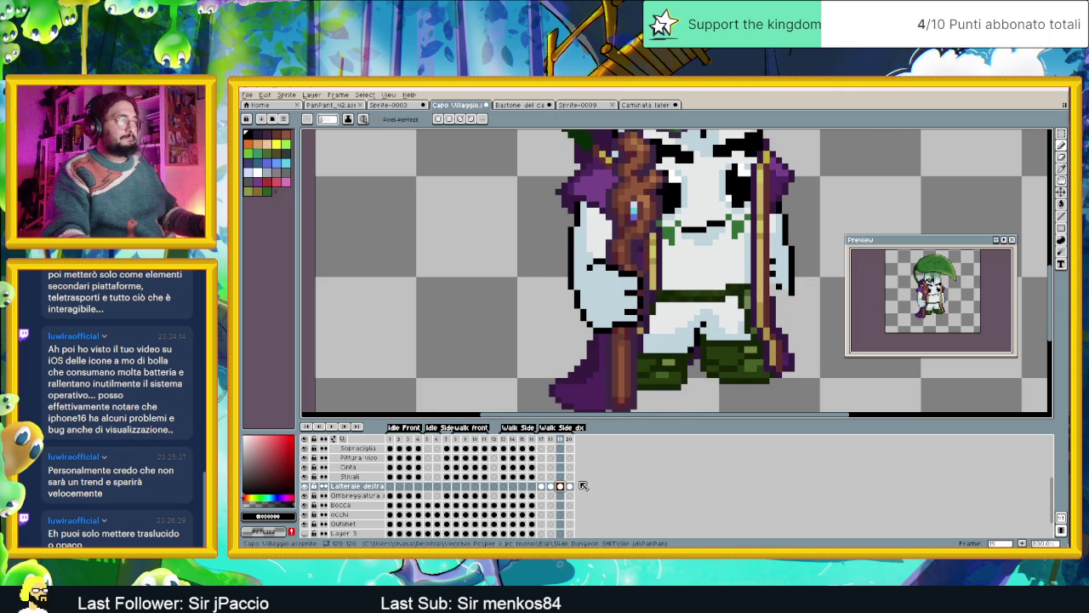
{"action": "left_click", "coordinate": [570, 486]}
{"action": "left_click", "coordinate": [338, 431]}
{"action": "scroll", "coordinate": [499, 316], "scroll_direction": "down", "scroll_amount": 2}
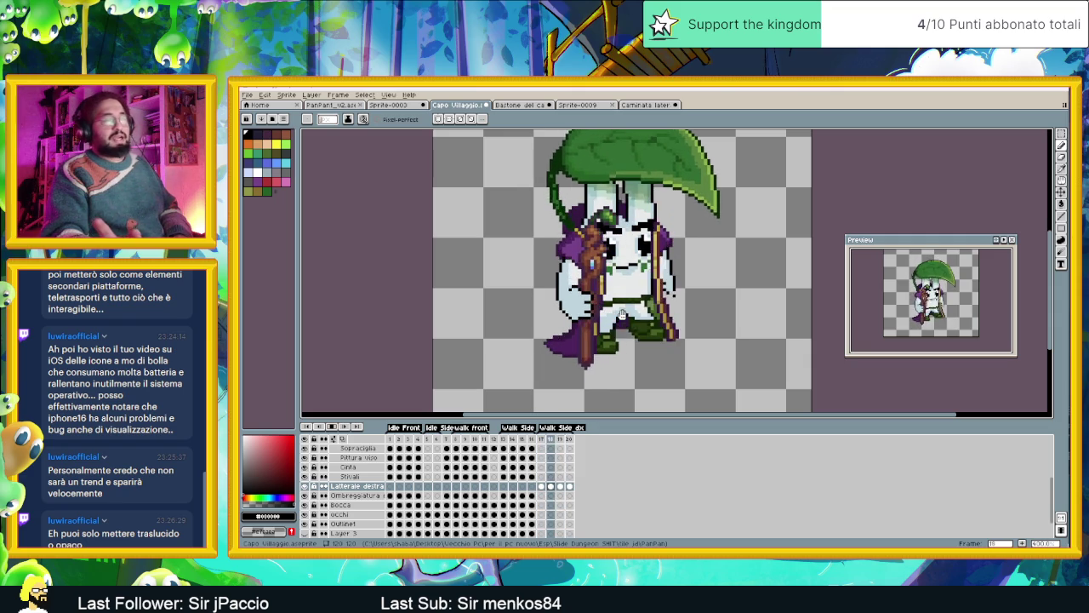
{"action": "scroll", "coordinate": [622, 312], "scroll_direction": "down", "scroll_amount": 2}
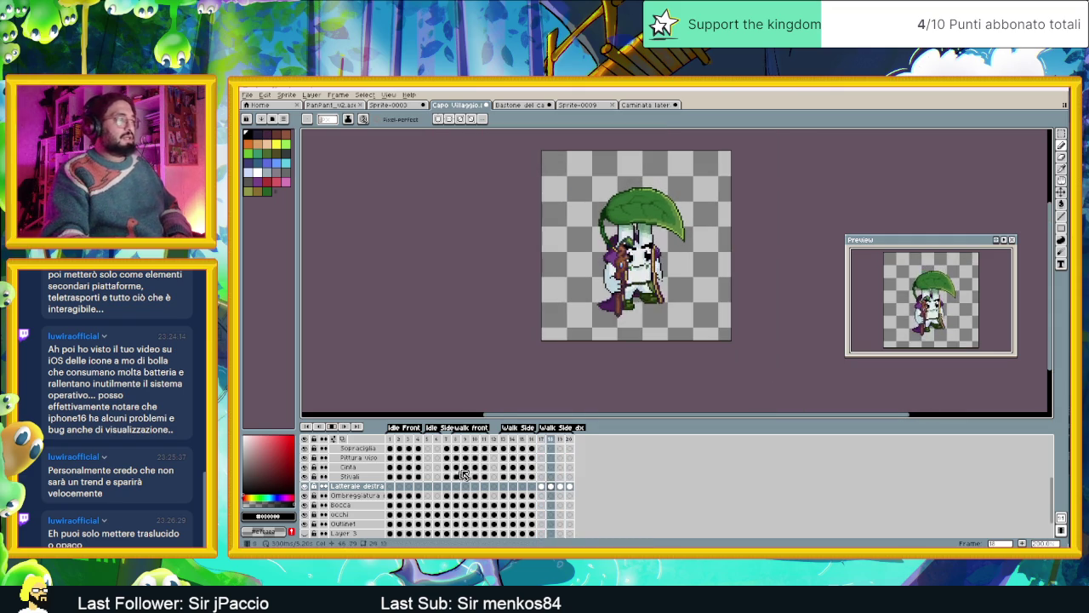
Jump to the right-facing Walk Side frame in the timeline.
{"action": "left_click", "coordinate": [547, 440]}
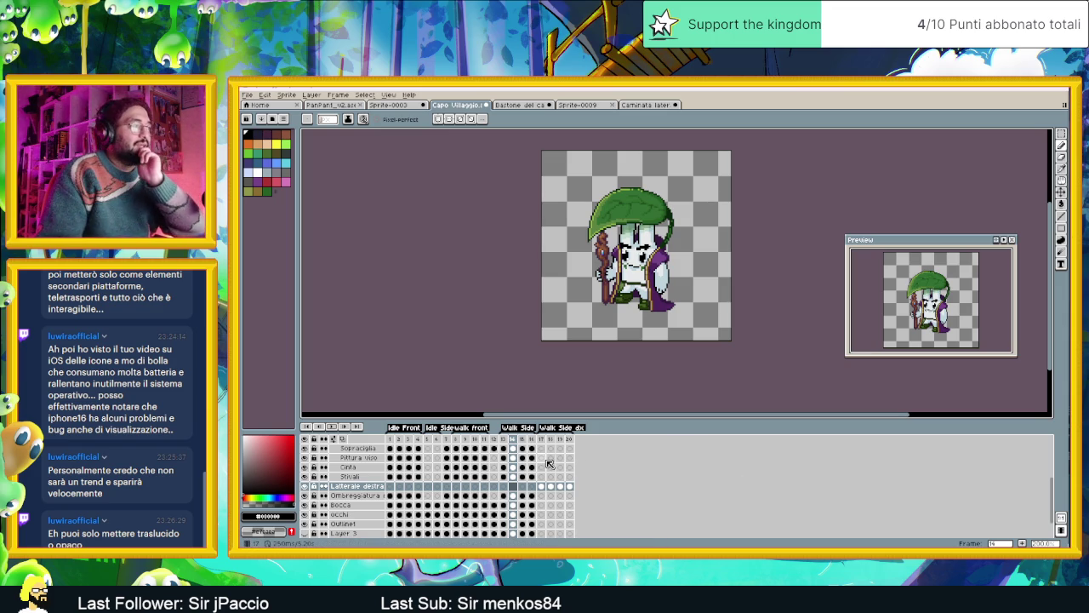
Go to frame 8 and save the Capo Villaggio sprite with Ctrl+S.
{"action": "left_click", "coordinate": [456, 442]}
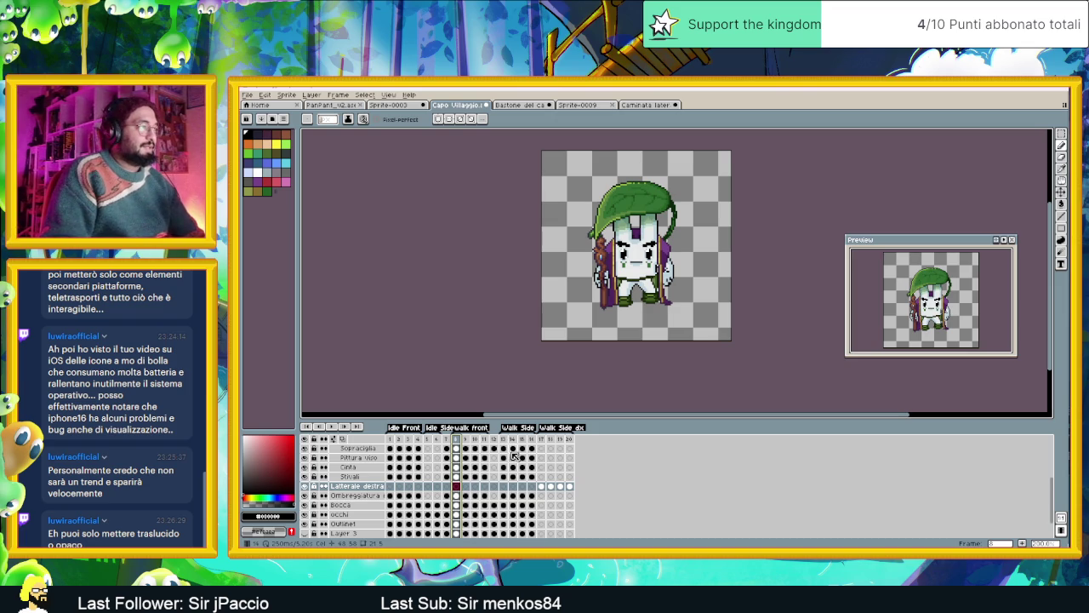
{"action": "key", "text": "ctrl+s"}
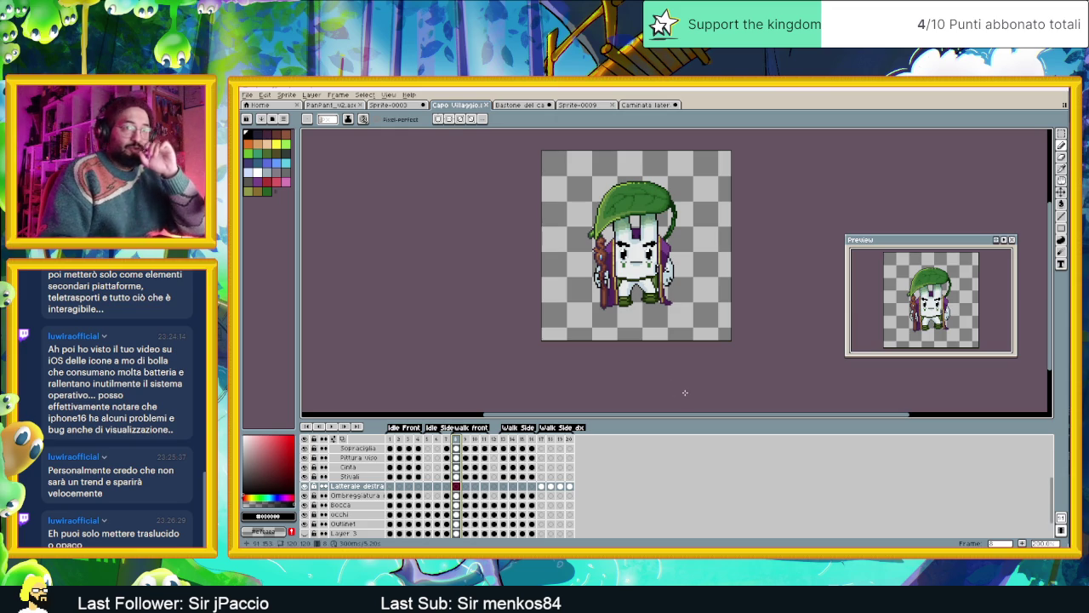
{"action": "left_click_drag", "start_coordinate": [687, 230], "coordinate": [702, 271]}
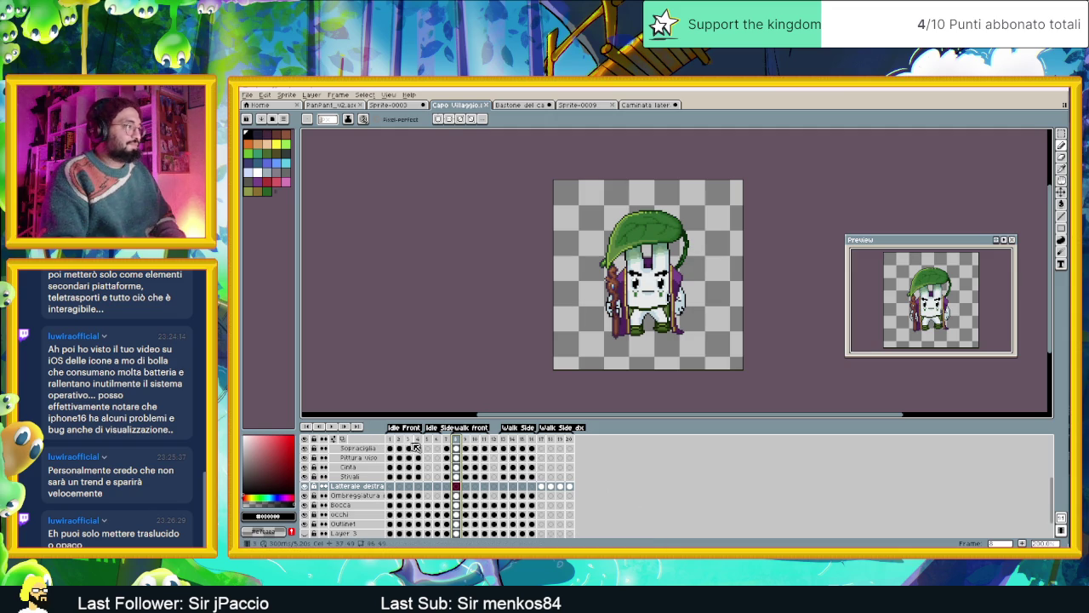
Play the animation from frame 13, then stop playback.
{"action": "left_click", "coordinate": [494, 450]}
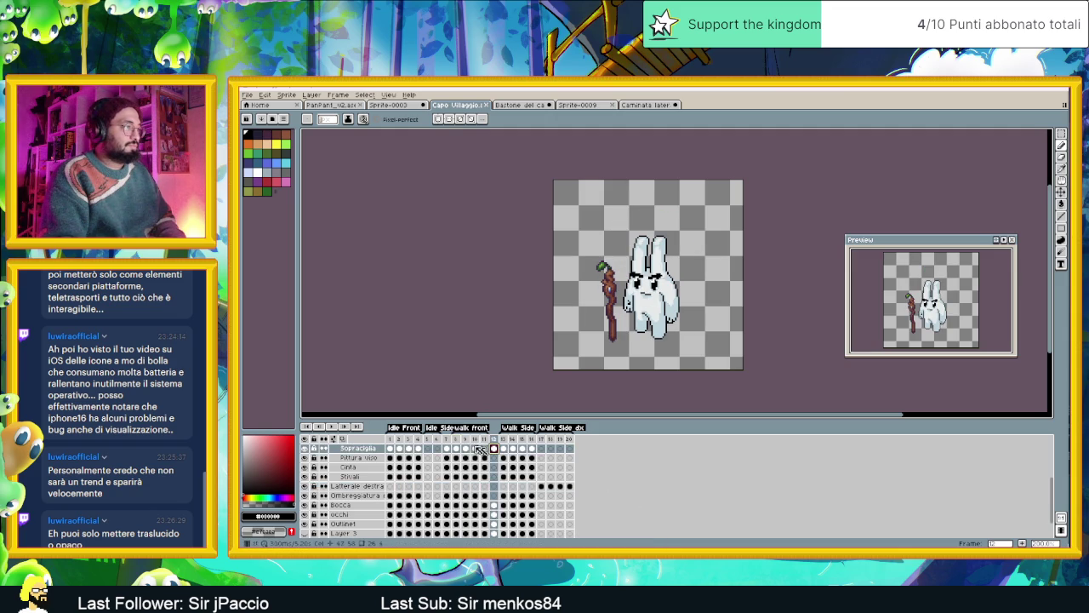
{"action": "left_click", "coordinate": [332, 427]}
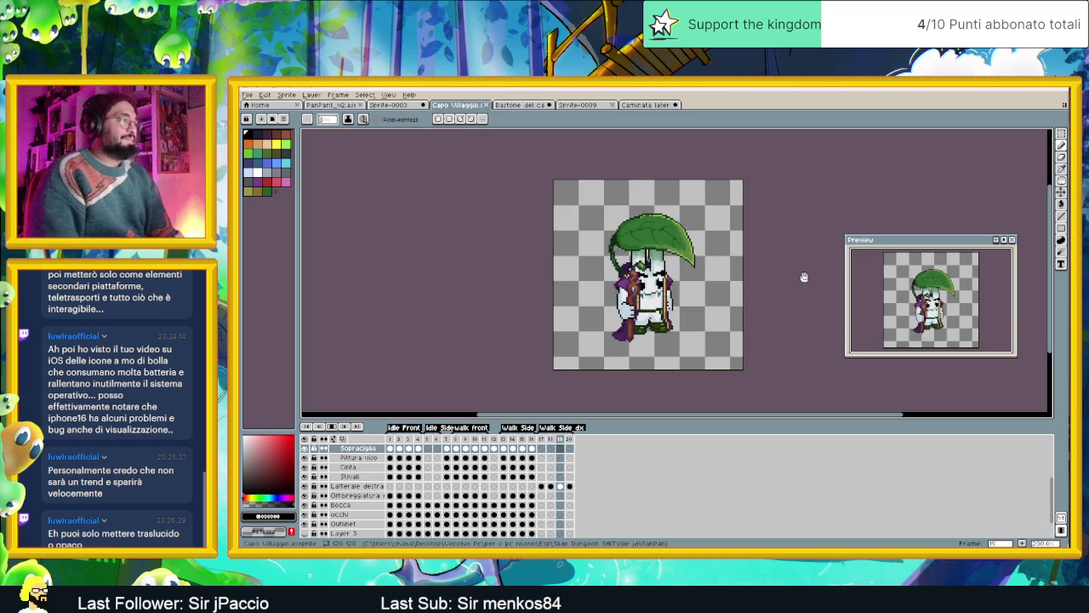
{"action": "left_click", "coordinate": [332, 427]}
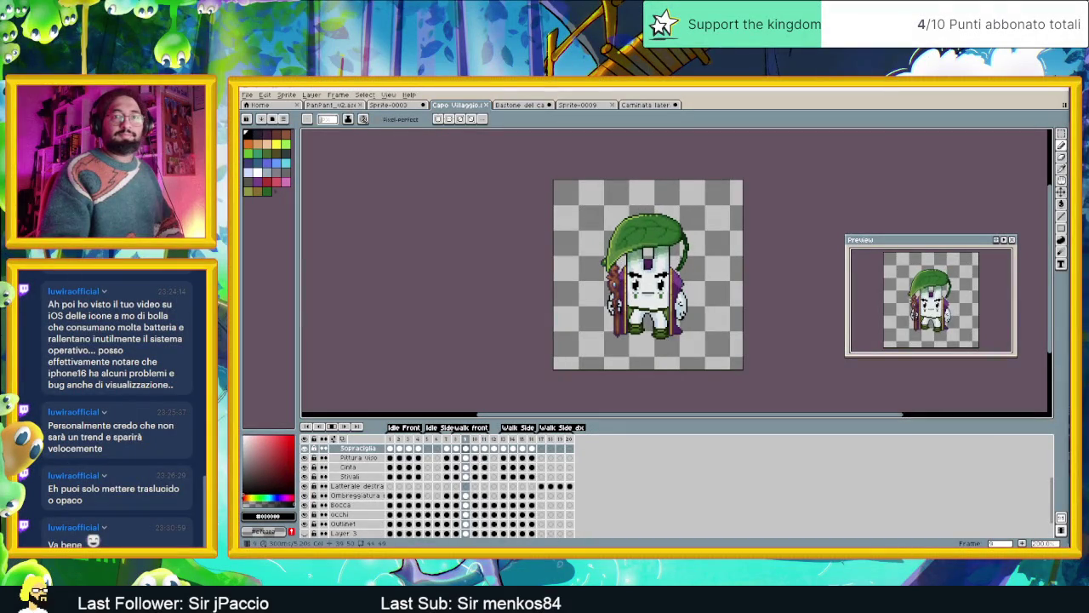
Stop playback and step forward and back through the neighbouring frames.
{"action": "key", "text": "Return"}
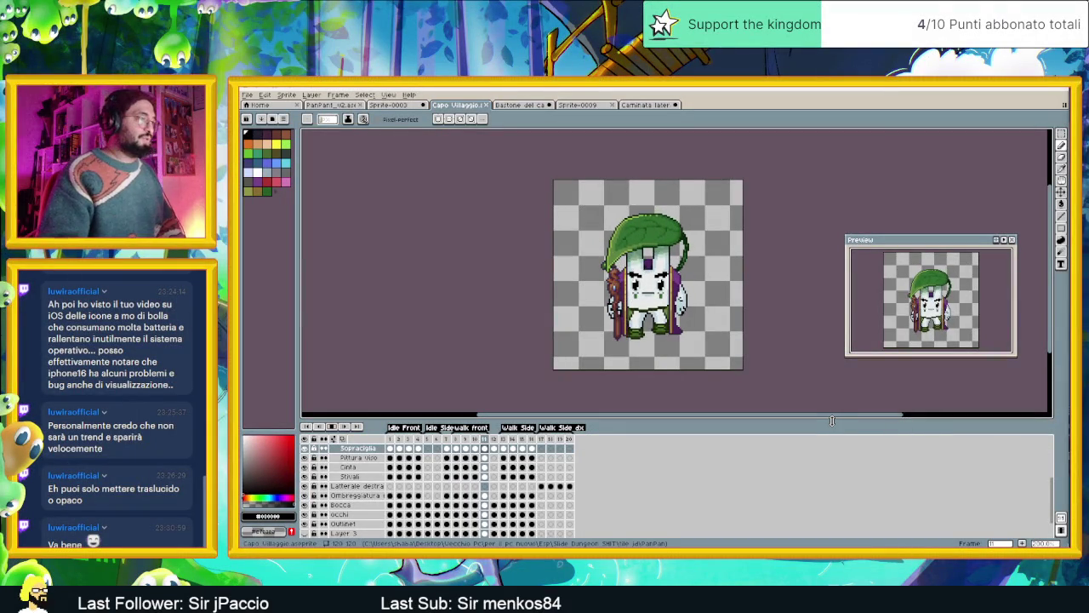
{"action": "key", "text": "Right"}
{"action": "key", "text": "Right"}
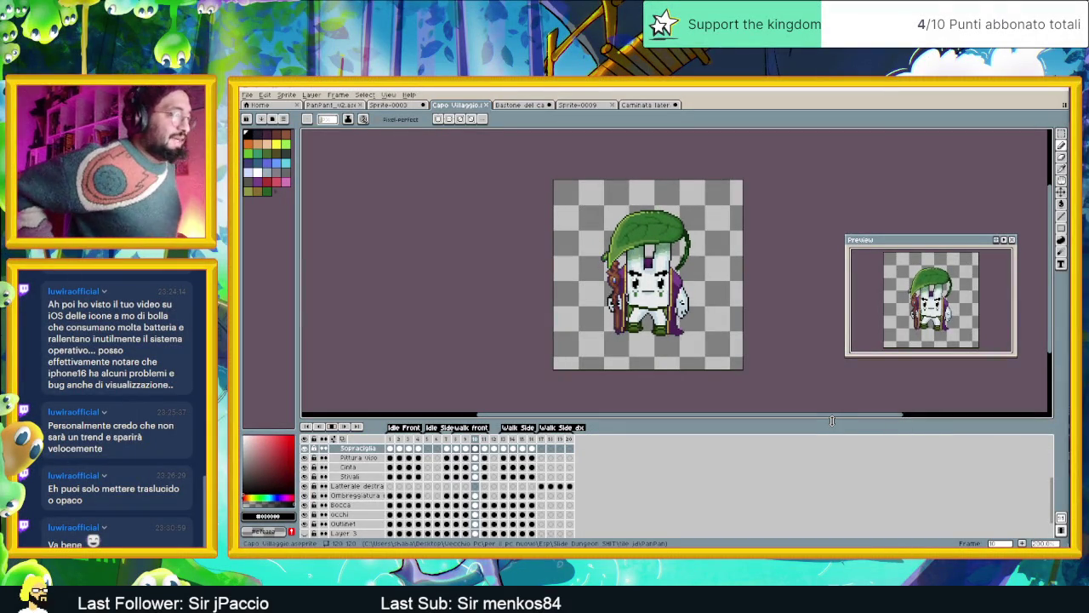
{"action": "key", "text": "Left"}
{"action": "key", "text": "Return"}
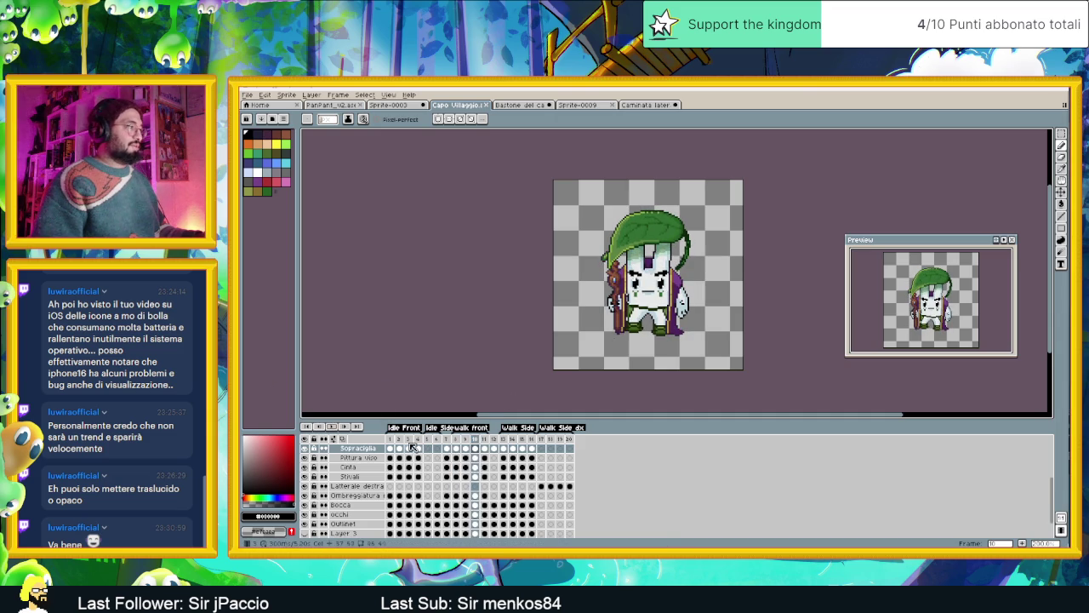
{"action": "scroll", "coordinate": [413, 460], "scroll_direction": "up", "scroll_amount": 1}
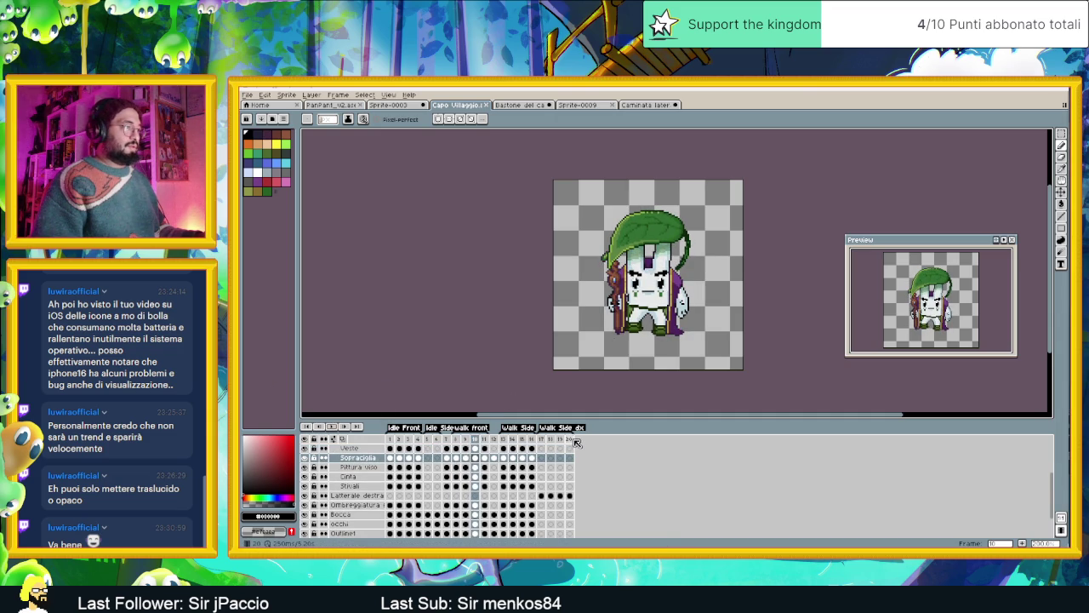
Flip through frames 1–3 to compare the character's idle poses.
{"action": "left_click", "coordinate": [393, 440]}
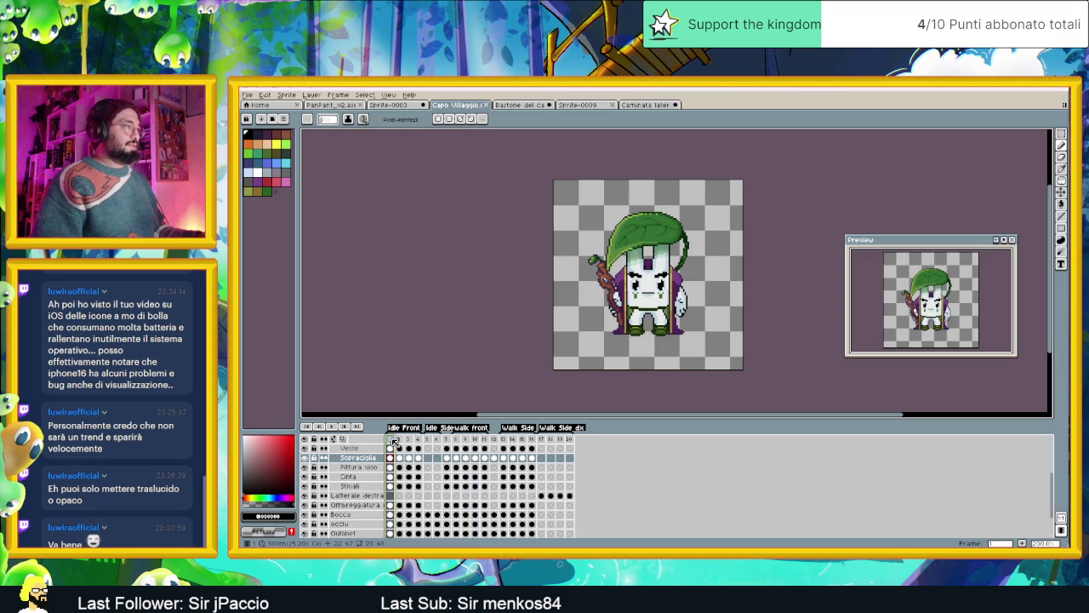
{"action": "left_click", "coordinate": [401, 440]}
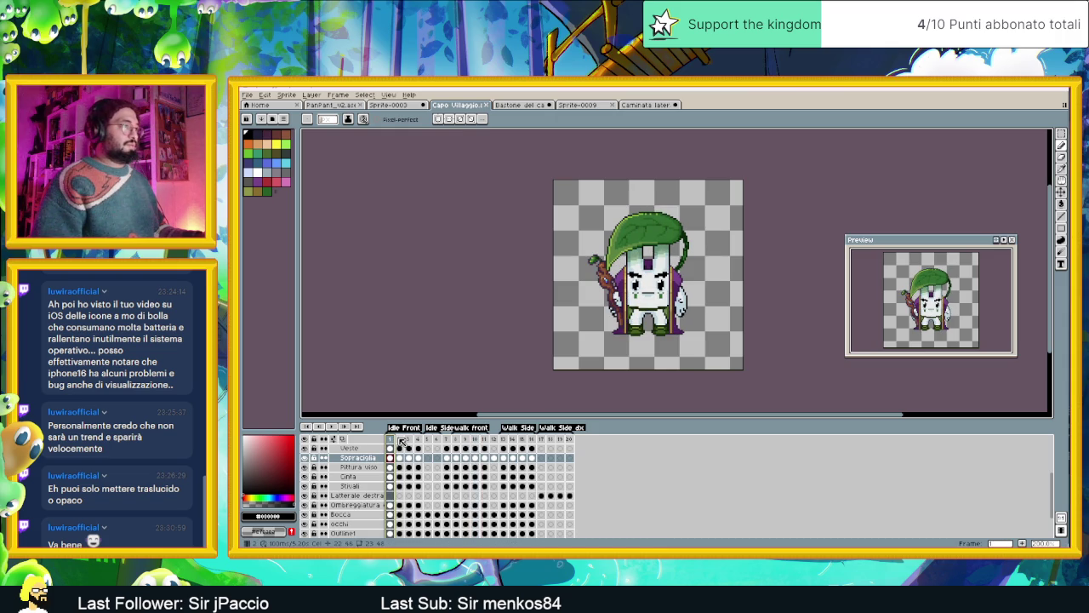
{"action": "left_click", "coordinate": [401, 440]}
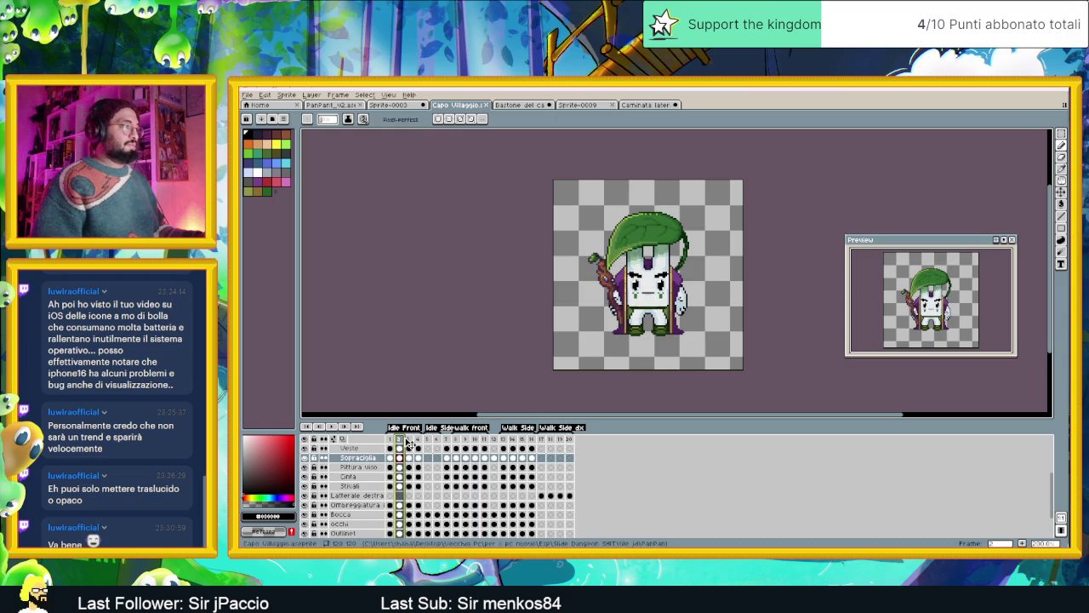
{"action": "left_click", "coordinate": [409, 439]}
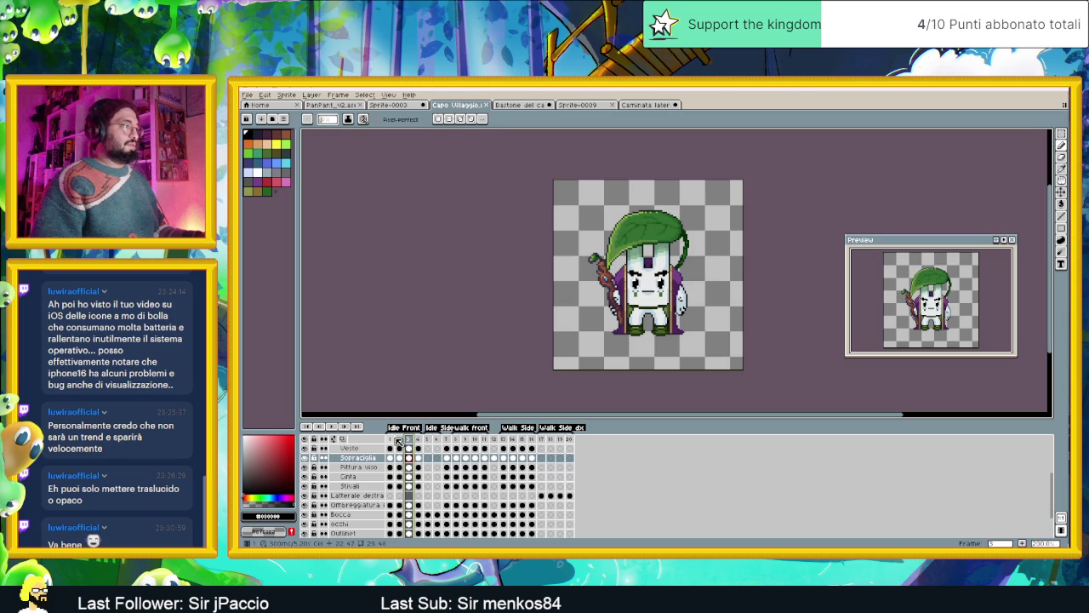
{"action": "left_click", "coordinate": [391, 439]}
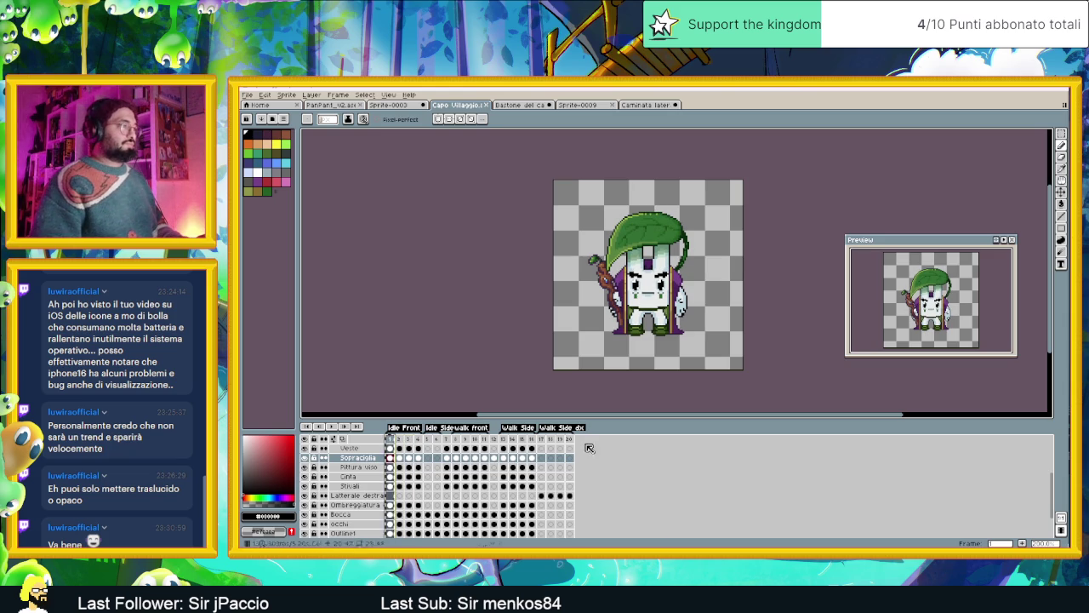
Add a new frame 21 after frame 20 and select it.
{"action": "left_click", "coordinate": [572, 440]}
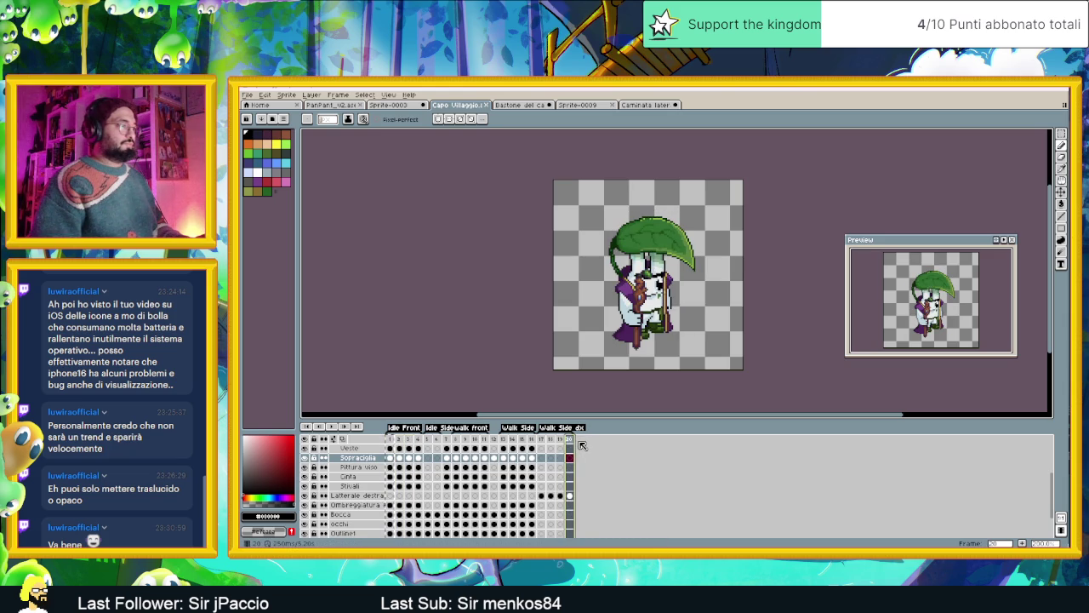
{"action": "key", "text": "ctrl+v"}
{"action": "left_click", "coordinate": [578, 441]}
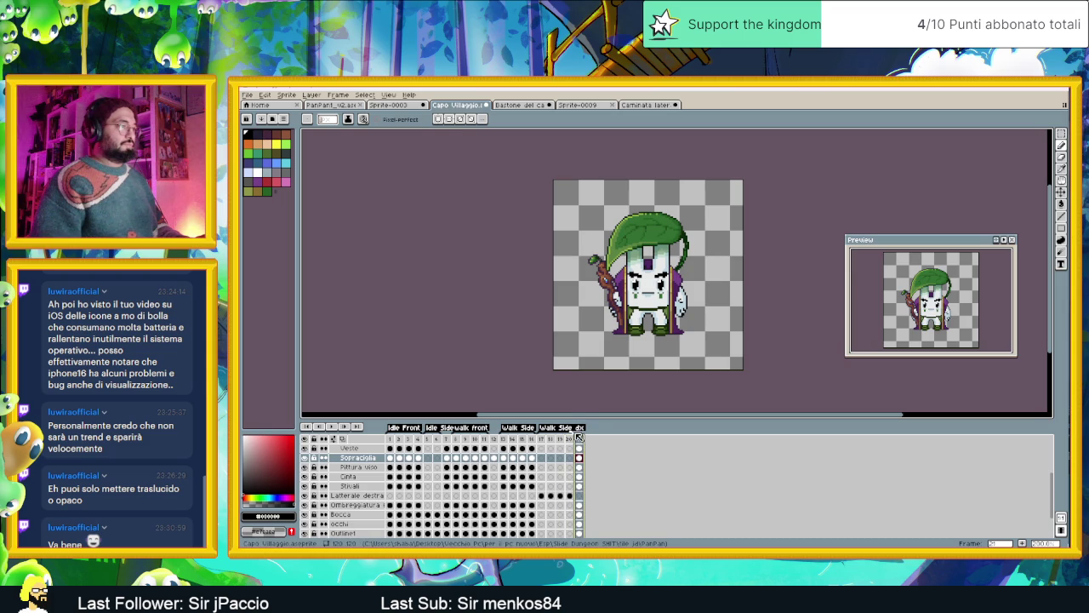
{"action": "key", "text": "Home"}
{"action": "left_click", "coordinate": [578, 441]}
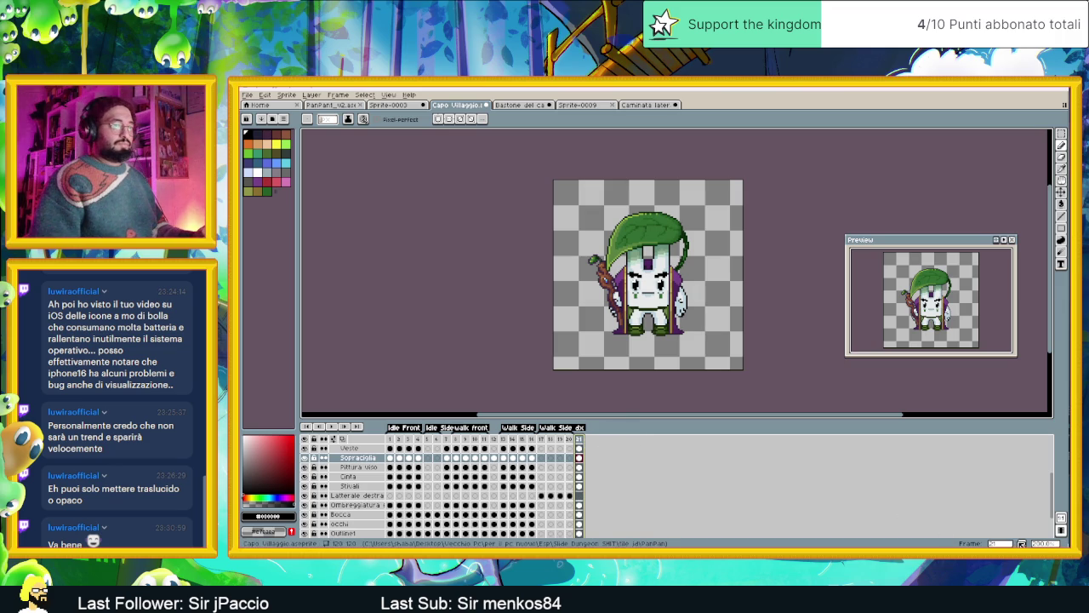
Add frame 22 at the end and select the hand-on-staff cel in frame 21.
{"action": "left_click", "coordinate": [1022, 543]}
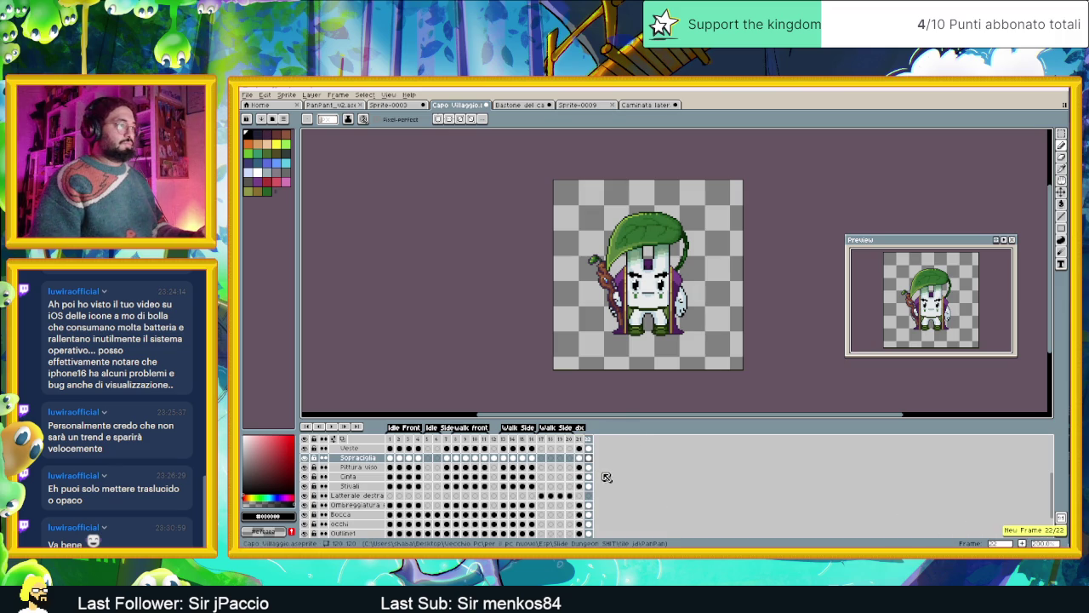
{"action": "scroll", "coordinate": [592, 470], "scroll_direction": "up", "scroll_amount": 1}
{"action": "scroll", "coordinate": [592, 469], "scroll_direction": "up", "scroll_amount": 1}
{"action": "scroll", "coordinate": [591, 470], "scroll_direction": "up", "scroll_amount": 1}
{"action": "scroll", "coordinate": [590, 469], "scroll_direction": "up", "scroll_amount": 1}
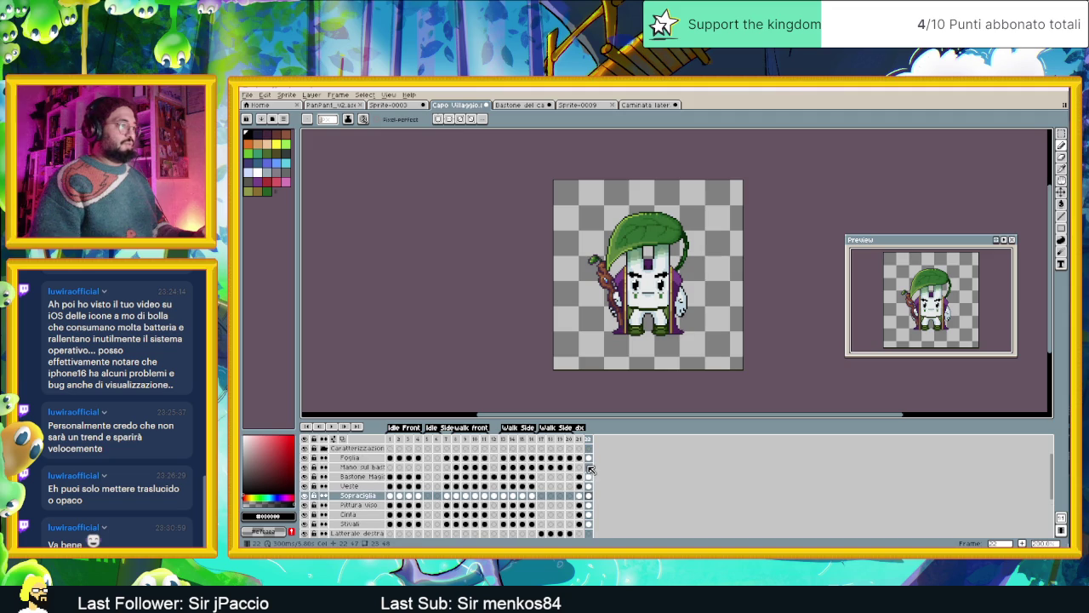
{"action": "scroll", "coordinate": [589, 469], "scroll_direction": "up", "scroll_amount": 1}
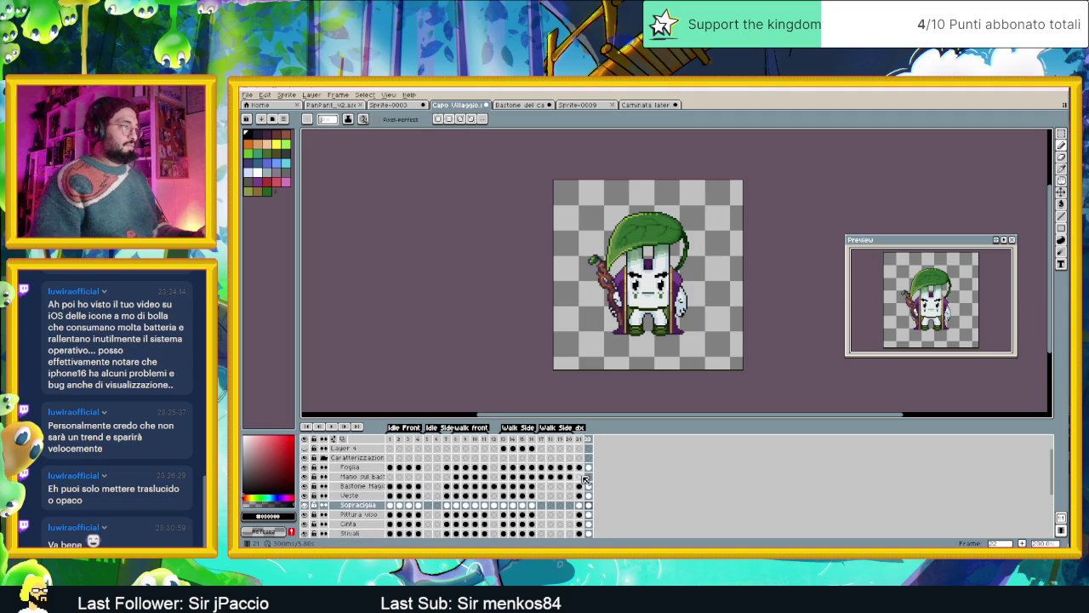
{"action": "left_click", "coordinate": [580, 477]}
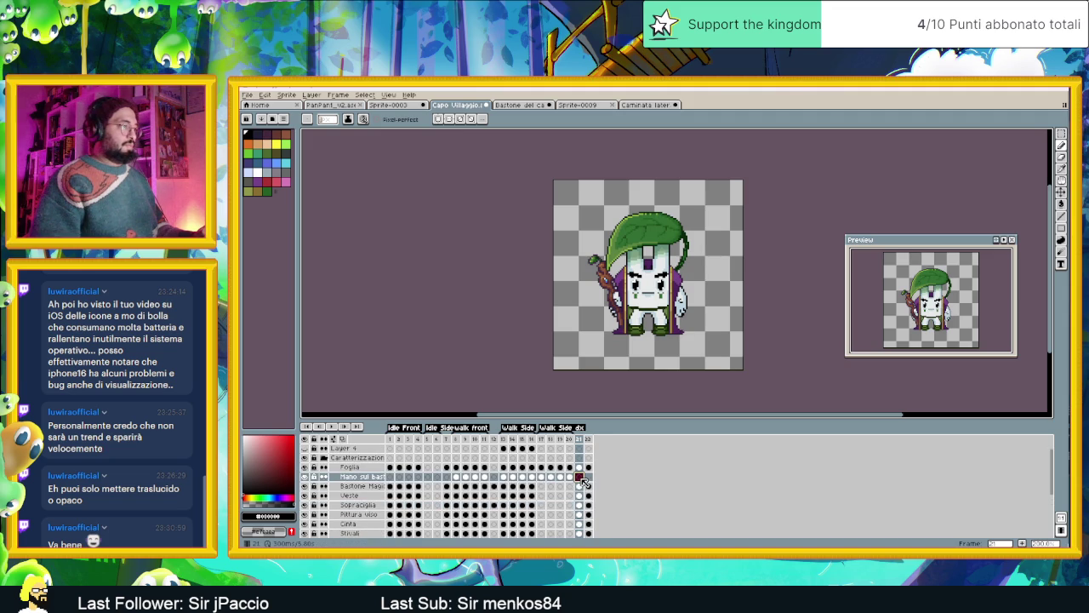
Move the Bastone Magico cel in frame 21 a few pixels up and left.
{"action": "left_click", "coordinate": [580, 486]}
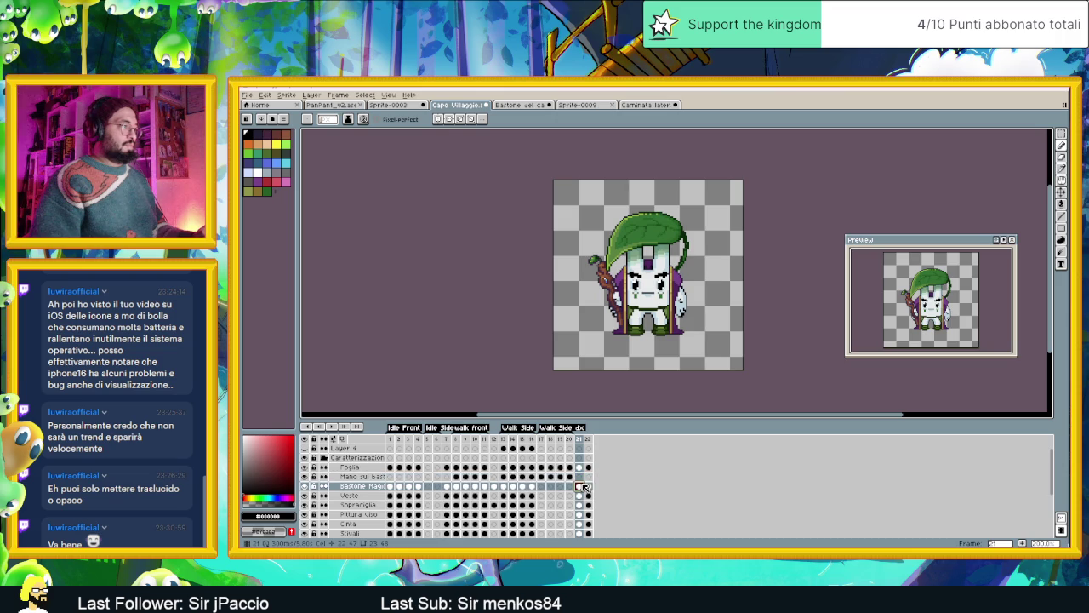
{"action": "key", "text": "plus"}
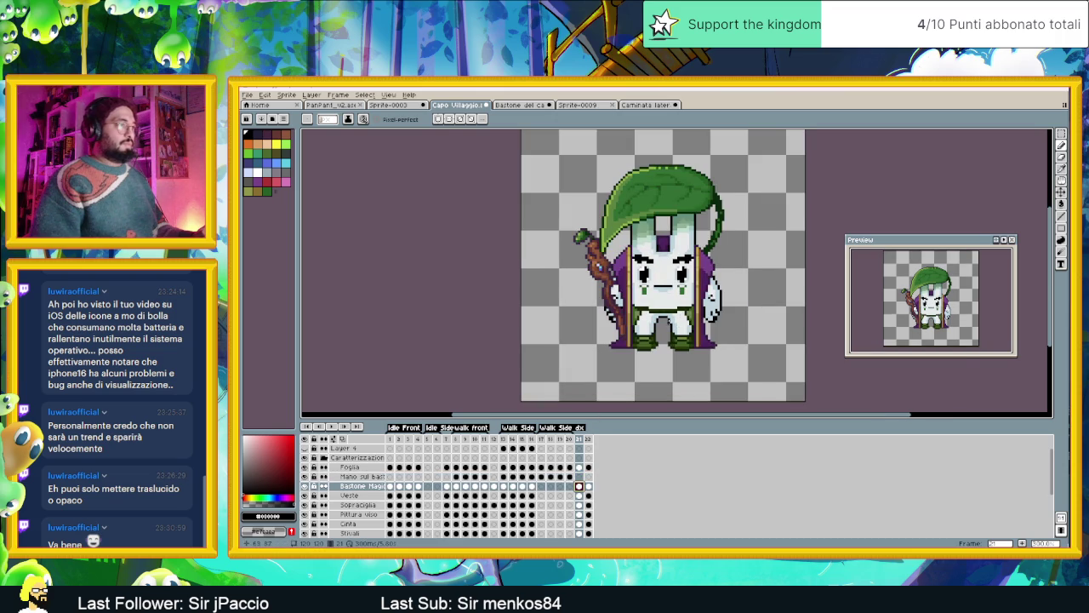
{"action": "left_click", "coordinate": [1063, 192]}
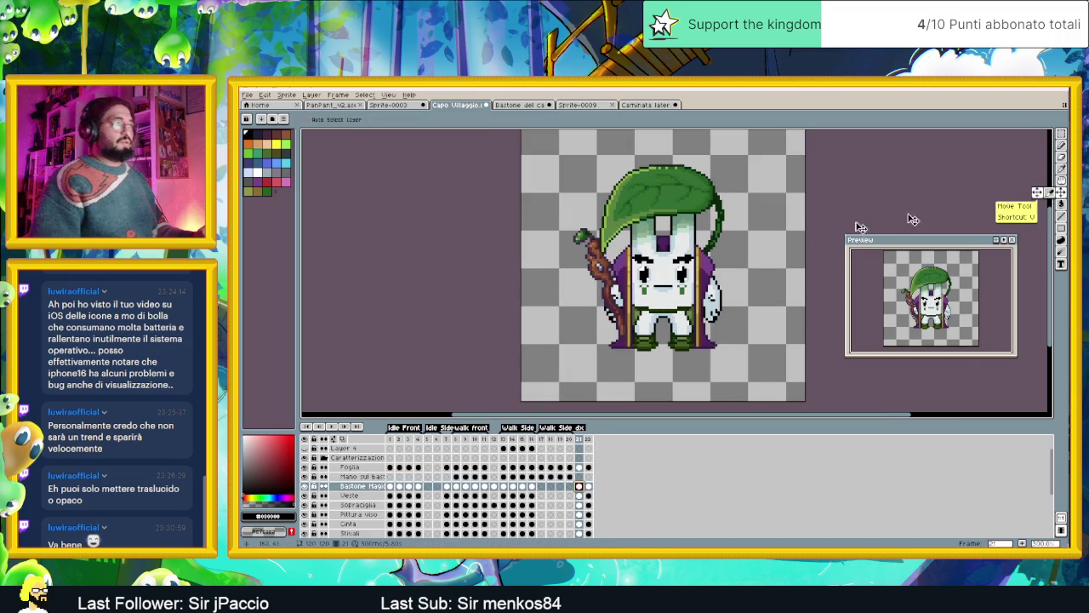
{"action": "left_click_drag", "start_coordinate": [618, 285], "coordinate": [608, 272]}
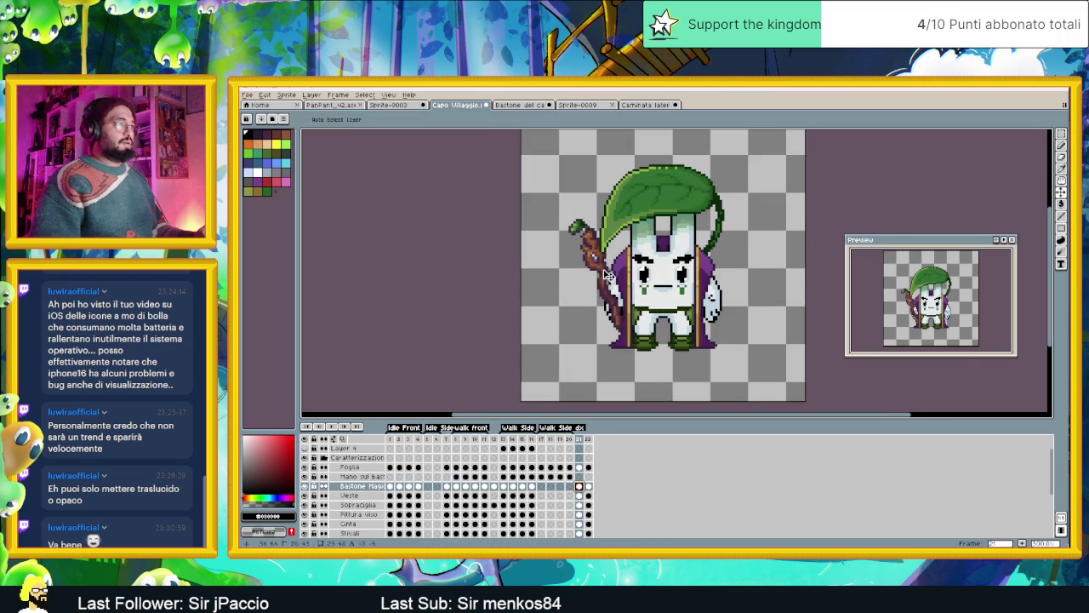
{"action": "key", "text": "Left"}
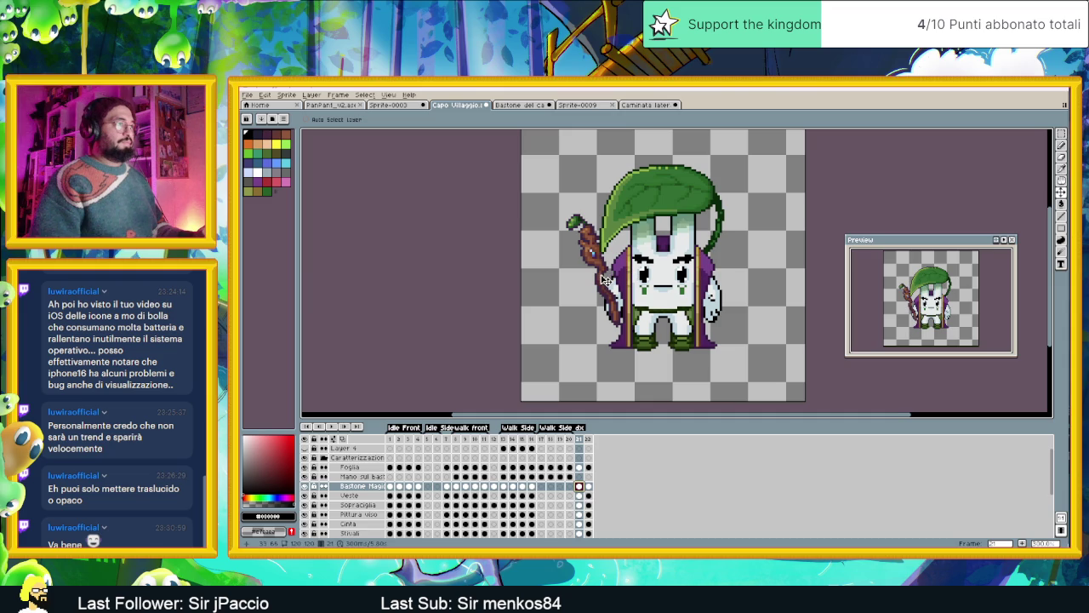
{"action": "key", "text": "Right"}
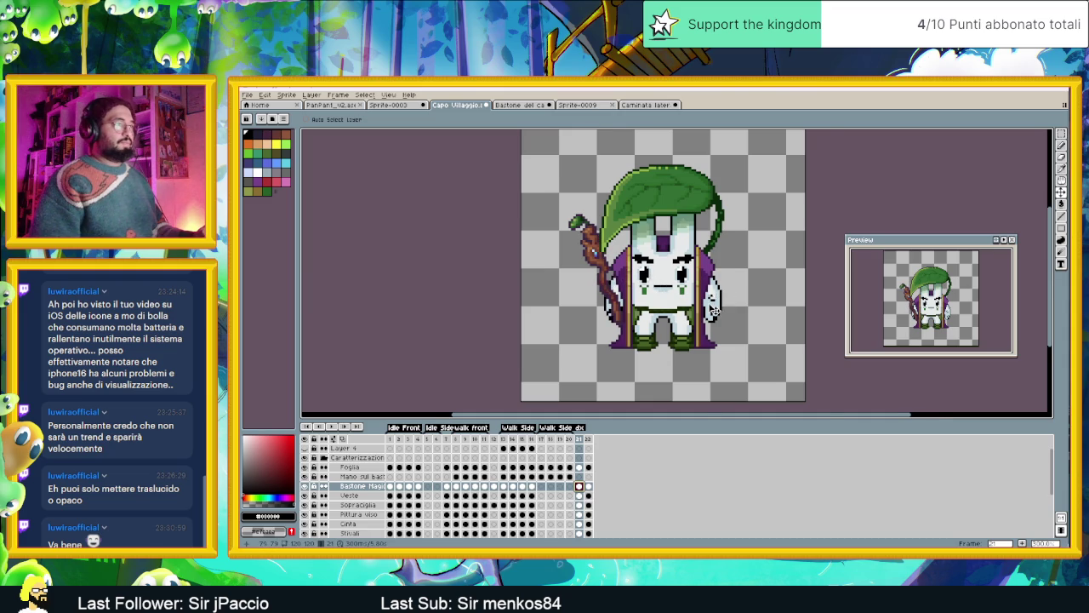
{"action": "scroll", "coordinate": [713, 310], "scroll_direction": "up", "scroll_amount": 1}
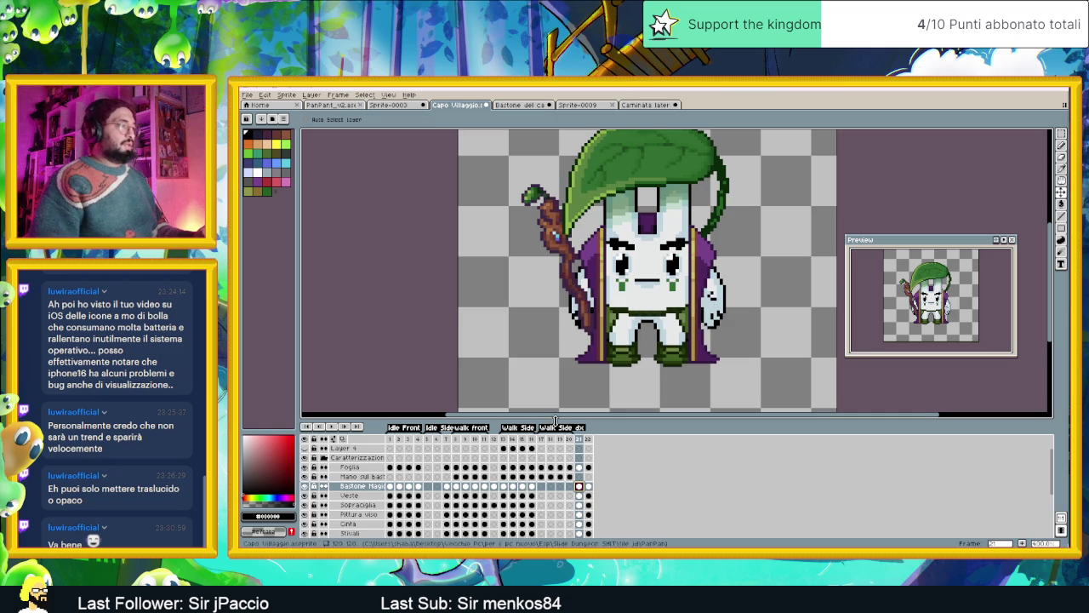
Hide the Bastone Magico layer and select the Outline1 cel in frame 21.
{"action": "left_click", "coordinate": [305, 486]}
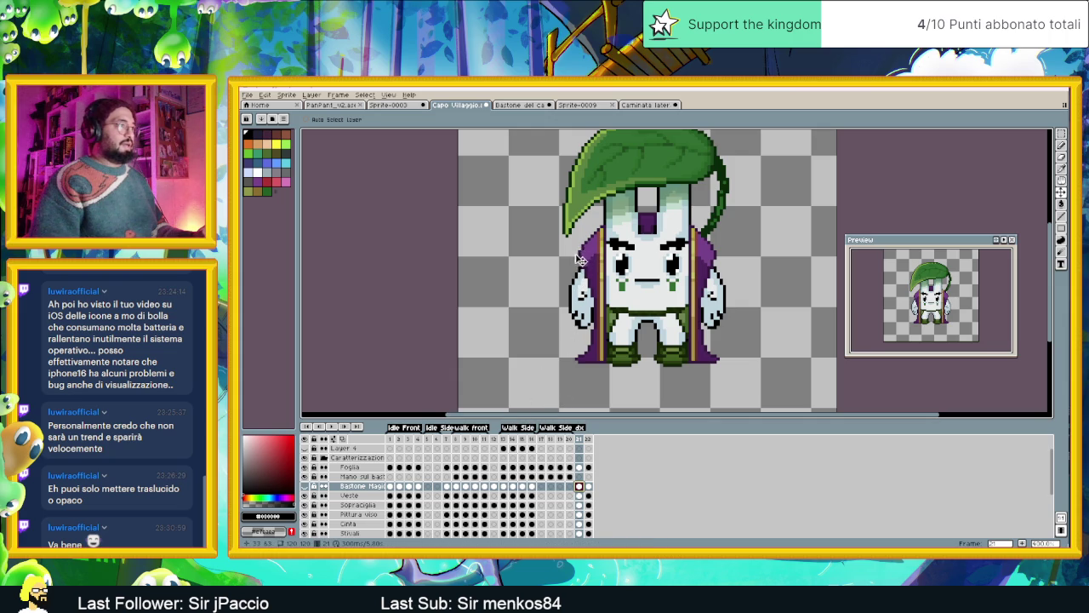
{"action": "scroll", "coordinate": [547, 497], "scroll_direction": "down", "scroll_amount": 1}
{"action": "scroll", "coordinate": [547, 497], "scroll_direction": "down", "scroll_amount": 1}
{"action": "scroll", "coordinate": [548, 497], "scroll_direction": "down", "scroll_amount": 2}
{"action": "scroll", "coordinate": [547, 497], "scroll_direction": "down", "scroll_amount": 2}
{"action": "scroll", "coordinate": [549, 498], "scroll_direction": "down", "scroll_amount": 1}
{"action": "scroll", "coordinate": [550, 499], "scroll_direction": "down", "scroll_amount": 1}
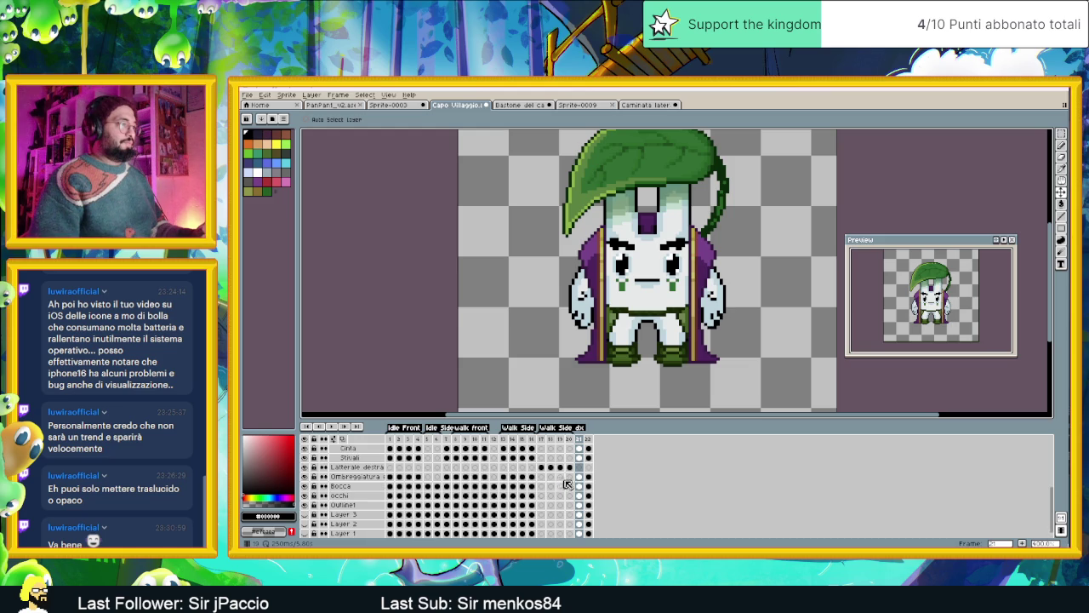
{"action": "scroll", "coordinate": [581, 484], "scroll_direction": "down", "scroll_amount": 1}
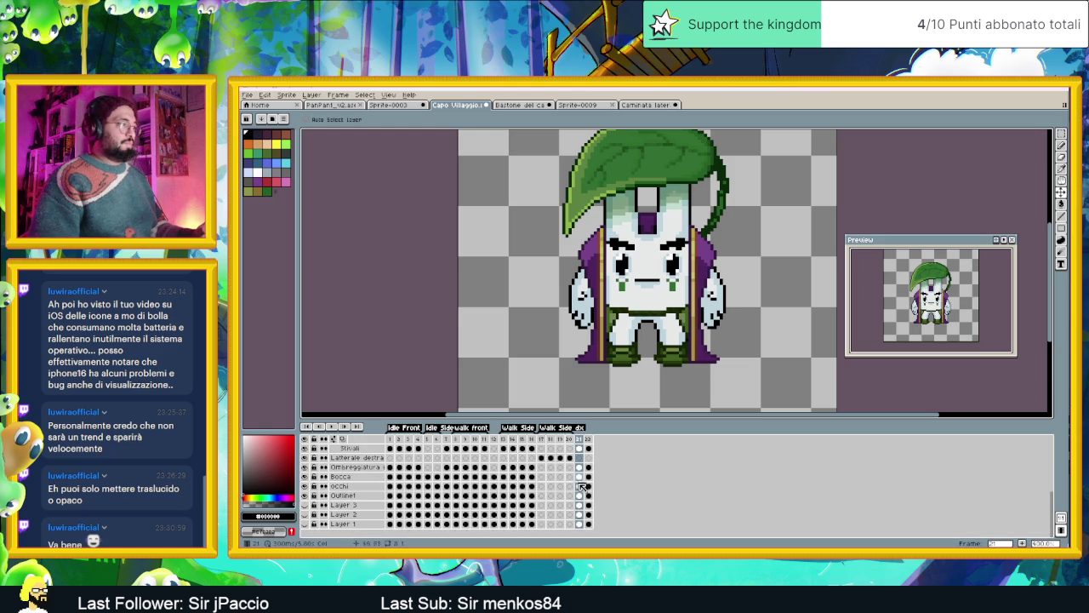
{"action": "left_click", "coordinate": [579, 486]}
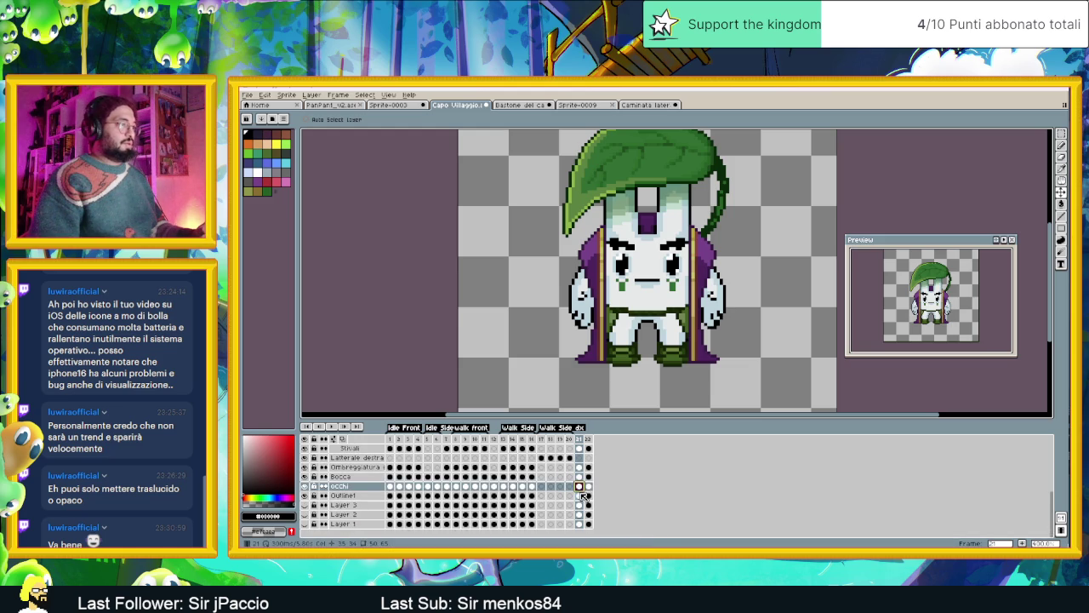
{"action": "left_click", "coordinate": [579, 495]}
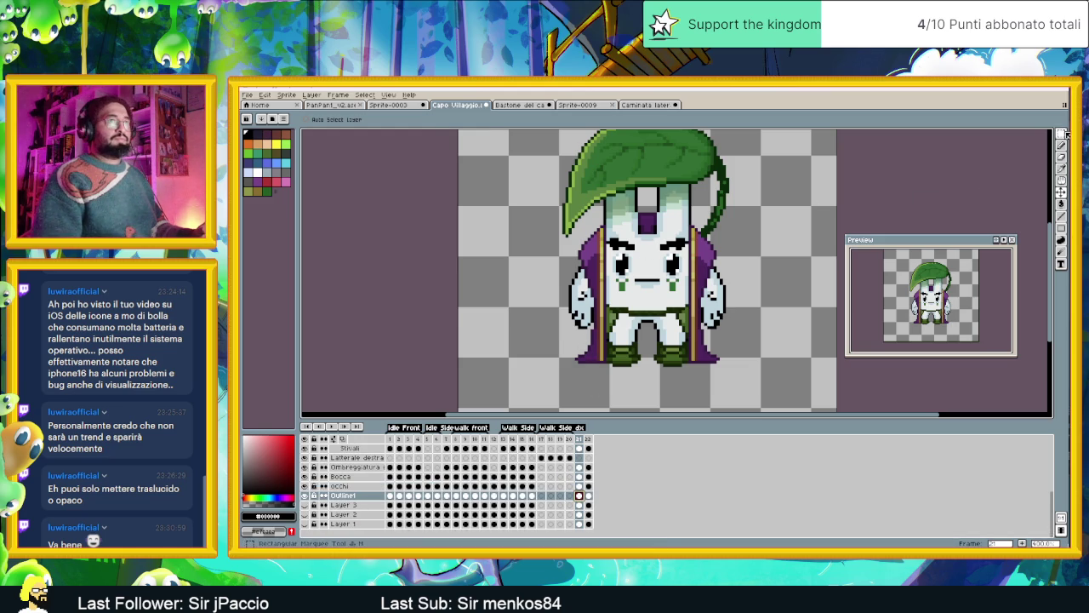
Lasso-select the left arm, make the Bastone Magico layer visible again, then deselect.
{"action": "key", "text": "q"}
{"action": "left_click_drag", "start_coordinate": [541, 261], "coordinate": [590, 311]}
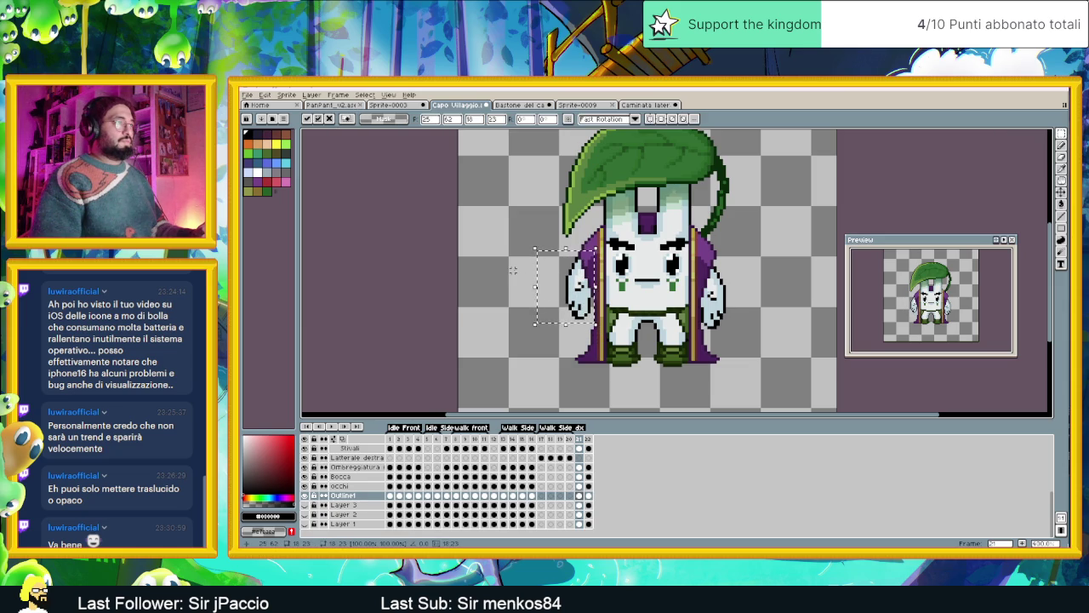
{"action": "scroll", "coordinate": [348, 469], "scroll_direction": "up", "scroll_amount": 3}
{"action": "scroll", "coordinate": [347, 469], "scroll_direction": "up", "scroll_amount": 3}
{"action": "left_click", "coordinate": [305, 486]}
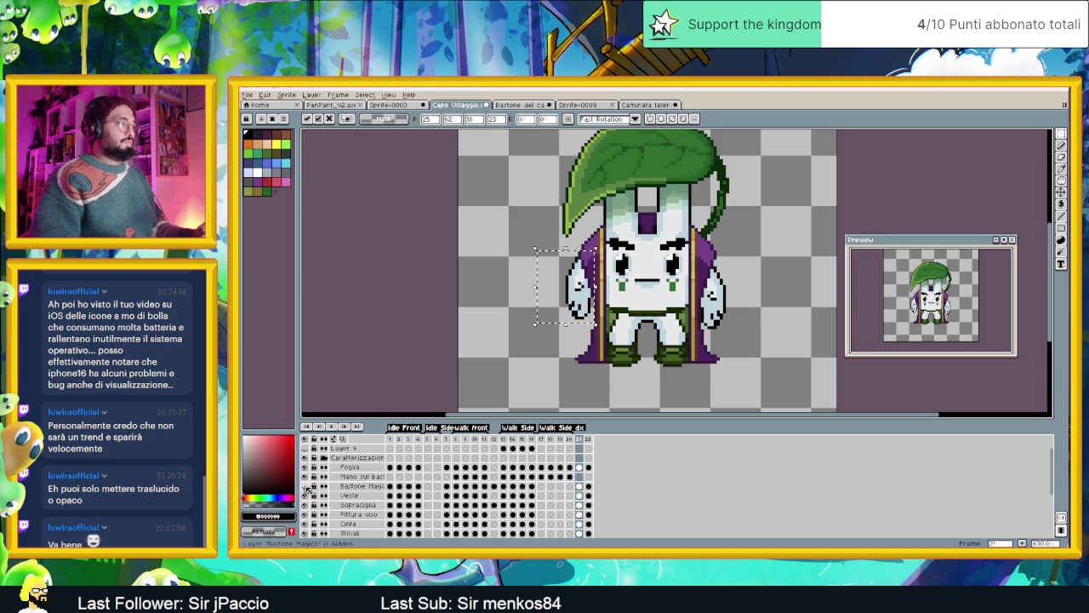
{"action": "left_click", "coordinate": [305, 486]}
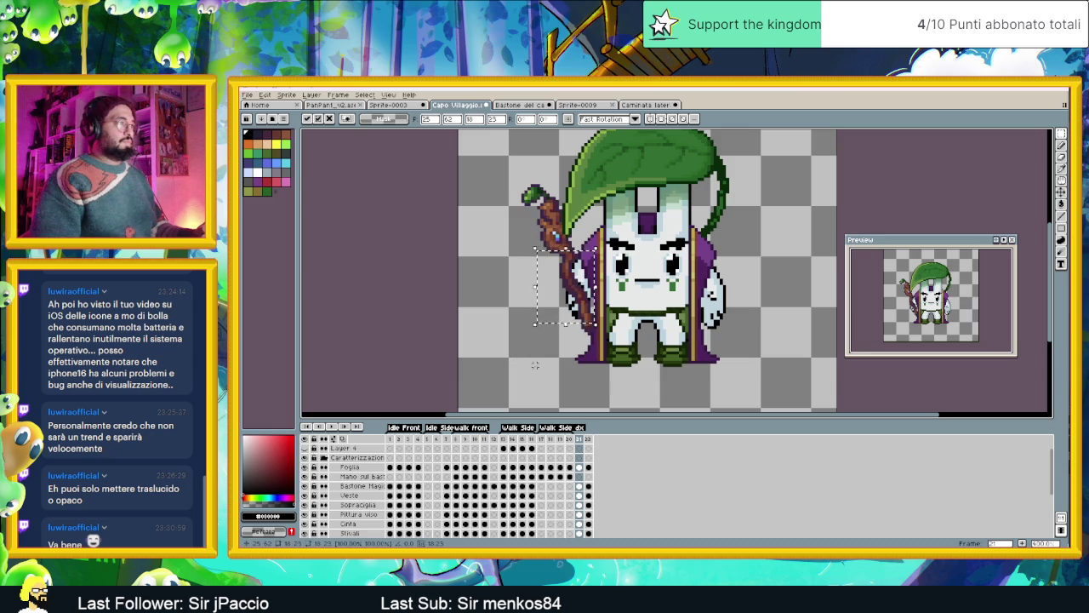
{"action": "left_click", "coordinate": [535, 365]}
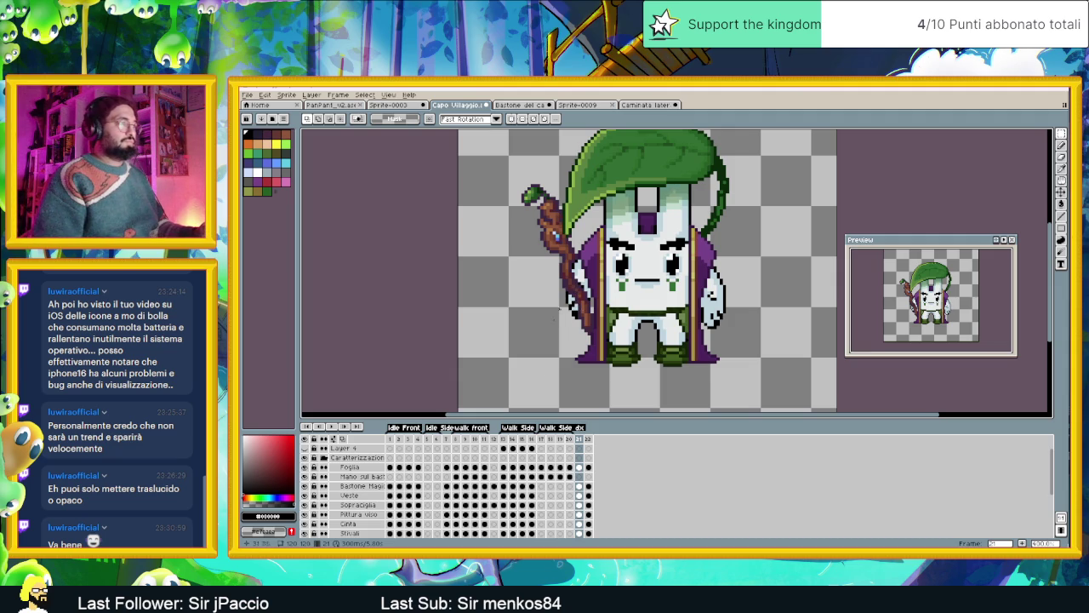
{"action": "scroll", "coordinate": [584, 509], "scroll_direction": "down", "scroll_amount": 3}
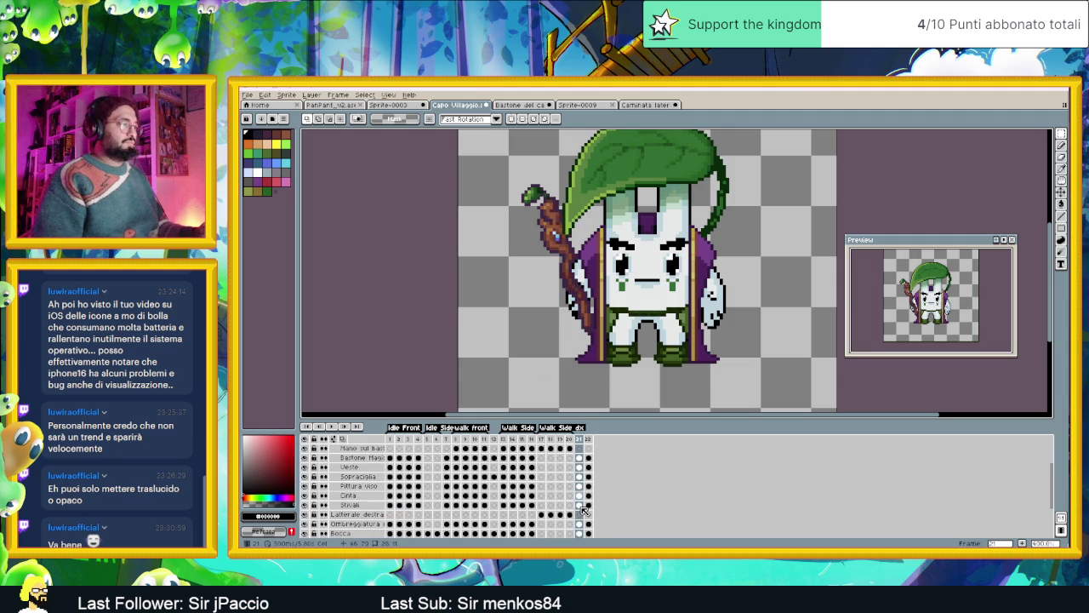
{"action": "scroll", "coordinate": [583, 515], "scroll_direction": "down", "scroll_amount": 1}
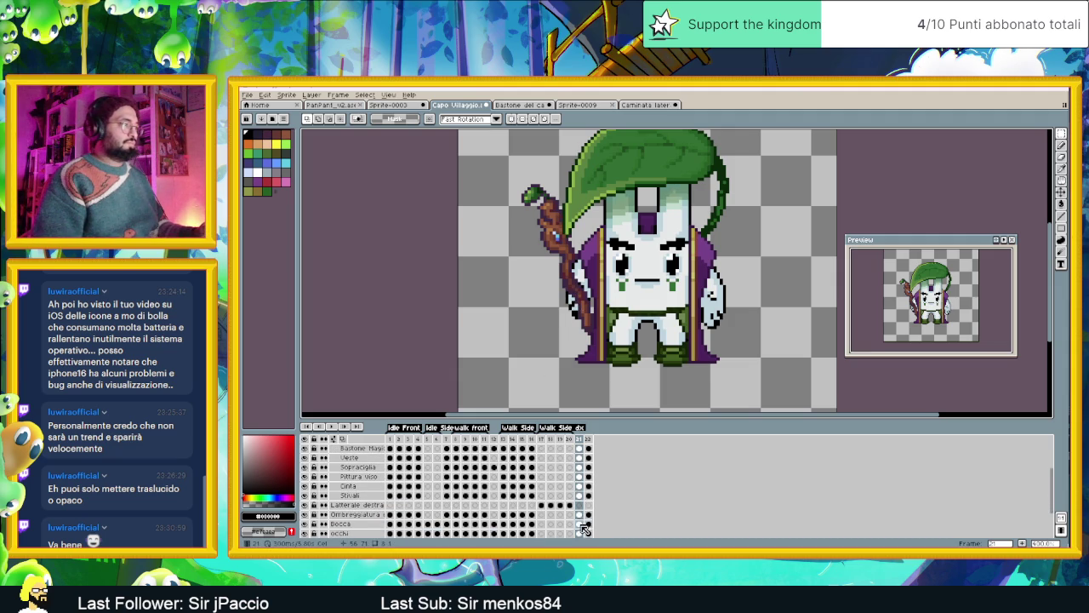
{"action": "scroll", "coordinate": [584, 530], "scroll_direction": "down", "scroll_amount": 1}
On Outline1, select the left hand and move it out left of the staff.
{"action": "left_click", "coordinate": [582, 535]}
{"action": "mouse_move", "coordinate": [539, 242]}
{"action": "left_mouse_down"}
{"action": "mouse_move", "coordinate": [599, 327]}
{"action": "mouse_move", "coordinate": [586, 296]}
{"action": "left_mouse_up"}
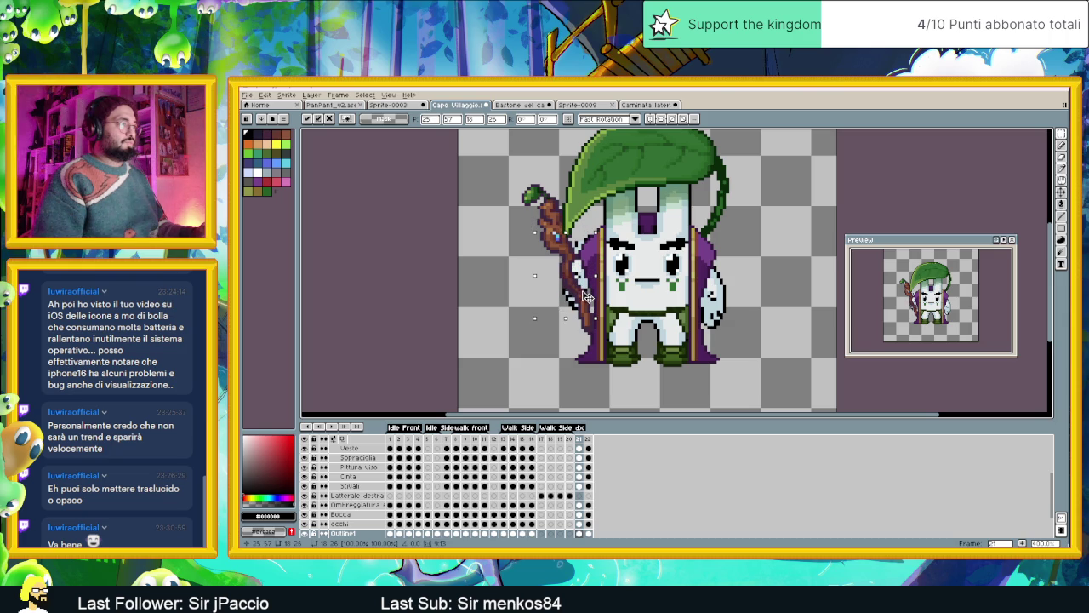
{"action": "left_click_drag", "start_coordinate": [586, 297], "coordinate": [583, 296]}
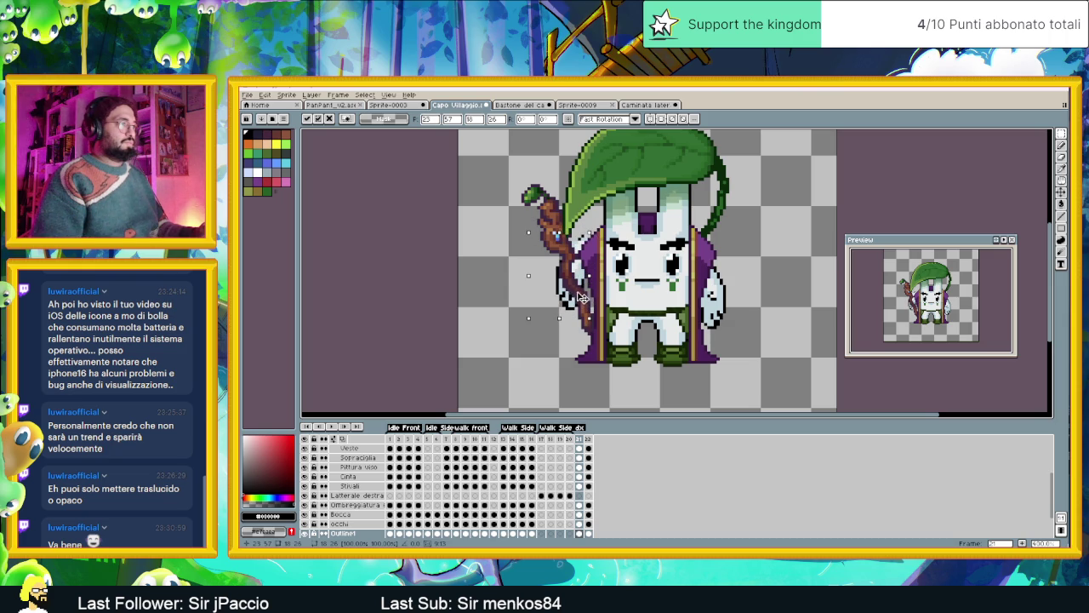
{"action": "left_click_drag", "start_coordinate": [584, 297], "coordinate": [582, 289]}
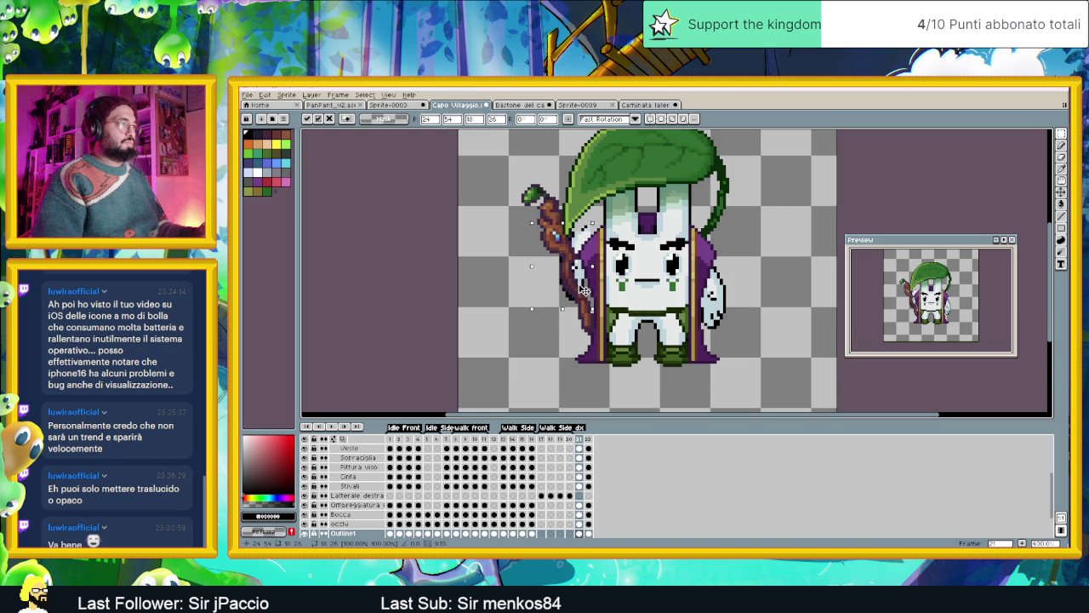
{"action": "left_click_drag", "start_coordinate": [581, 290], "coordinate": [590, 304]}
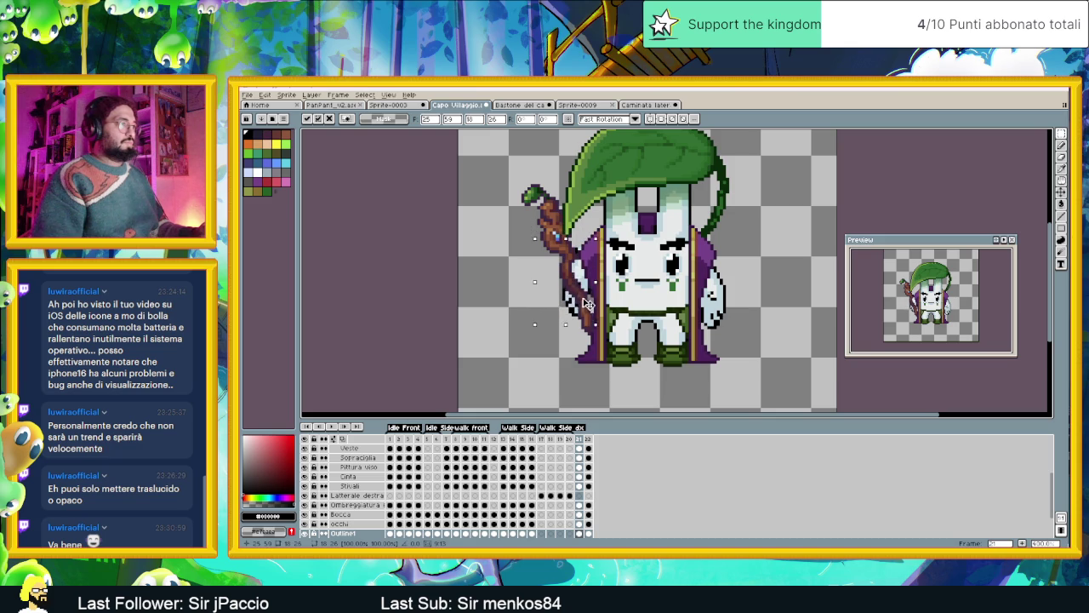
{"action": "left_click_drag", "start_coordinate": [589, 305], "coordinate": [584, 292]}
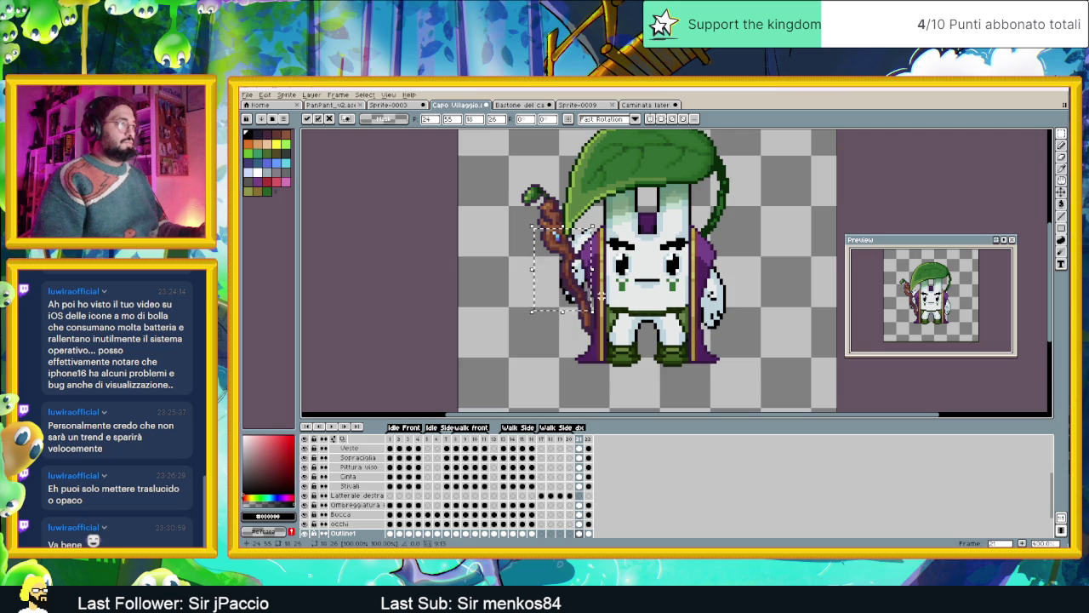
{"action": "scroll", "coordinate": [589, 284], "scroll_direction": "up", "scroll_amount": 1}
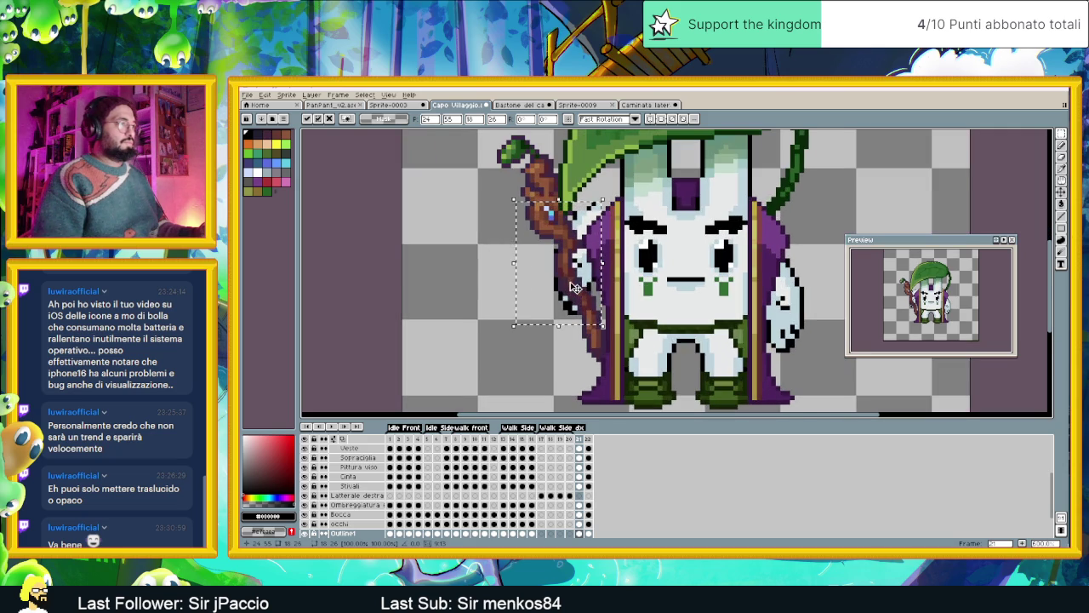
{"action": "left_click_drag", "start_coordinate": [589, 282], "coordinate": [482, 308]}
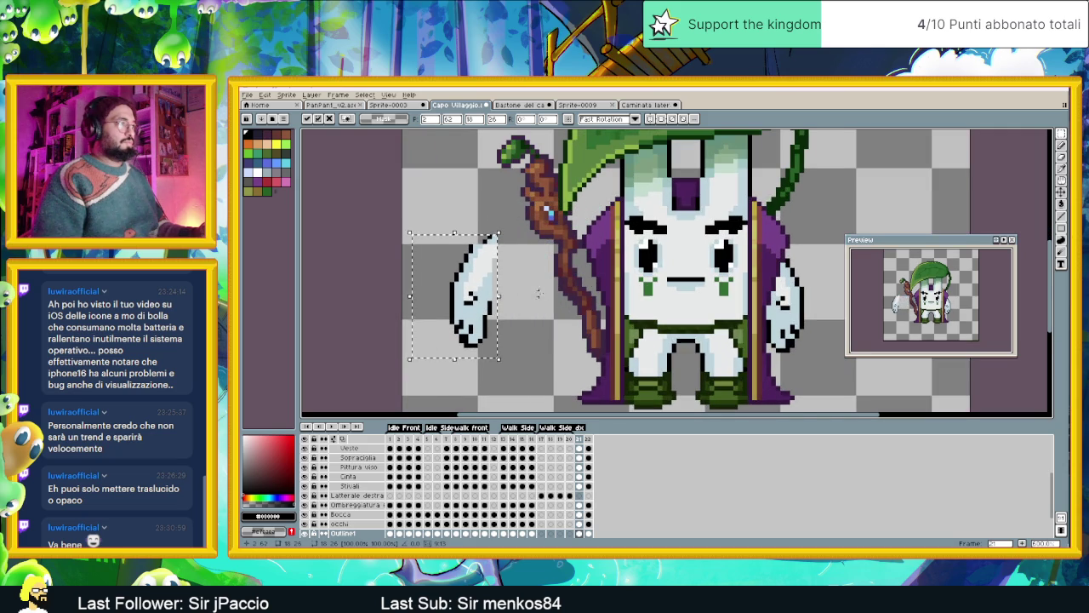
{"action": "key", "text": "Return"}
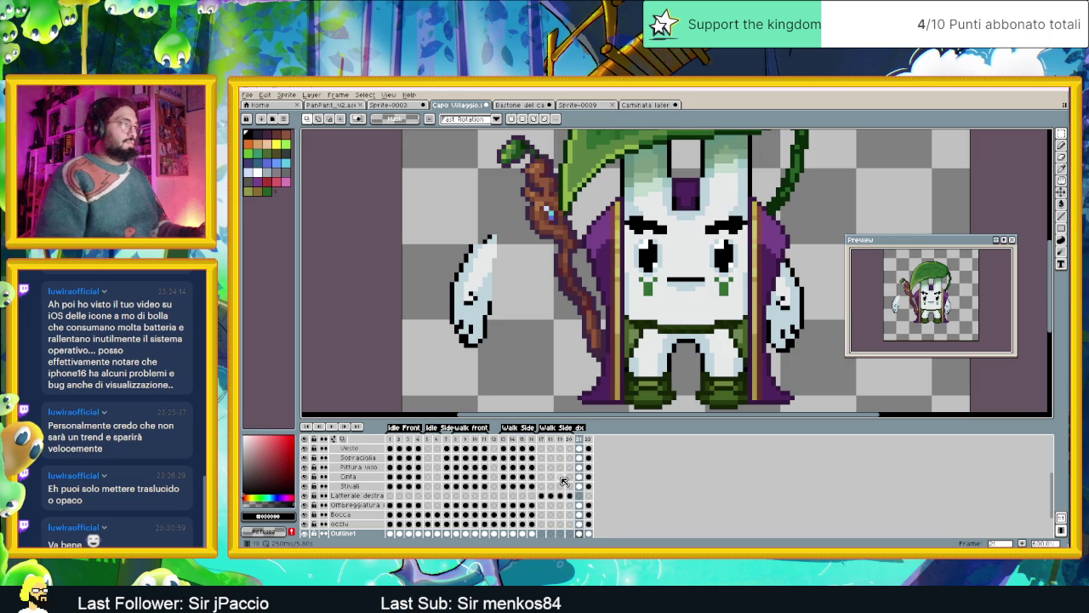
Select the Mano sul bastone cel in frame 21 and switch to the Pencil.
{"action": "scroll", "coordinate": [564, 478], "scroll_direction": "up", "scroll_amount": 1}
{"action": "scroll", "coordinate": [565, 477], "scroll_direction": "up", "scroll_amount": 1}
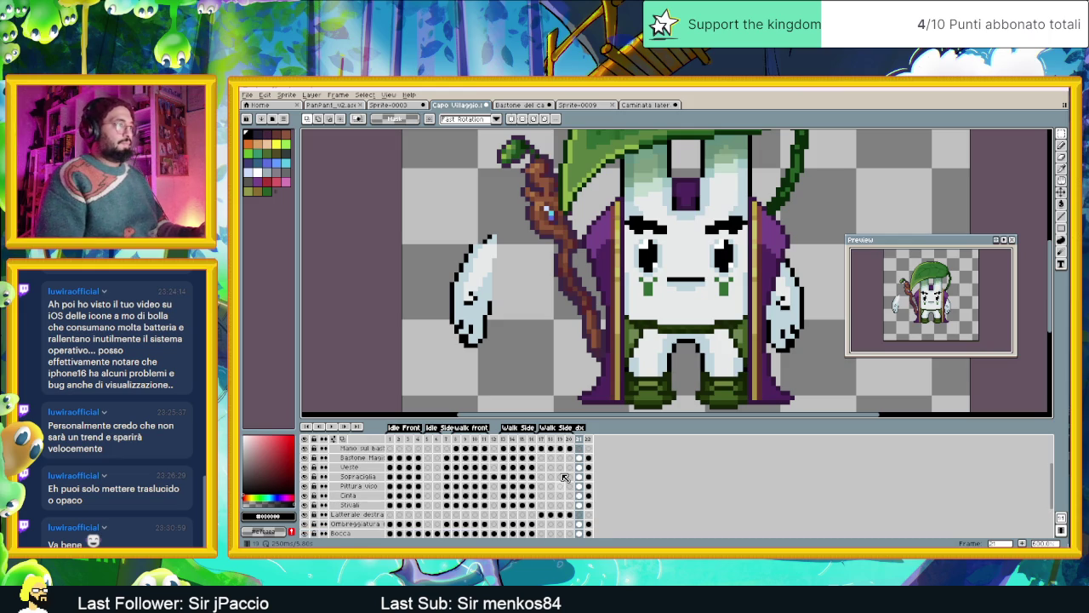
{"action": "scroll", "coordinate": [564, 478], "scroll_direction": "up", "scroll_amount": 1}
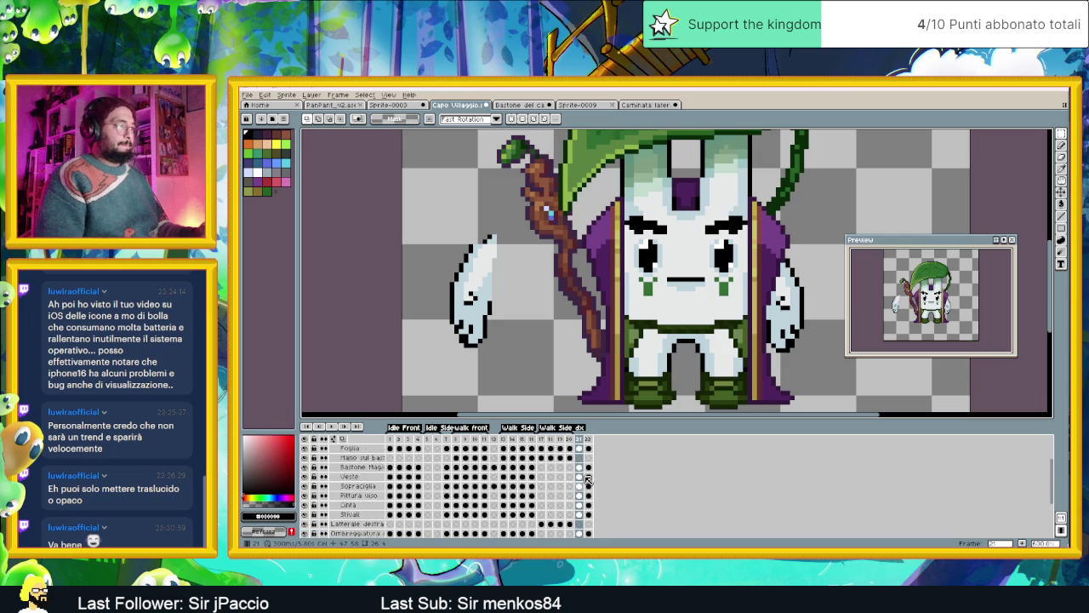
{"action": "scroll", "coordinate": [579, 478], "scroll_direction": "up", "scroll_amount": 2}
{"action": "scroll", "coordinate": [582, 478], "scroll_direction": "up", "scroll_amount": 1}
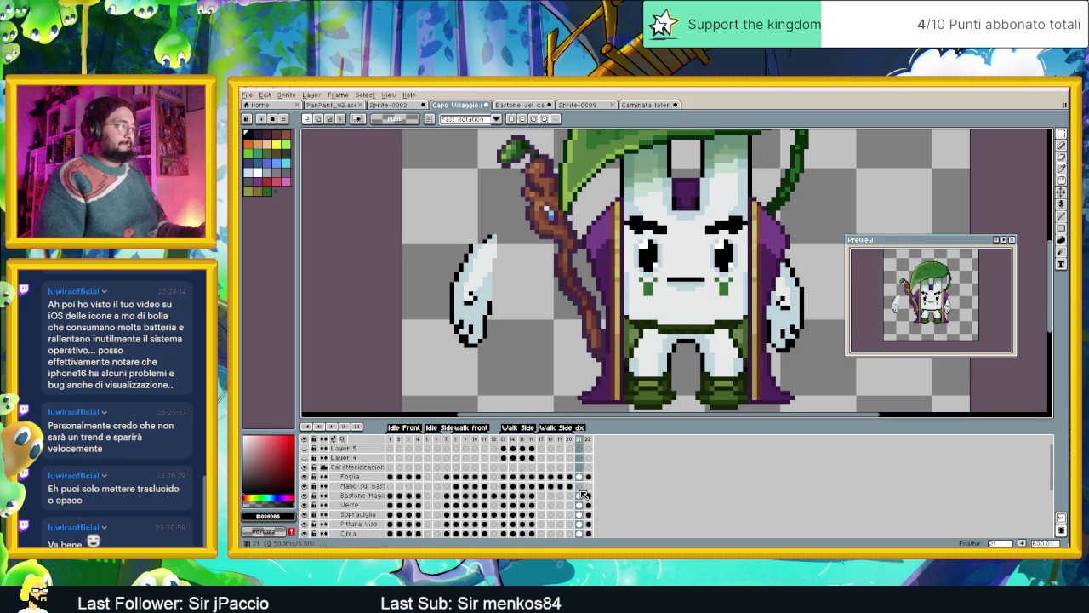
{"action": "left_click", "coordinate": [583, 489]}
{"action": "scroll", "coordinate": [595, 492], "scroll_direction": "down", "scroll_amount": 2}
{"action": "scroll", "coordinate": [605, 494], "scroll_direction": "down", "scroll_amount": 2}
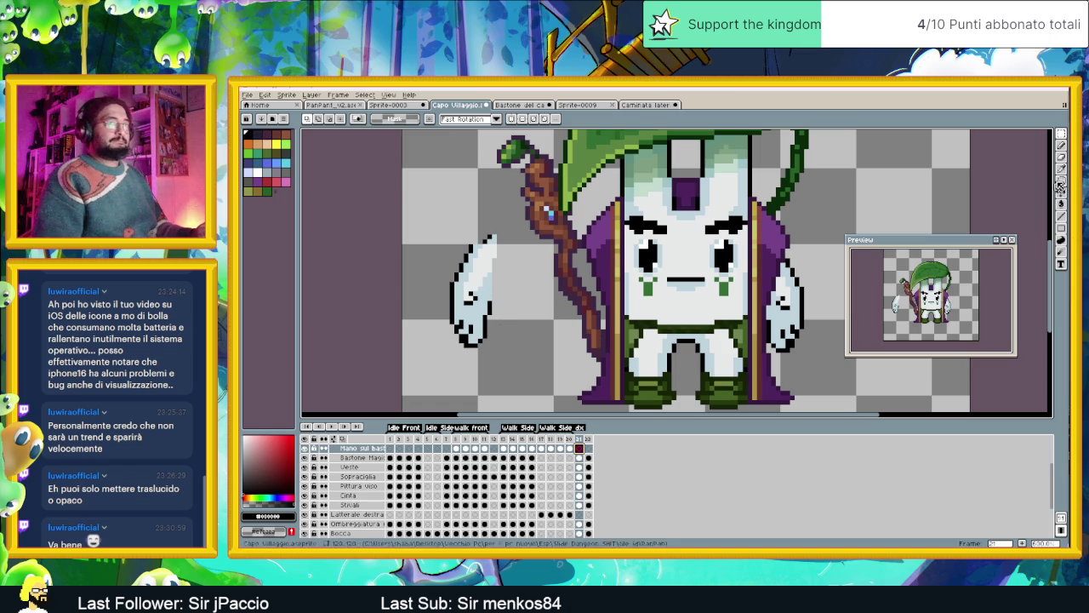
{"action": "key", "text": "b"}
{"action": "scroll", "coordinate": [535, 298], "scroll_direction": "up", "scroll_amount": 1}
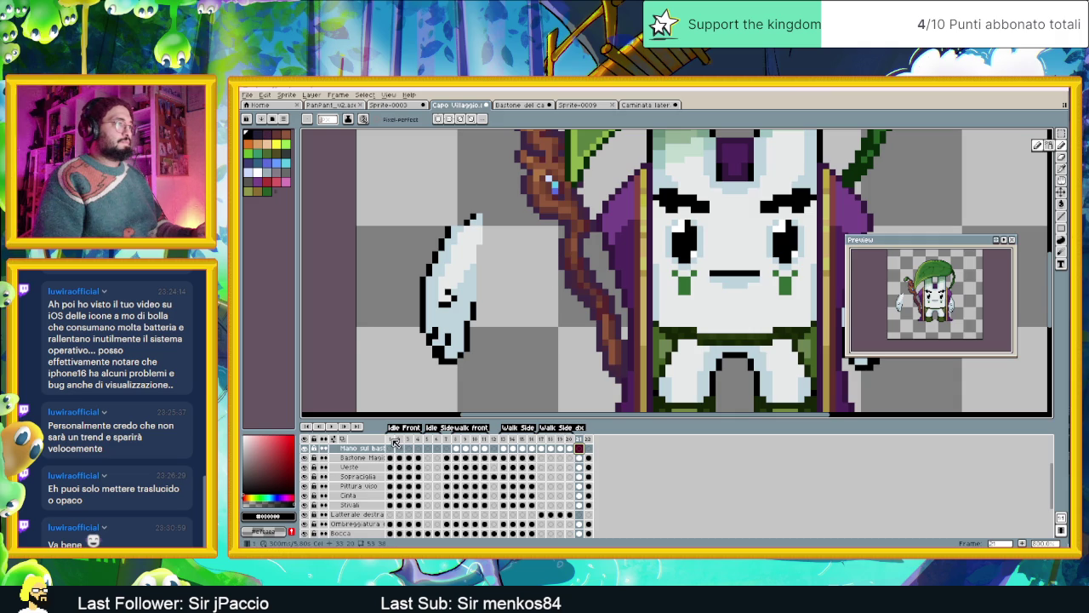
Compare frame 1's staff grip, then pencil a black outline pixel on frame 21's staff.
{"action": "left_click", "coordinate": [394, 441]}
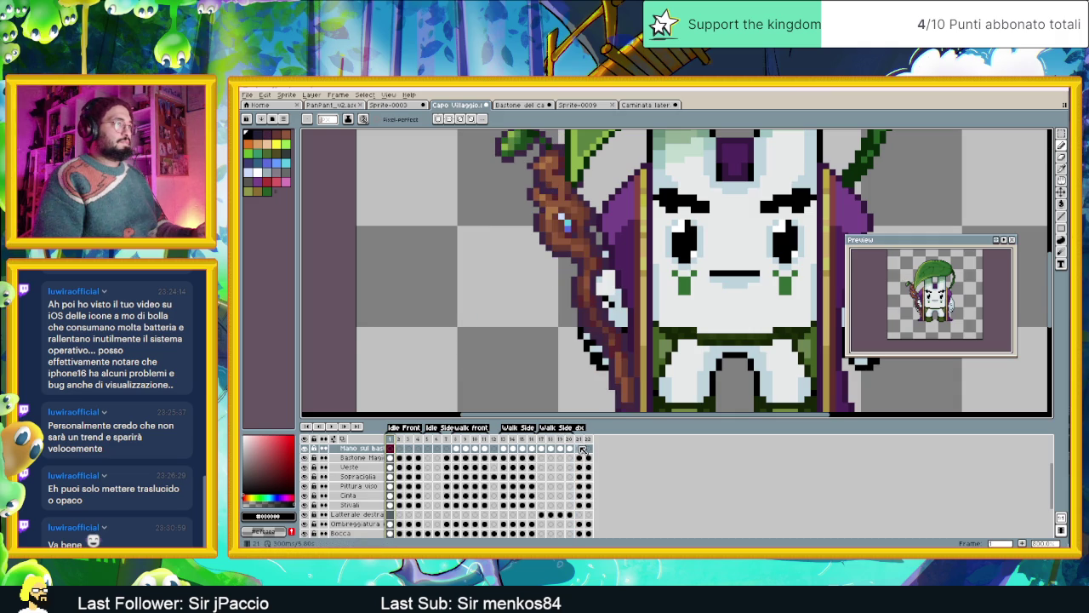
{"action": "left_click", "coordinate": [583, 449]}
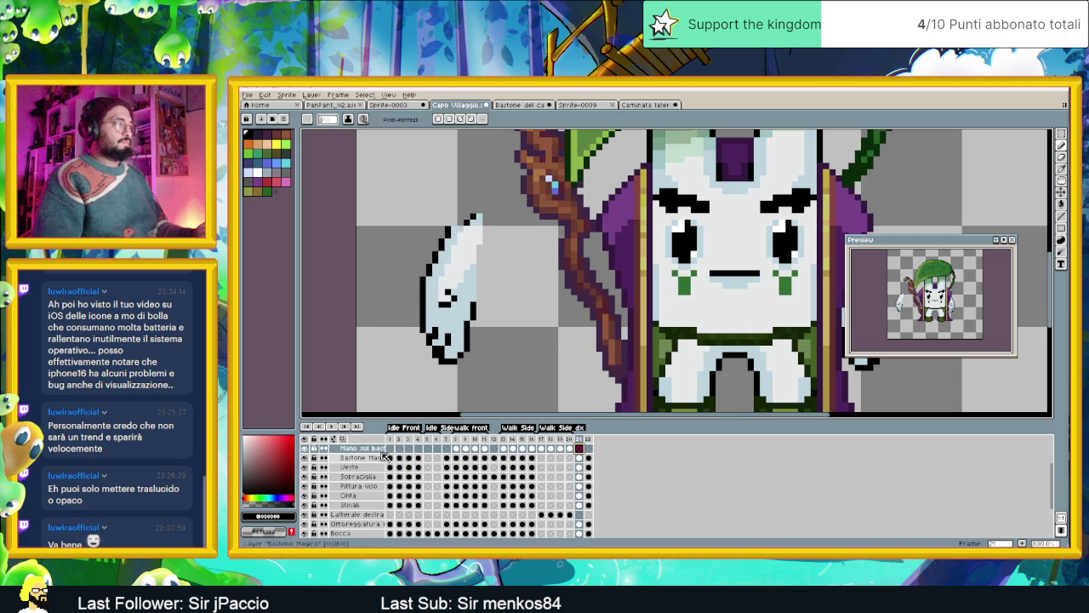
{"action": "left_click", "coordinate": [391, 449]}
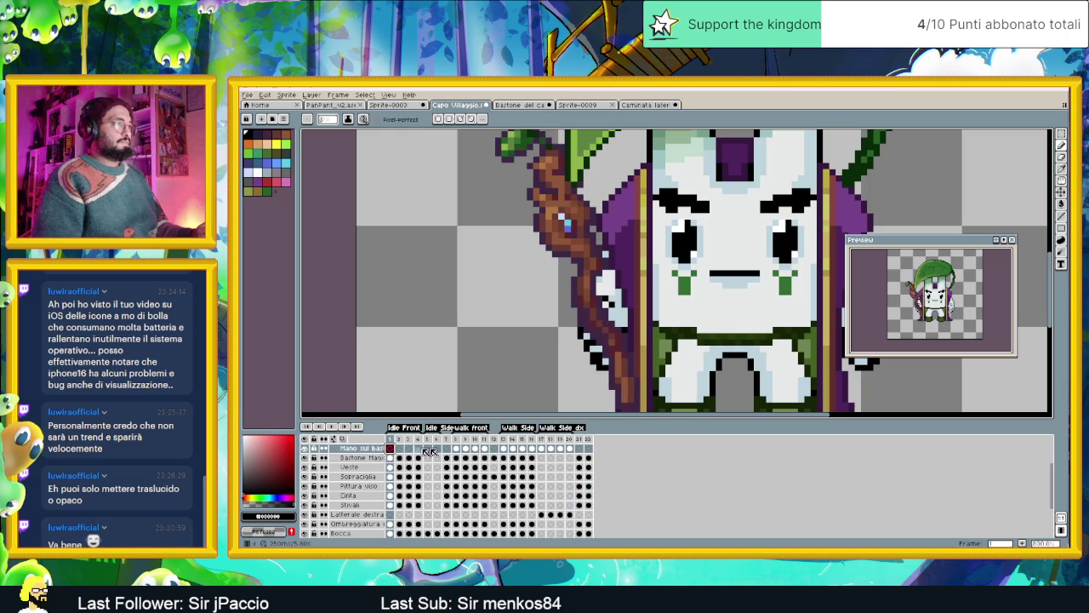
{"action": "left_click", "coordinate": [578, 451]}
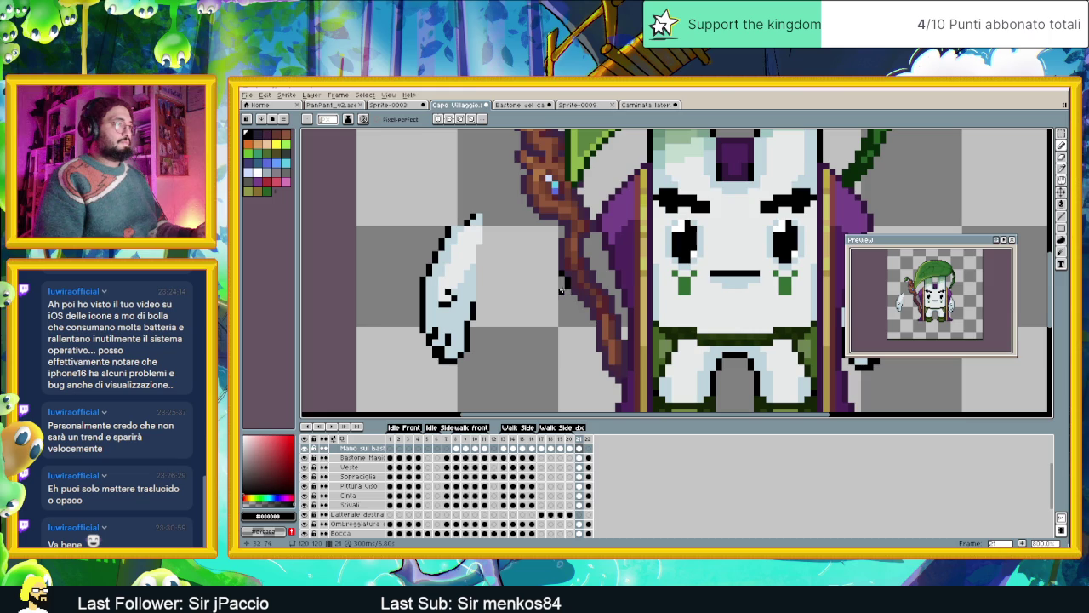
{"action": "left_click", "coordinate": [560, 290]}
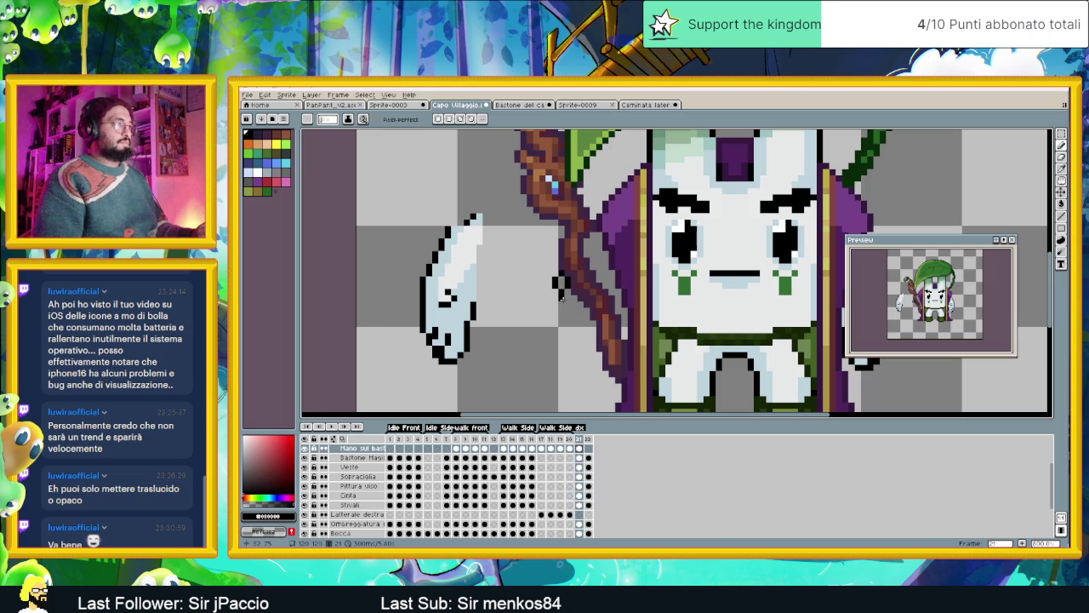
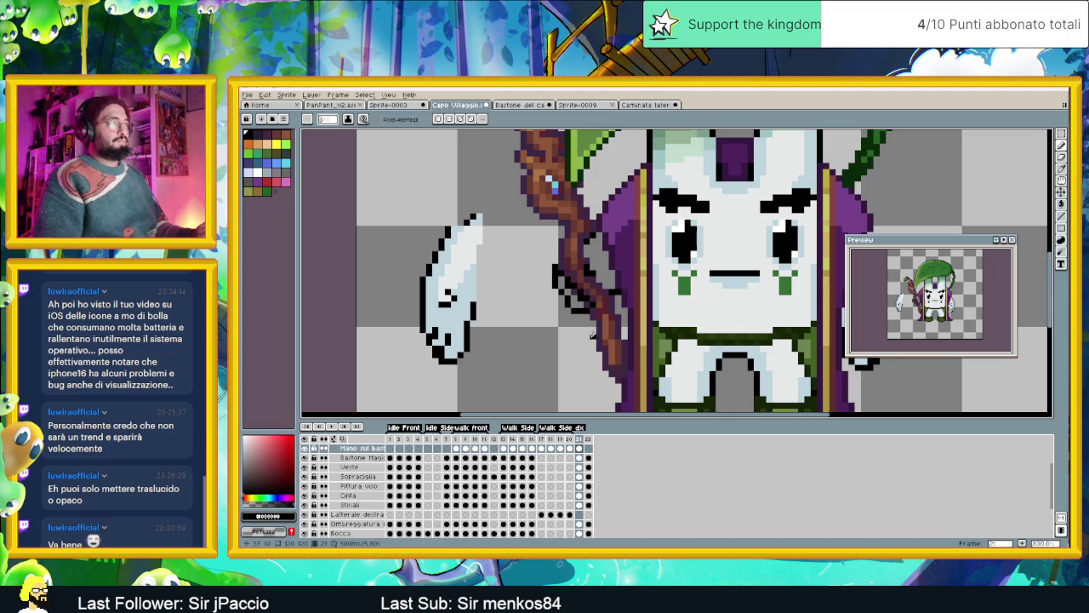
Eyedrop the sword's light blue and pencil highlight pixels along the hand gripping the staff.
{"action": "key", "text": "i"}
{"action": "left_click", "coordinate": [451, 313]}
{"action": "key", "text": "b"}
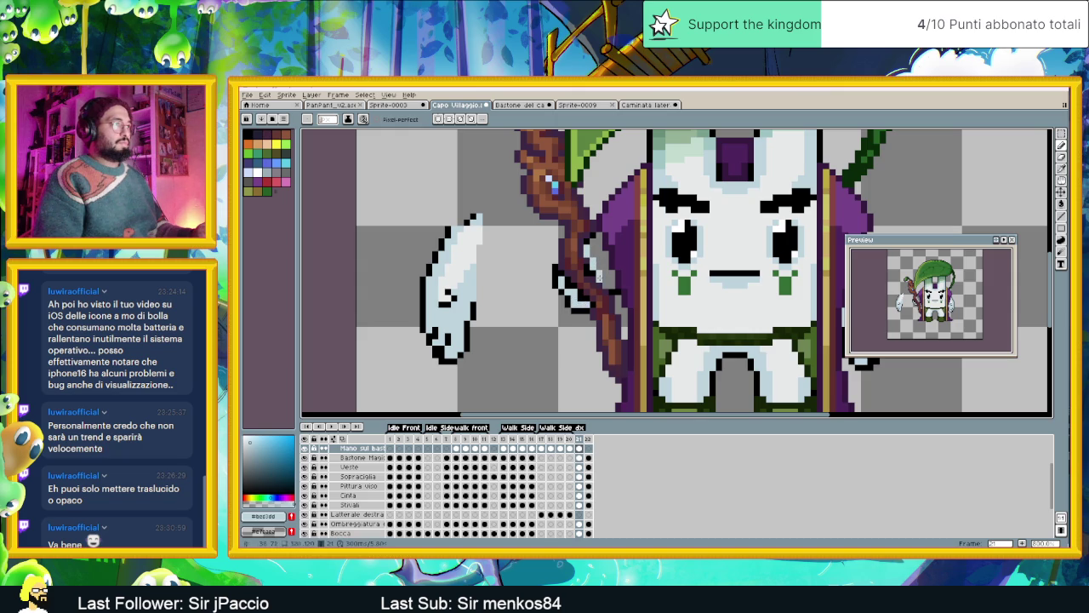
{"action": "left_click_drag", "start_coordinate": [609, 272], "coordinate": [599, 242]}
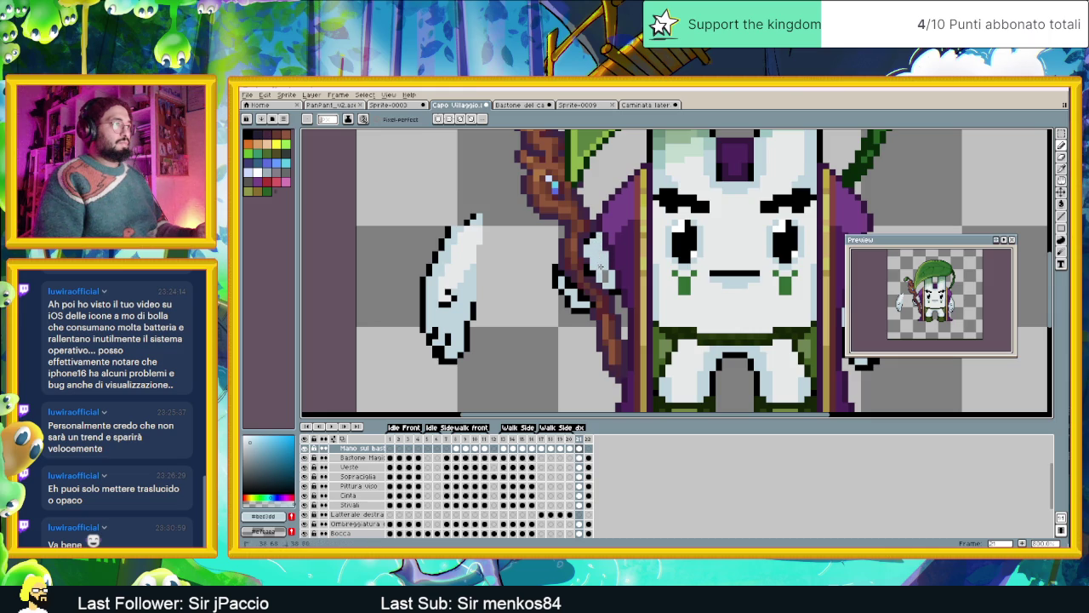
Compare the pose with frame 1, return to frame 22, then select the frame-21 Veste cel.
{"action": "scroll", "coordinate": [630, 280], "scroll_direction": "down", "scroll_amount": 1}
{"action": "scroll", "coordinate": [636, 281], "scroll_direction": "down", "scroll_amount": 1}
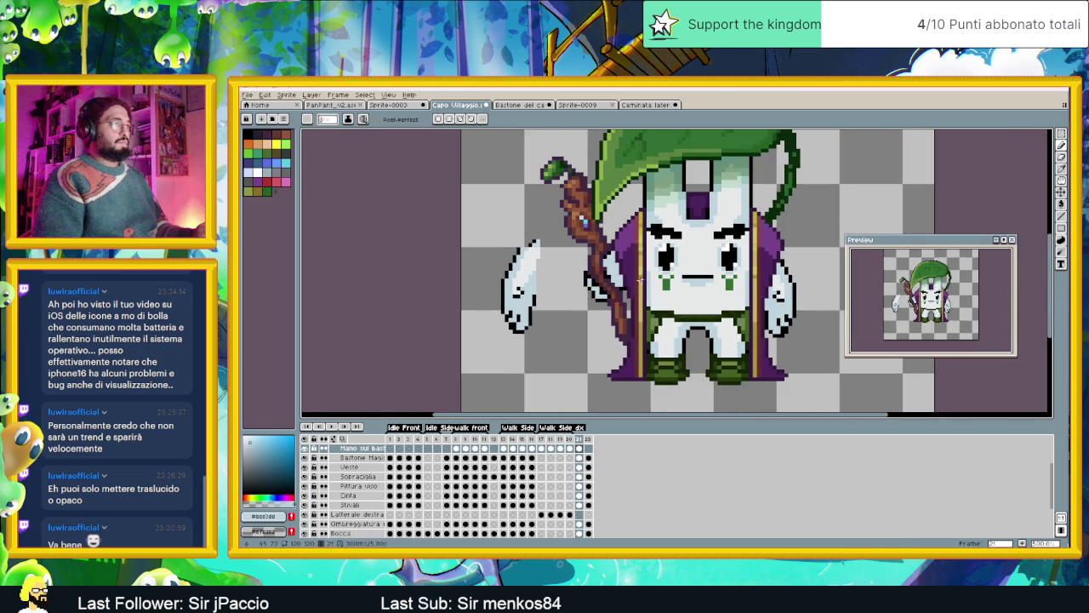
{"action": "left_click", "coordinate": [390, 438]}
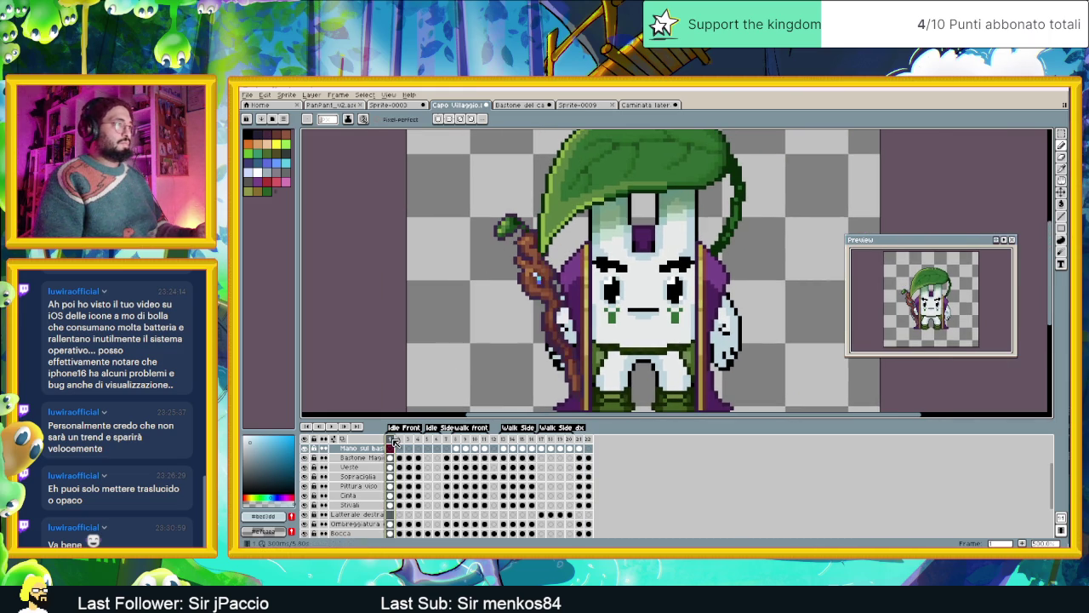
{"action": "left_click", "coordinate": [579, 439]}
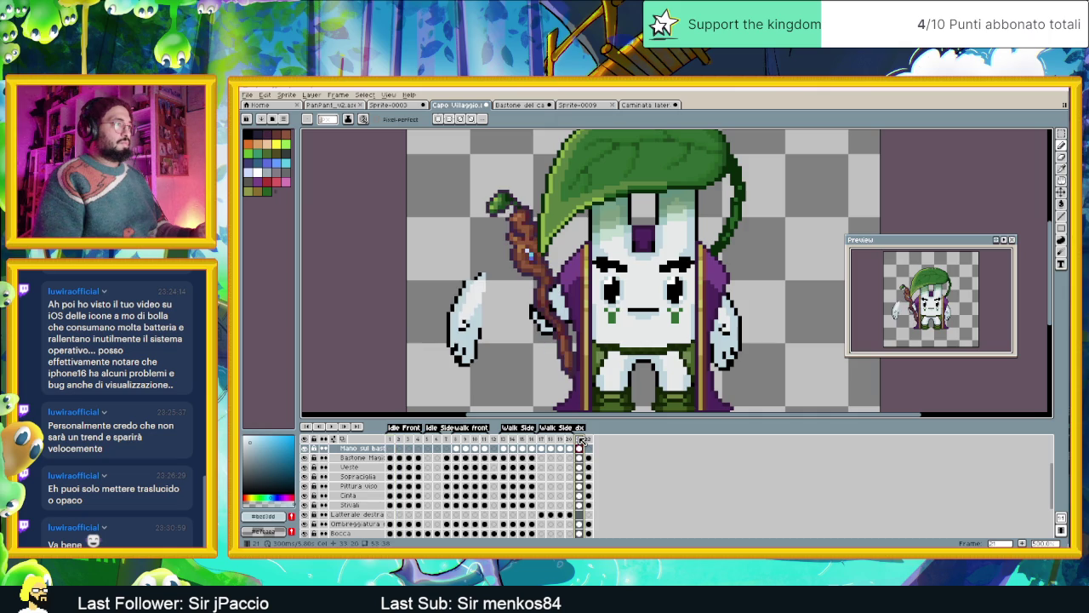
{"action": "scroll", "coordinate": [562, 276], "scroll_direction": "up", "scroll_amount": 1}
{"action": "scroll", "coordinate": [580, 263], "scroll_direction": "up", "scroll_amount": 1}
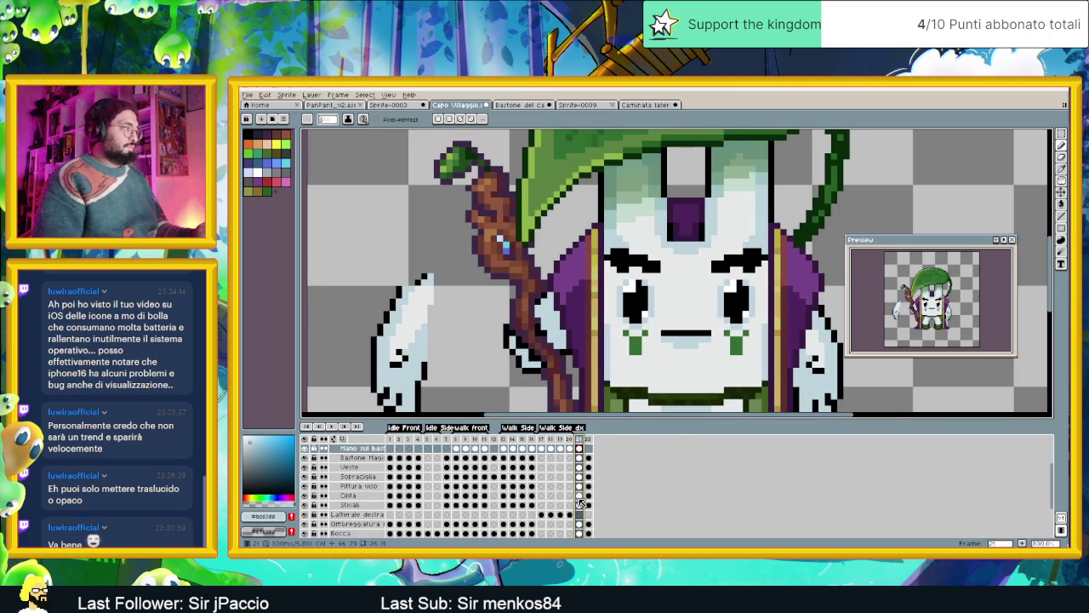
{"action": "left_click", "coordinate": [579, 467]}
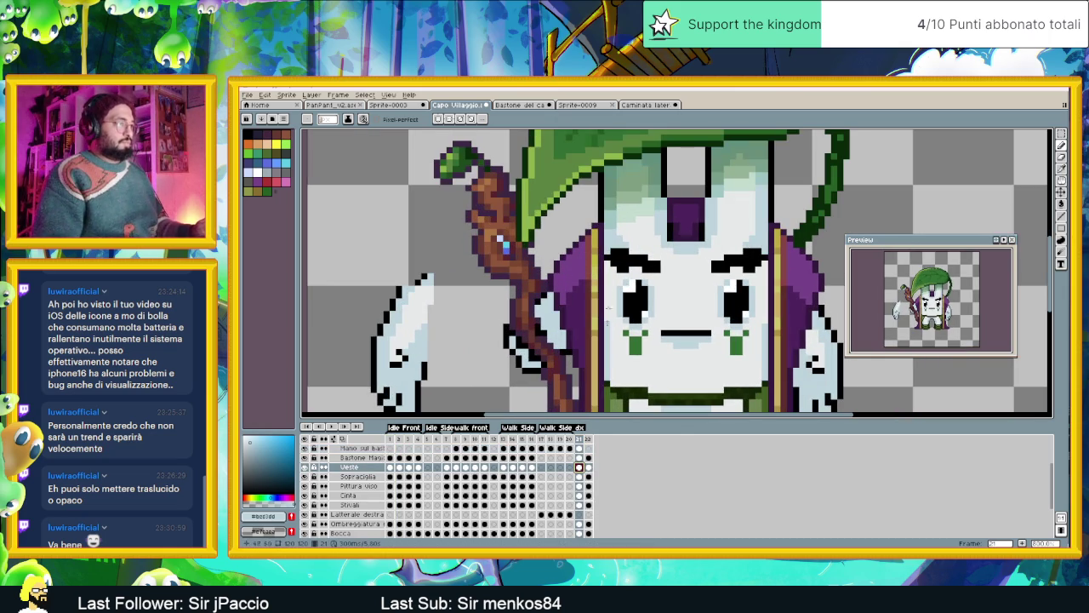
Undo the pencil stroke and a trial line in purples #76428a/#4d245d, then select the frame-21 hand-on-staff cel.
{"action": "left_click", "coordinate": [586, 231], "text": "alt"}
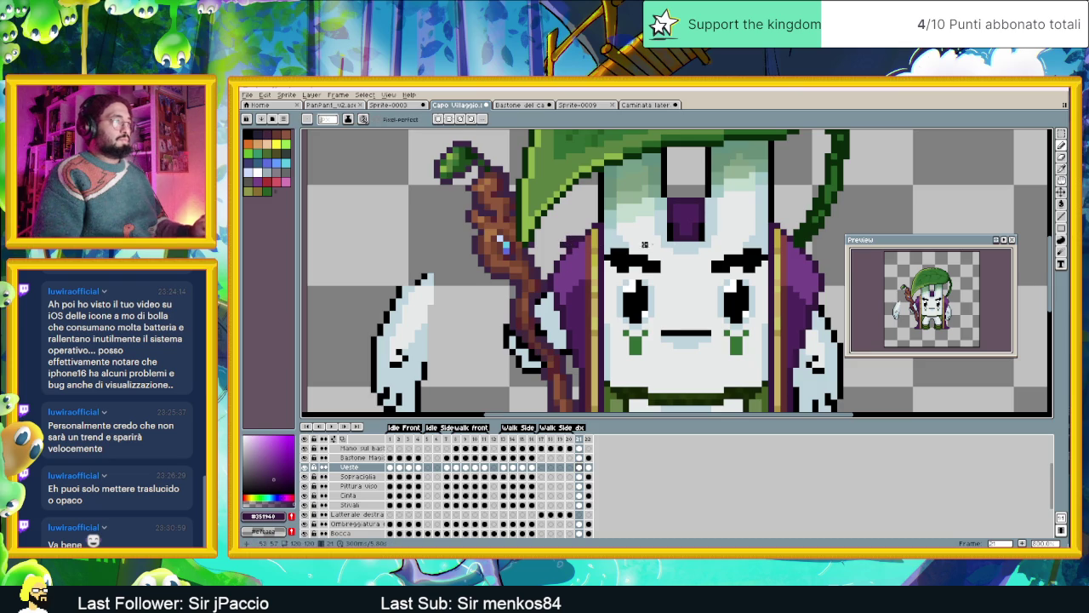
{"action": "key", "text": "ctrl+z"}
{"action": "left_click", "coordinate": [1061, 216]}
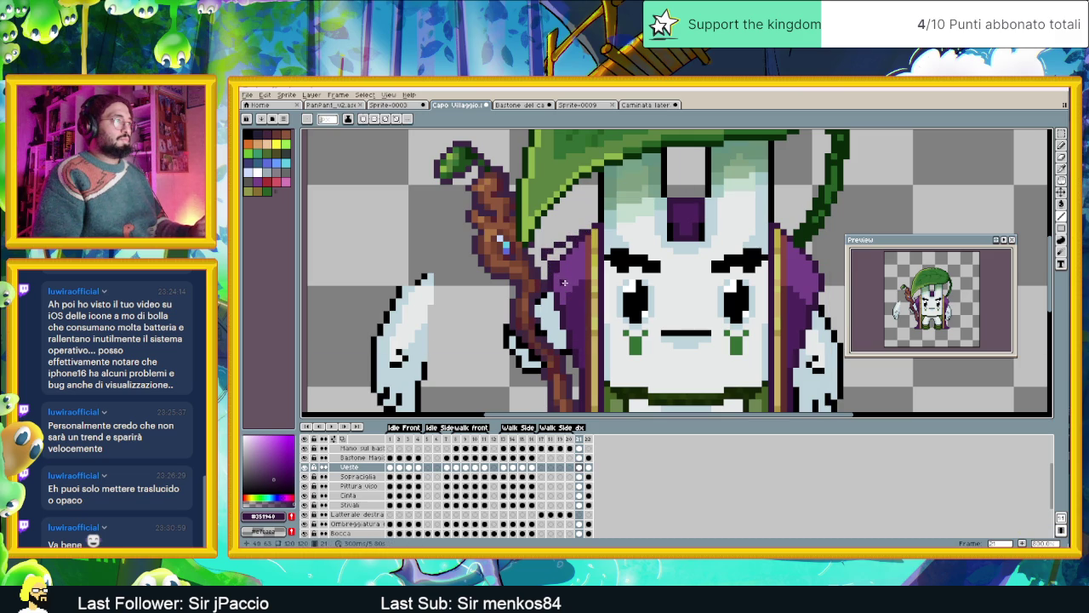
{"action": "left_click", "coordinate": [562, 278], "text": "alt"}
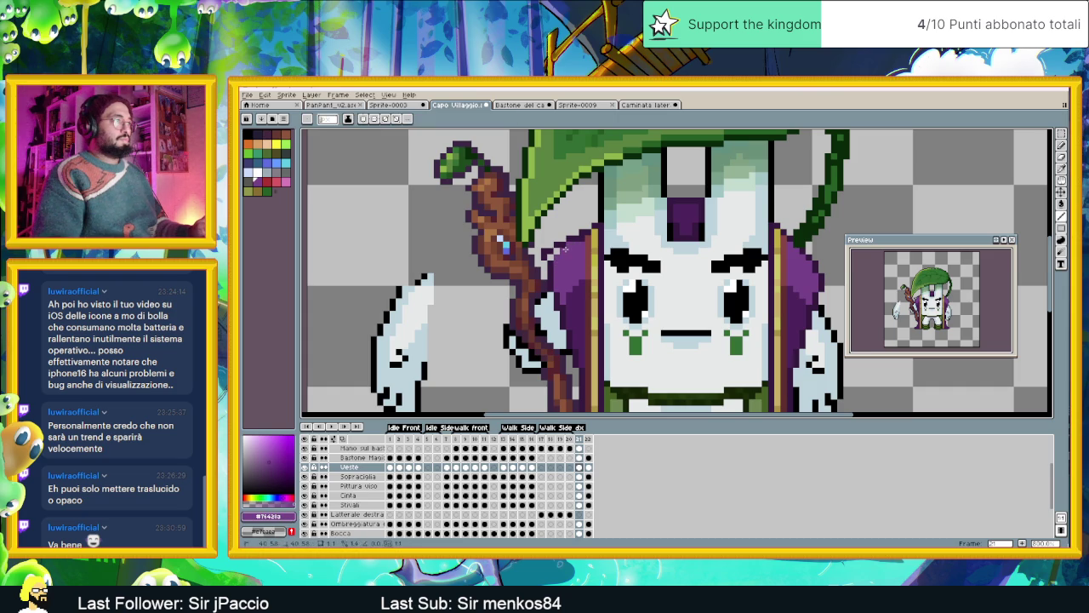
{"action": "left_click", "coordinate": [562, 298], "text": "alt"}
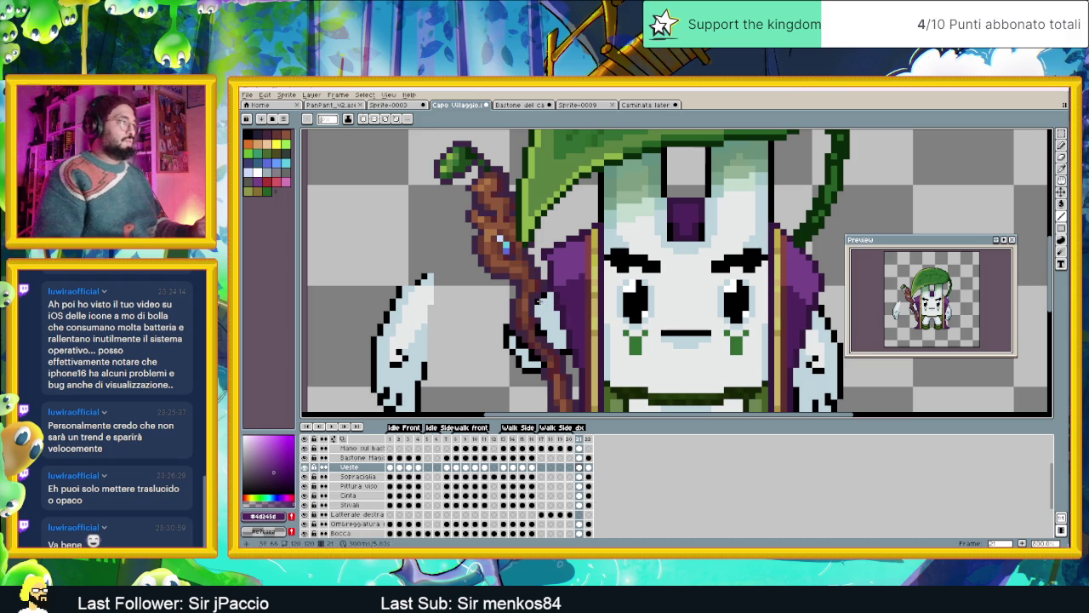
{"action": "left_click", "coordinate": [545, 301], "text": "alt"}
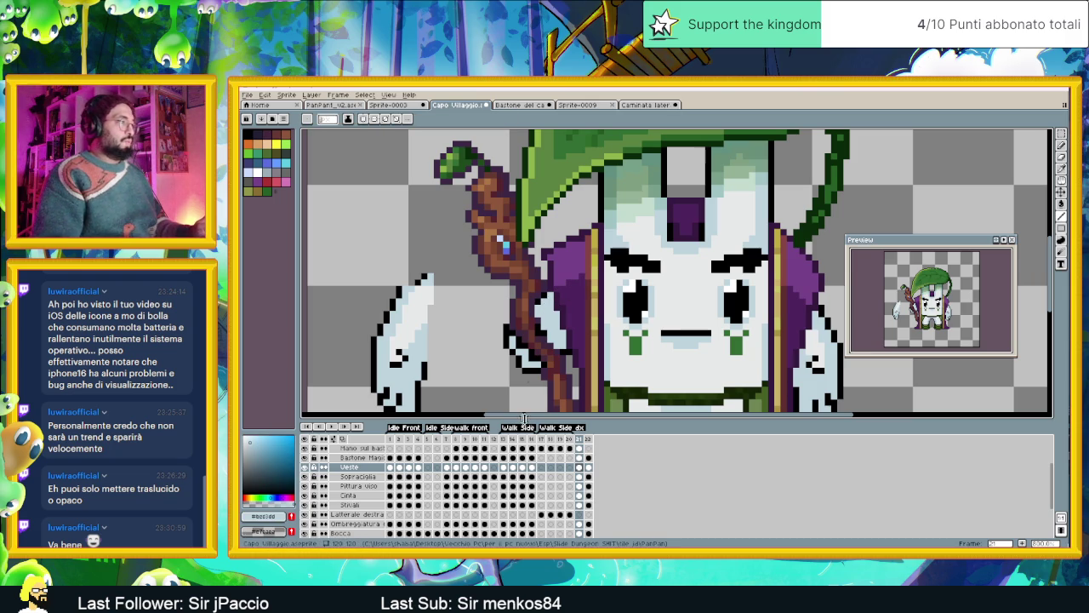
{"action": "key", "text": "ctrl+z"}
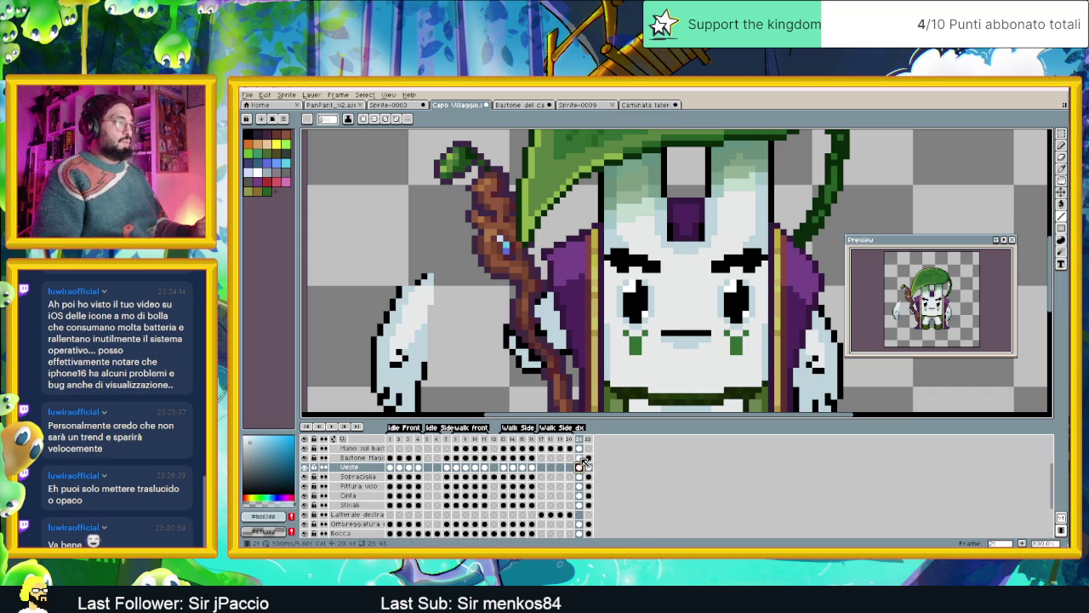
{"action": "left_click", "coordinate": [582, 459]}
{"action": "left_click", "coordinate": [580, 449]}
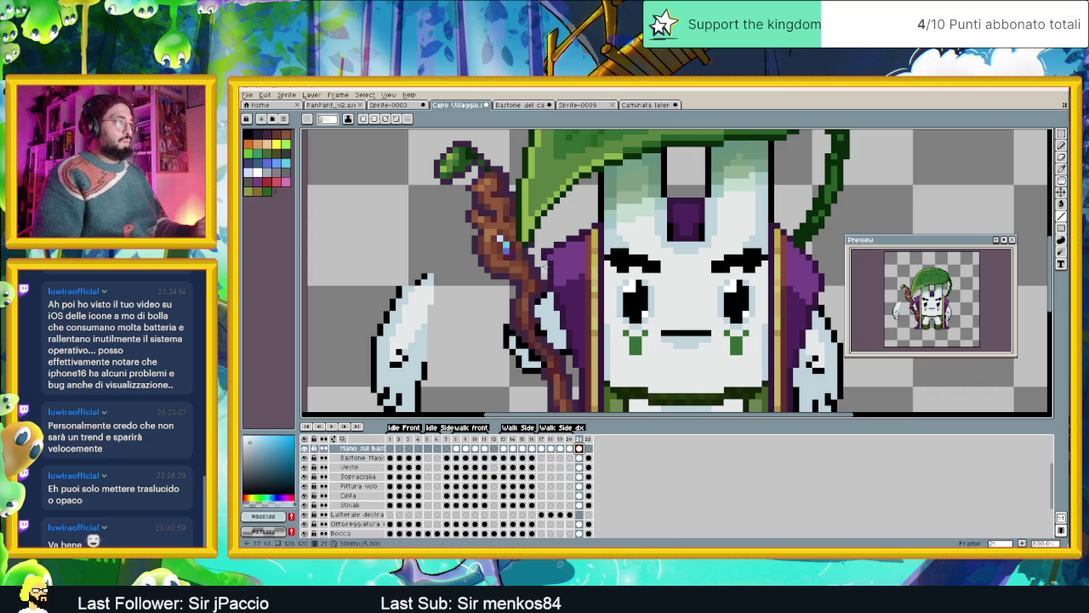
{"action": "left_click", "coordinate": [545, 283], "text": "alt"}
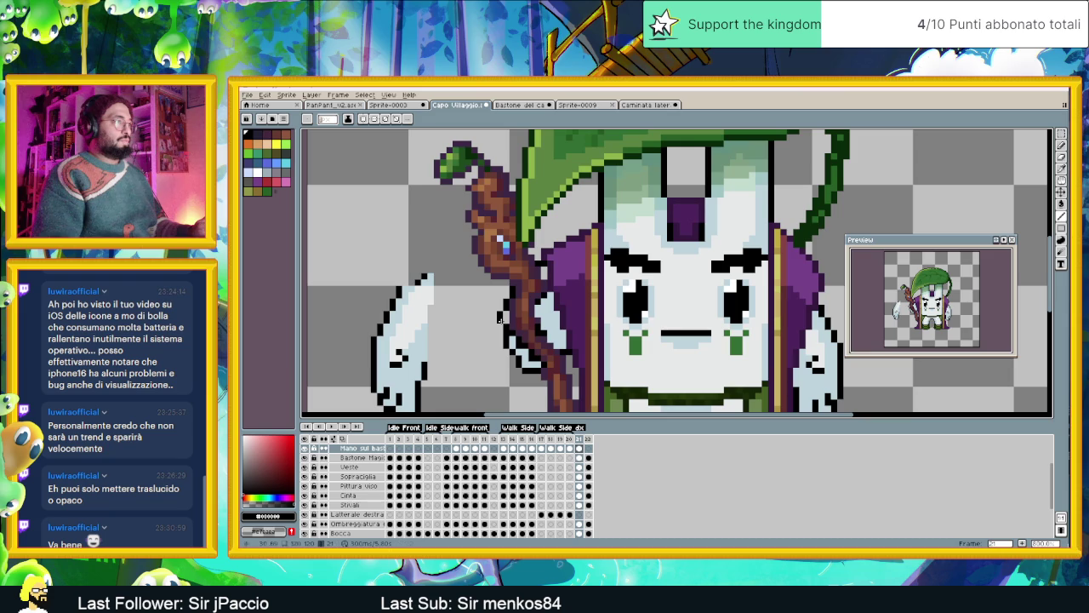
{"action": "key", "text": "i"}
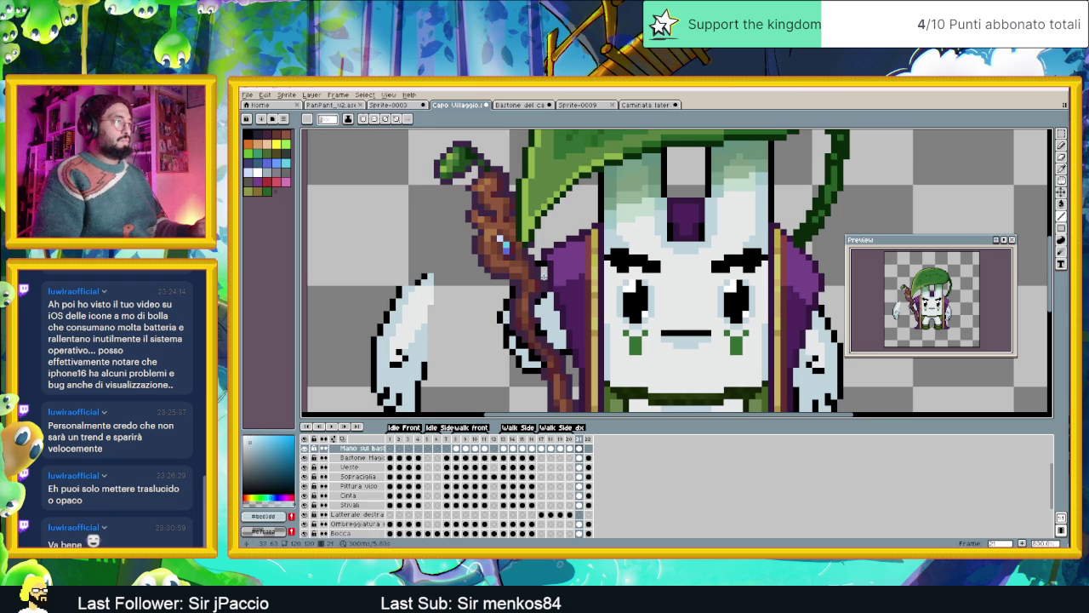
{"action": "scroll", "coordinate": [543, 272], "scroll_direction": "down", "scroll_amount": 1}
{"action": "scroll", "coordinate": [544, 272], "scroll_direction": "down", "scroll_amount": 2}
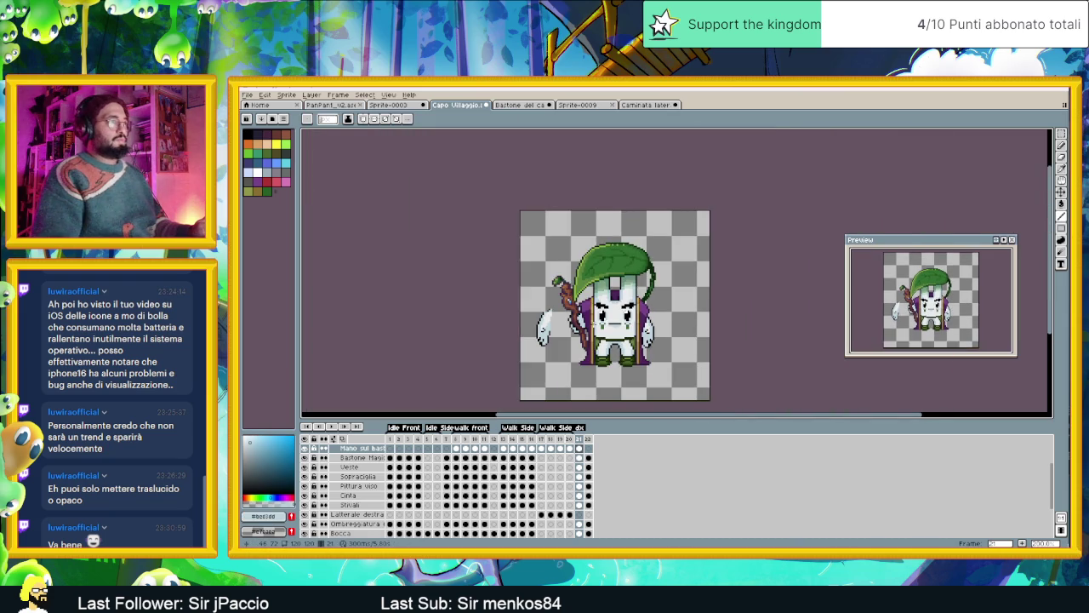
{"action": "scroll", "coordinate": [565, 322], "scroll_direction": "up", "scroll_amount": 4}
{"action": "scroll", "coordinate": [565, 322], "scroll_direction": "up", "scroll_amount": 1}
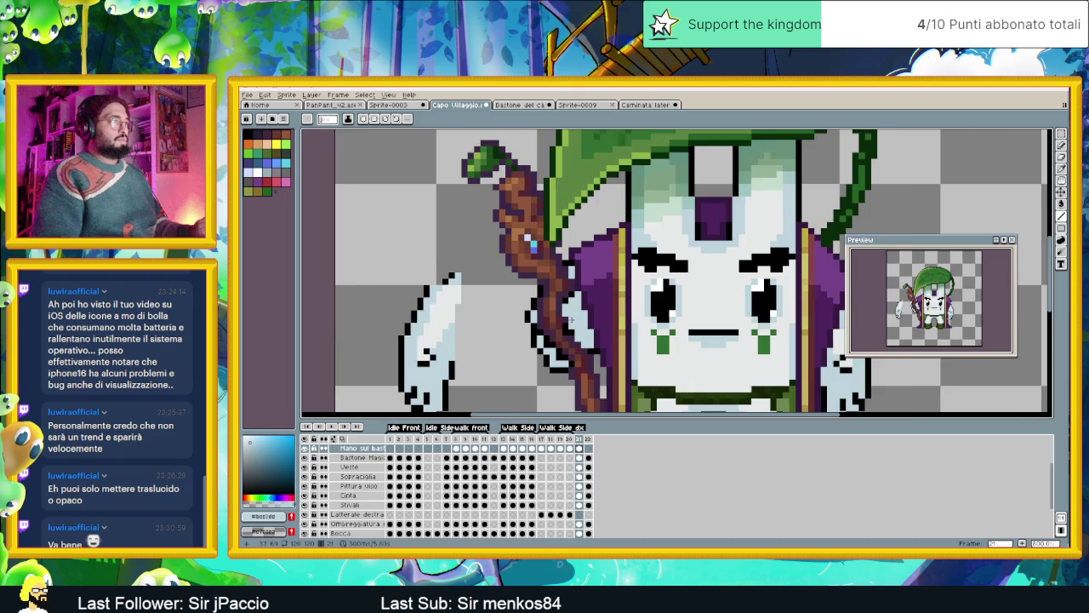
{"action": "scroll", "coordinate": [565, 322], "scroll_direction": "up", "scroll_amount": 2}
{"action": "scroll", "coordinate": [565, 322], "scroll_direction": "down", "scroll_amount": 1}
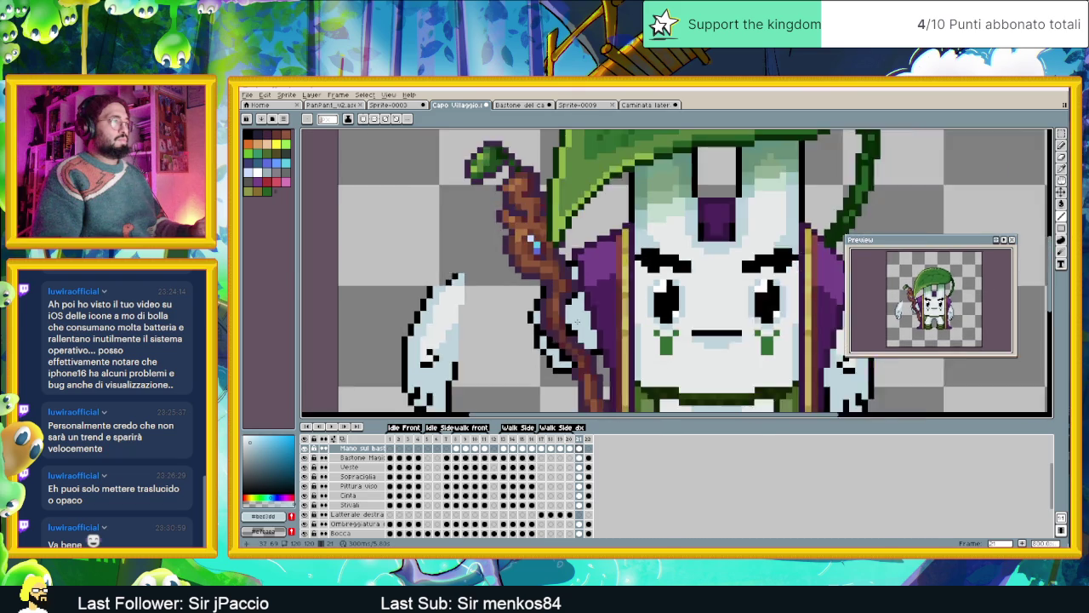
{"action": "scroll", "coordinate": [565, 322], "scroll_direction": "down", "scroll_amount": 1}
{"action": "scroll", "coordinate": [591, 330], "scroll_direction": "down", "scroll_amount": 1}
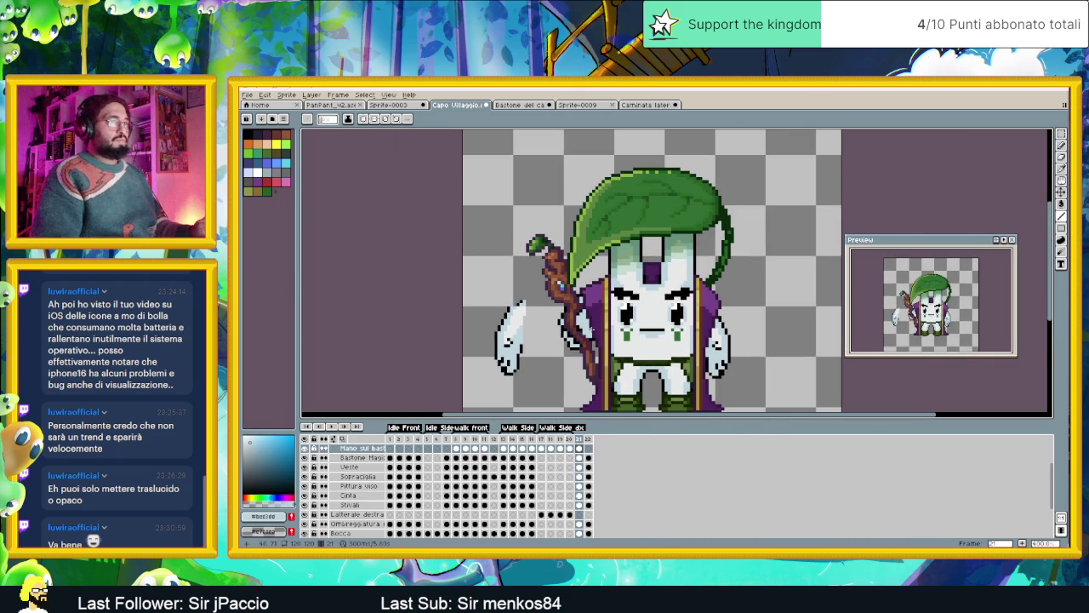
{"action": "scroll", "coordinate": [578, 297], "scroll_direction": "up", "scroll_amount": 1}
{"action": "scroll", "coordinate": [577, 298], "scroll_direction": "up", "scroll_amount": 1}
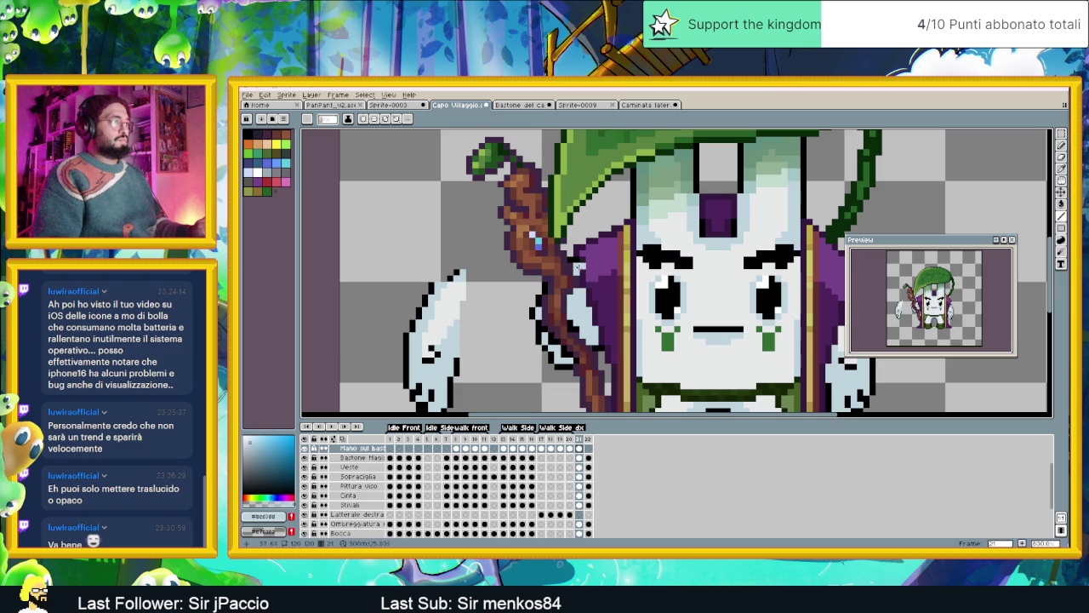
{"action": "left_click", "coordinate": [571, 264], "text": "alt"}
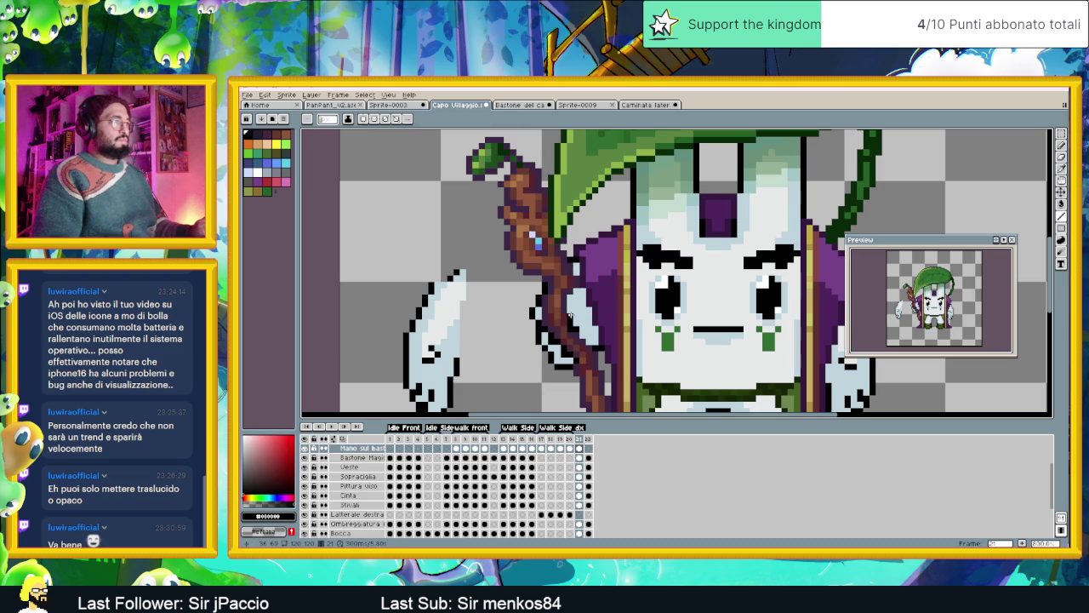
{"action": "left_click", "coordinate": [570, 311], "text": "alt"}
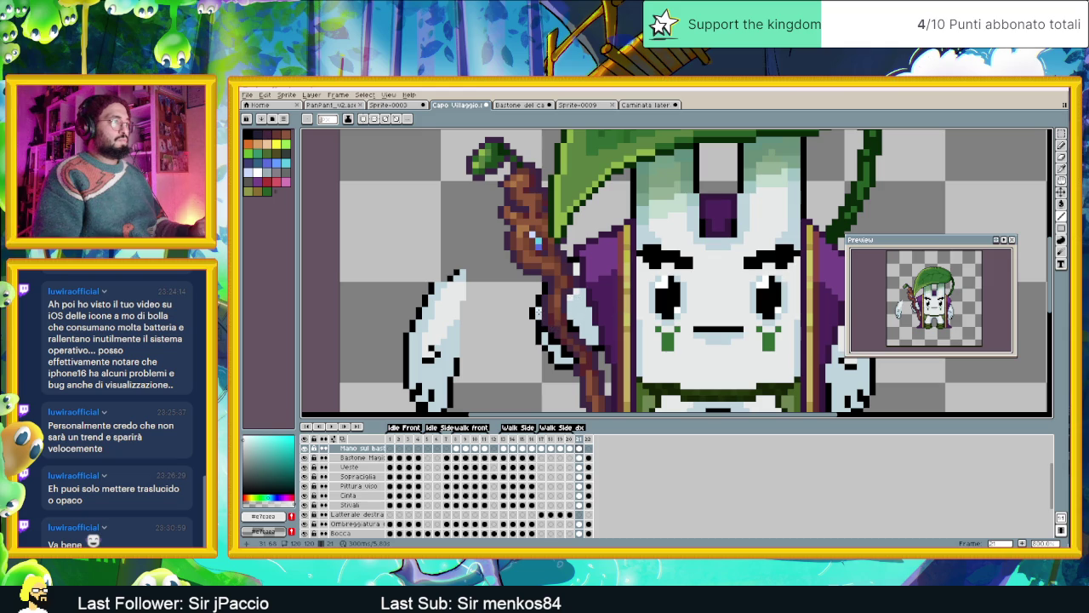
{"action": "scroll", "coordinate": [559, 355], "scroll_direction": "down", "scroll_amount": 3}
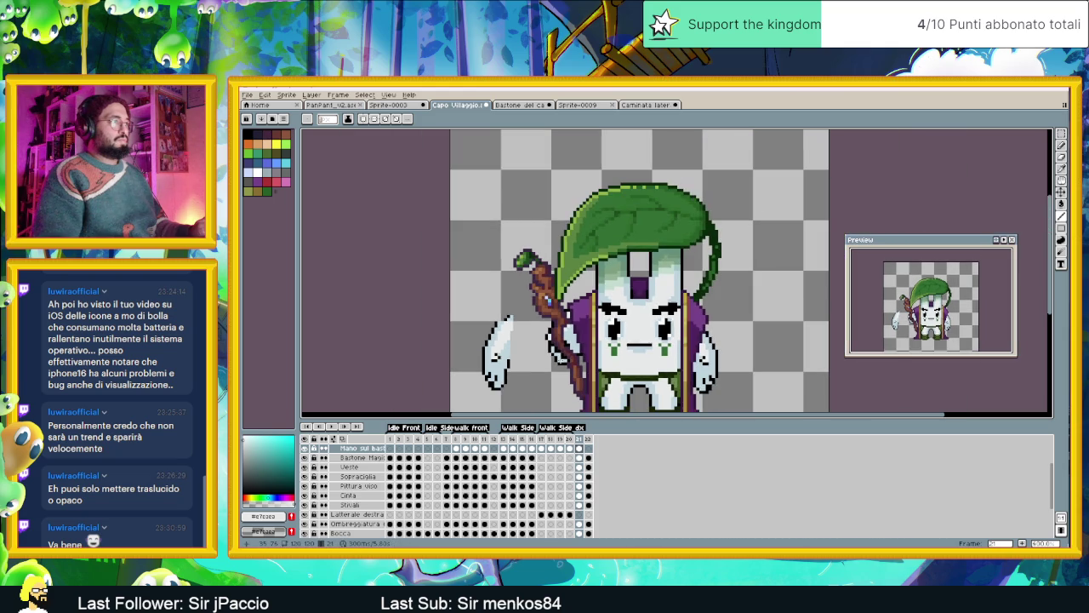
{"action": "scroll", "coordinate": [562, 356], "scroll_direction": "down", "scroll_amount": 1}
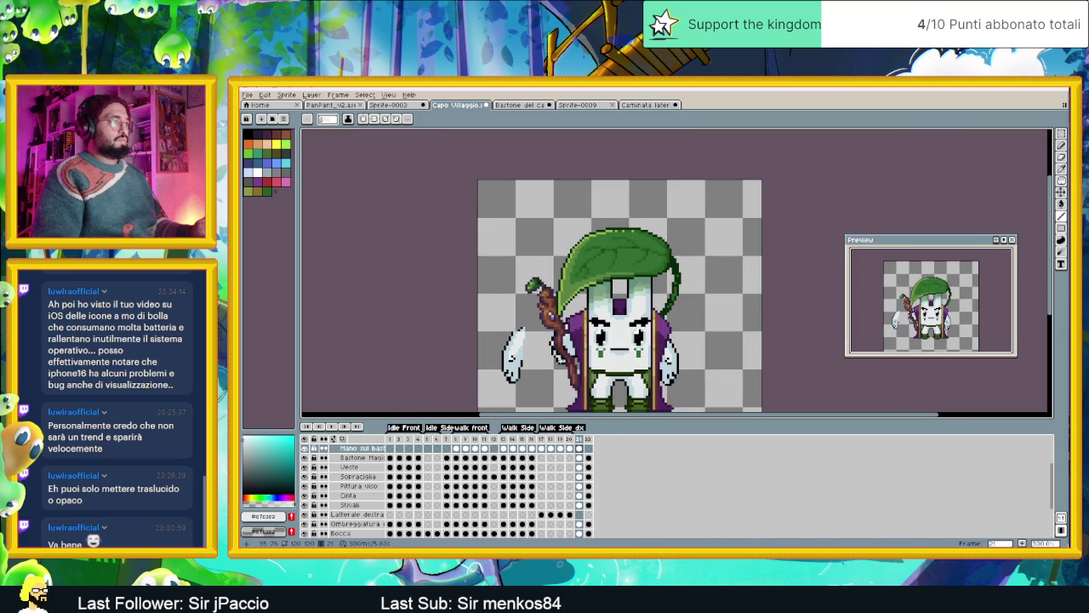
{"action": "scroll", "coordinate": [576, 349], "scroll_direction": "up", "scroll_amount": 3}
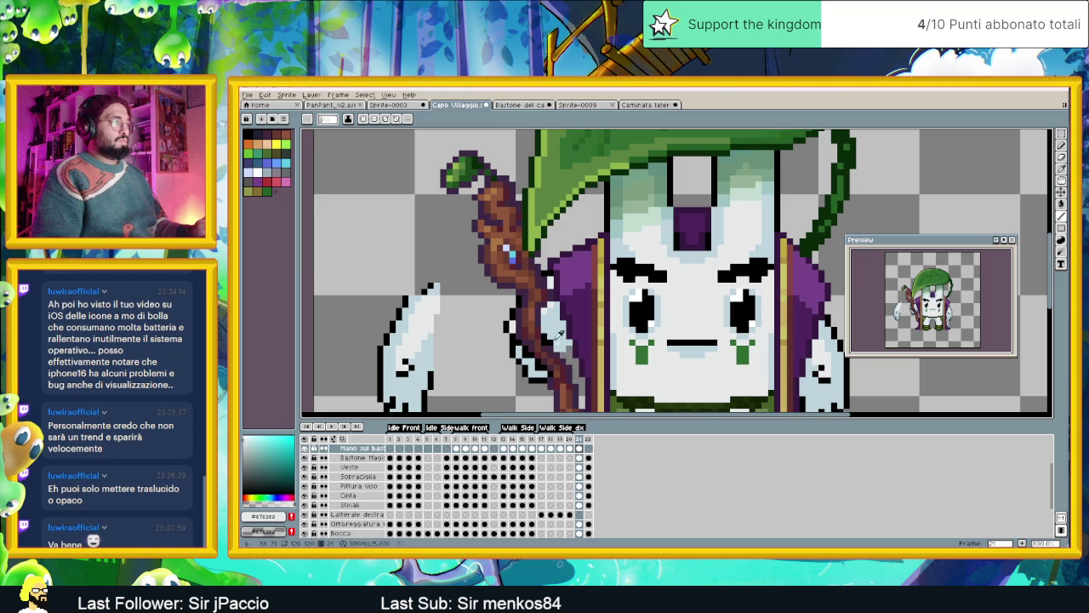
{"action": "left_click", "coordinate": [567, 347], "text": "alt"}
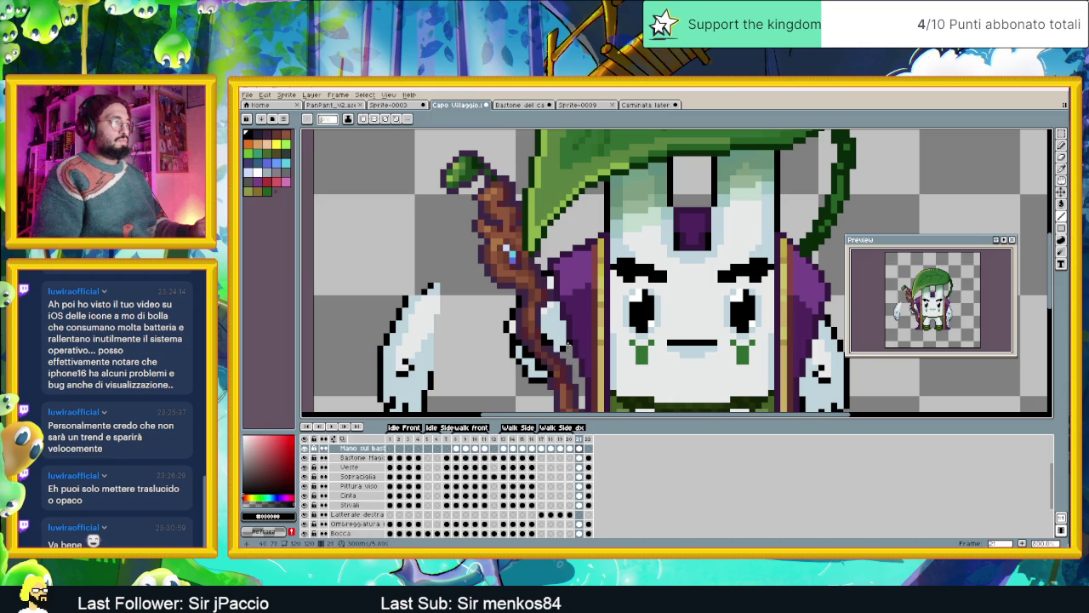
{"action": "scroll", "coordinate": [576, 353], "scroll_direction": "down", "scroll_amount": 3}
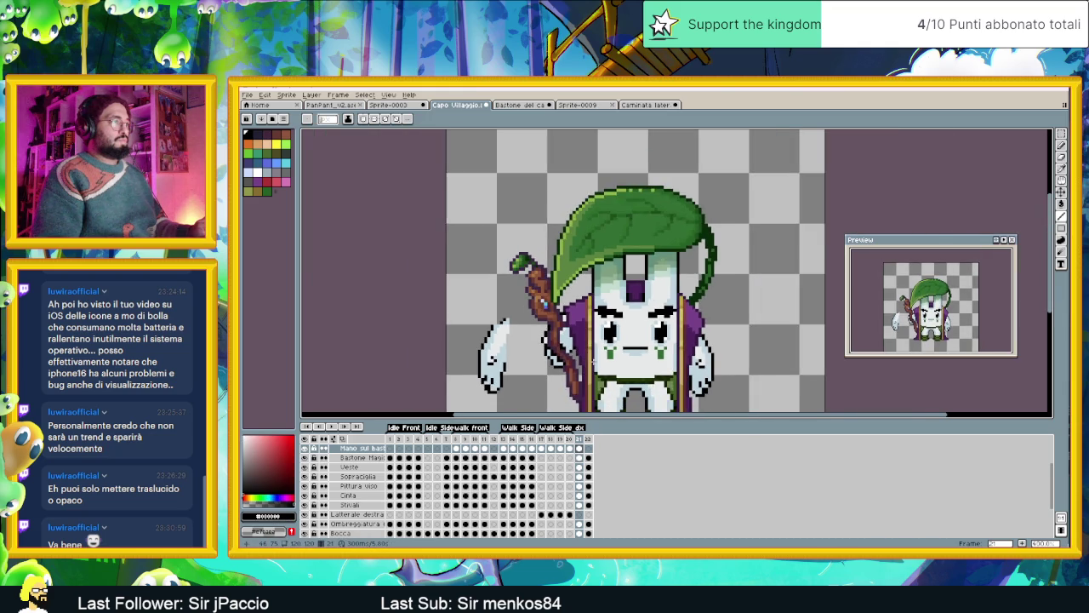
{"action": "scroll", "coordinate": [596, 362], "scroll_direction": "down", "scroll_amount": 2}
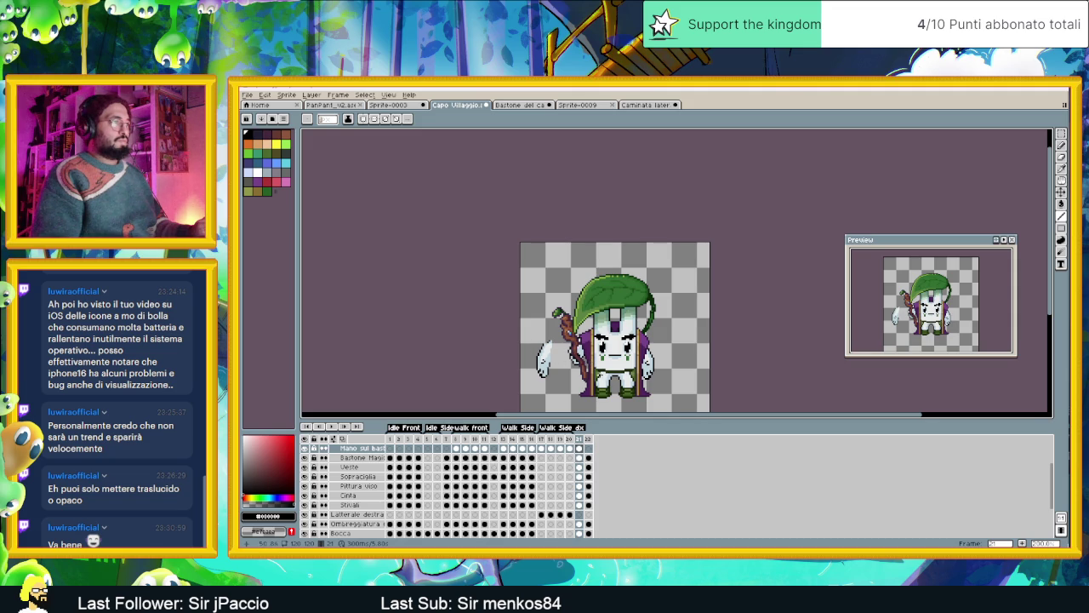
{"action": "scroll", "coordinate": [617, 363], "scroll_direction": "down", "scroll_amount": 2}
{"action": "scroll", "coordinate": [625, 363], "scroll_direction": "up", "scroll_amount": 2}
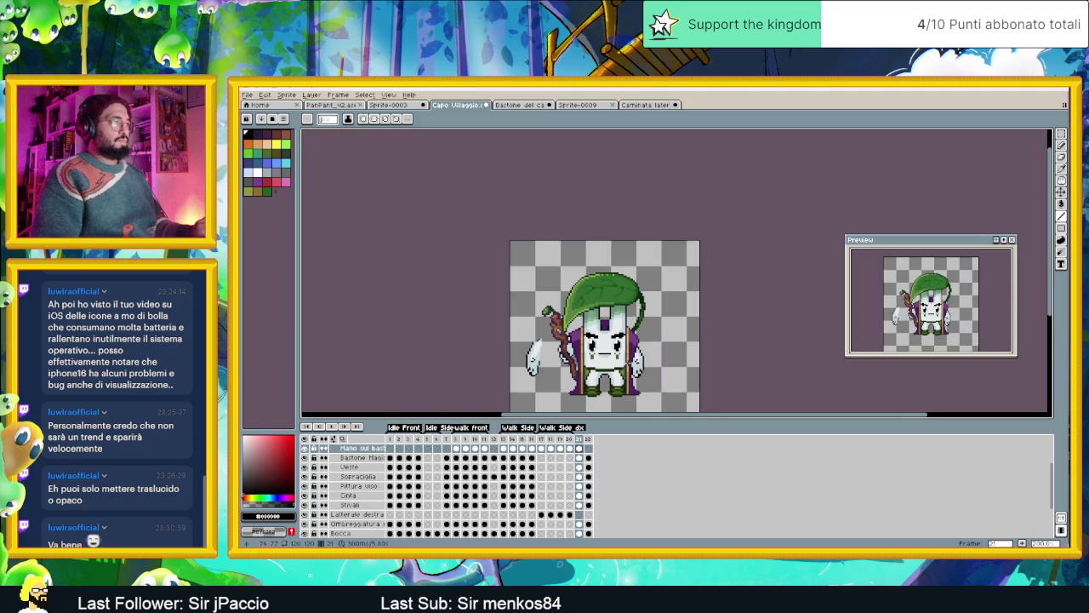
{"action": "scroll", "coordinate": [635, 362], "scroll_direction": "up", "scroll_amount": 1}
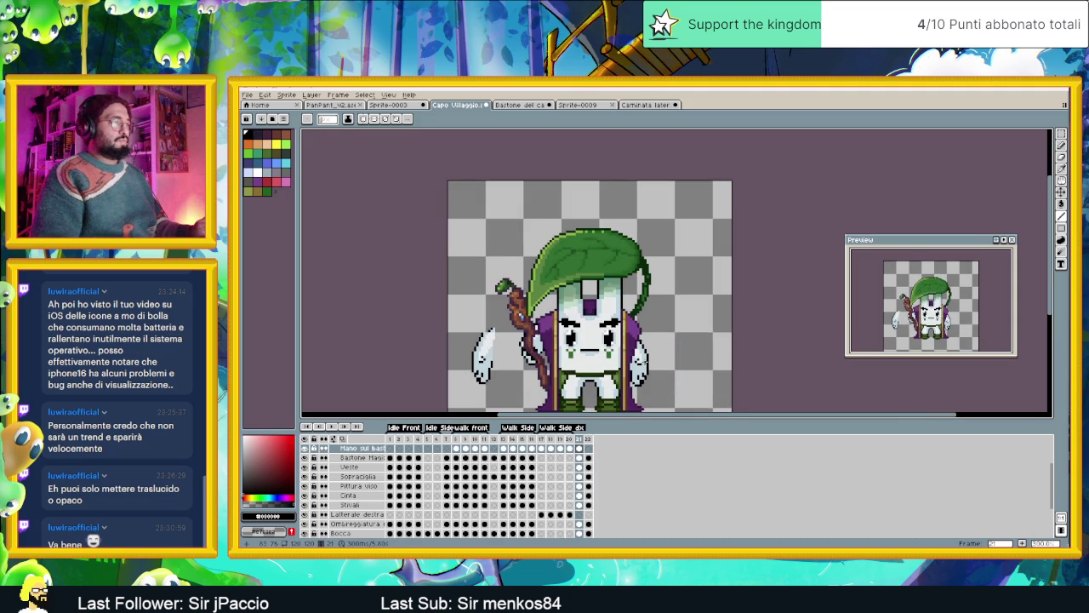
{"action": "scroll", "coordinate": [634, 342], "scroll_direction": "up", "scroll_amount": 1}
{"action": "scroll", "coordinate": [615, 330], "scroll_direction": "up", "scroll_amount": 1}
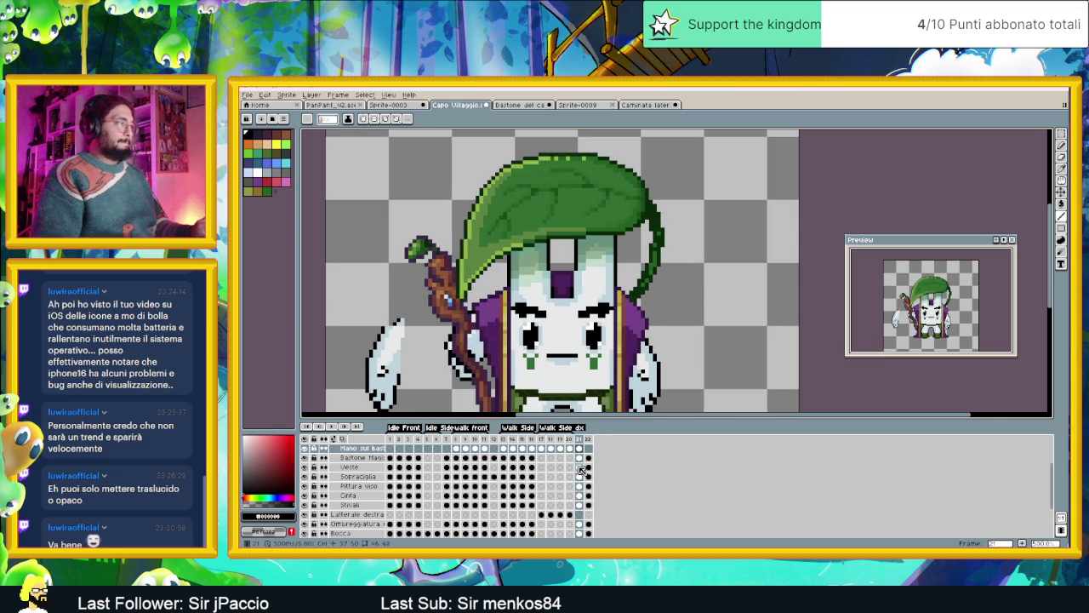
{"action": "left_click", "coordinate": [580, 467]}
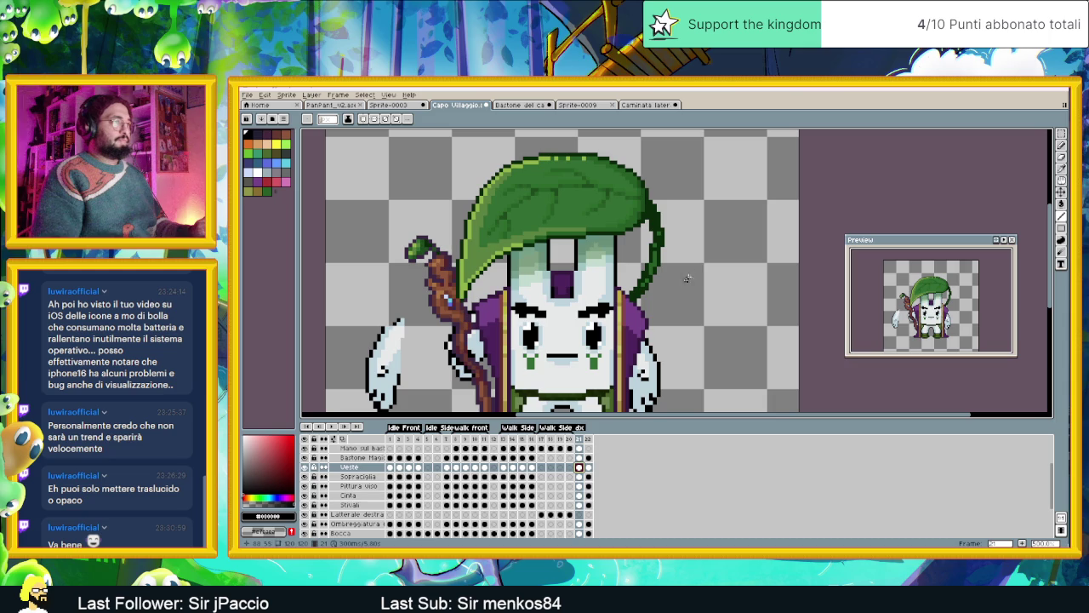
Select and clear the right-shoulder area, then eyedrop the cloak's dark purple.
{"action": "left_click", "coordinate": [1061, 133]}
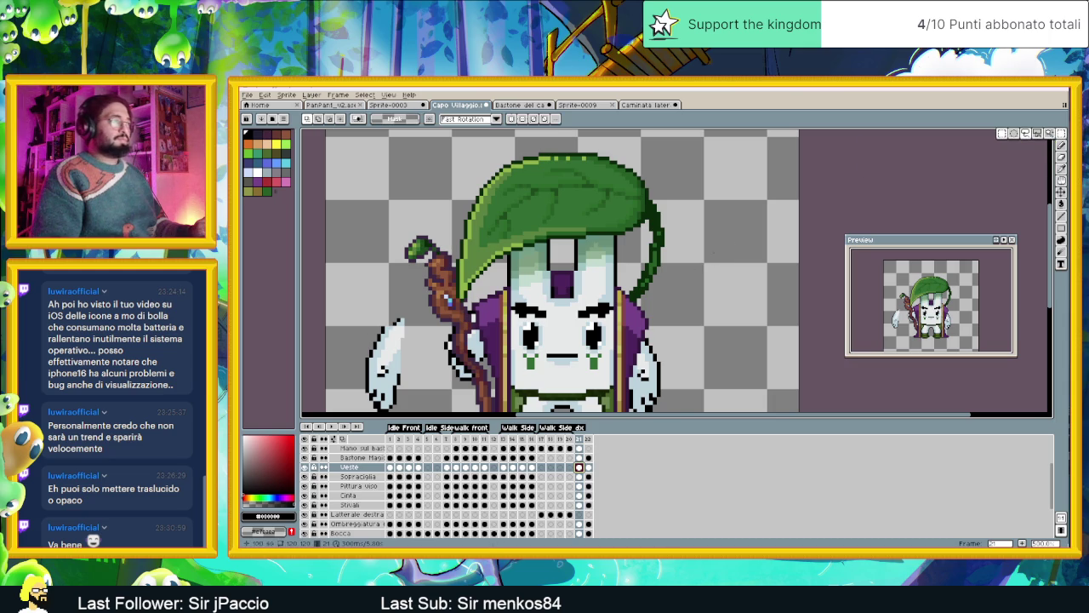
{"action": "left_click_drag", "start_coordinate": [662, 281], "coordinate": [623, 354]}
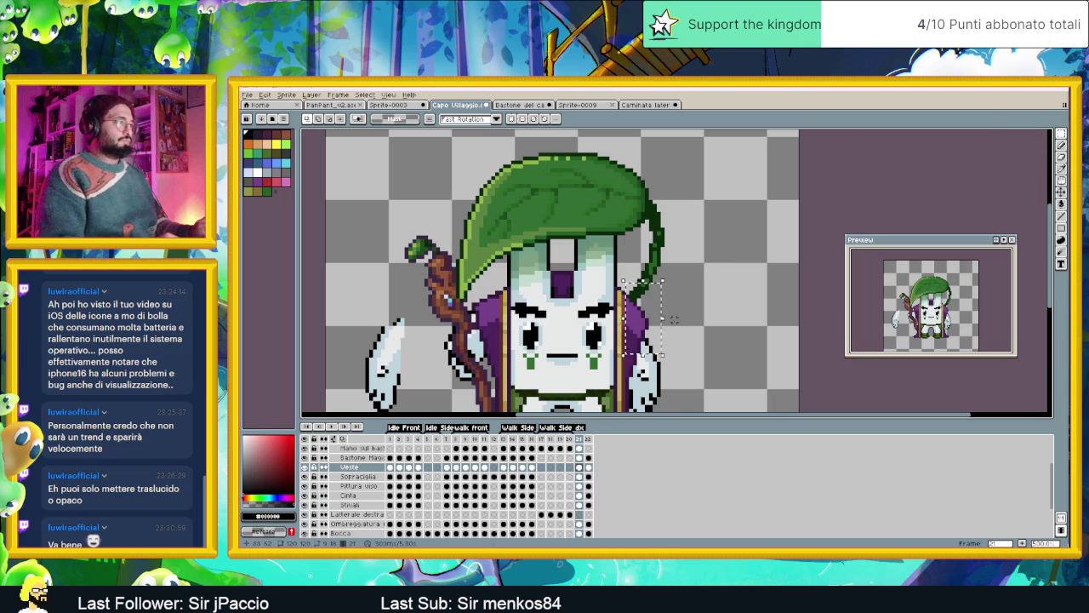
{"action": "left_click", "coordinate": [674, 319]}
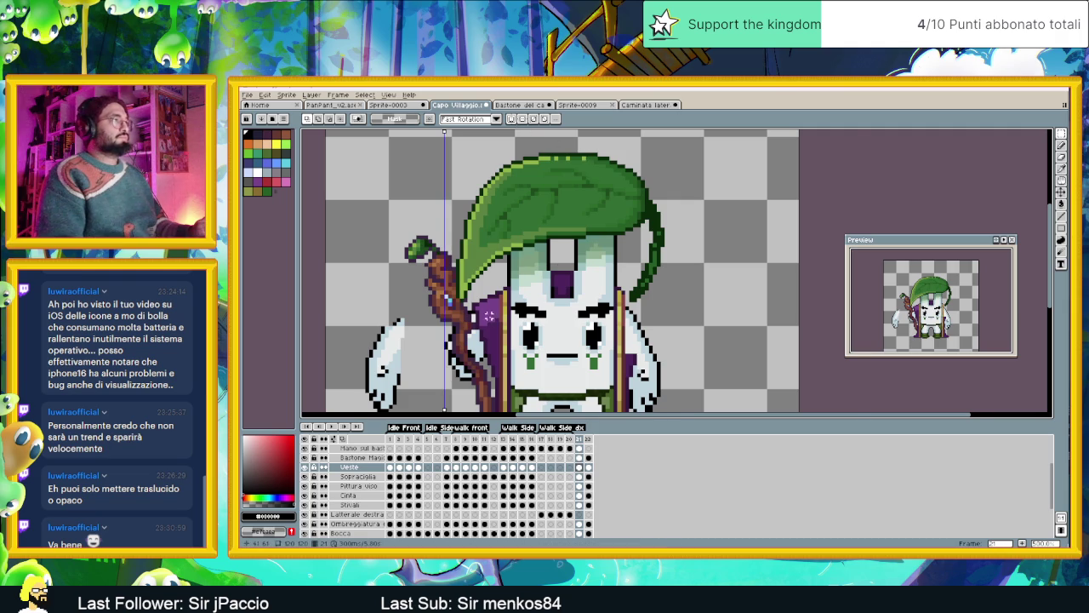
{"action": "scroll", "coordinate": [494, 315], "scroll_direction": "up", "scroll_amount": 1}
{"action": "key", "text": "alt"}
{"action": "left_click", "coordinate": [503, 289], "text": "alt"}
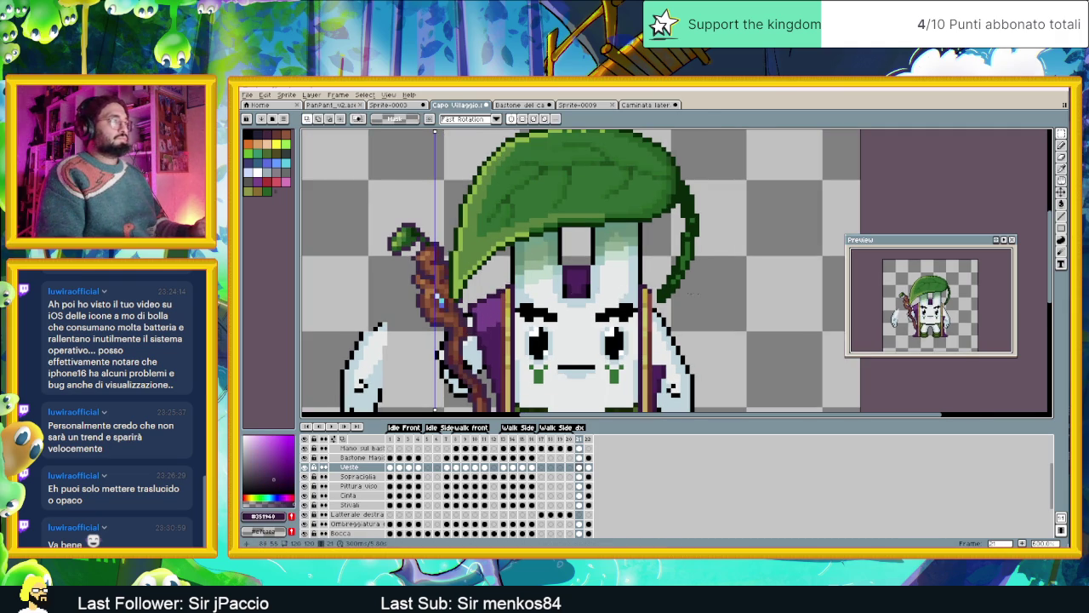
Move the pencil's mirror symmetry axis to the sprite's centre.
{"action": "left_click", "coordinate": [1061, 145]}
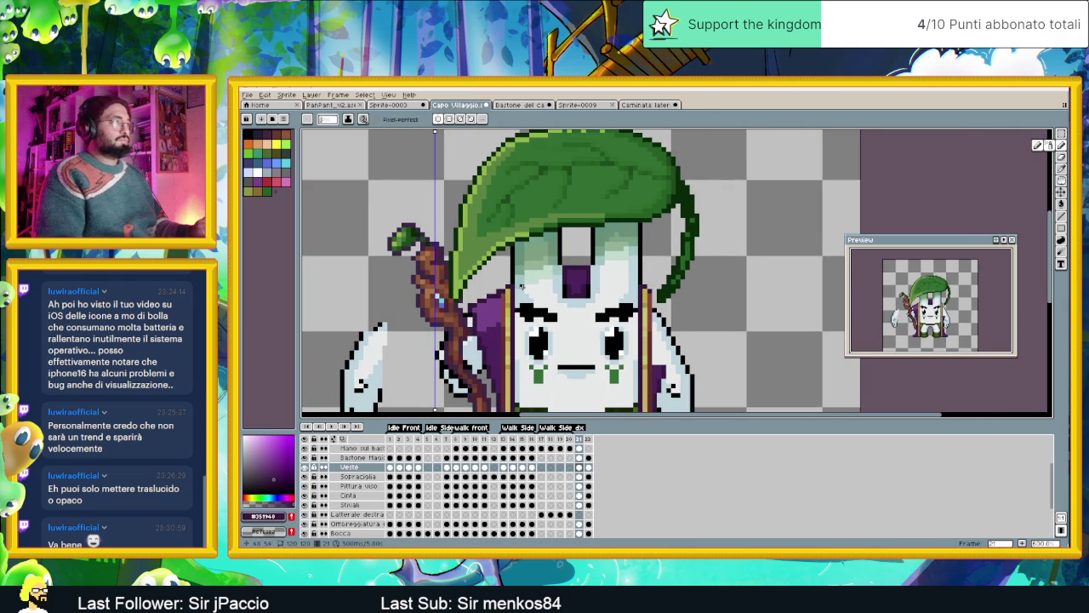
{"action": "scroll", "coordinate": [522, 285], "scroll_direction": "up", "scroll_amount": 1}
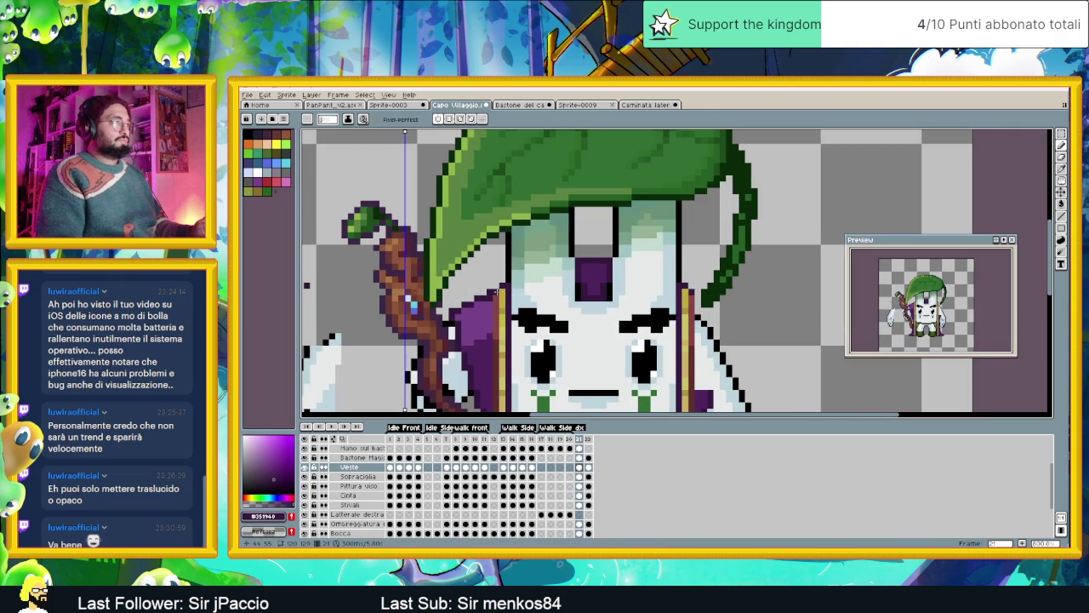
{"action": "scroll", "coordinate": [496, 290], "scroll_direction": "down", "scroll_amount": 2}
{"action": "scroll", "coordinate": [474, 193], "scroll_direction": "down", "scroll_amount": 2}
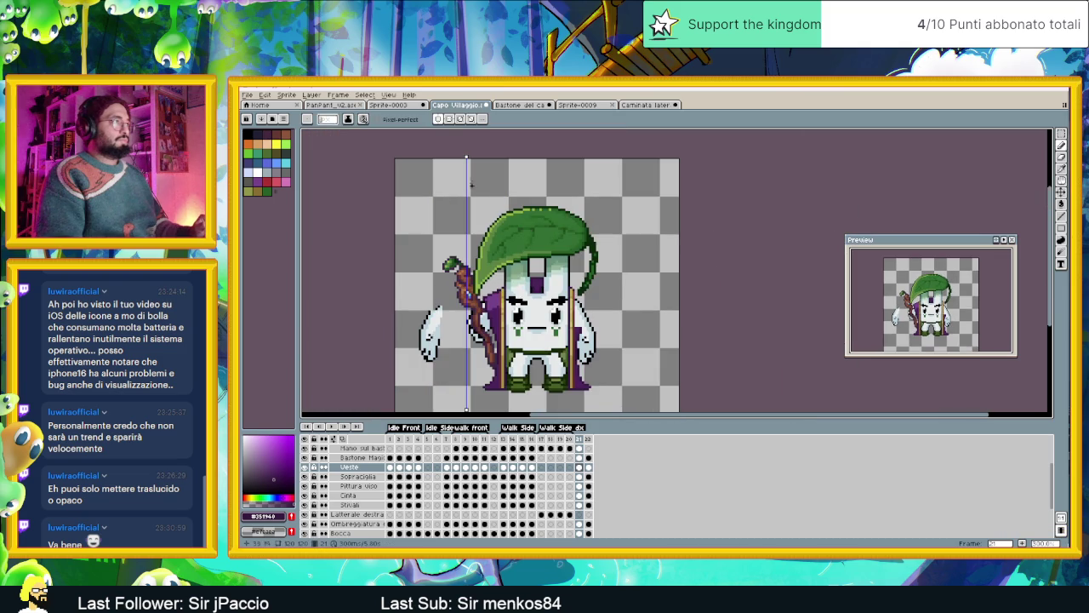
{"action": "left_click_drag", "start_coordinate": [465, 157], "coordinate": [537, 162]}
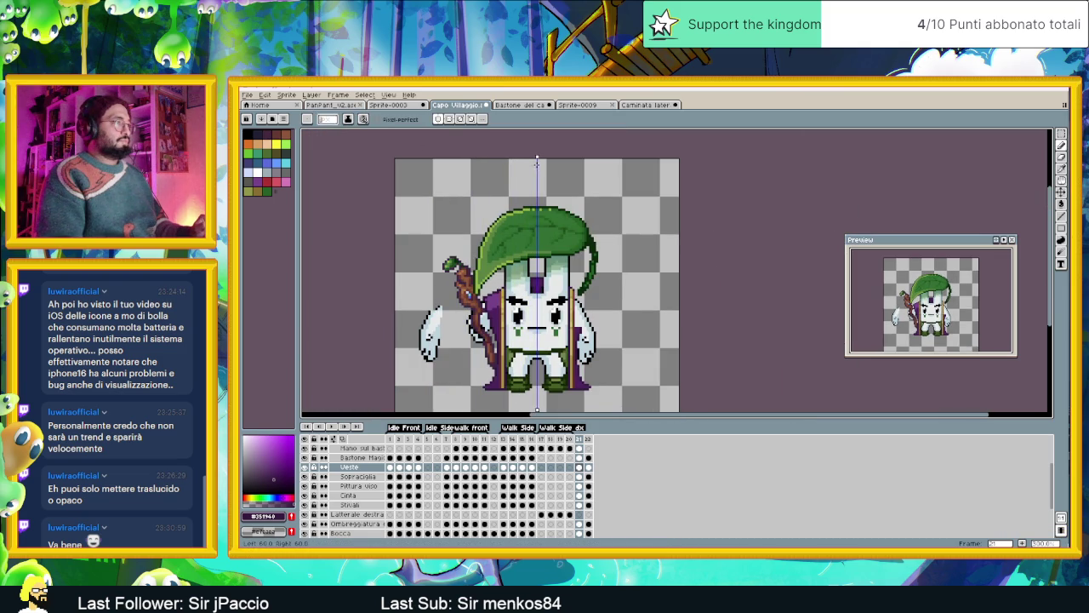
{"action": "scroll", "coordinate": [494, 311], "scroll_direction": "up", "scroll_amount": 2}
{"action": "scroll", "coordinate": [492, 311], "scroll_direction": "up", "scroll_amount": 1}
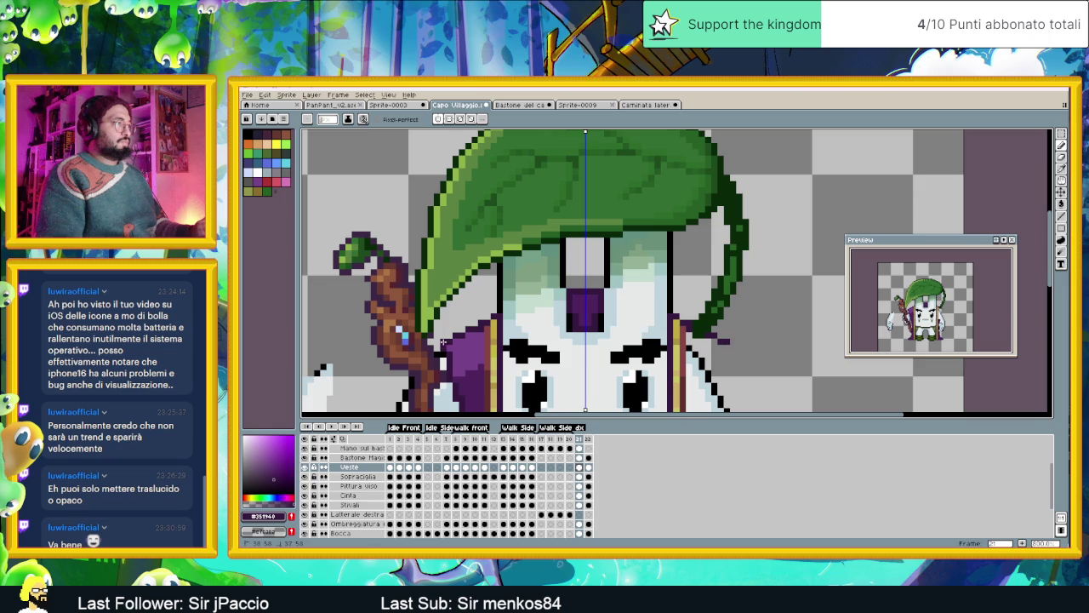
Paint mirrored pixels of the lighter robe purple below the face.
{"action": "left_click_drag", "start_coordinate": [443, 341], "coordinate": [437, 298]}
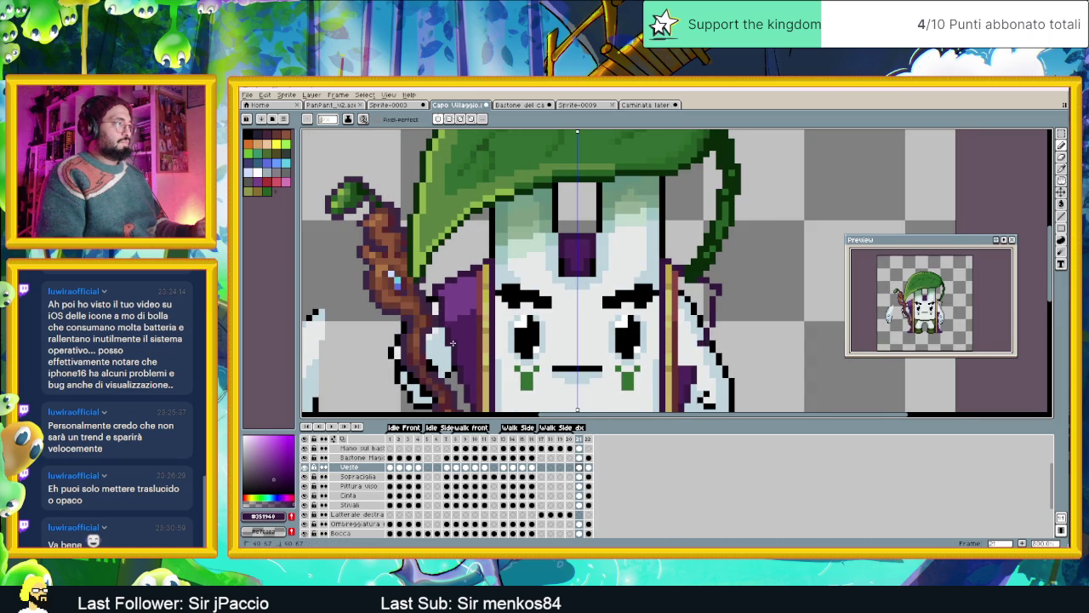
{"action": "left_click_drag", "start_coordinate": [455, 364], "coordinate": [471, 291]}
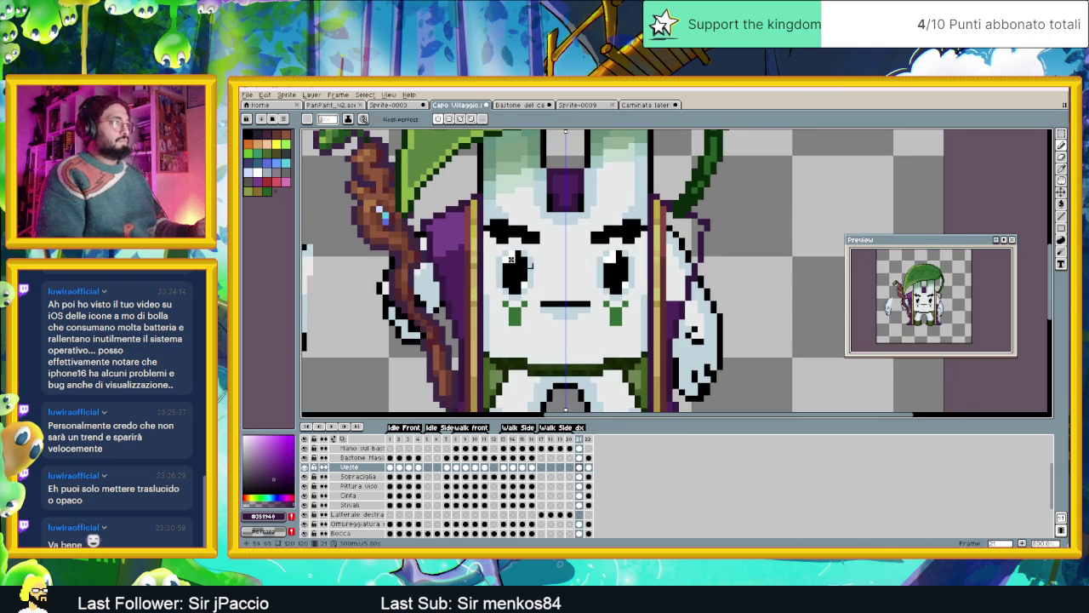
{"action": "left_click", "coordinate": [457, 242], "text": "alt"}
{"action": "left_click", "coordinate": [460, 242]}
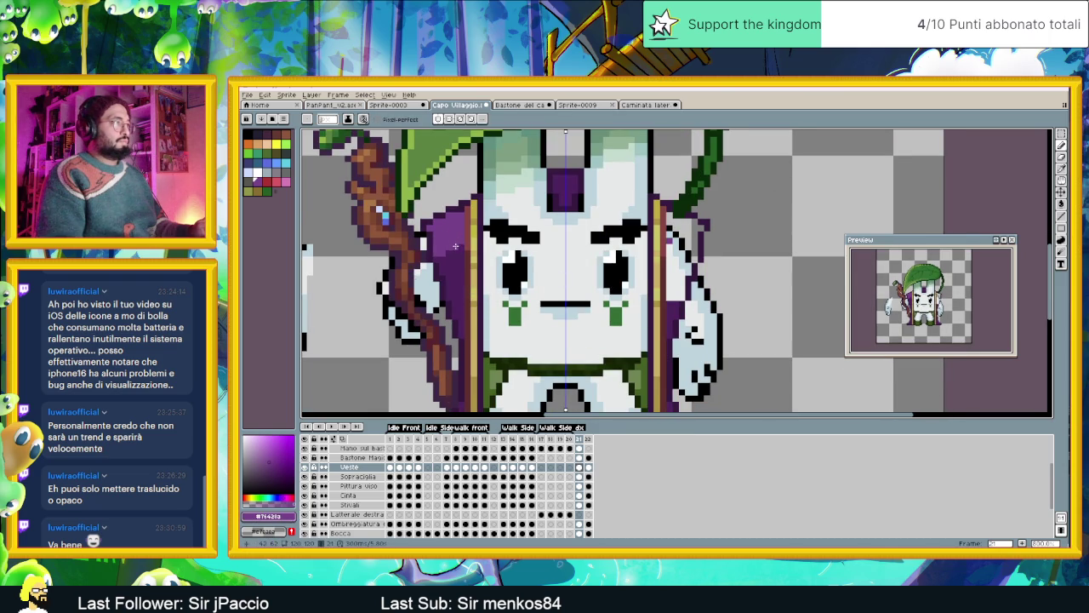
{"action": "left_click", "coordinate": [436, 251]}
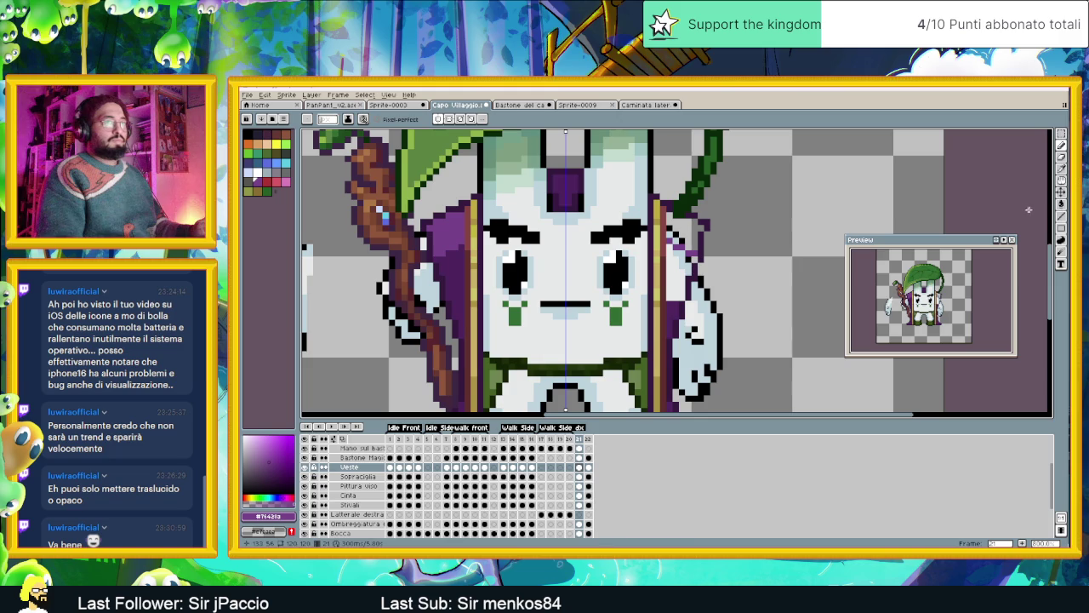
Bucket-fill the right robe with purple, then with the left robe's darker purple.
{"action": "left_click", "coordinate": [1061, 205]}
{"action": "left_click", "coordinate": [682, 229]}
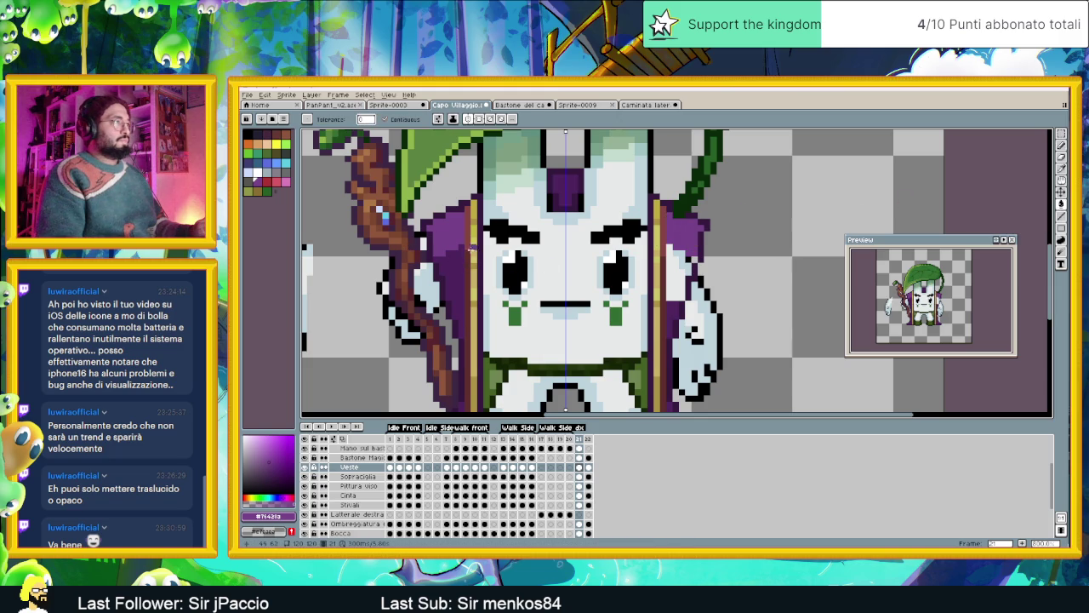
{"action": "left_click", "coordinate": [453, 266], "text": "alt"}
{"action": "left_click", "coordinate": [677, 267]}
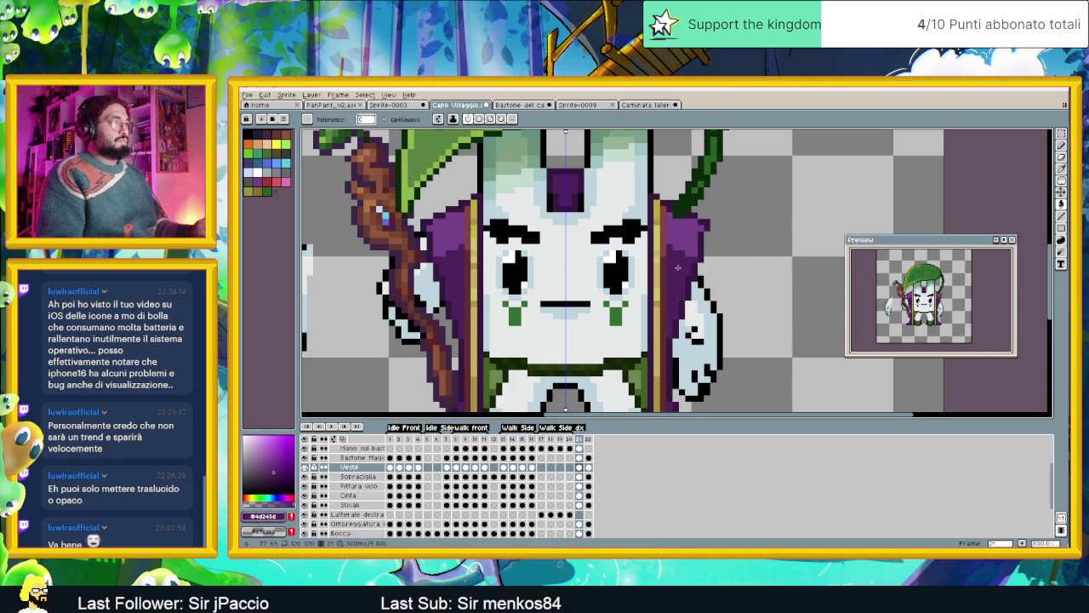
{"action": "scroll", "coordinate": [726, 284], "scroll_direction": "down", "scroll_amount": 3}
{"action": "scroll", "coordinate": [729, 283], "scroll_direction": "up", "scroll_amount": 1}
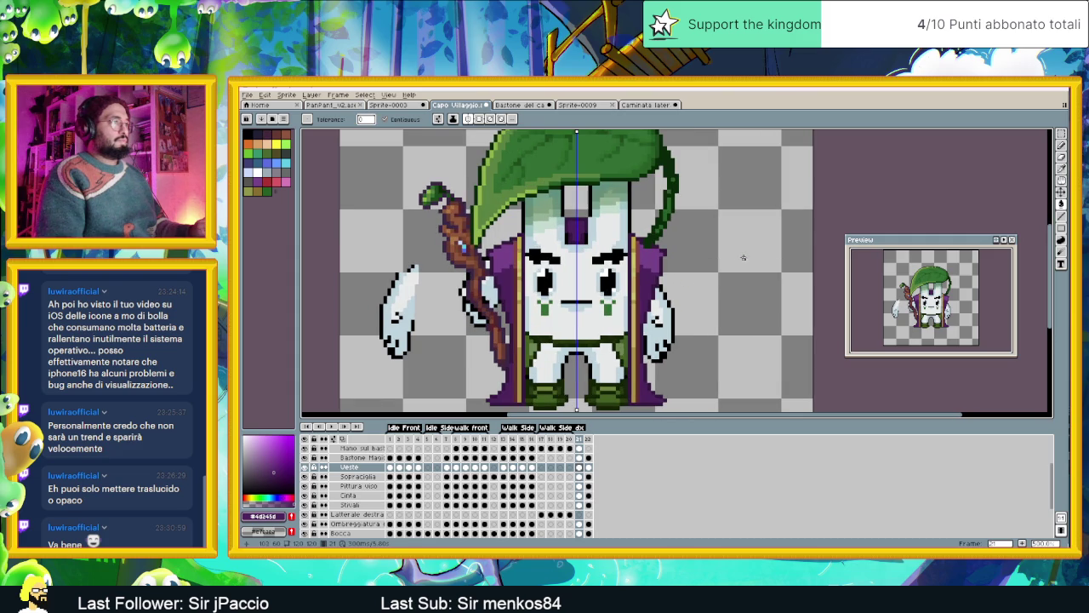
Make a trial freehand selection around the hand on the frame-21 Outline layer, then clear it.
{"action": "key", "text": "q"}
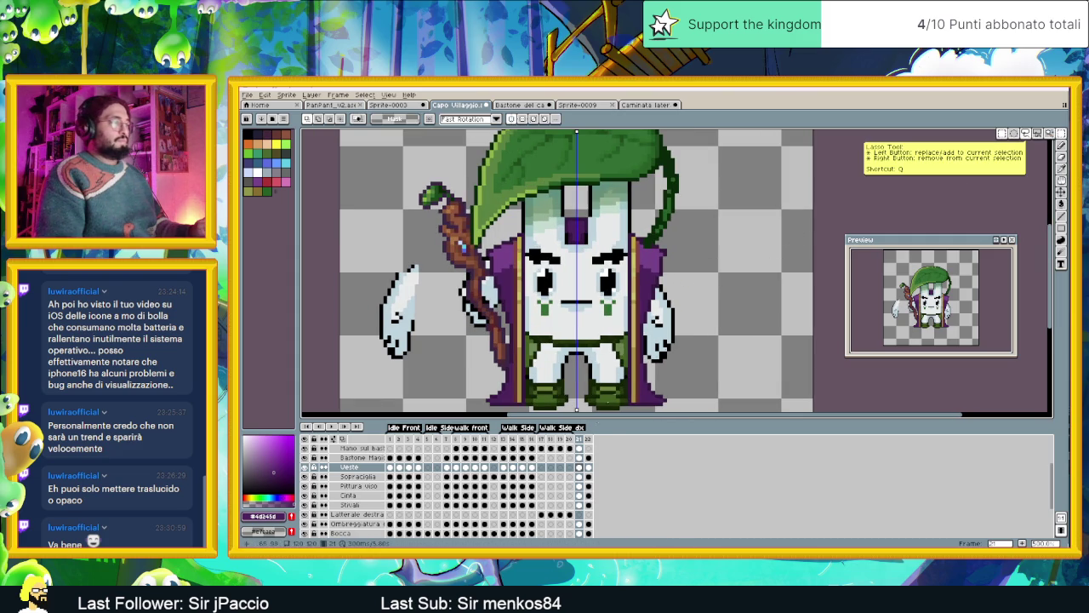
{"action": "scroll", "coordinate": [561, 494], "scroll_direction": "down", "scroll_amount": 3}
{"action": "scroll", "coordinate": [558, 489], "scroll_direction": "down", "scroll_amount": 1}
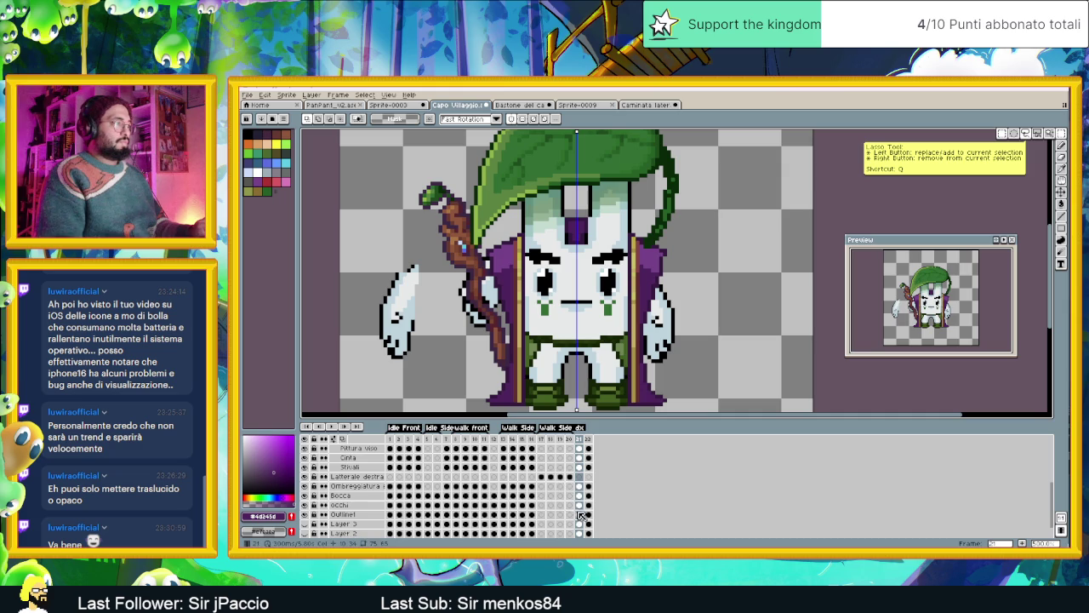
{"action": "left_click", "coordinate": [579, 515]}
{"action": "mouse_move", "coordinate": [351, 223]}
{"action": "left_mouse_down"}
{"action": "mouse_move", "coordinate": [434, 368]}
{"action": "mouse_move", "coordinate": [662, 347]}
{"action": "mouse_move", "coordinate": [638, 369]}
{"action": "left_mouse_up"}
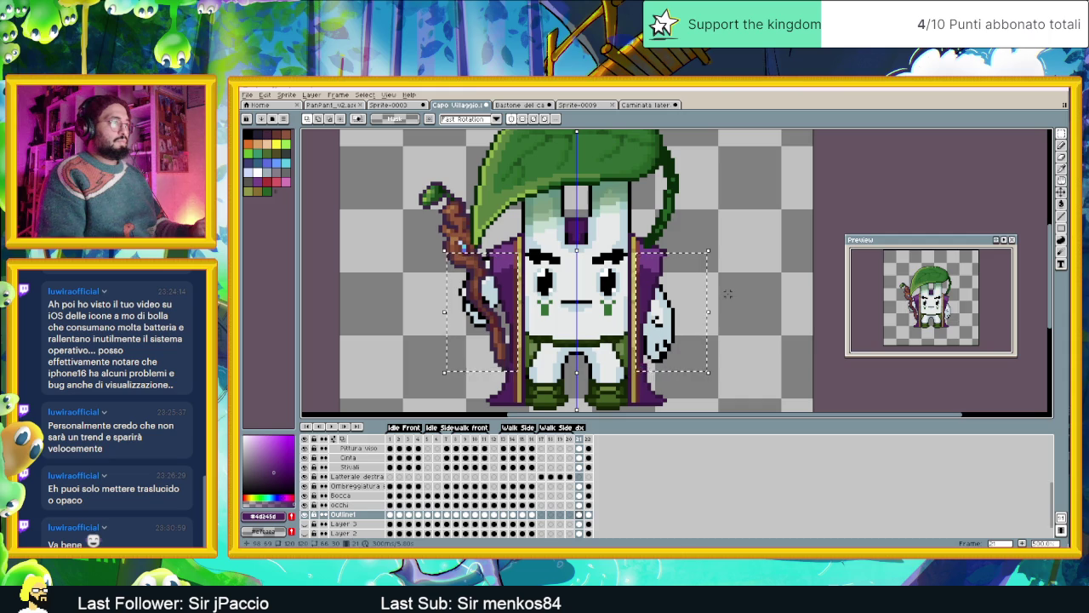
{"action": "left_click", "coordinate": [522, 118]}
{"action": "key", "text": "ctrl+d"}
Move the right hand up and slightly right, then deselect to commit it.
{"action": "left_click_drag", "start_coordinate": [700, 242], "coordinate": [636, 373]}
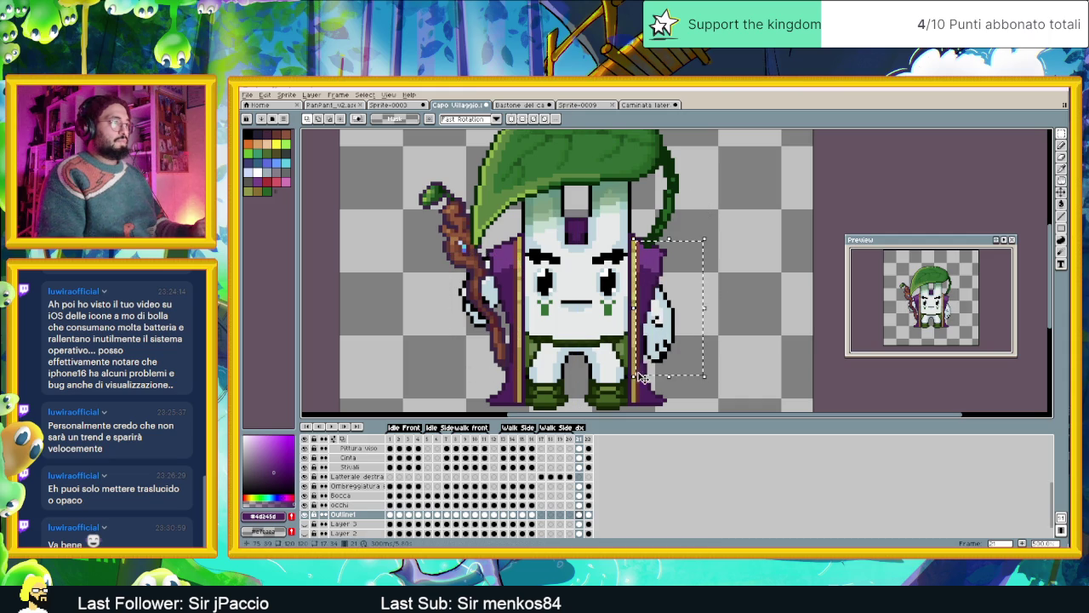
{"action": "left_click_drag", "start_coordinate": [675, 326], "coordinate": [678, 312]}
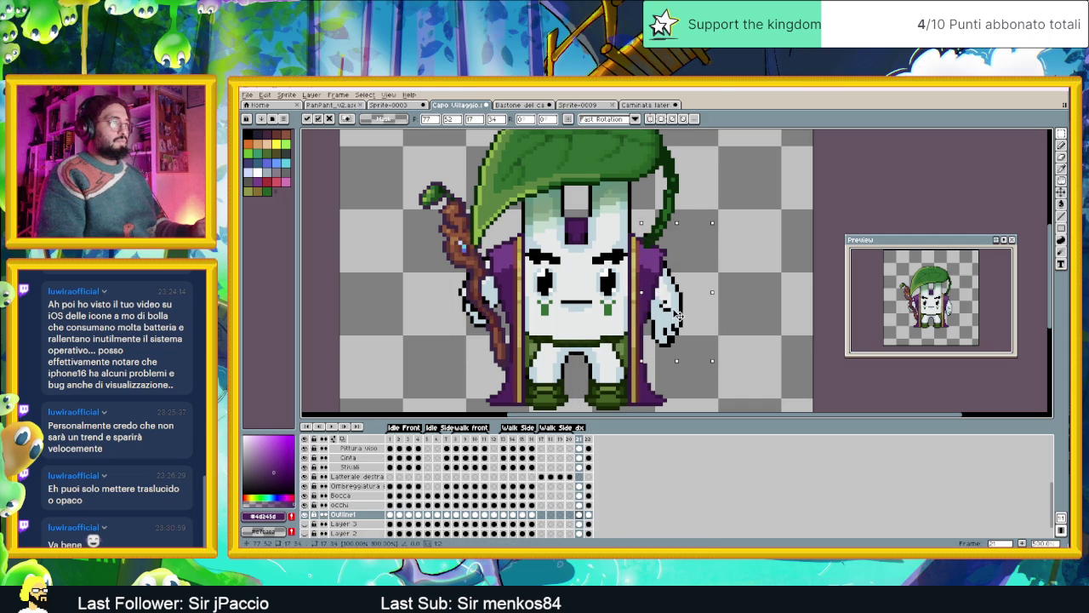
{"action": "key", "text": "ctrl+d"}
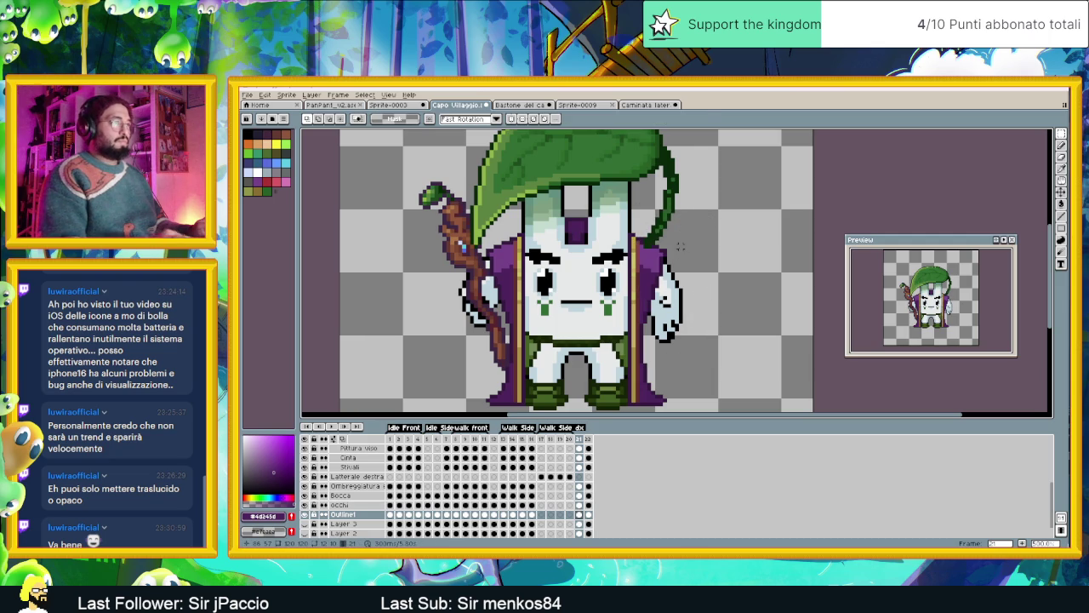
{"action": "scroll", "coordinate": [693, 252], "scroll_direction": "down", "scroll_amount": 1}
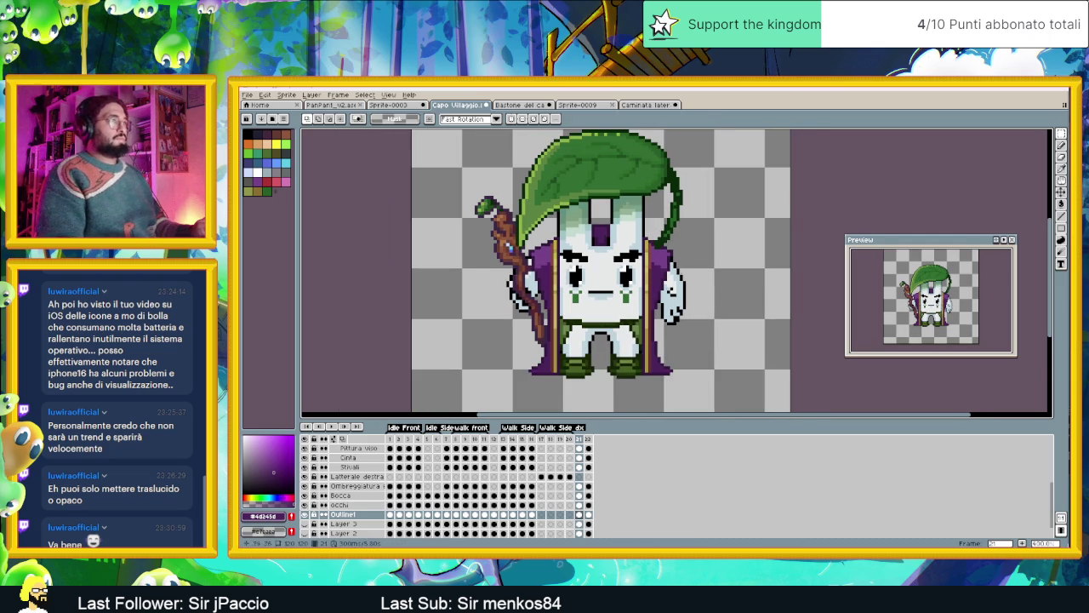
Flip between frames 22, 21 and 1 to compare staff poses, ending on frame 21.
{"action": "left_click", "coordinate": [392, 441]}
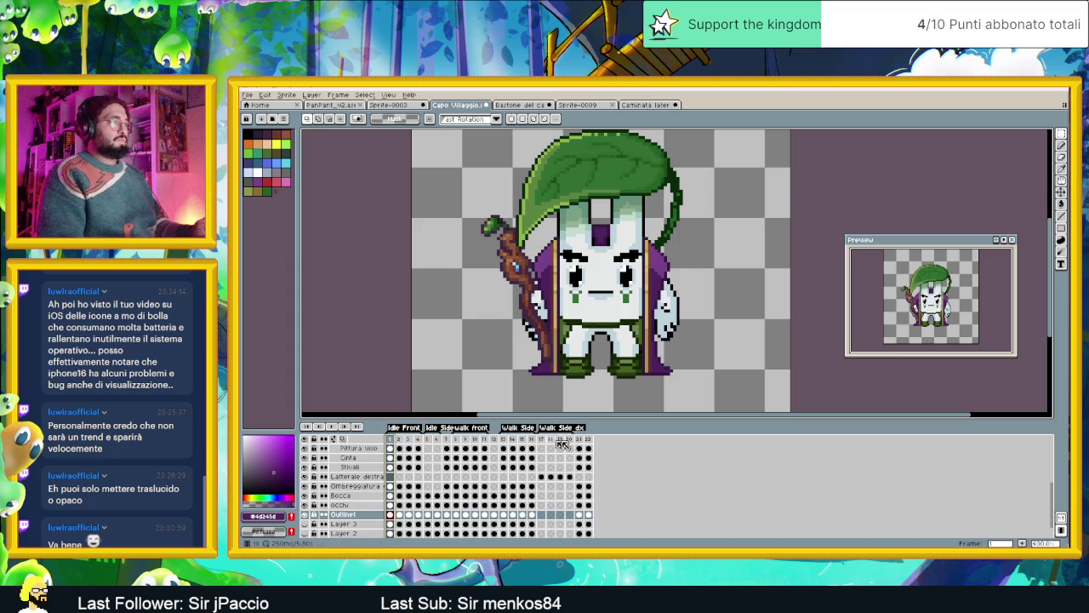
{"action": "left_click", "coordinate": [589, 441]}
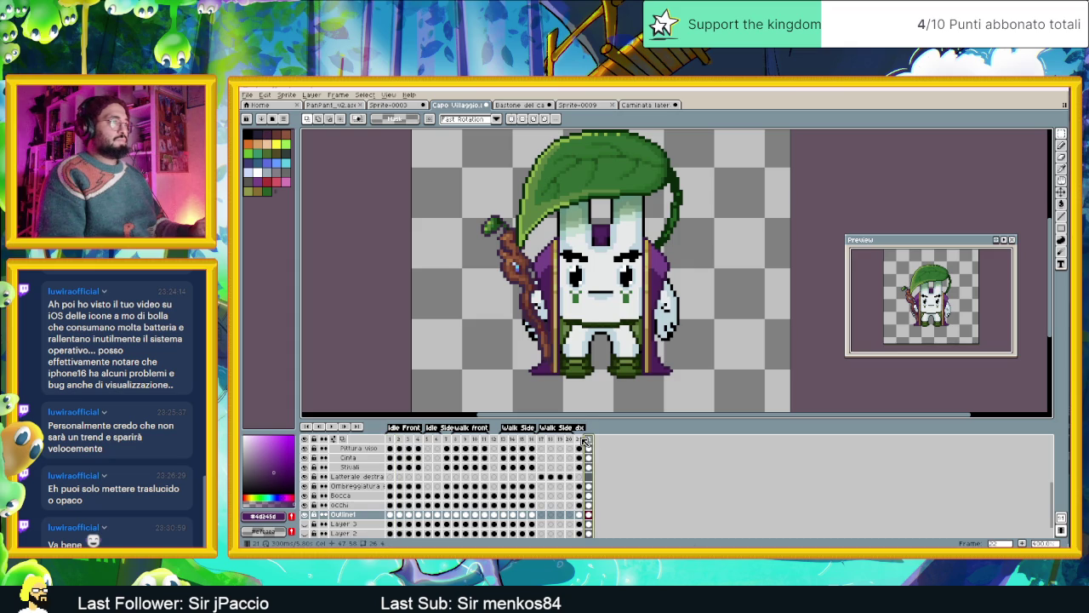
{"action": "left_click", "coordinate": [580, 439]}
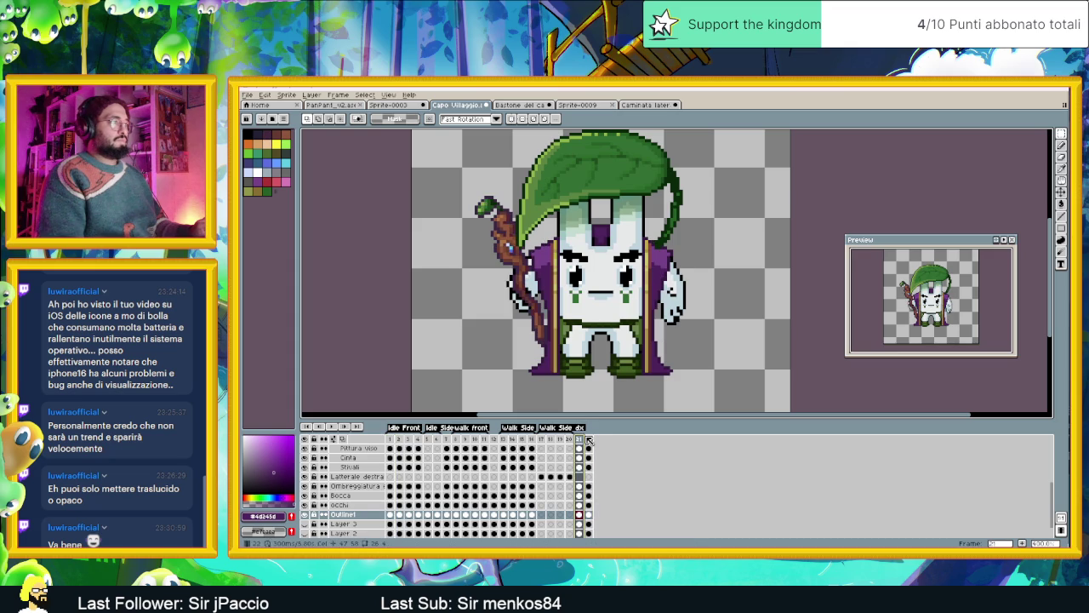
{"action": "left_click", "coordinate": [392, 440]}
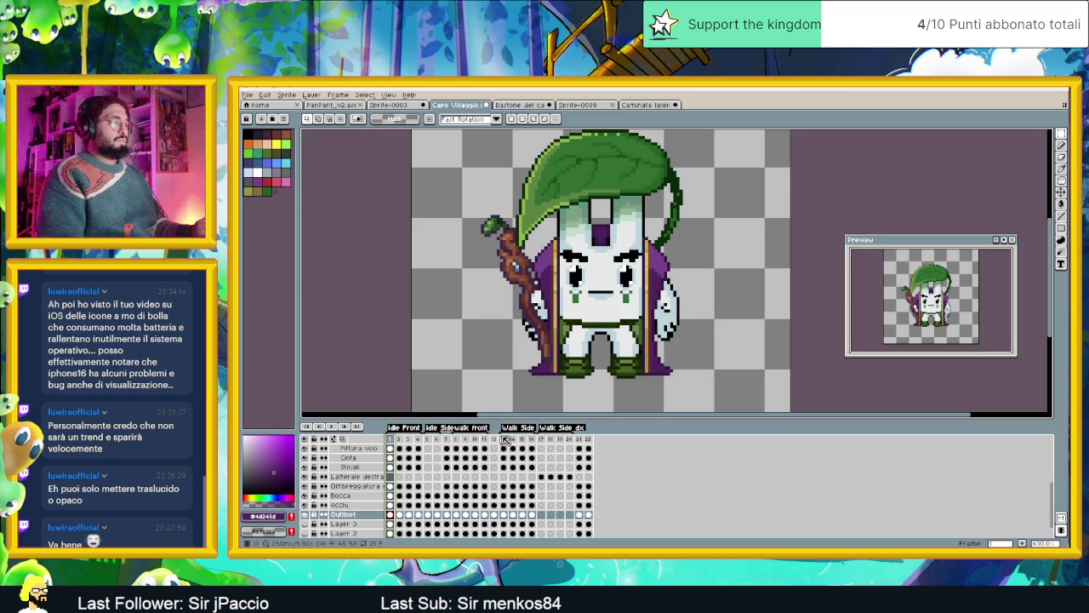
{"action": "left_click", "coordinate": [579, 439]}
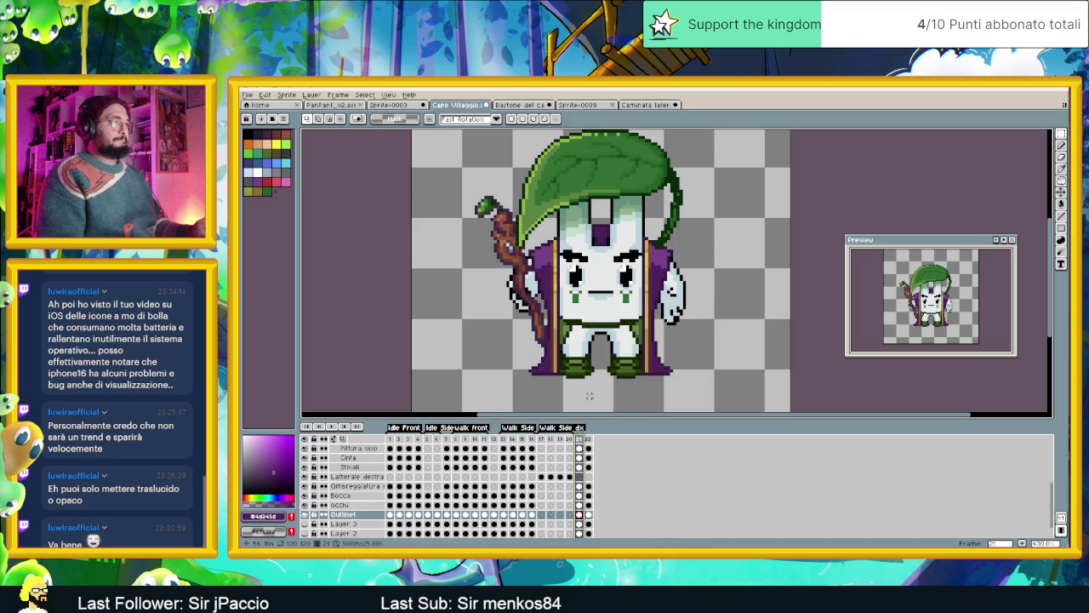
Select the frame-21 Outline cel, show frame 22, and zoom in on the canvas.
{"action": "left_click", "coordinate": [582, 514]}
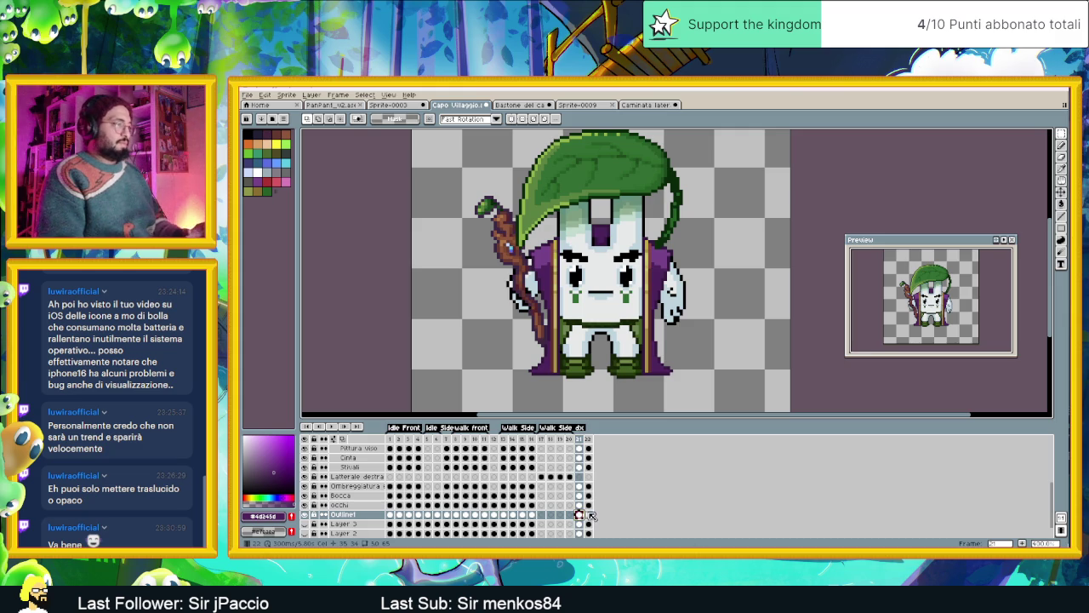
{"action": "left_click", "coordinate": [588, 514]}
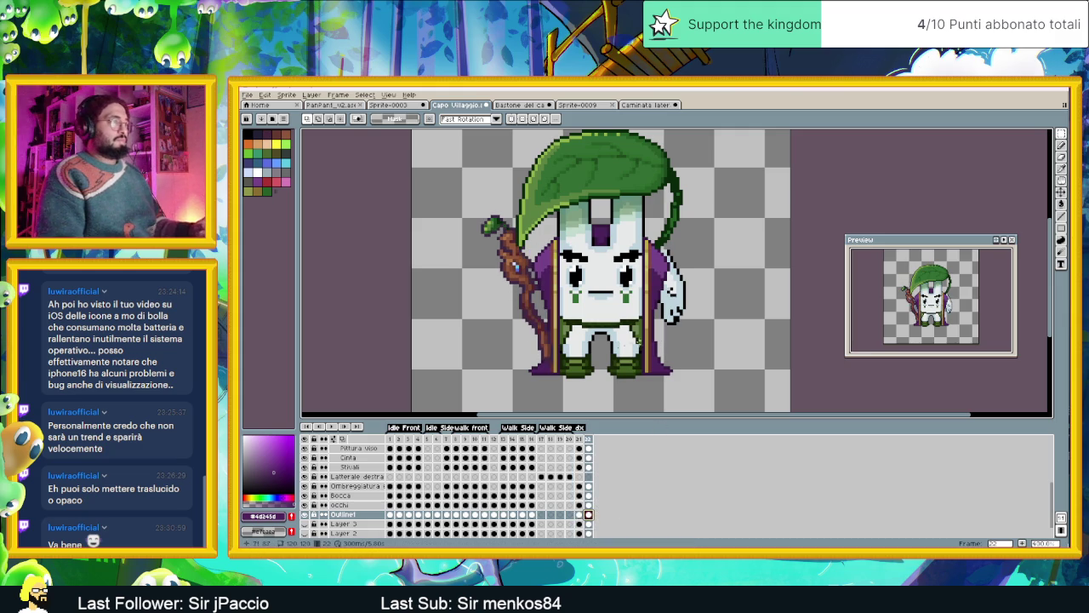
{"action": "scroll", "coordinate": [558, 334], "scroll_direction": "up", "scroll_amount": 1}
{"action": "scroll", "coordinate": [578, 341], "scroll_direction": "up", "scroll_amount": 2}
{"action": "scroll", "coordinate": [596, 345], "scroll_direction": "down", "scroll_amount": 2}
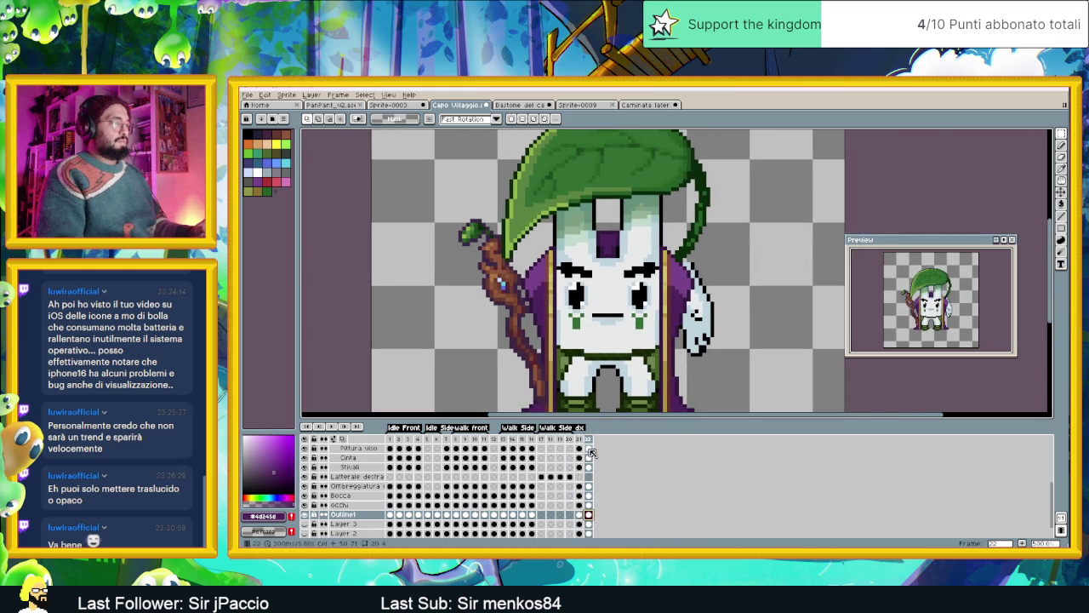
{"action": "scroll", "coordinate": [591, 476], "scroll_direction": "up", "scroll_amount": 2}
{"action": "scroll", "coordinate": [591, 476], "scroll_direction": "up", "scroll_amount": 2}
{"action": "scroll", "coordinate": [592, 477], "scroll_direction": "up", "scroll_amount": 1}
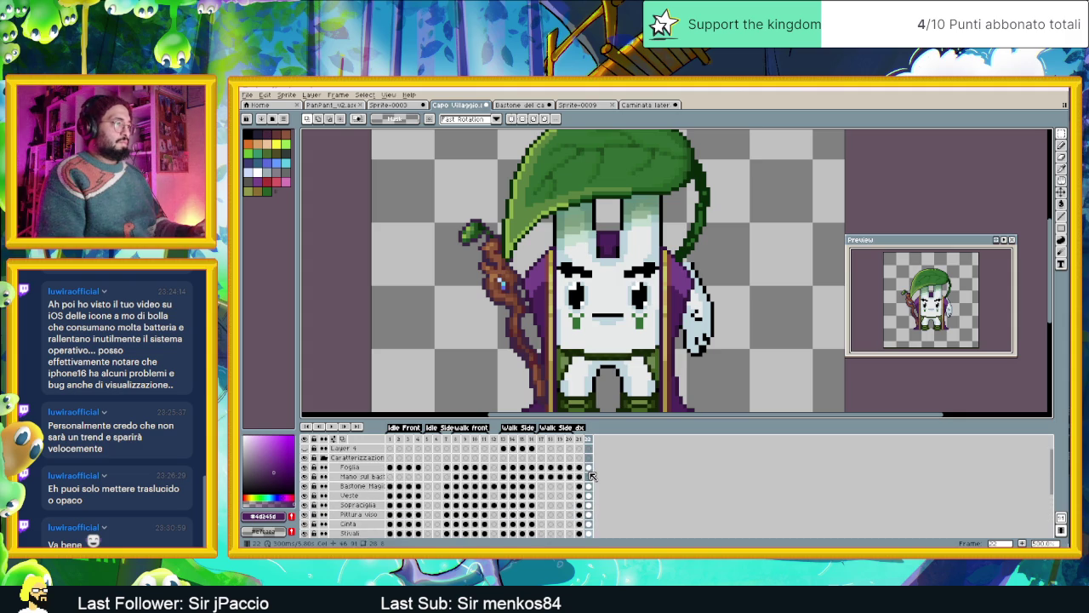
Try selecting the Mano sul bastone, Bastone Magico, Veste and Foglia cels across frames 21 and 22.
{"action": "left_click", "coordinate": [580, 477]}
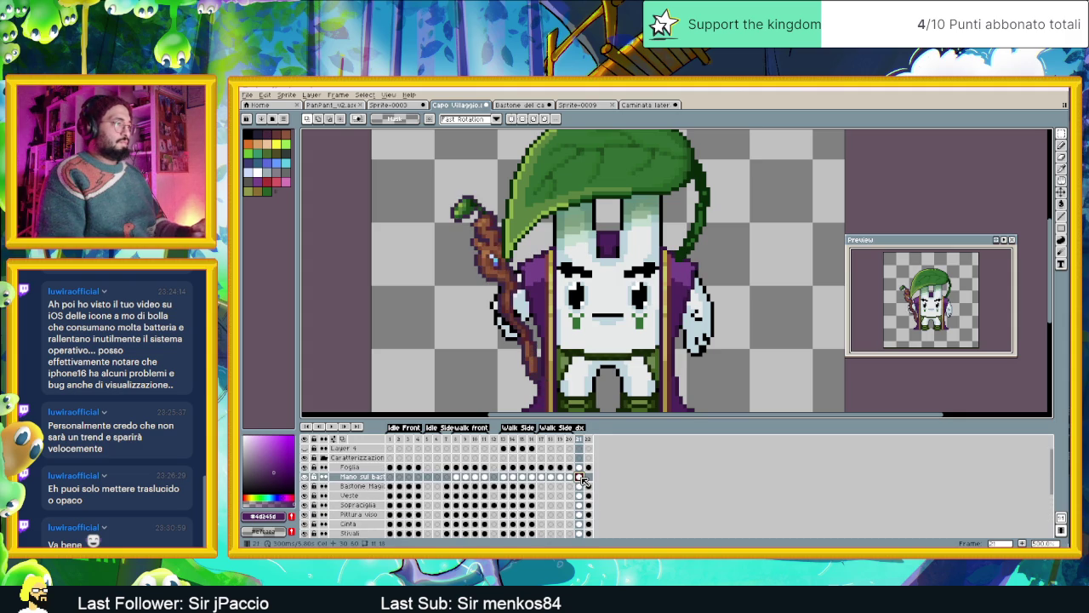
{"action": "left_click", "coordinate": [588, 477]}
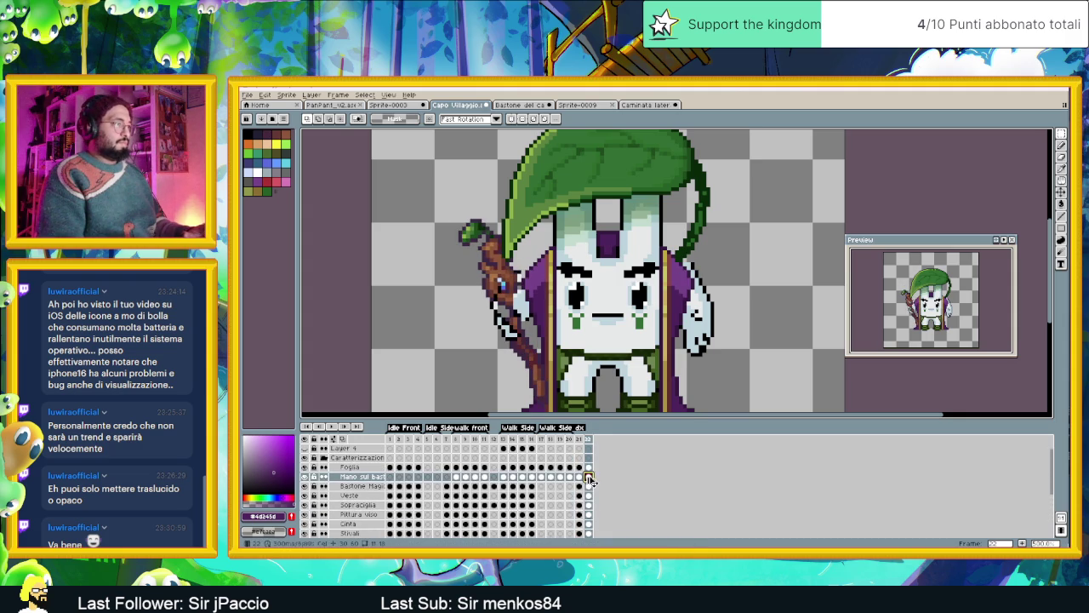
{"action": "left_click", "coordinate": [579, 477]}
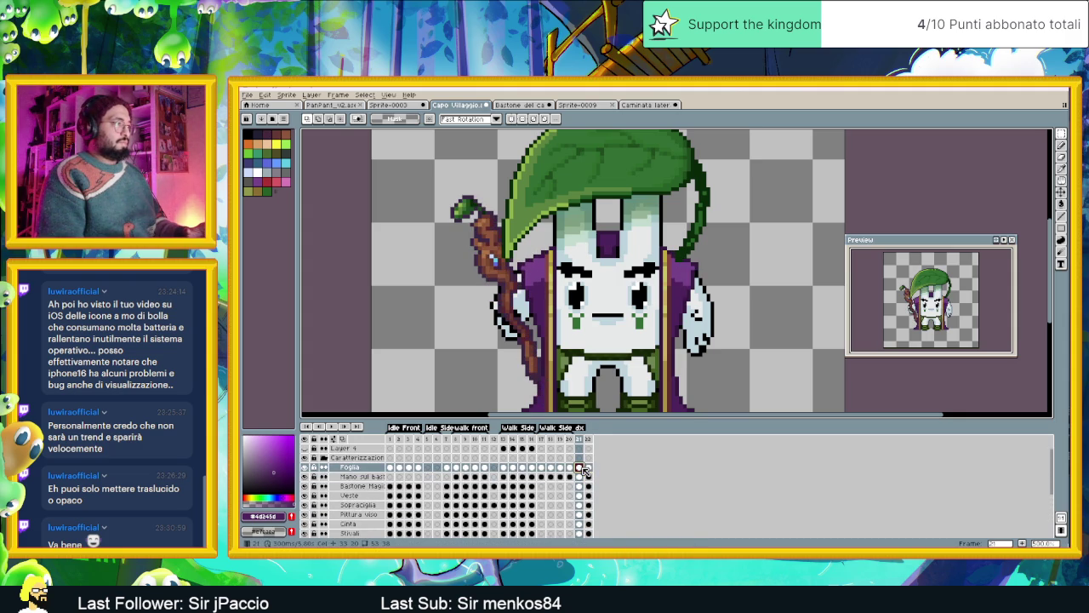
{"action": "left_click", "coordinate": [581, 486]}
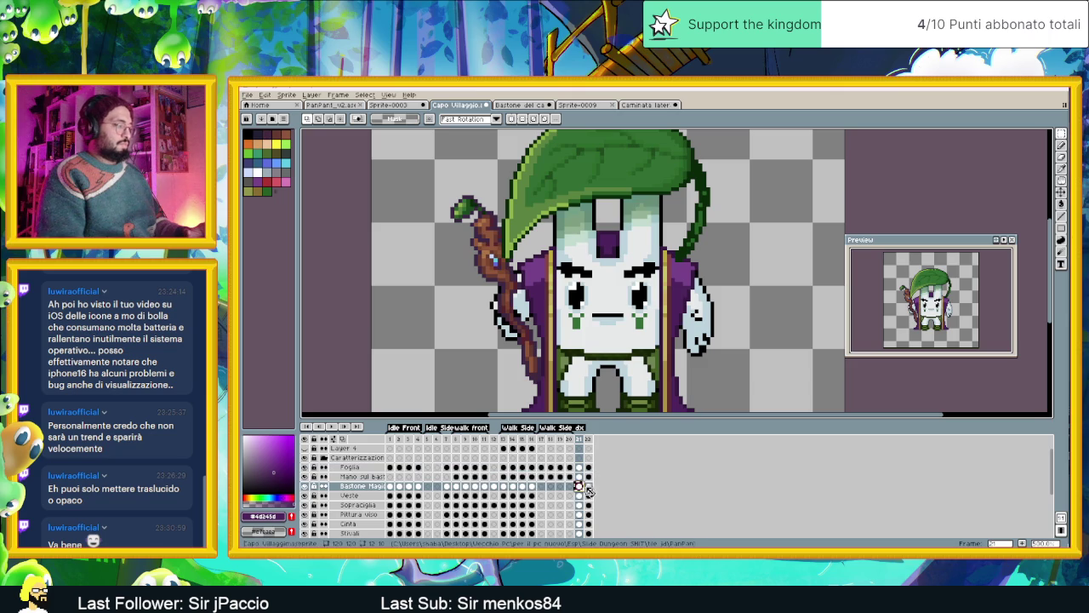
{"action": "left_click", "coordinate": [588, 486]}
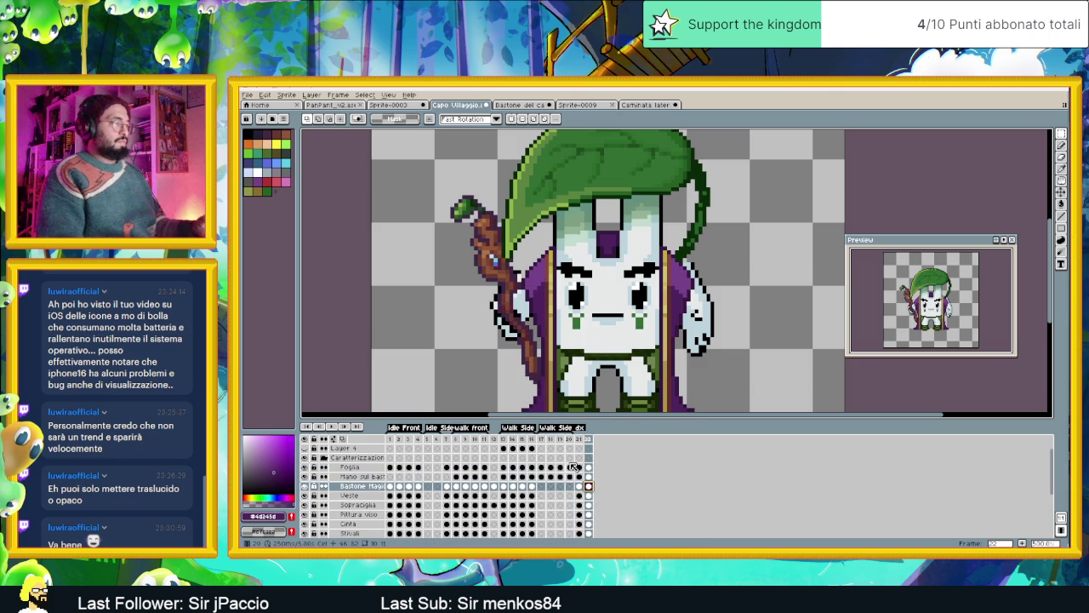
{"action": "left_click", "coordinate": [582, 478]}
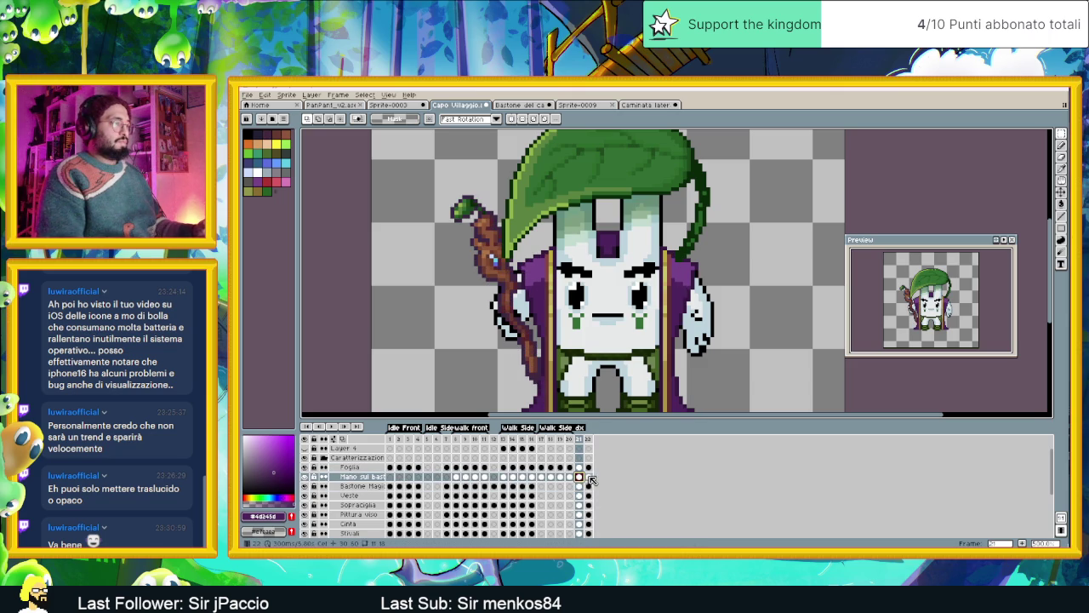
{"action": "left_click", "coordinate": [589, 477]}
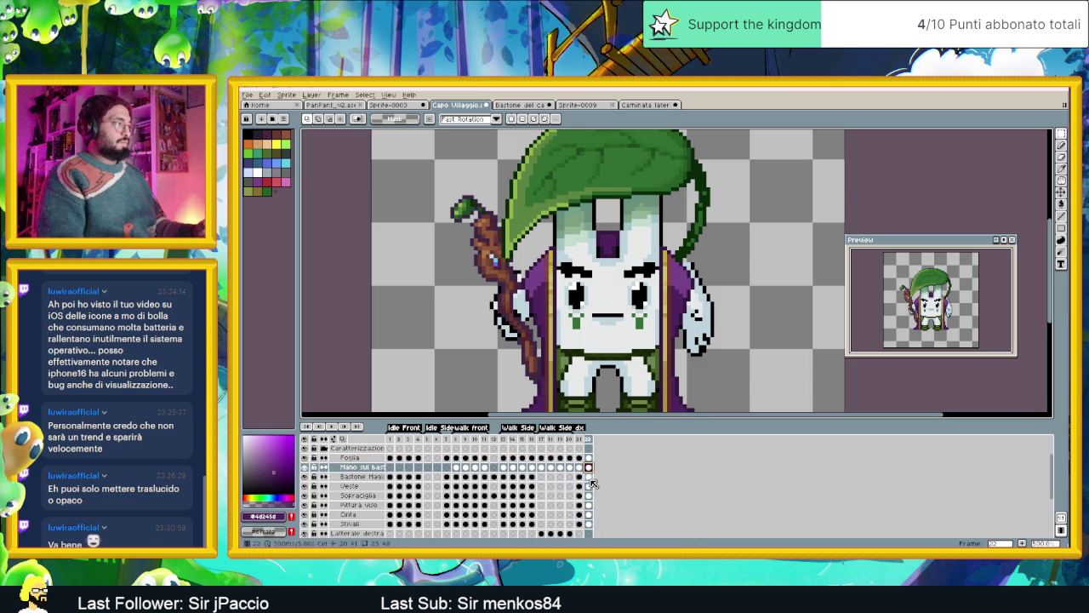
{"action": "scroll", "coordinate": [584, 488], "scroll_direction": "down", "scroll_amount": 1}
{"action": "left_click", "coordinate": [582, 487]}
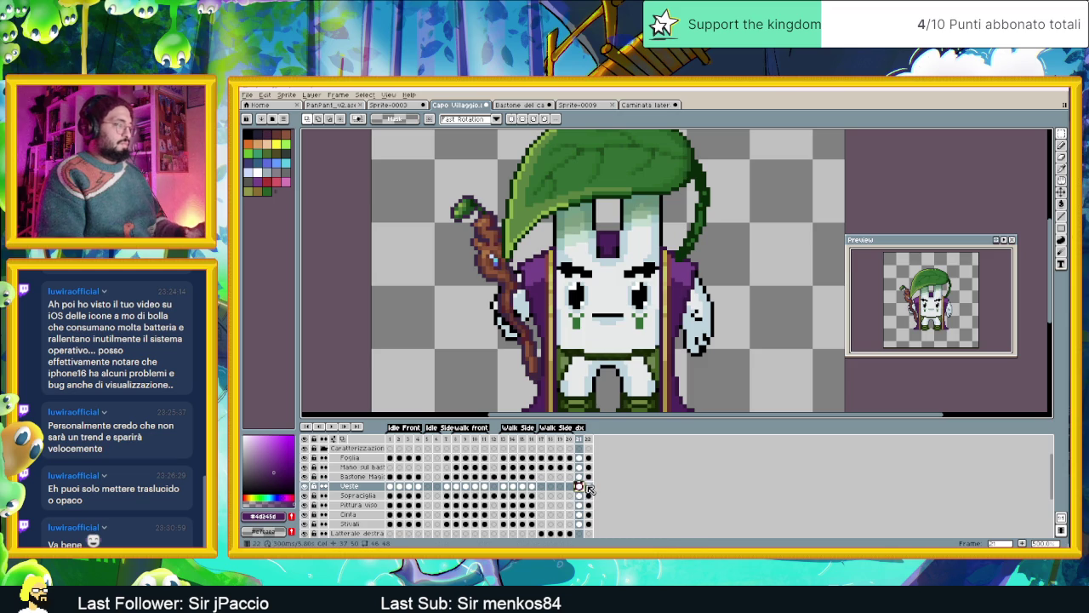
{"action": "left_click", "coordinate": [588, 486]}
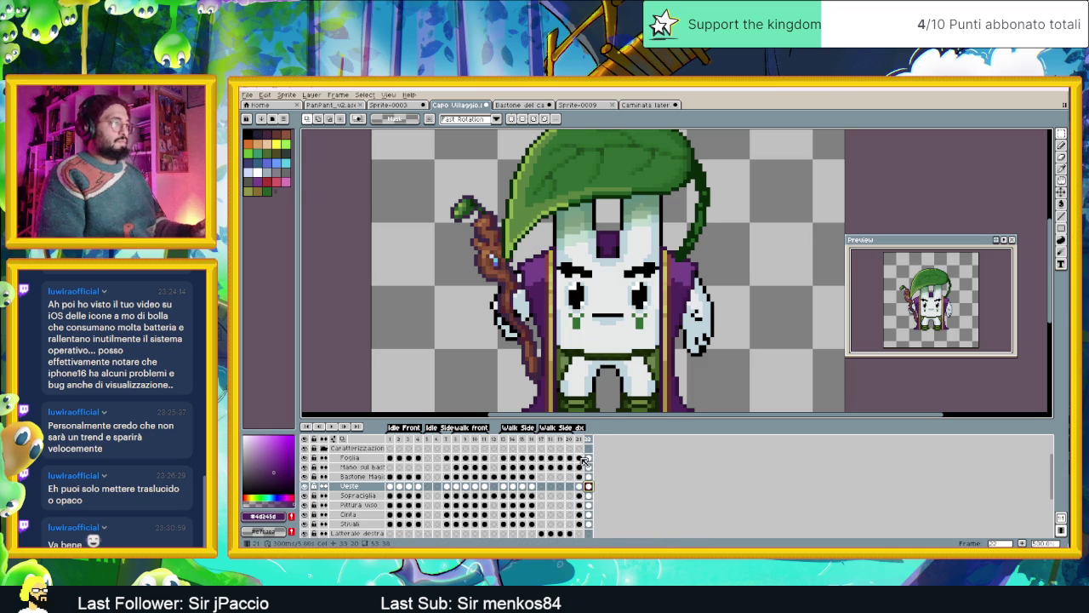
{"action": "left_click", "coordinate": [589, 458]}
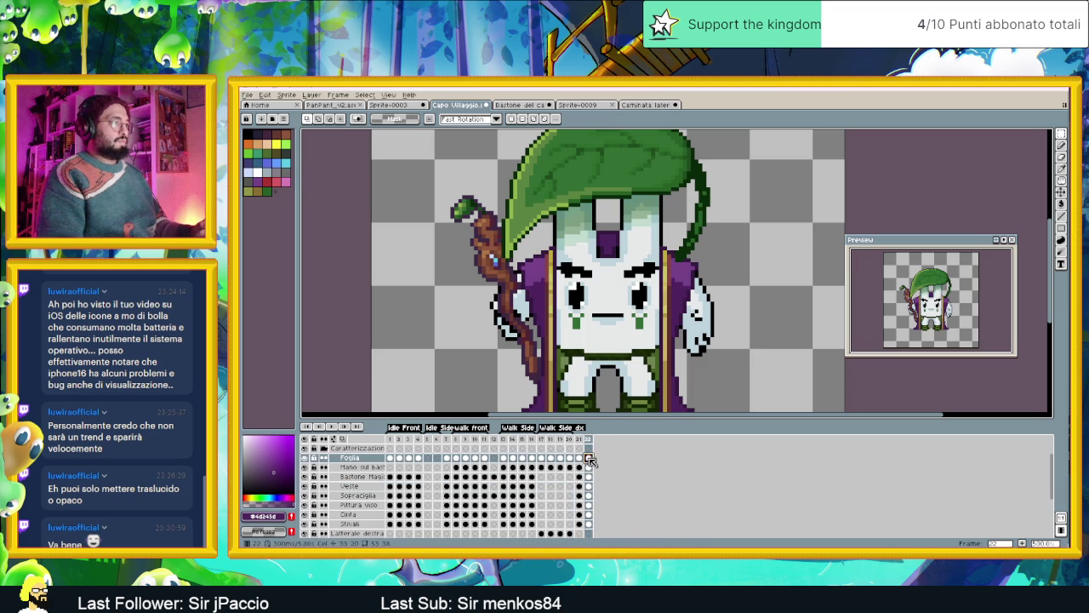
{"action": "left_click", "coordinate": [580, 459]}
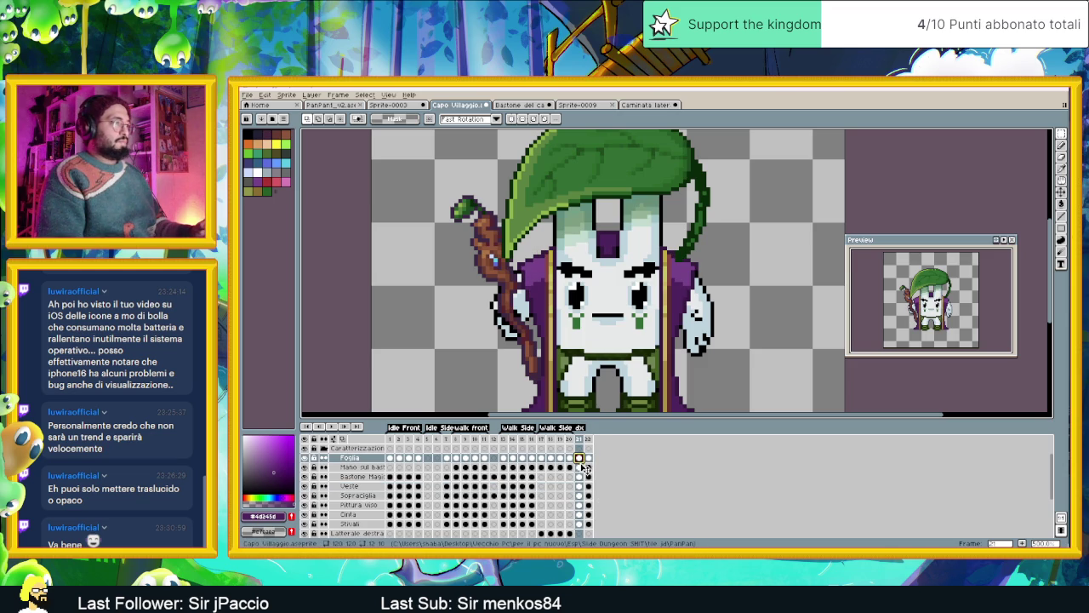
Select the frame-22 staff and hand cels and shift them a few pixels up-left.
{"action": "left_click", "coordinate": [588, 467]}
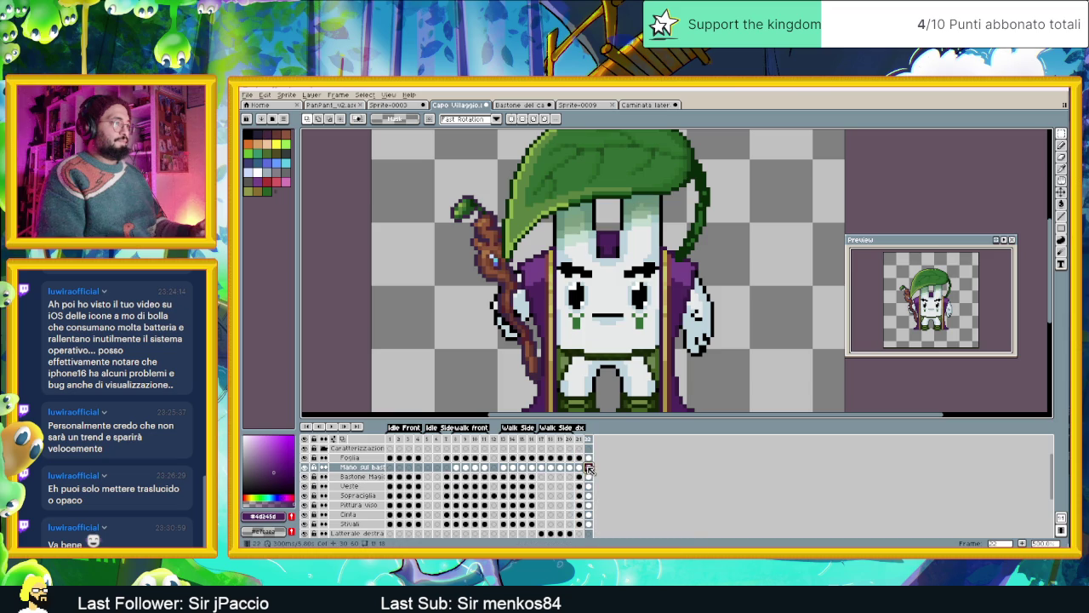
{"action": "left_click", "coordinate": [588, 477]}
{"action": "left_click", "coordinate": [590, 468]}
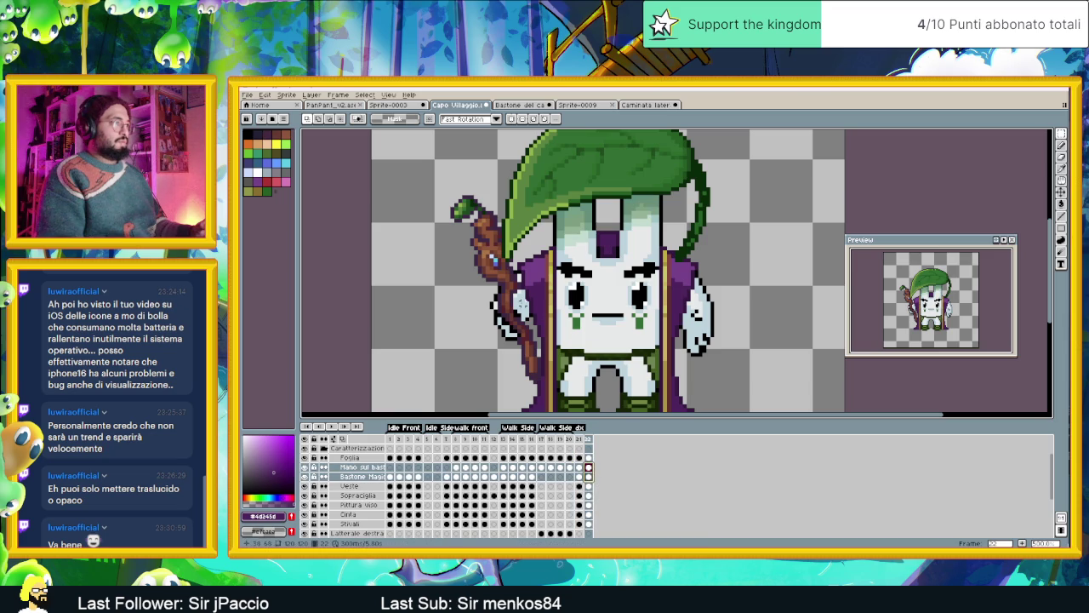
{"action": "key", "text": "v"}
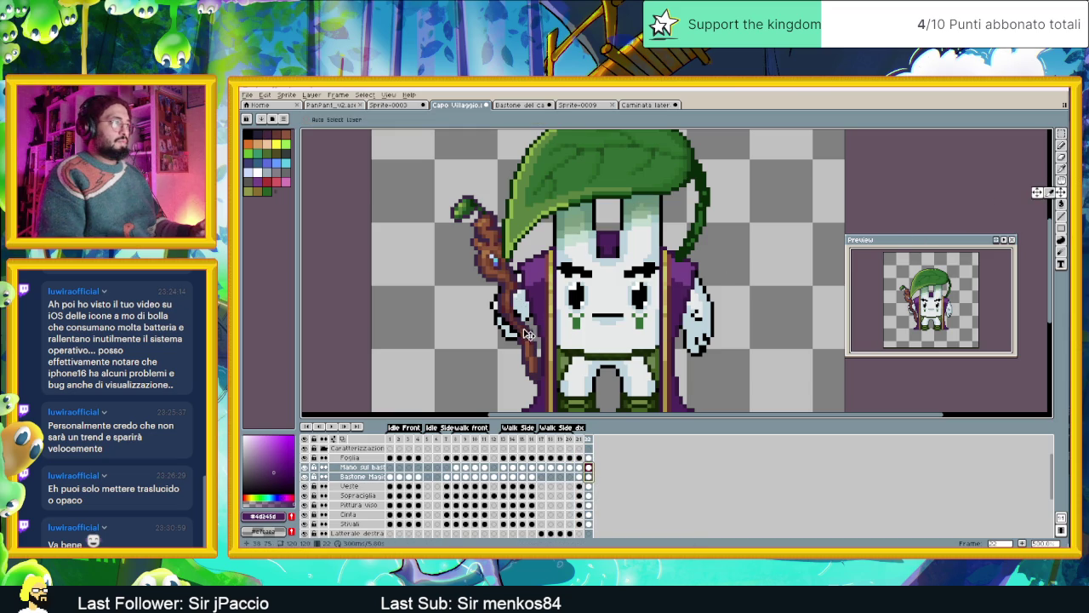
{"action": "left_click_drag", "start_coordinate": [529, 335], "coordinate": [523, 332]}
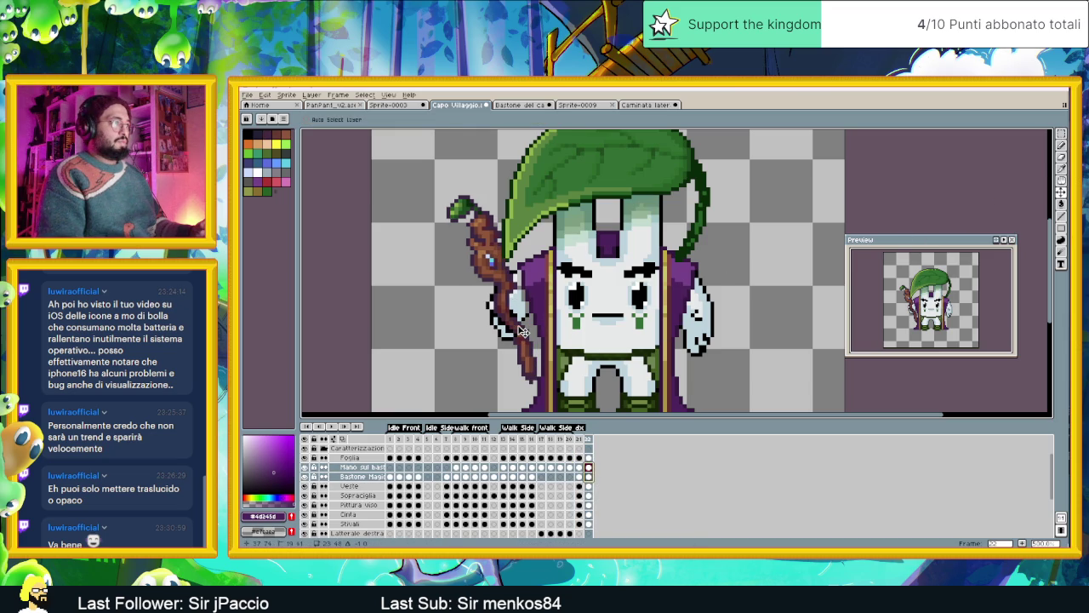